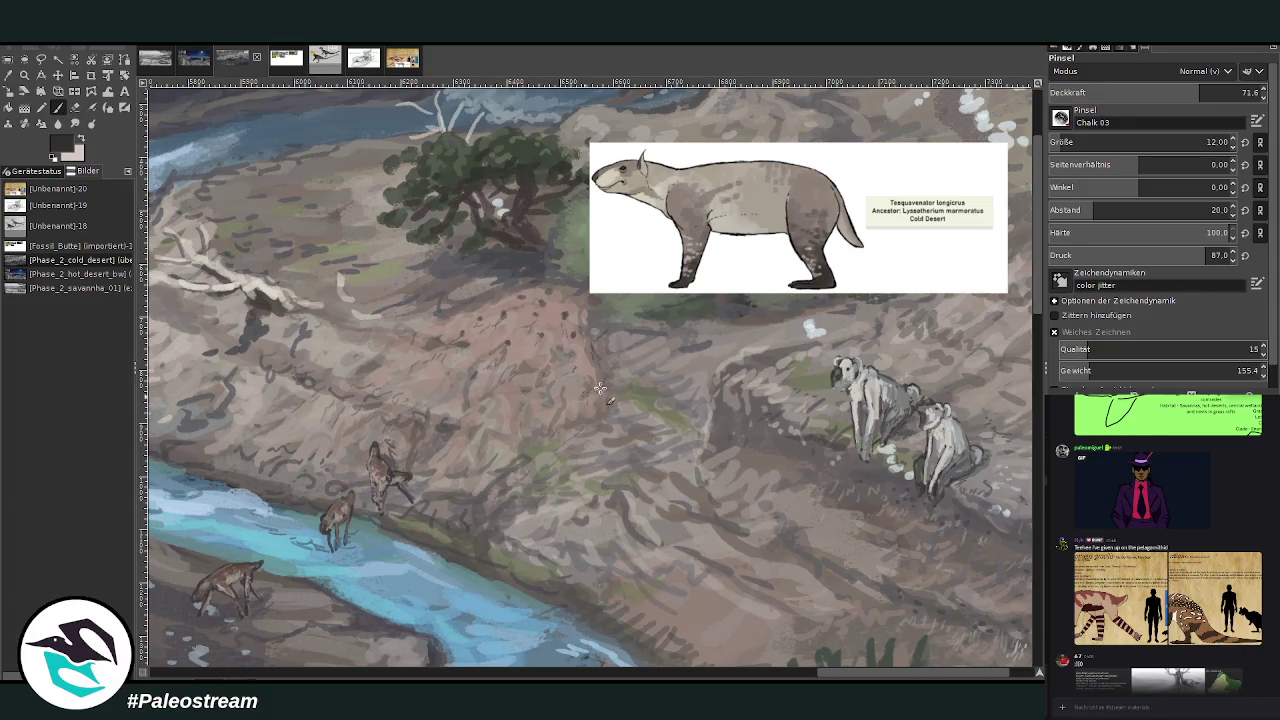
# - Enlarge the Chalk 03 brush to 36 and sketch the animal's body, hind legs, head and back
pyautogui.press(']')
pyautogui.press(']')
pyautogui.press(']')
pyautogui.moveTo(602, 408)
pyautogui.mouseDown()
pyautogui.moveTo(545, 438)
pyautogui.moveTo(614, 379)
pyautogui.moveTo(560, 398)
pyautogui.moveTo(576, 400)
pyautogui.mouseUp()
pyautogui.moveTo(641, 397)
pyautogui.mouseDown()
pyautogui.moveTo(655, 413)
pyautogui.moveTo(645, 360)
pyautogui.mouseUp()
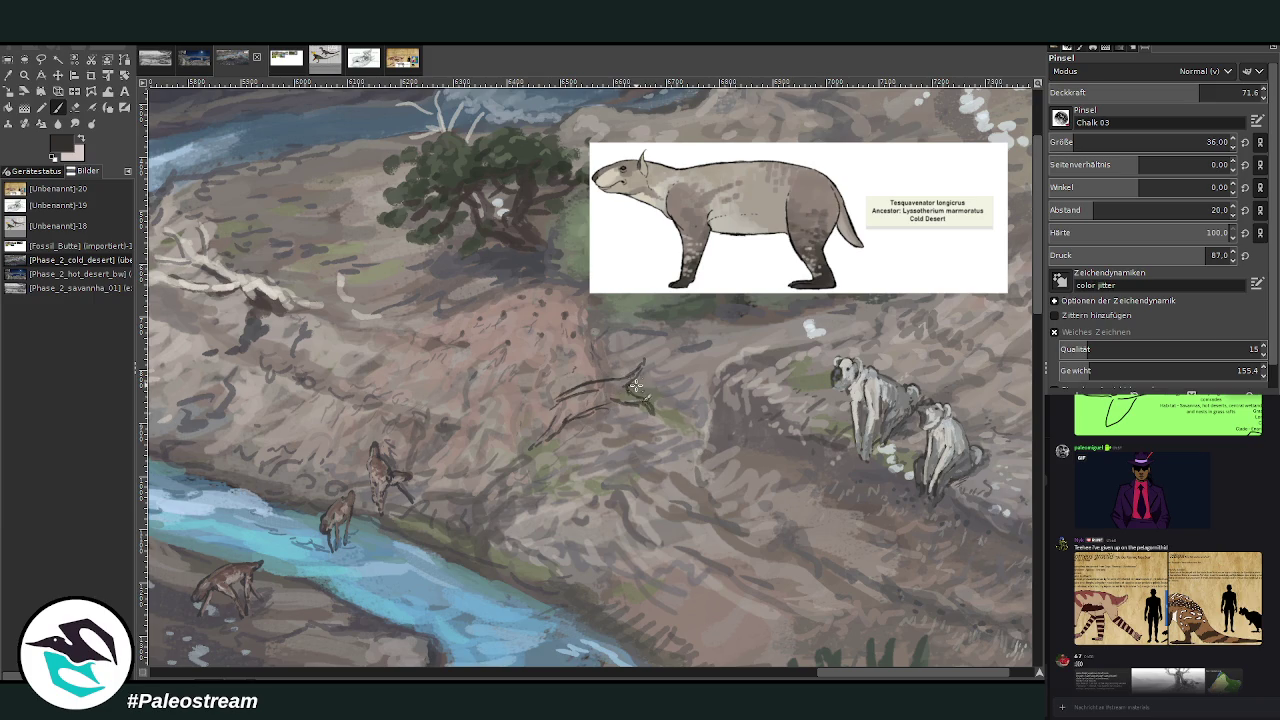
pyautogui.moveTo(540, 424); pyautogui.dragTo(510, 431)
pyautogui.moveTo(515, 417)
pyautogui.mouseDown()
pyautogui.moveTo(566, 416)
pyautogui.moveTo(575, 426)
pyautogui.moveTo(546, 450)
pyautogui.mouseUp()
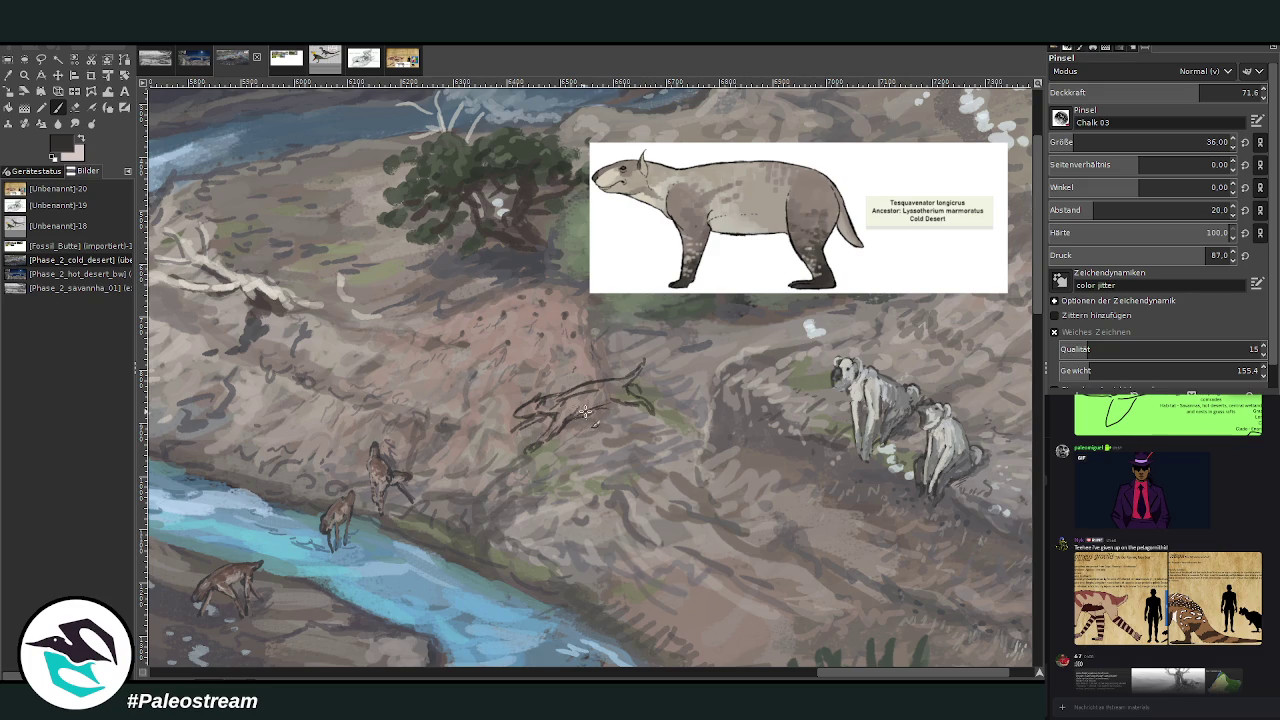
pyautogui.moveTo(577, 385); pyautogui.dragTo(621, 381)
pyautogui.scroll(-1, 385, 437)
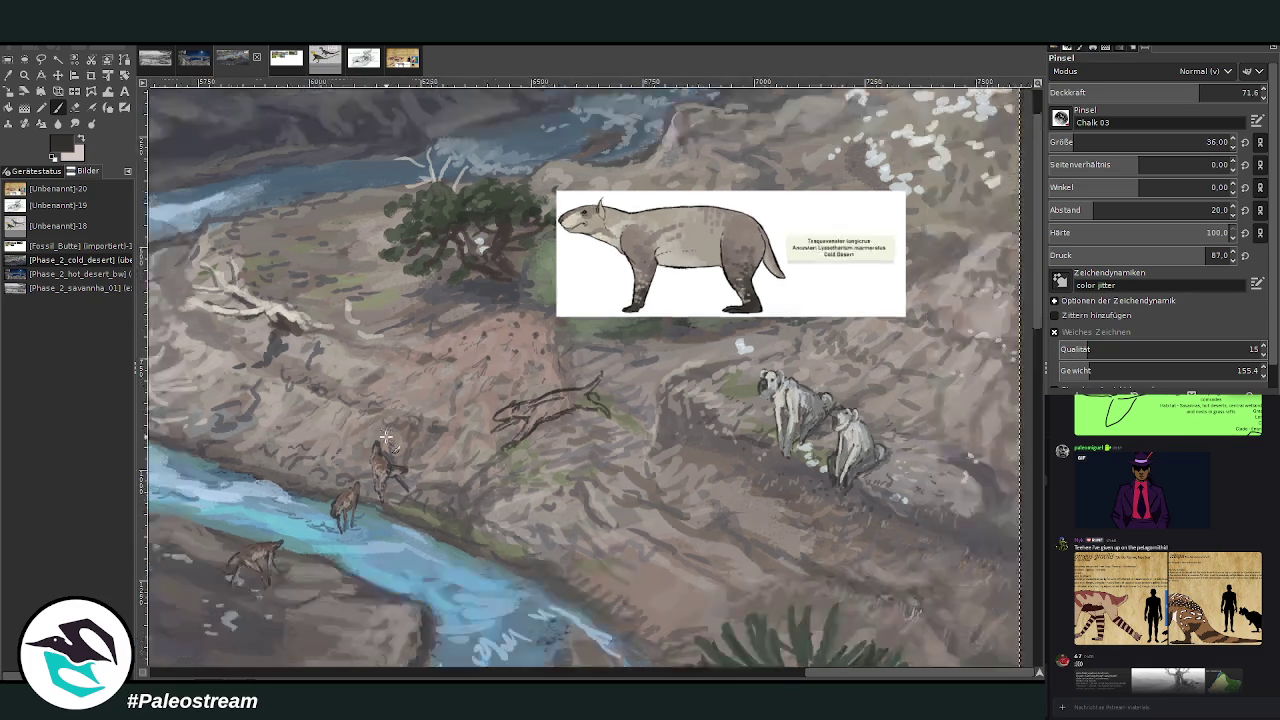
# - Zoom in closely on the leaping animal sketch on the slope
pyautogui.scroll(-2, 385, 437)
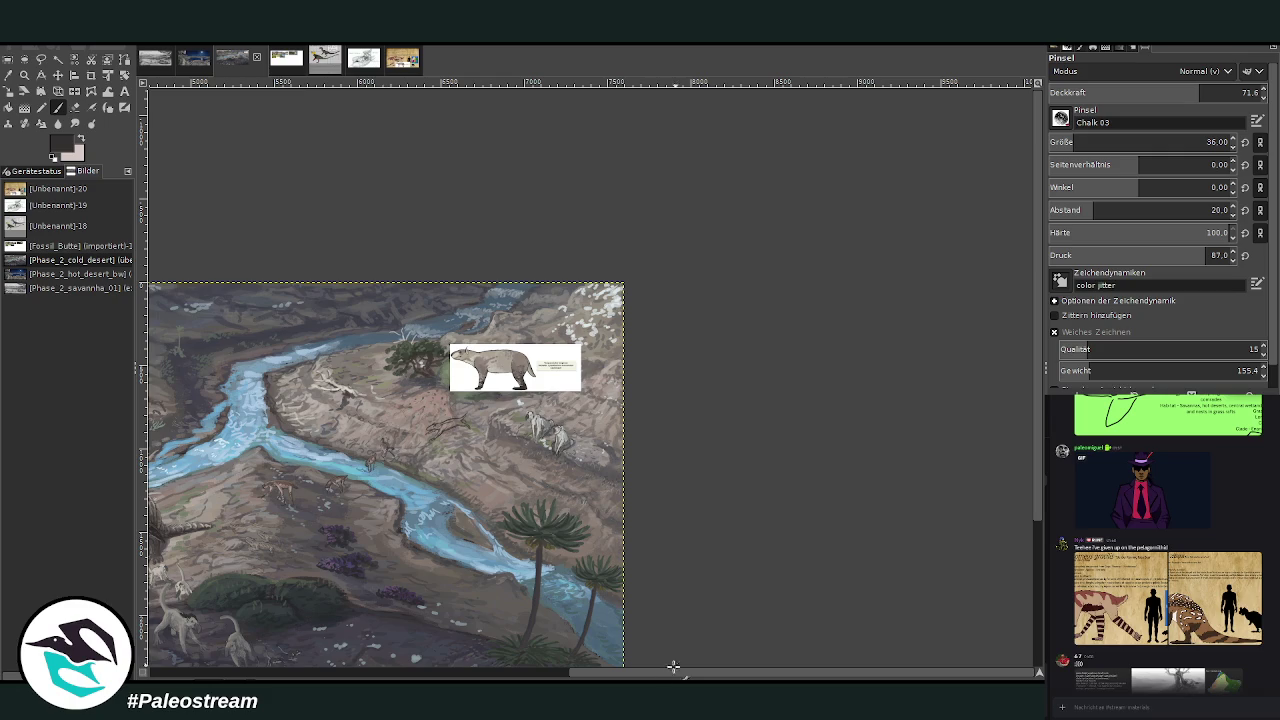
pyautogui.hscroll(-3, 600, 650)
pyautogui.hscroll(-2, 502, 648)
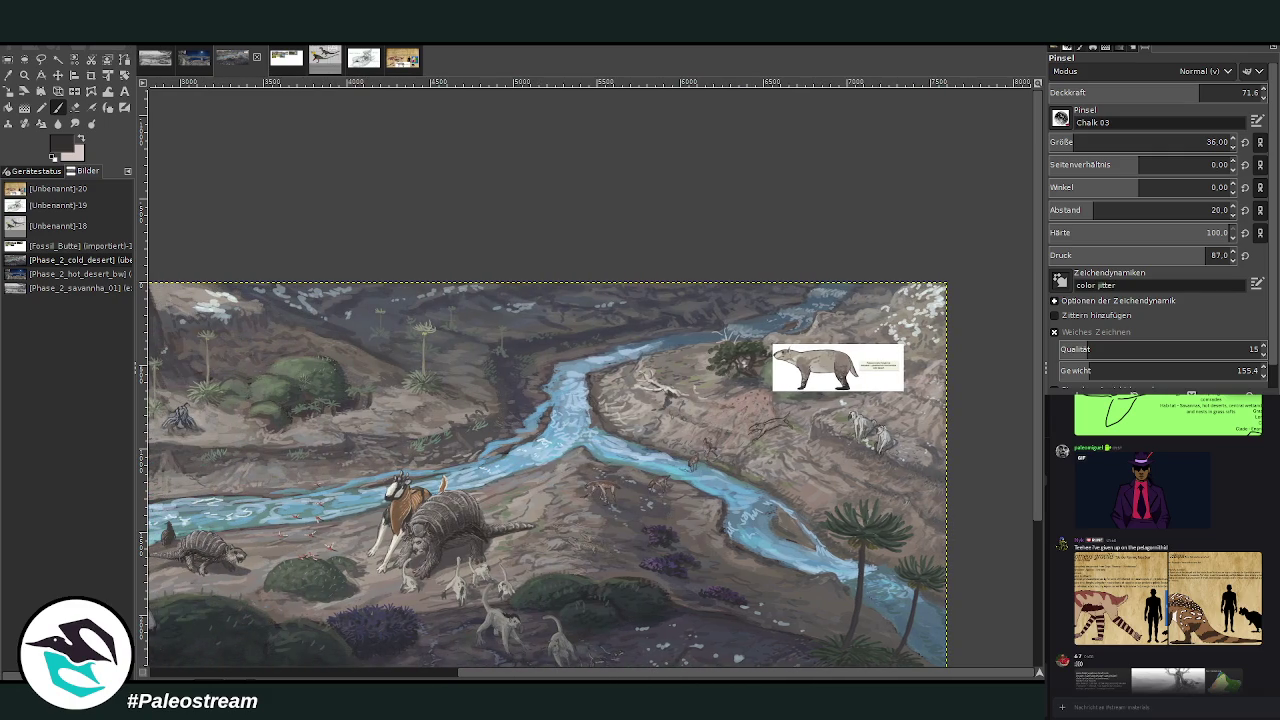
pyautogui.click(24, 75)
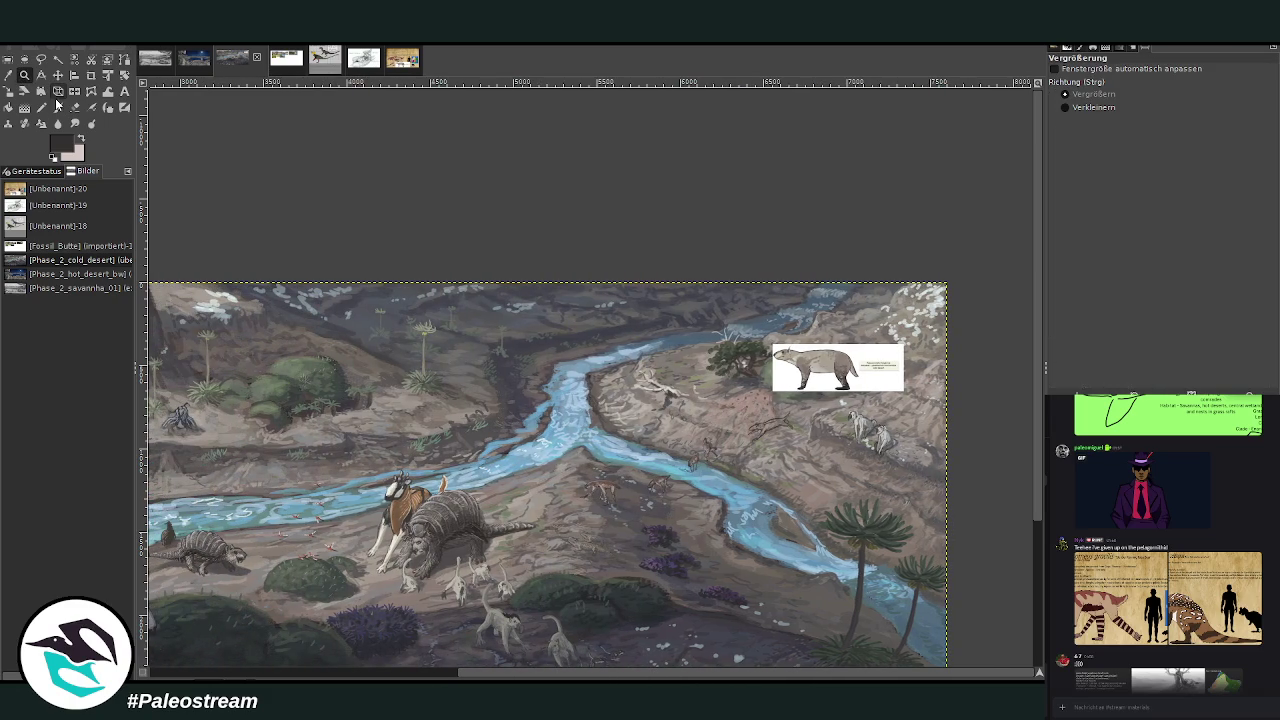
pyautogui.moveTo(650, 340); pyautogui.dragTo(802, 574)
pyautogui.moveTo(384, 164); pyautogui.dragTo(880, 532)
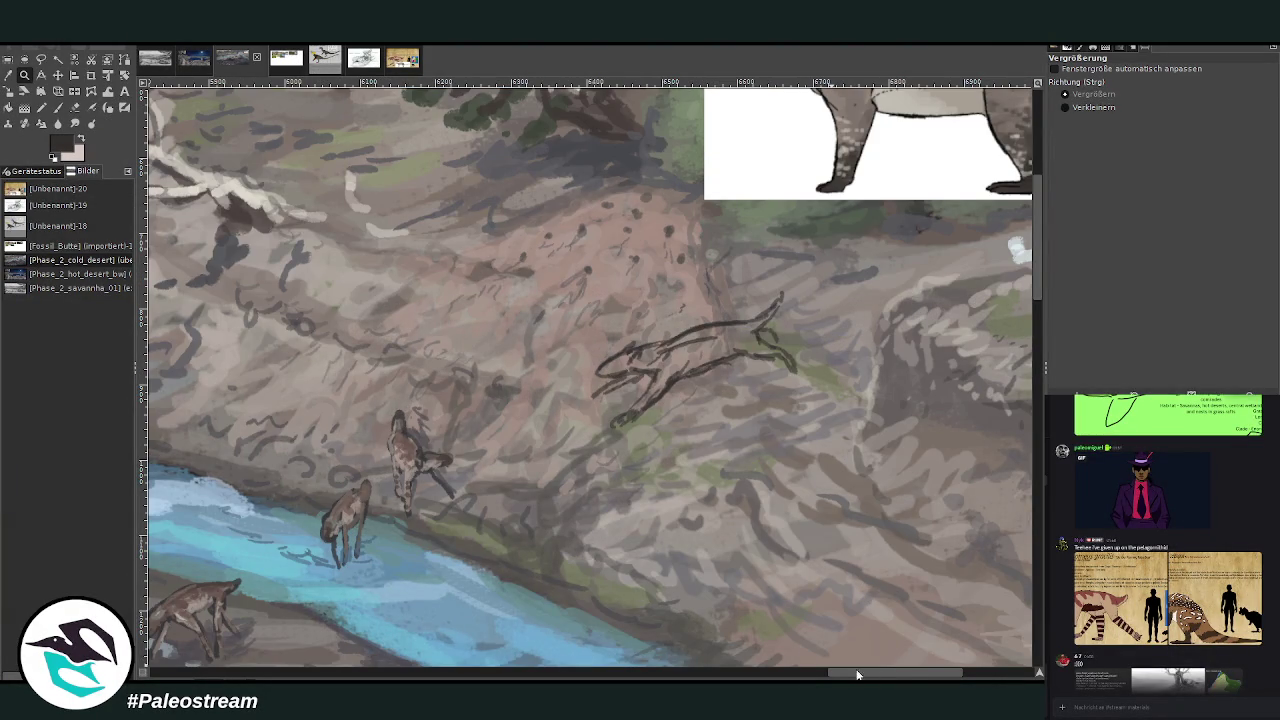
pyautogui.hscroll(4, 700, 380)
pyautogui.scroll(1, 1034, 285)
pyautogui.scroll(1, 1035, 285)
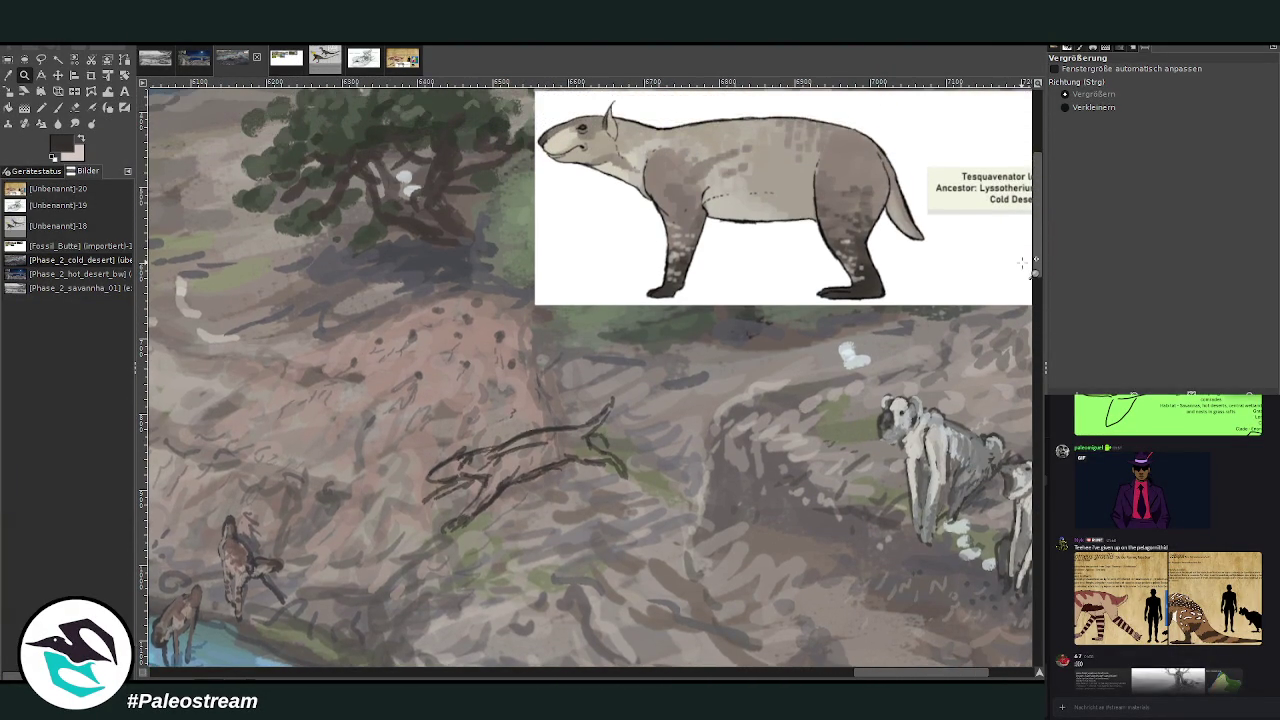
# - Sample light beige from the reference animal as the painting colour
pyautogui.press('o')
pyautogui.click(549, 127)
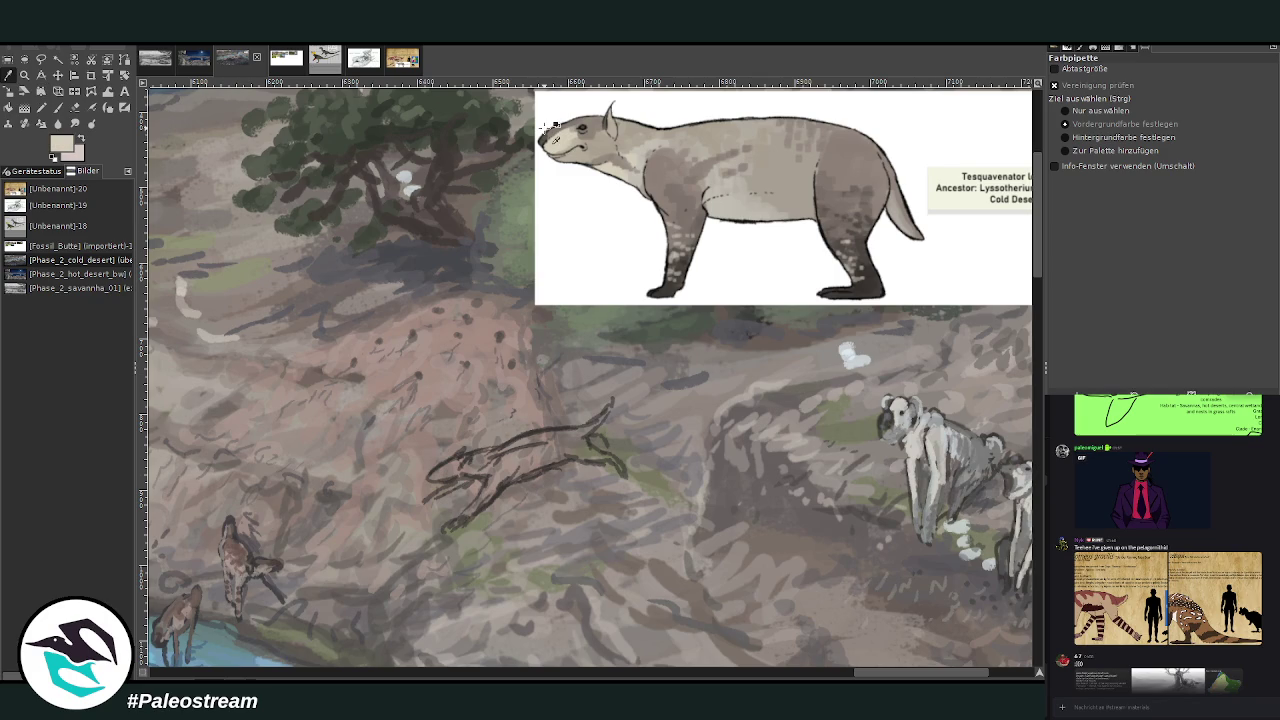
pyautogui.click(58, 110)
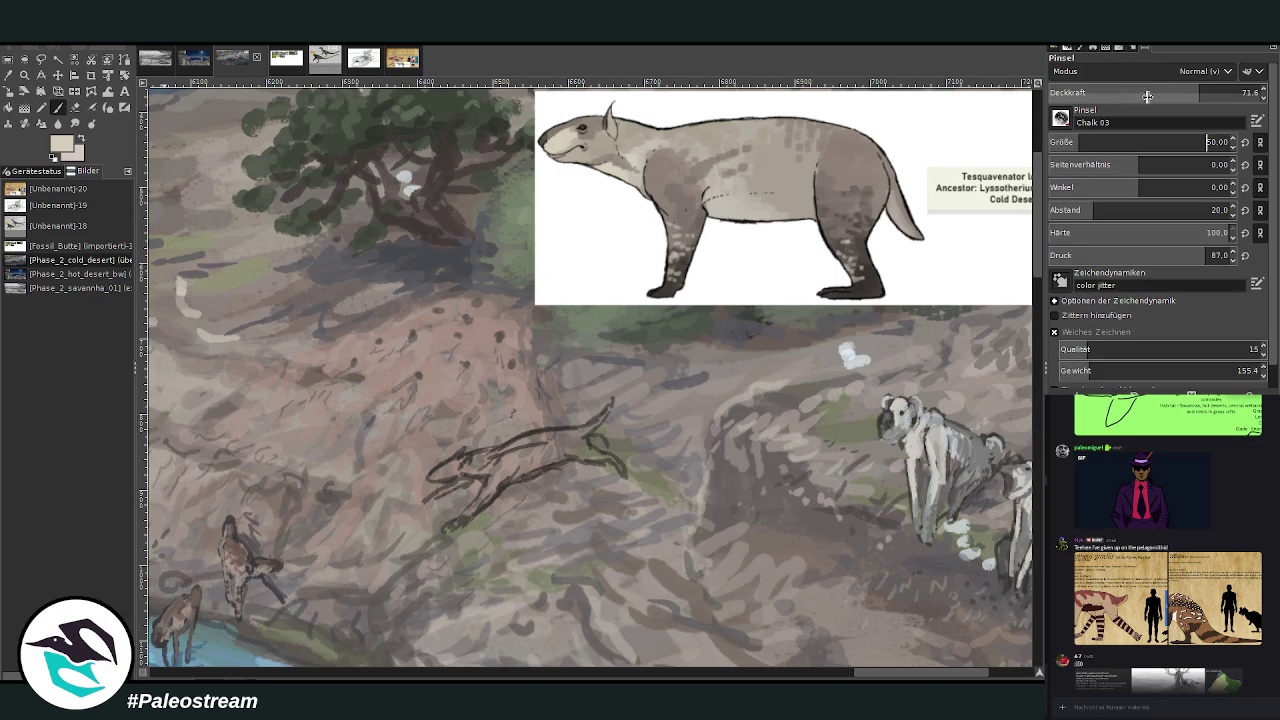
# - Check the Pseudursodromeus gracilis sheet, then lasso a freehand selection around the sketch
pyautogui.click(402, 62)
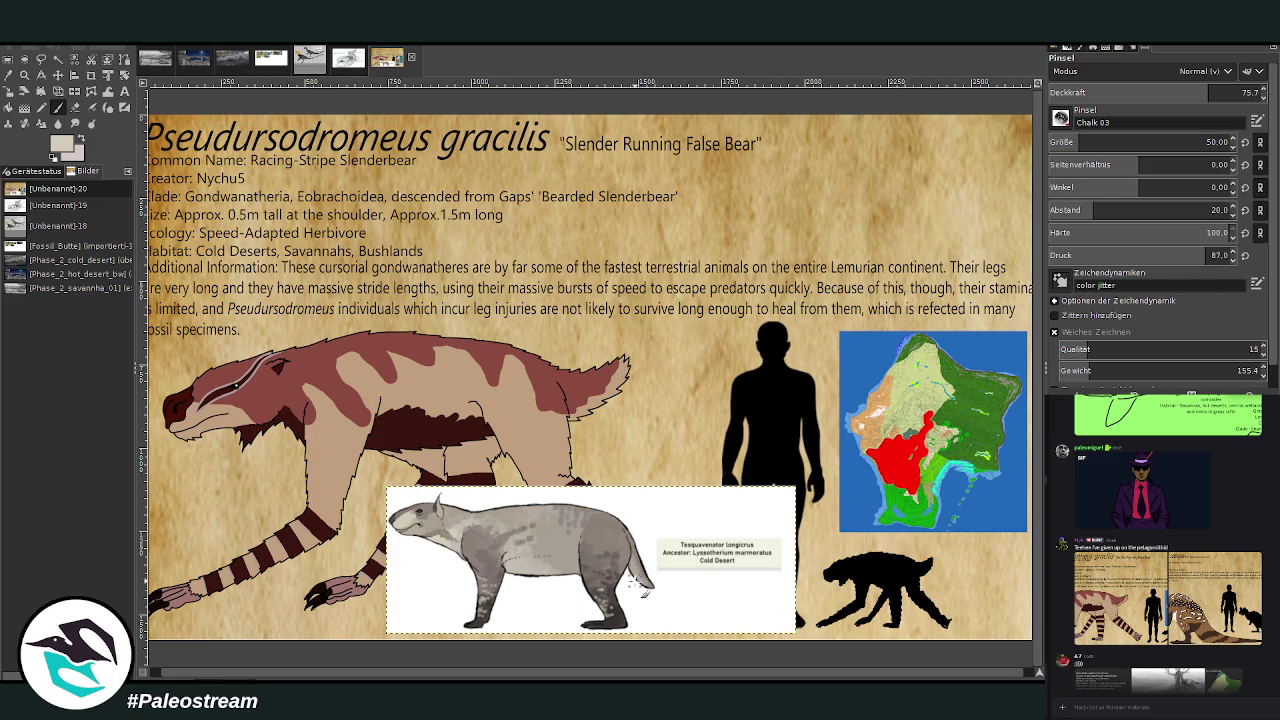
pyautogui.click(228, 60)
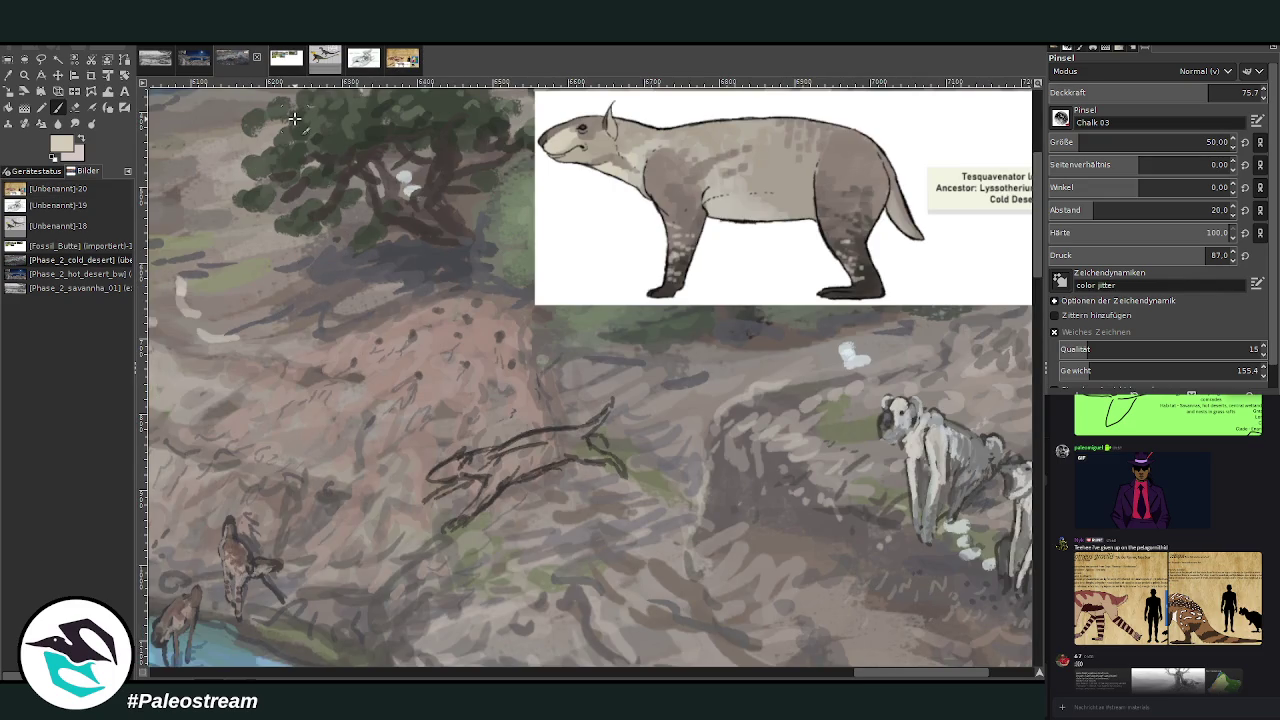
pyautogui.click(41, 58)
pyautogui.moveTo(590, 503)
pyautogui.mouseDown()
pyautogui.moveTo(398, 437)
pyautogui.moveTo(620, 505)
pyautogui.mouseUp()
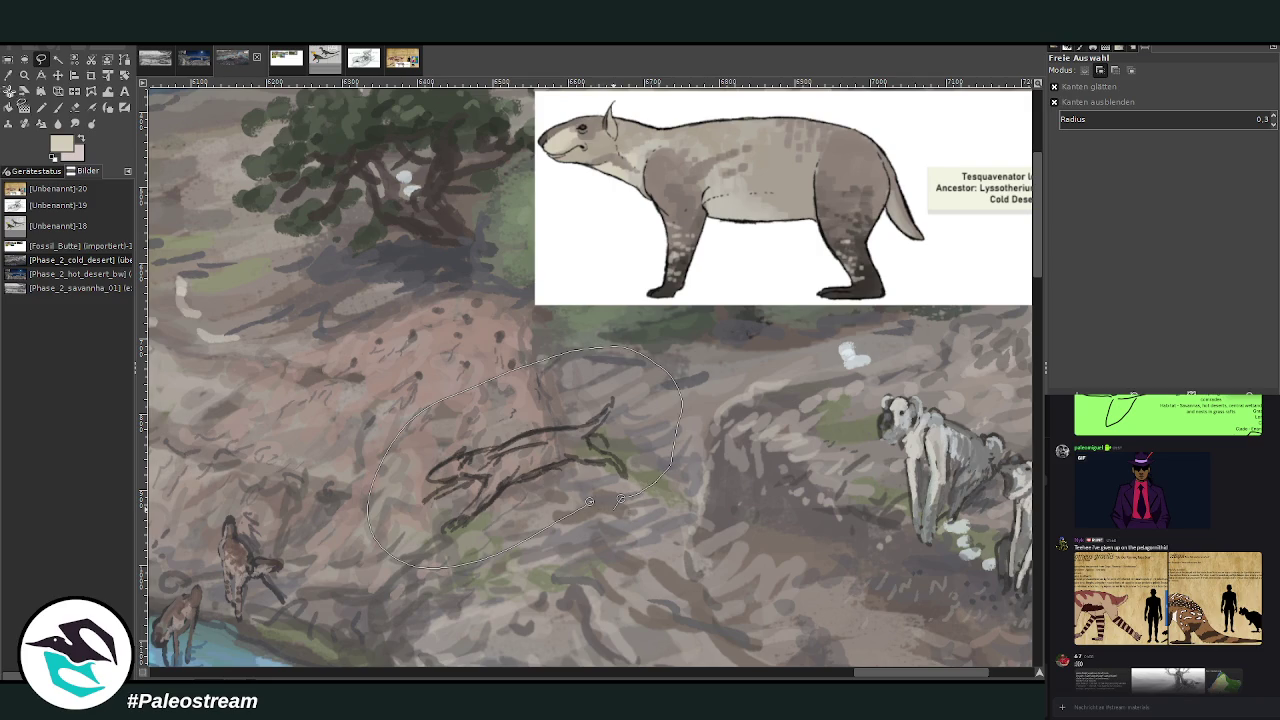
# - Close the lasso, scale the selected sketch slightly larger, apply it, and deselect
pyautogui.press('Return')
pyautogui.hotkey('shift', 's')
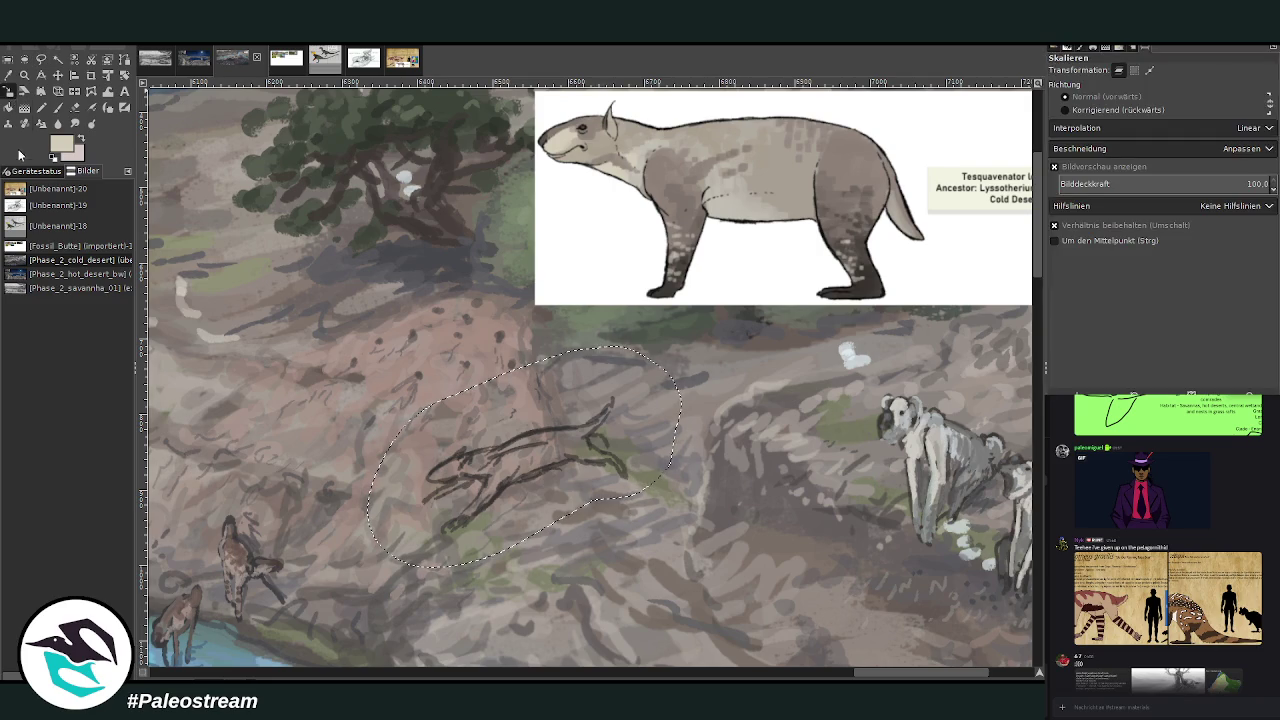
pyautogui.moveTo(511, 447); pyautogui.dragTo(470, 500)
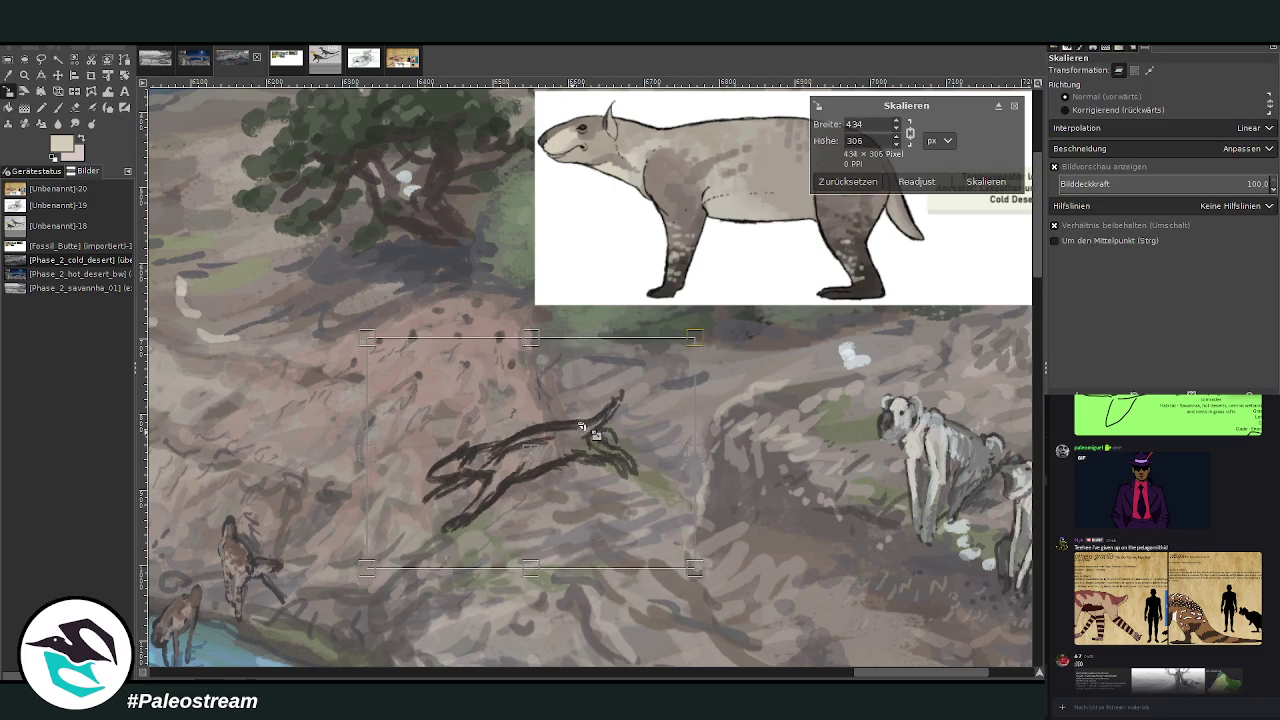
pyautogui.press('Return')
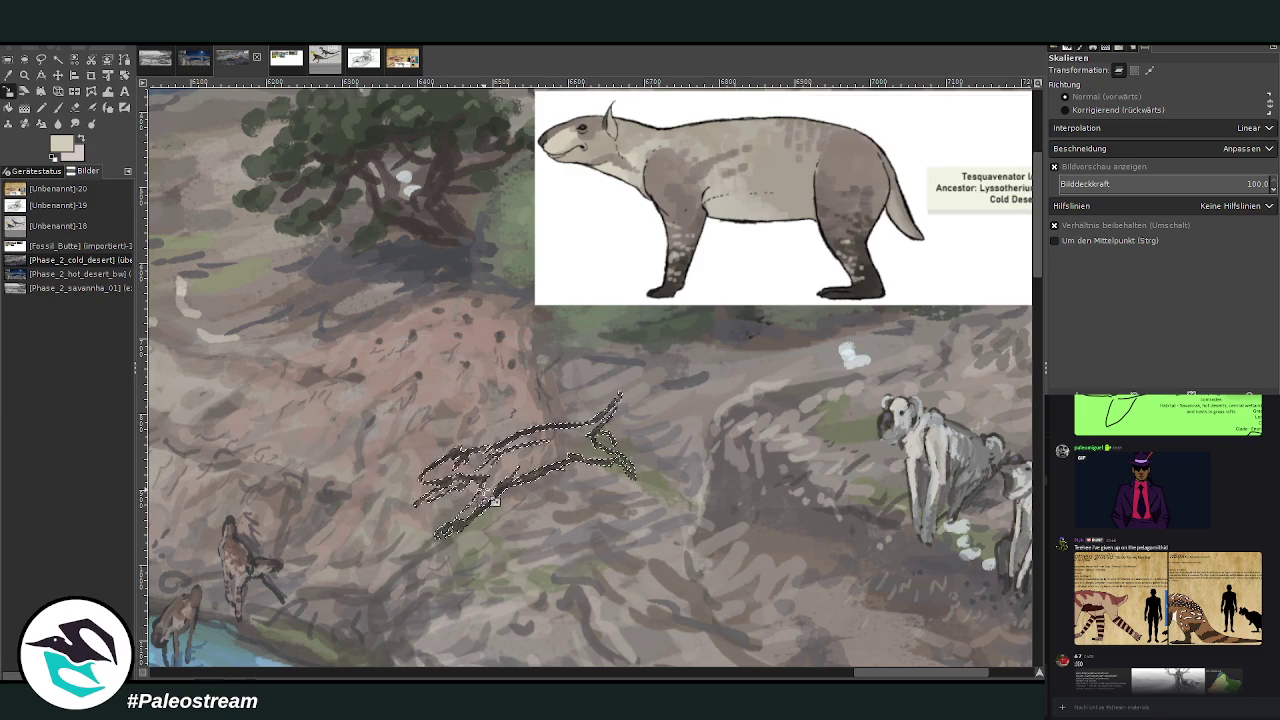
pyautogui.hotkey('ctrl', 'shift', 'a')
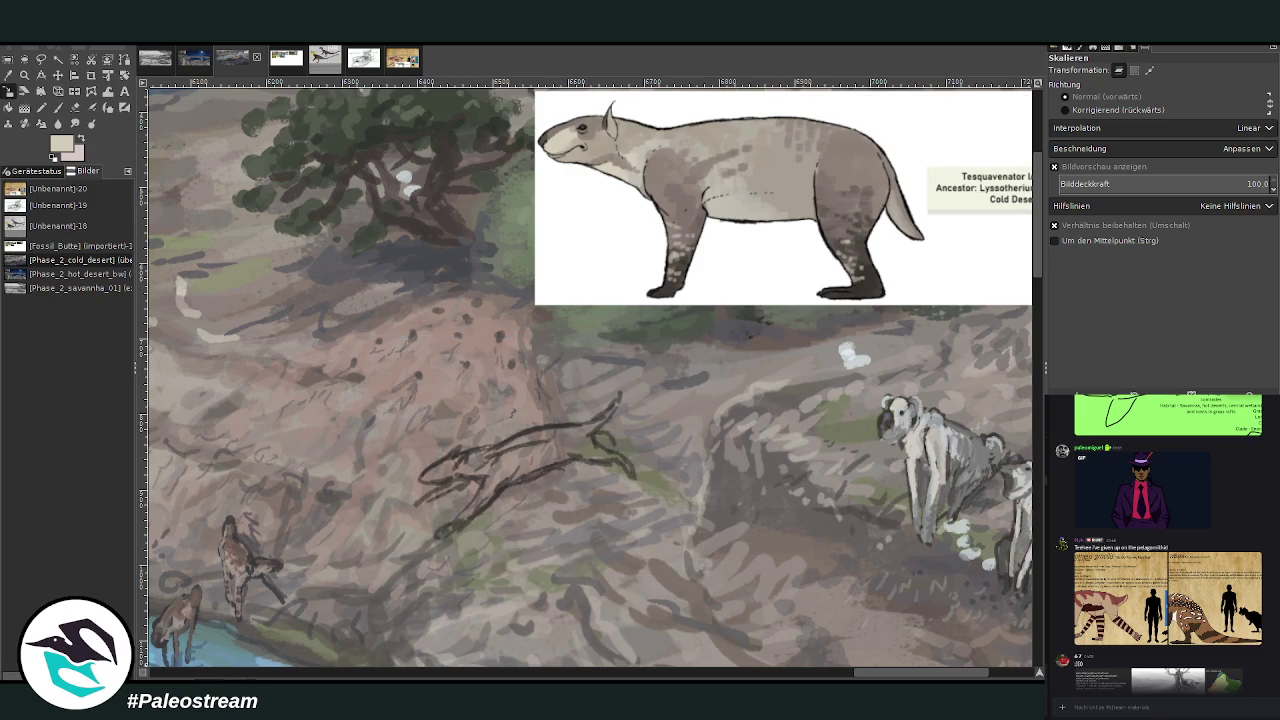
pyautogui.click(57, 107)
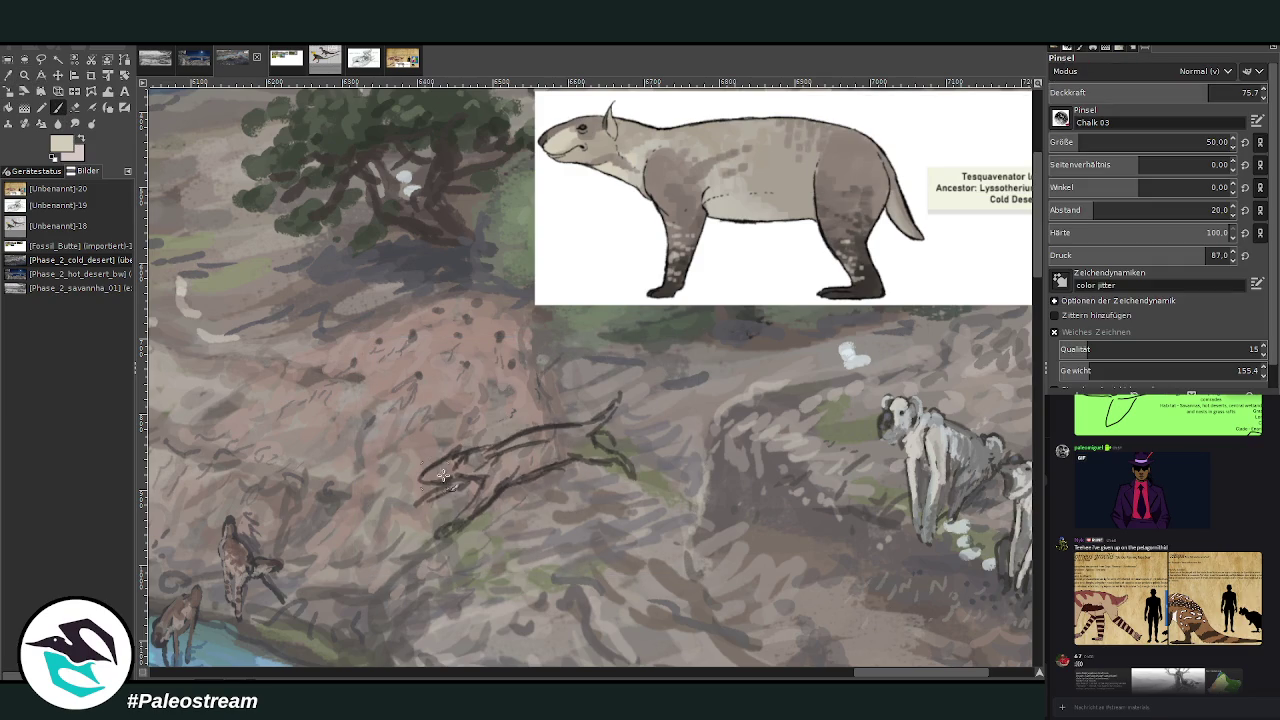
# - At opacity 63.1 and size 32, paint the head light beige and shade the body grey
pyautogui.moveTo(1191, 93); pyautogui.dragTo(1181, 93)
pyautogui.moveTo(1120, 142); pyautogui.dragTo(1100, 142)
pyautogui.moveTo(449, 473); pyautogui.dragTo(565, 452)
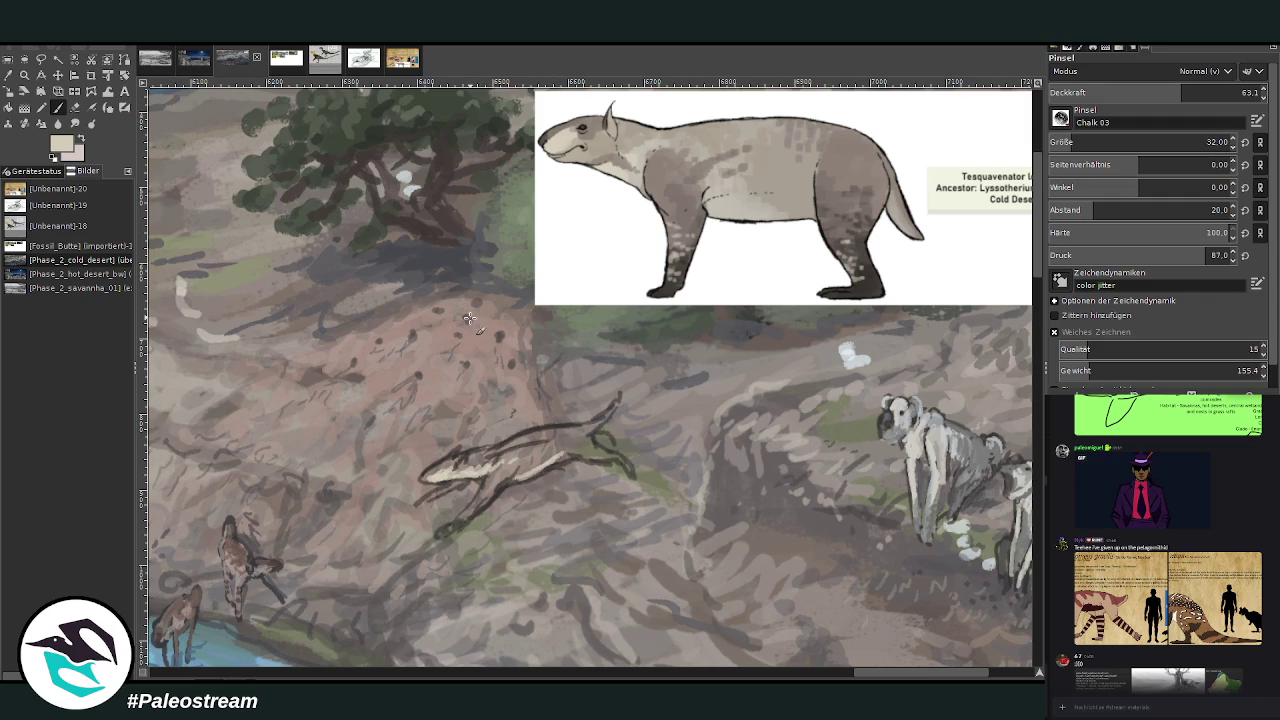
pyautogui.keyDown('ctrl'); pyautogui.click(999, 308); pyautogui.keyUp('ctrl')
pyautogui.moveTo(531, 461)
pyautogui.mouseDown()
pyautogui.moveTo(545, 456)
pyautogui.moveTo(520, 452)
pyautogui.moveTo(555, 446)
pyautogui.moveTo(509, 444)
pyautogui.moveTo(584, 427)
pyautogui.moveTo(570, 460)
pyautogui.moveTo(600, 470)
pyautogui.moveTo(618, 446)
pyautogui.moveTo(530, 470)
pyautogui.moveTo(596, 420)
pyautogui.moveTo(485, 462)
pyautogui.moveTo(494, 473)
pyautogui.mouseUp()
# - Sample darker canvas tones and paint dark lines along the animal's head and back
pyautogui.keyDown('ctrl'); pyautogui.click(1022, 307); pyautogui.keyUp('ctrl')
pyautogui.keyDown('ctrl'); pyautogui.click(1008, 312); pyautogui.keyUp('ctrl')
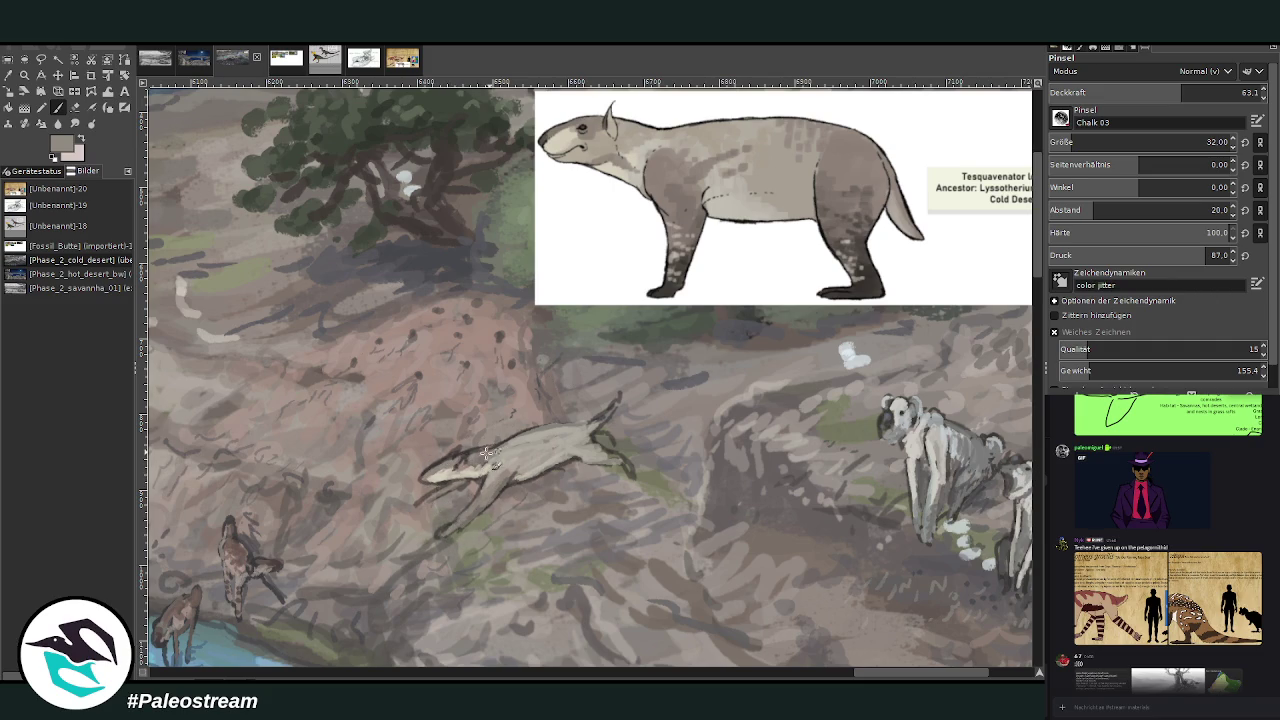
pyautogui.moveTo(469, 465)
pyautogui.mouseDown()
pyautogui.moveTo(600, 425)
pyautogui.moveTo(590, 417)
pyautogui.mouseUp()
pyautogui.keyDown('ctrl'); pyautogui.click(1002, 347); pyautogui.keyUp('ctrl')
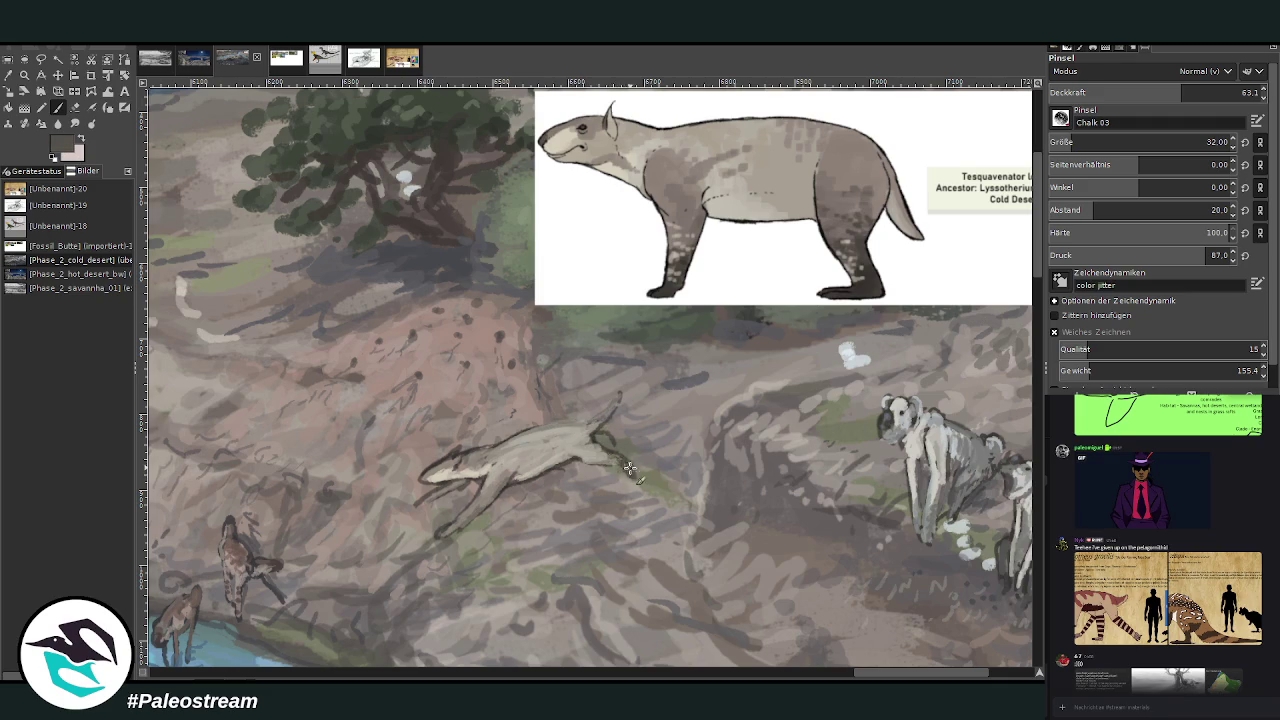
# - At opacity 80.8 and size 17, darken the front legs, chest, snout and chin
pyautogui.click(1217, 92)
pyautogui.click(1100, 142)
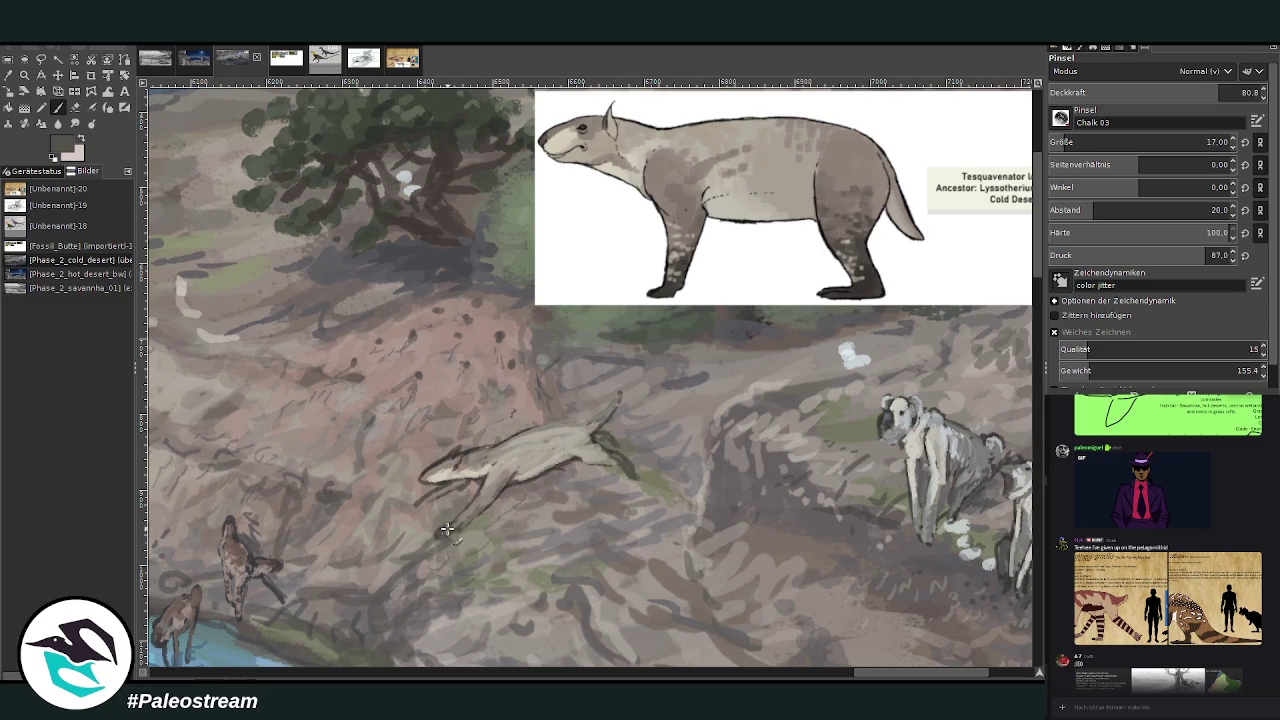
pyautogui.moveTo(445, 535)
pyautogui.mouseDown()
pyautogui.moveTo(430, 505)
pyautogui.moveTo(440, 520)
pyautogui.moveTo(460, 485)
pyautogui.mouseUp()
pyautogui.keyDown('ctrl'); pyautogui.click(1000, 363); pyautogui.keyUp('ctrl')
pyautogui.moveTo(425, 476); pyautogui.dragTo(470, 470)
pyautogui.click(10, 76)
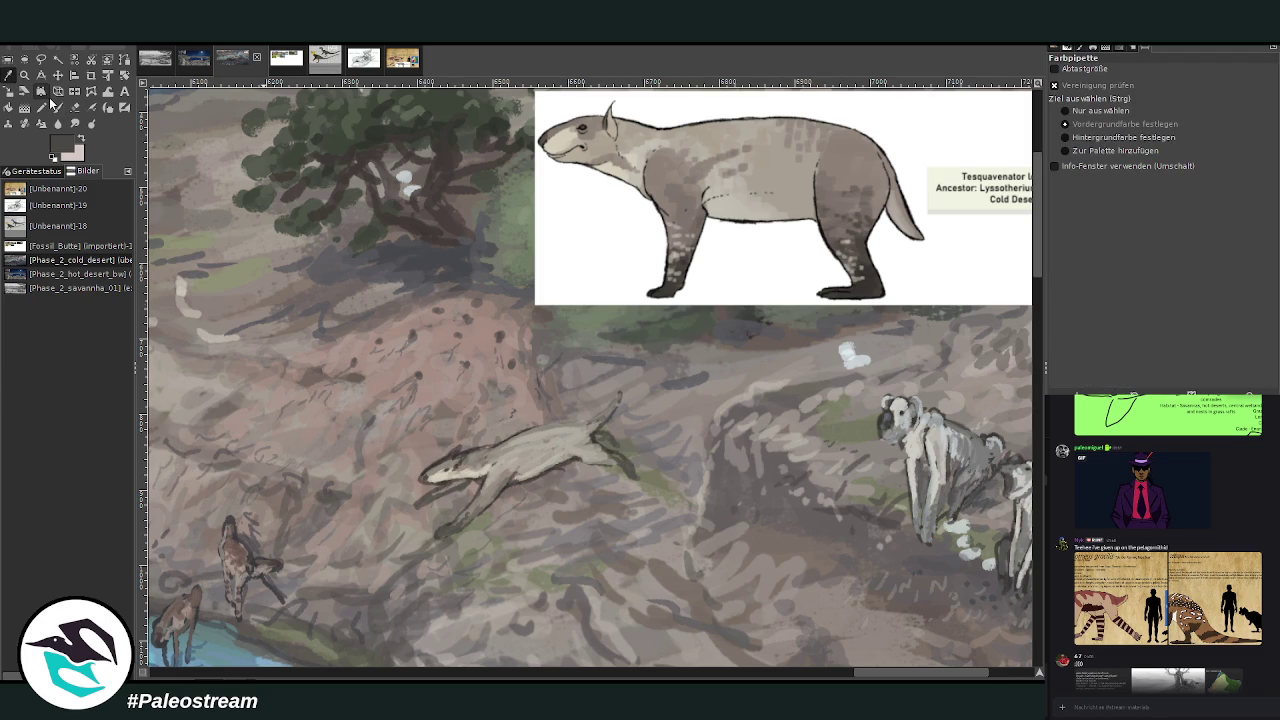
# - Repaint the animal's head in sampled light beige, then shade its body, legs and back
pyautogui.click(520, 456)
pyautogui.press('p')
pyautogui.moveTo(440, 464)
pyautogui.mouseDown()
pyautogui.moveTo(452, 472)
pyautogui.moveTo(435, 466)
pyautogui.moveTo(440, 480)
pyautogui.moveTo(452, 456)
pyautogui.moveTo(468, 470)
pyautogui.moveTo(424, 478)
pyautogui.mouseUp()
pyautogui.moveTo(492, 455)
pyautogui.mouseDown()
pyautogui.moveTo(470, 452)
pyautogui.moveTo(496, 449)
pyautogui.mouseUp()
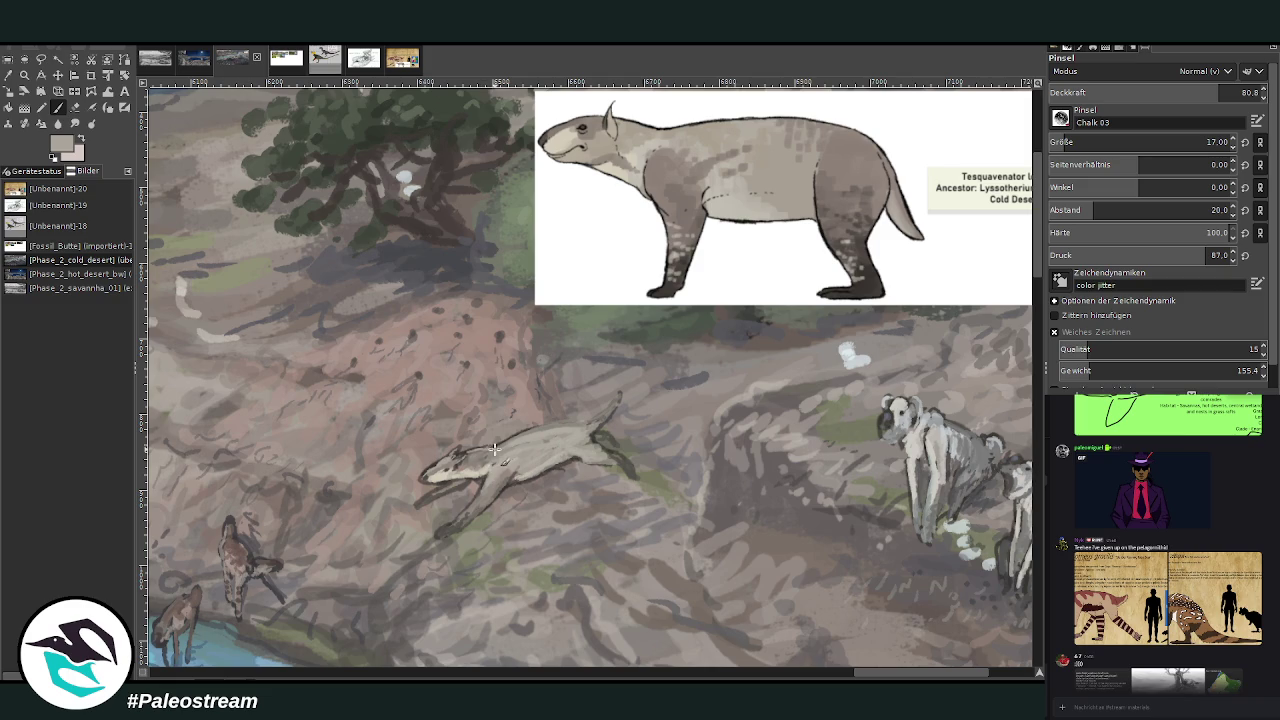
pyautogui.keyDown('ctrl'); pyautogui.click(1004, 327); pyautogui.keyUp('ctrl')
pyautogui.moveTo(494, 489); pyautogui.dragTo(499, 467)
pyautogui.moveTo(566, 442); pyautogui.dragTo(552, 430)
# - Paint along the animal's back toward the shoulders
pyautogui.click(8, 75)
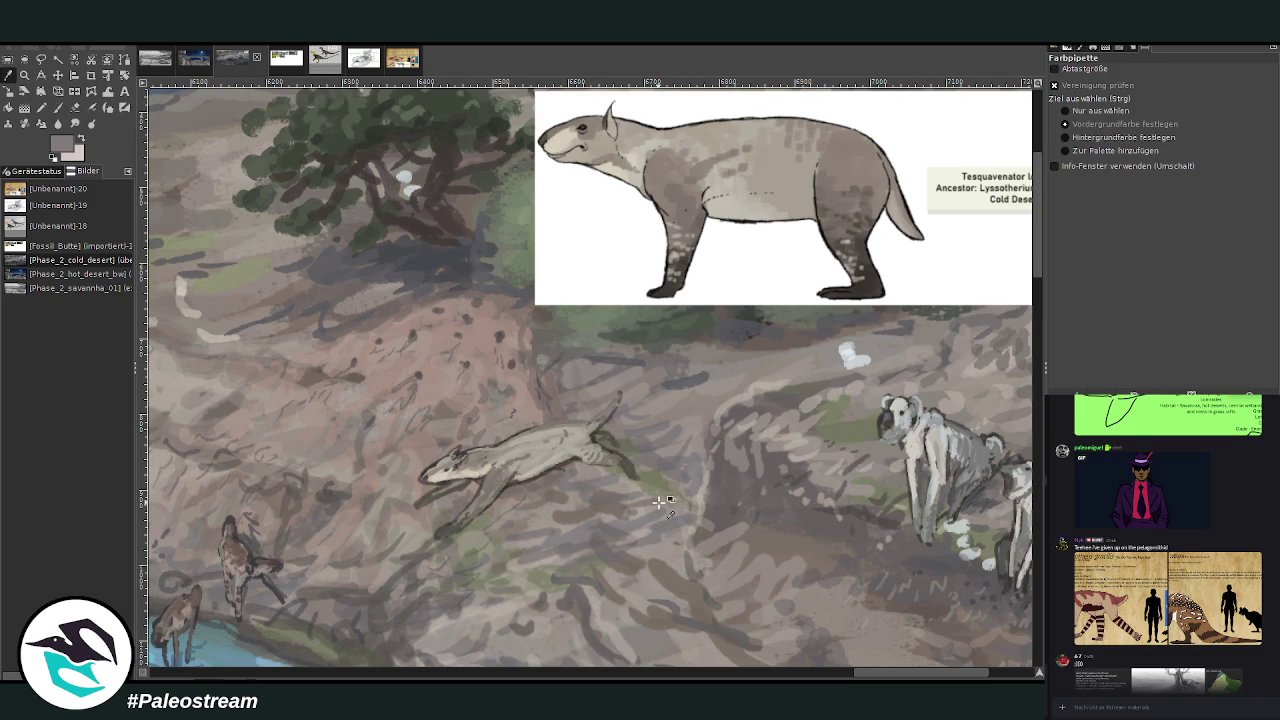
pyautogui.click(57, 107)
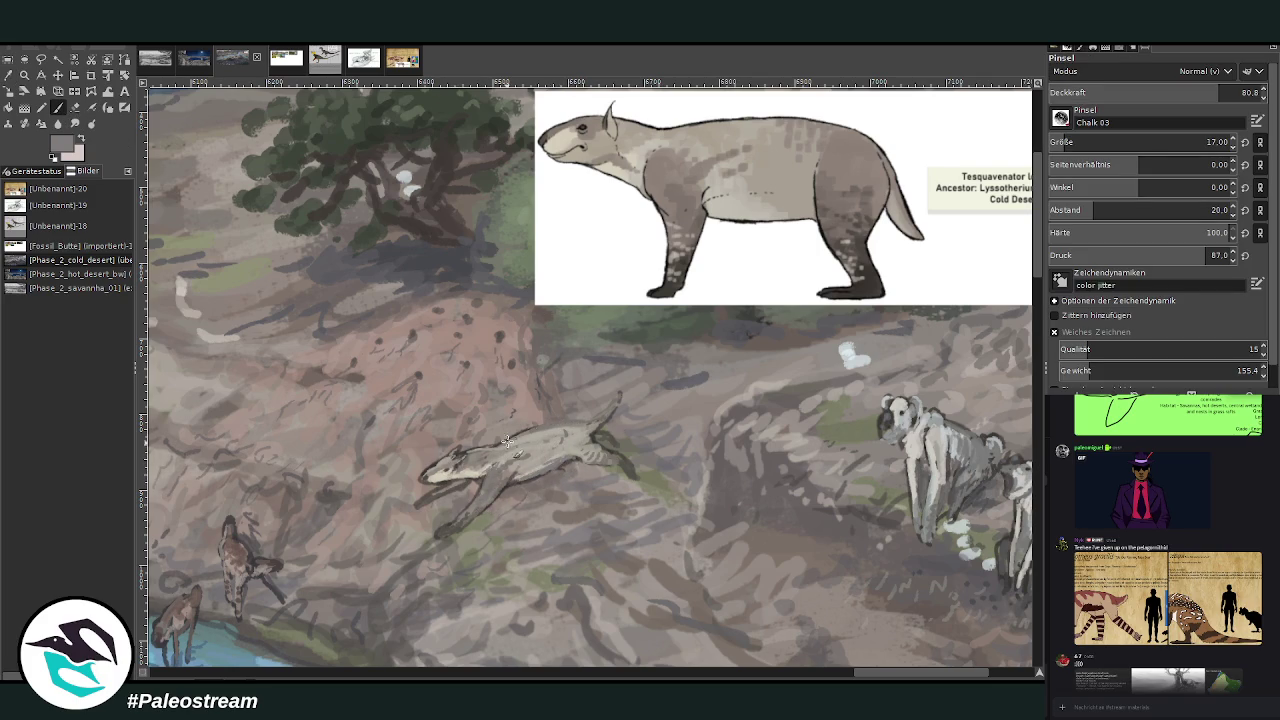
pyautogui.click(9, 75)
pyautogui.press('p')
pyautogui.moveTo(592, 410); pyautogui.dragTo(511, 438)
# - At brush size 35 and opacity 64.4, lighten the back, then darken its line, hind leg and tail
pyautogui.moveTo(1110, 142); pyautogui.dragTo(1140, 142)
pyautogui.moveTo(1218, 92); pyautogui.dragTo(1184, 92)
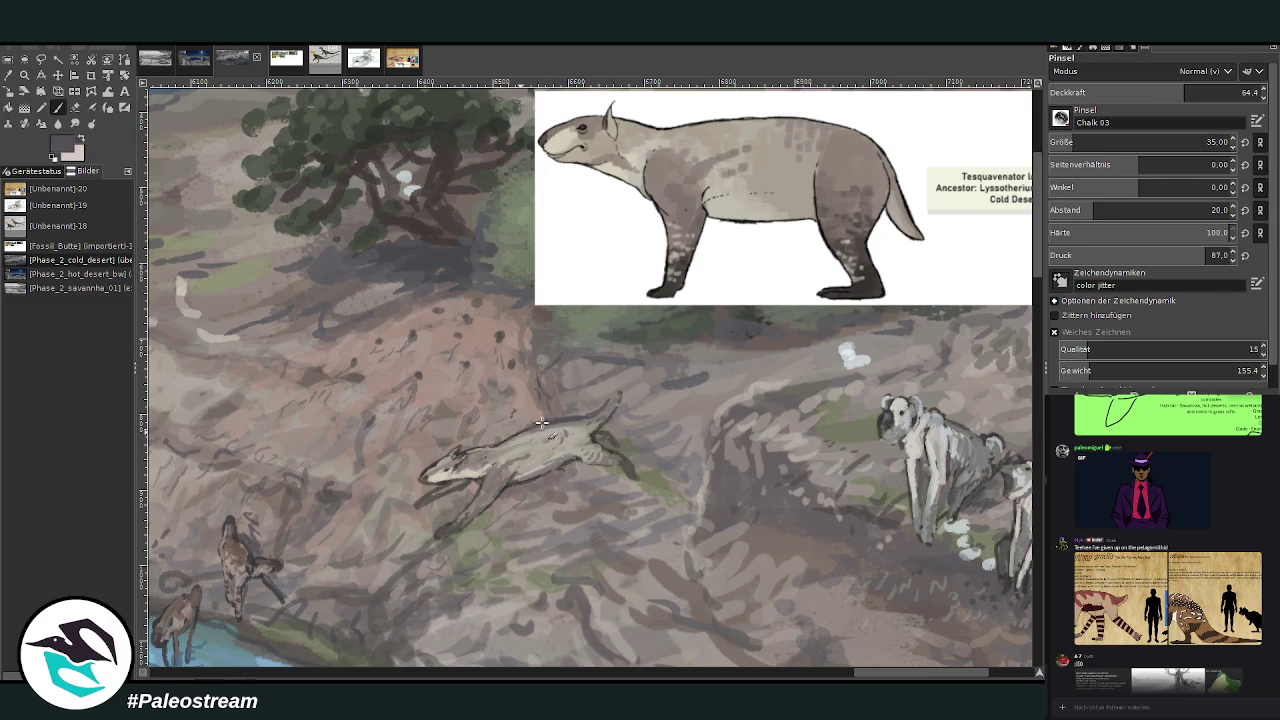
pyautogui.moveTo(501, 440); pyautogui.dragTo(587, 413)
pyautogui.moveTo(622, 385)
pyautogui.mouseDown()
pyautogui.moveTo(572, 418)
pyautogui.moveTo(465, 453)
pyautogui.mouseUp()
pyautogui.moveTo(600, 428)
pyautogui.mouseDown()
pyautogui.moveTo(626, 382)
pyautogui.moveTo(574, 408)
pyautogui.mouseUp()
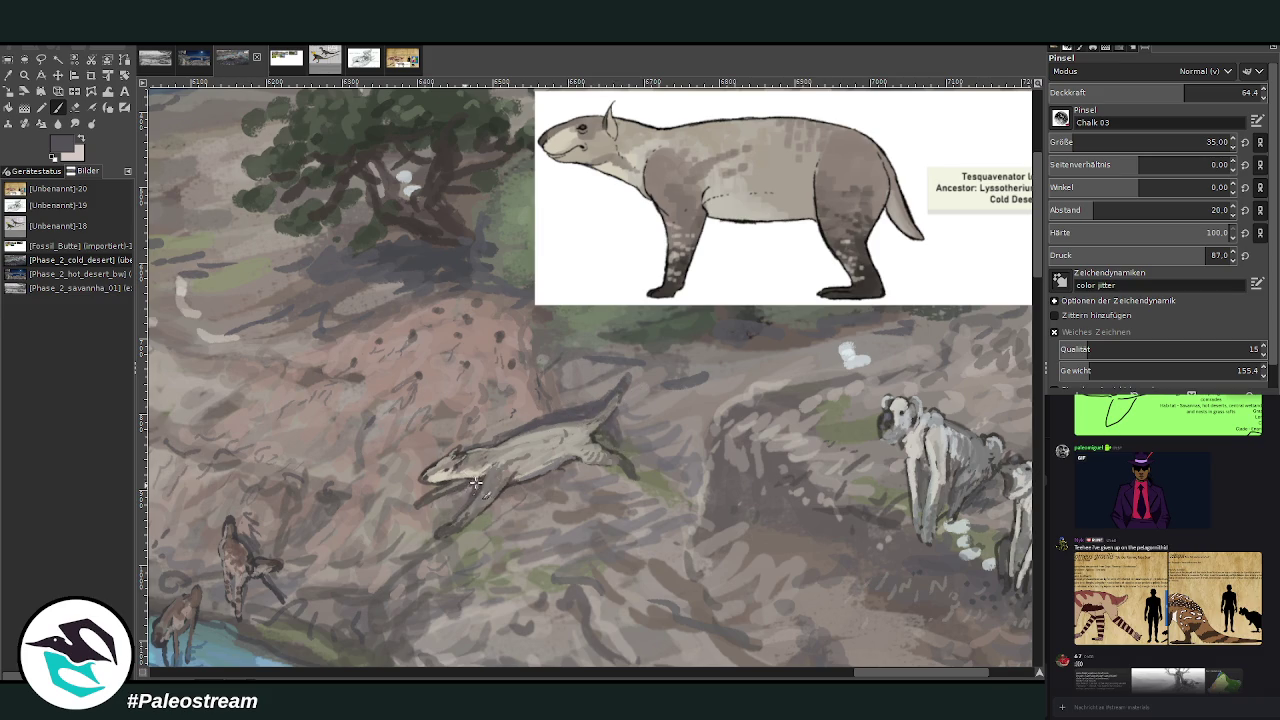
pyautogui.moveTo(530, 421)
pyautogui.mouseDown()
pyautogui.moveTo(612, 398)
pyautogui.moveTo(600, 443)
pyautogui.moveTo(613, 430)
pyautogui.mouseUp()
# - Try lightening the hip and hind leg with a lighter sampled tone, then undo it
pyautogui.press('o')
pyautogui.click(822, 210)
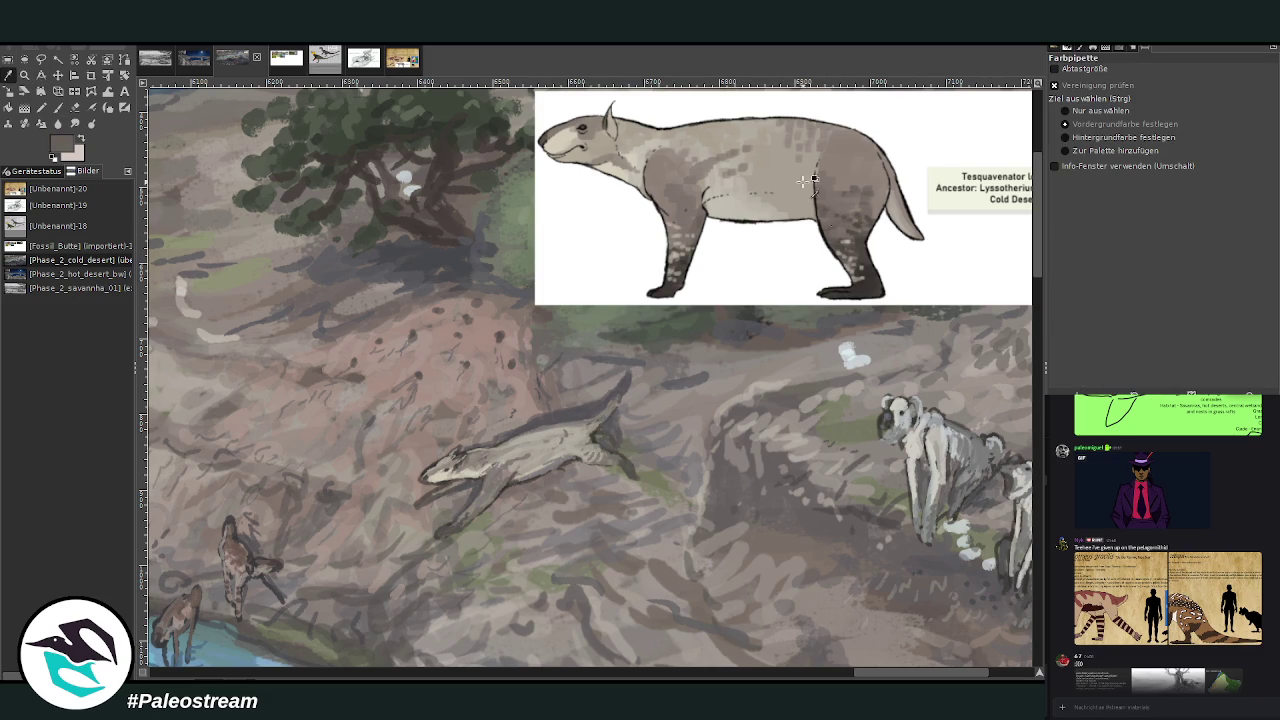
pyautogui.click(57, 108)
pyautogui.moveTo(604, 437); pyautogui.dragTo(597, 450)
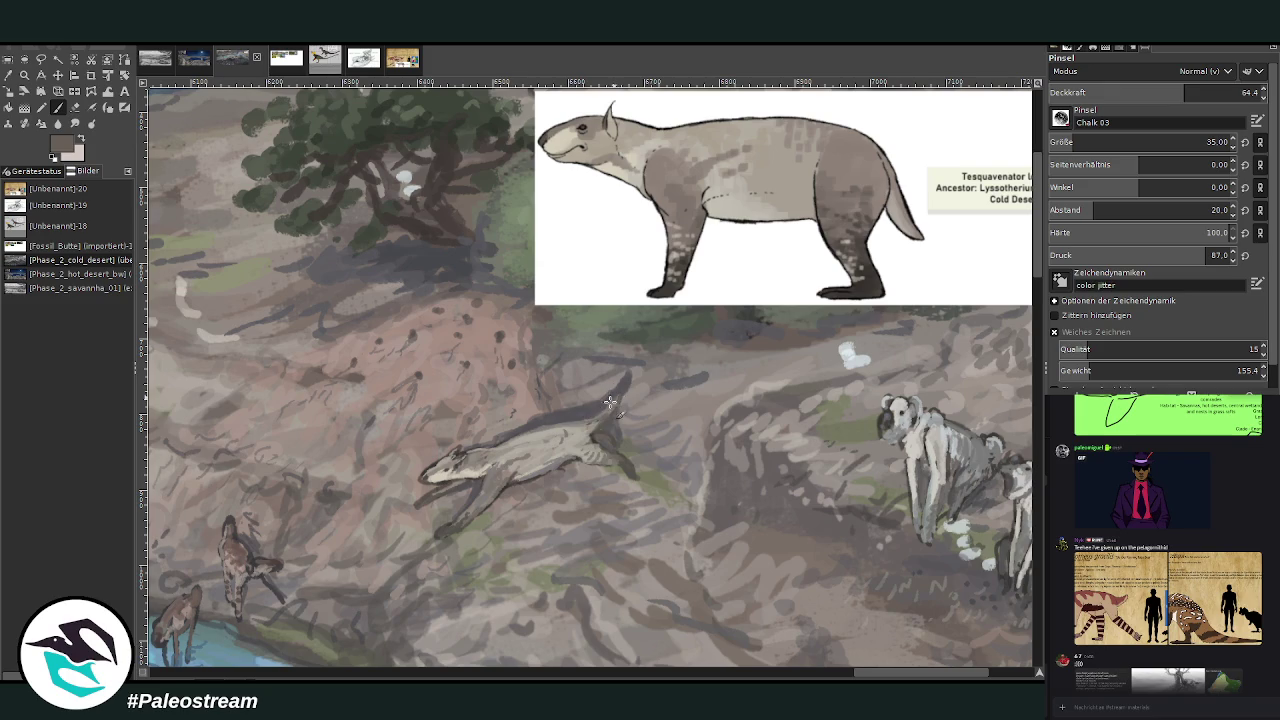
pyautogui.hotkey('ctrl', 'z')
# - Shrink the chalk brush, sample a darker grey from the slope, and zoom out
pyautogui.press('o')
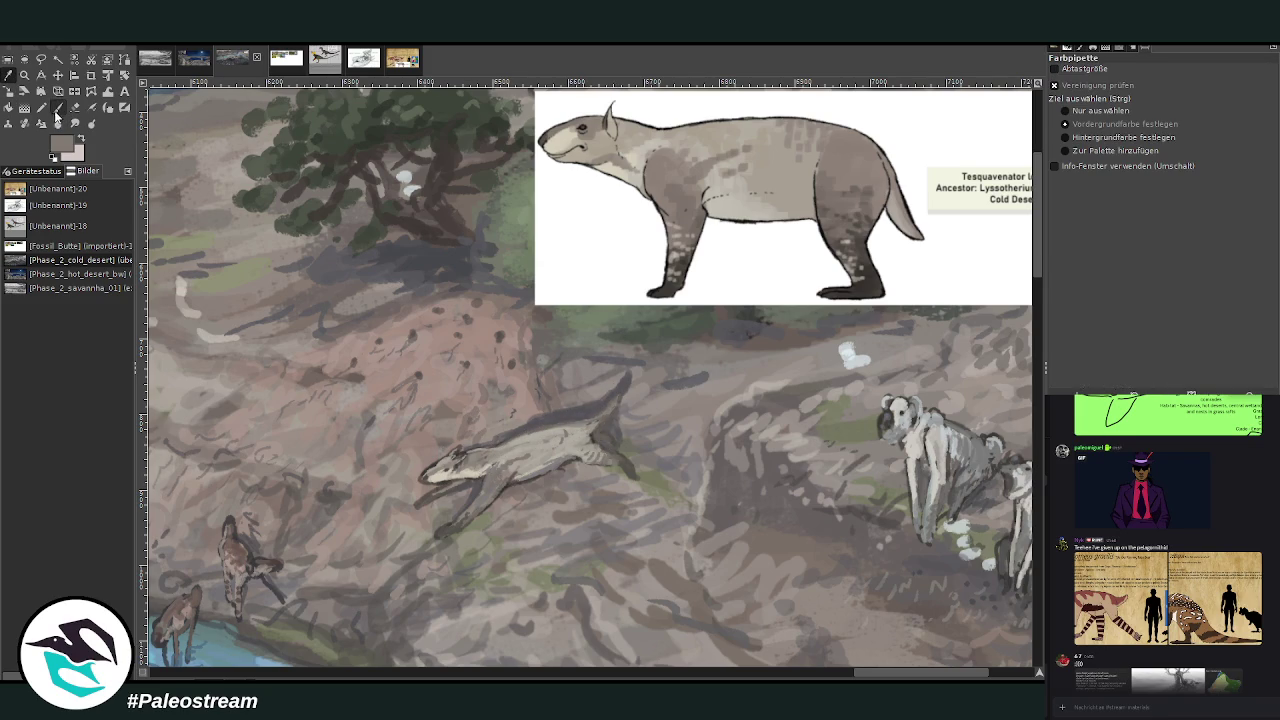
pyautogui.click(56, 111)
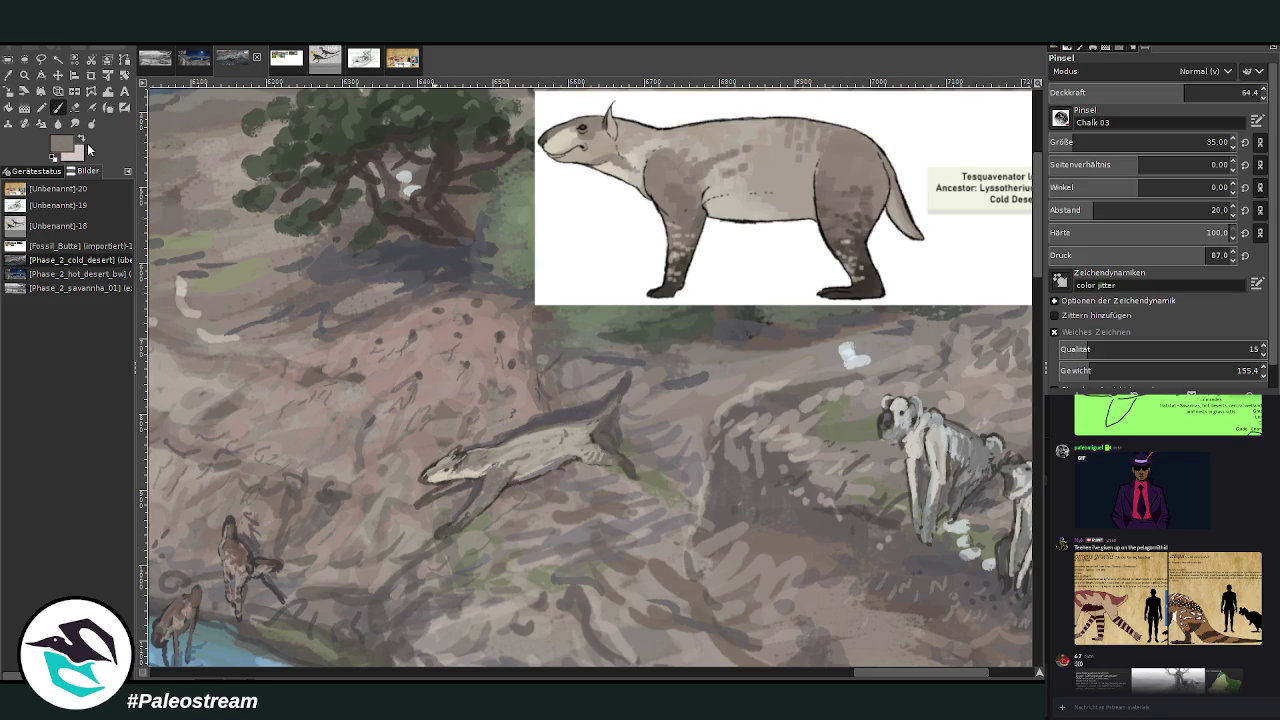
pyautogui.click(1206, 142)
pyautogui.press('o')
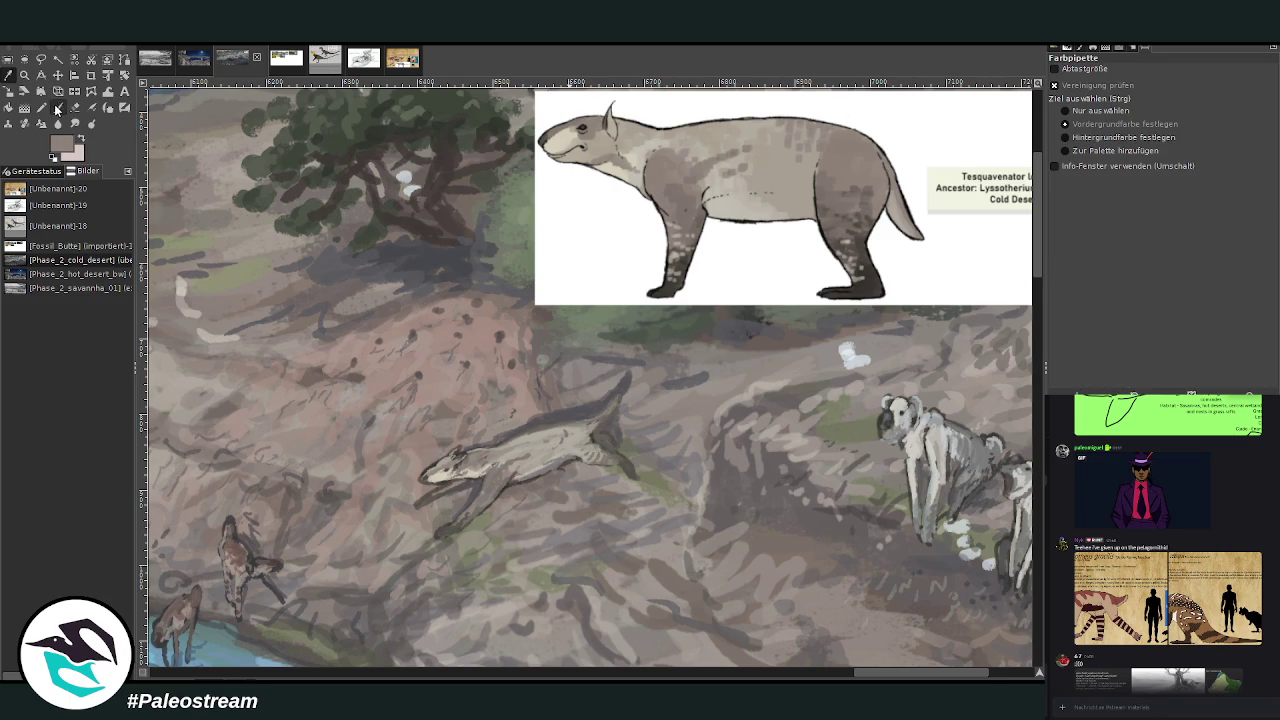
pyautogui.click(57, 108)
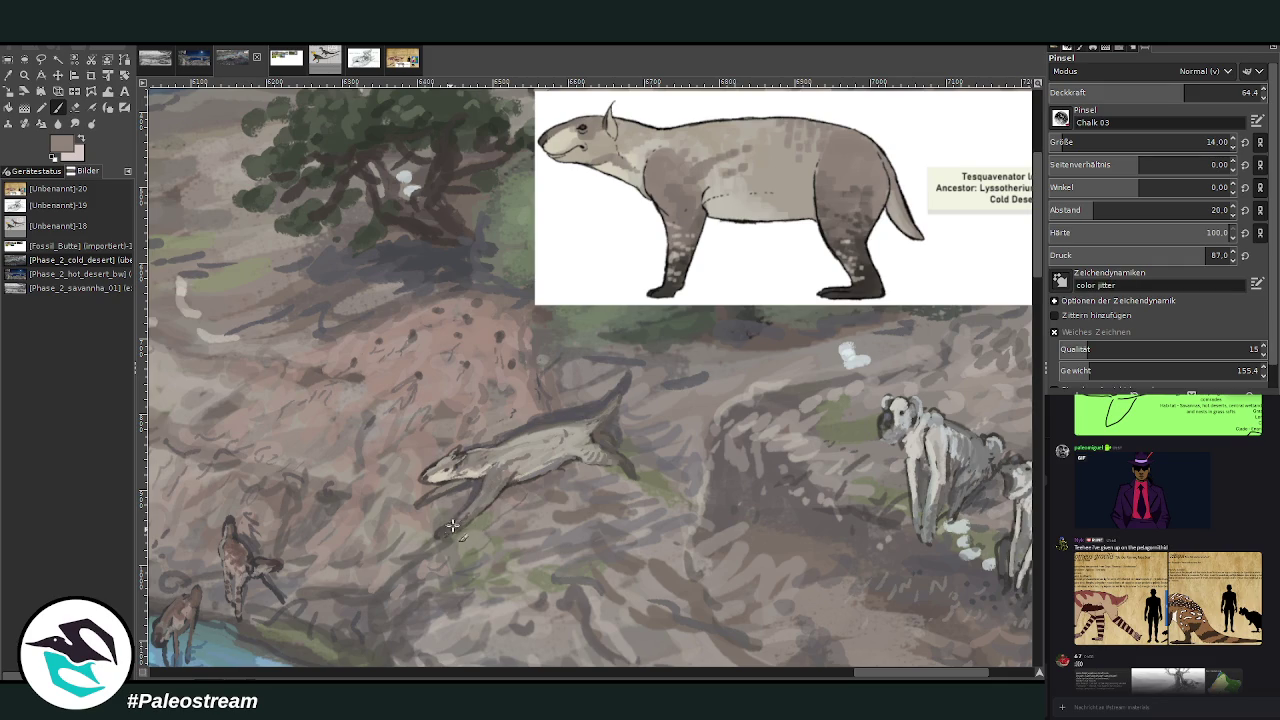
pyautogui.keyDown('ctrl'); pyautogui.click(999, 347); pyautogui.keyUp('ctrl')
pyautogui.press('-')
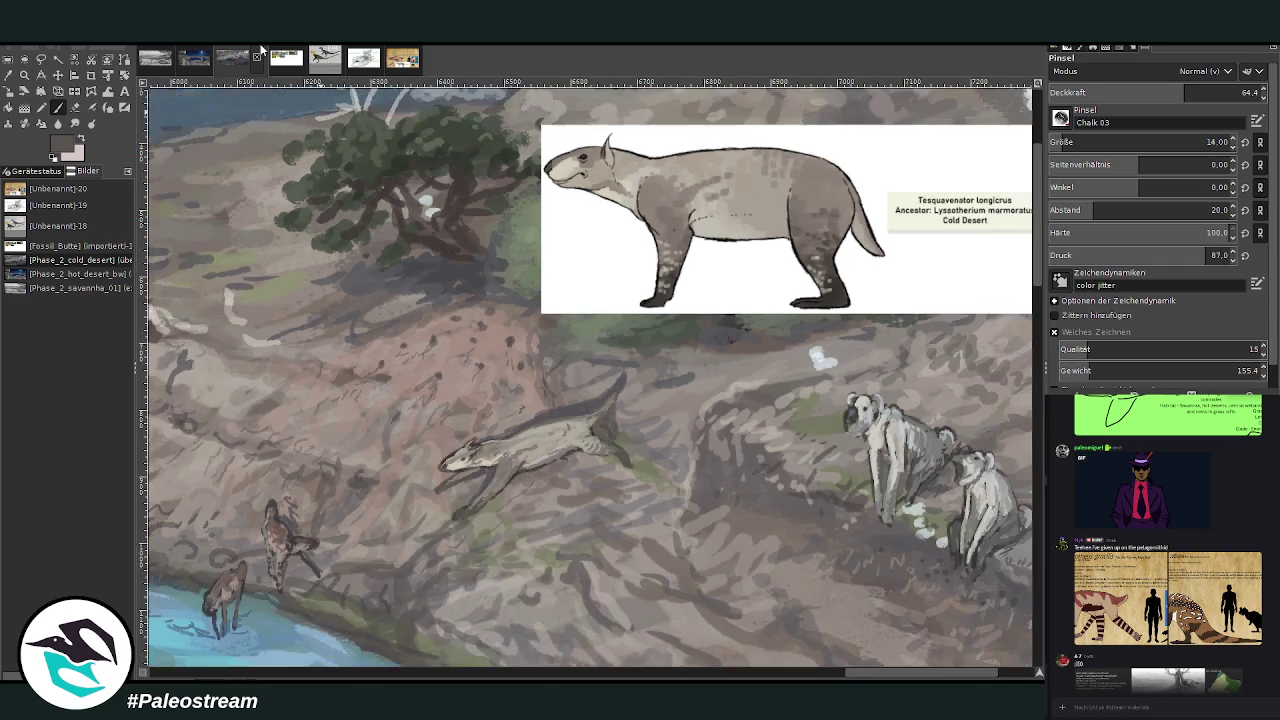
# - Zoom out, then zoom in on the upper-right riverbank and the creatures on the slope
pyautogui.press('-')
pyautogui.press('-')
pyautogui.press('-')
pyautogui.press('-')
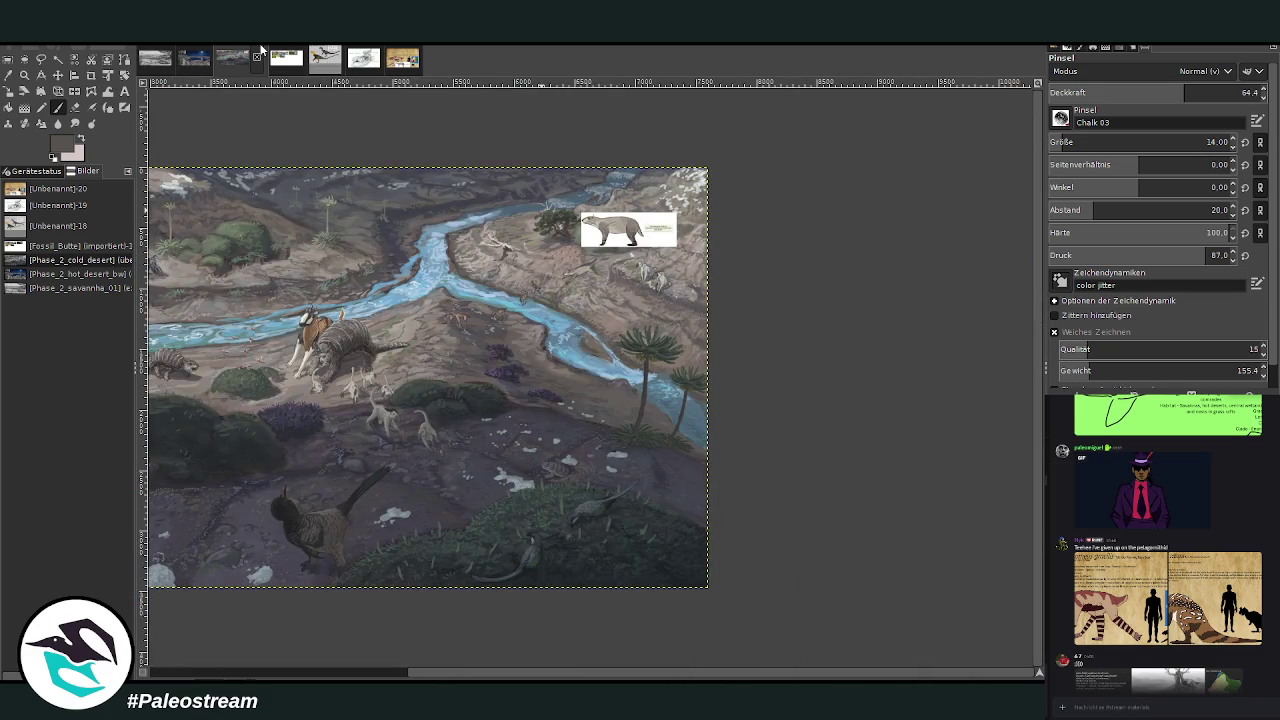
pyautogui.click(24, 75)
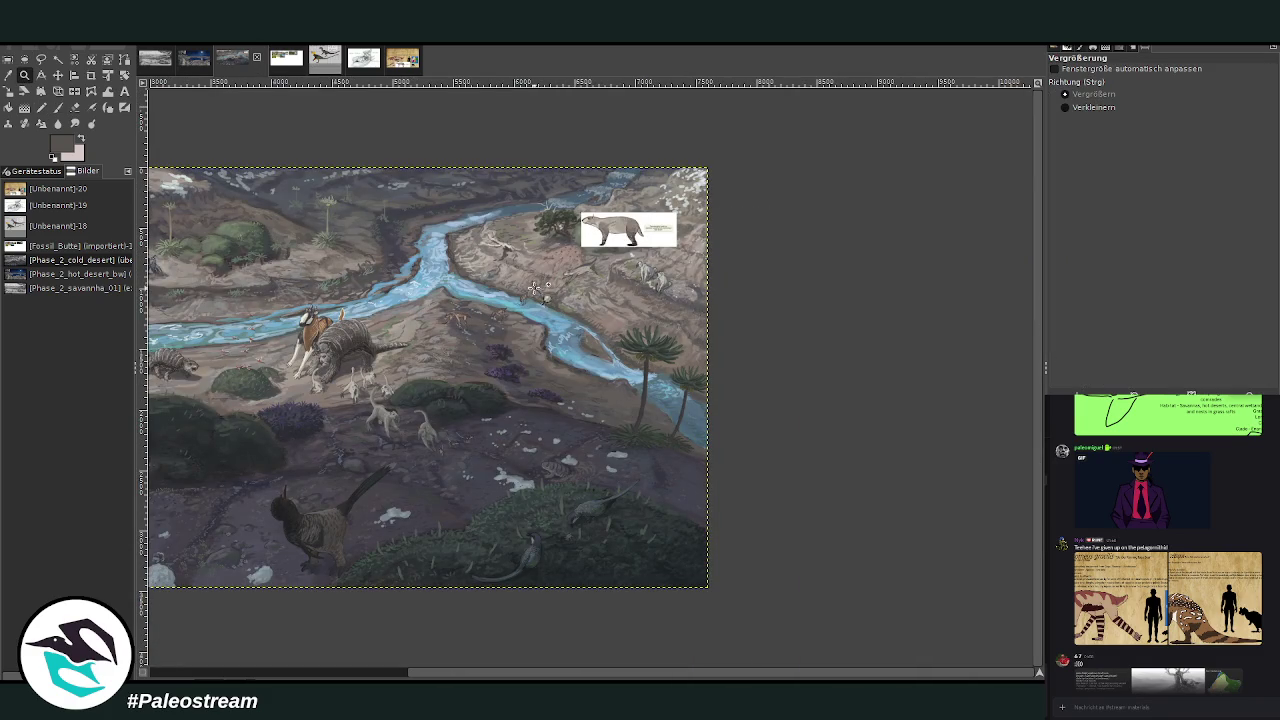
pyautogui.click(592, 258)
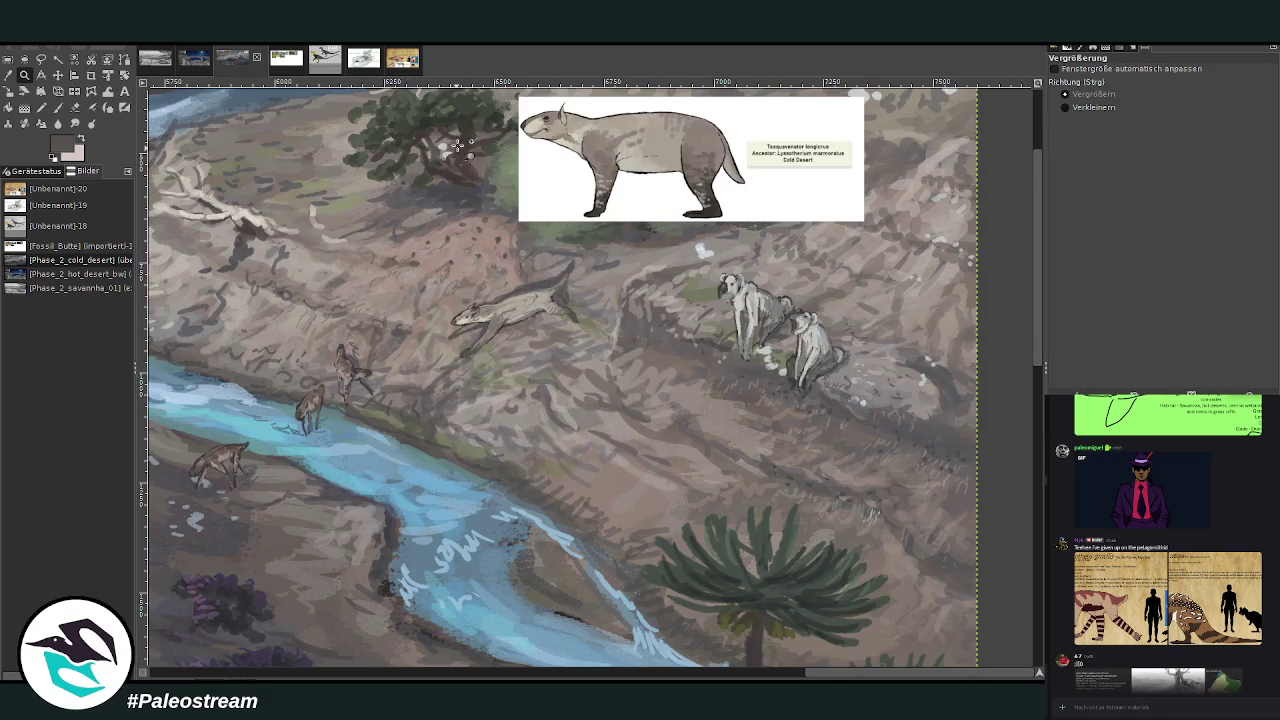
pyautogui.moveTo(456, 155); pyautogui.dragTo(650, 512)
# - With a lighter sampled colour and the Charcoal 01 brush, lay faint light marks across the slope
pyautogui.click(9, 78)
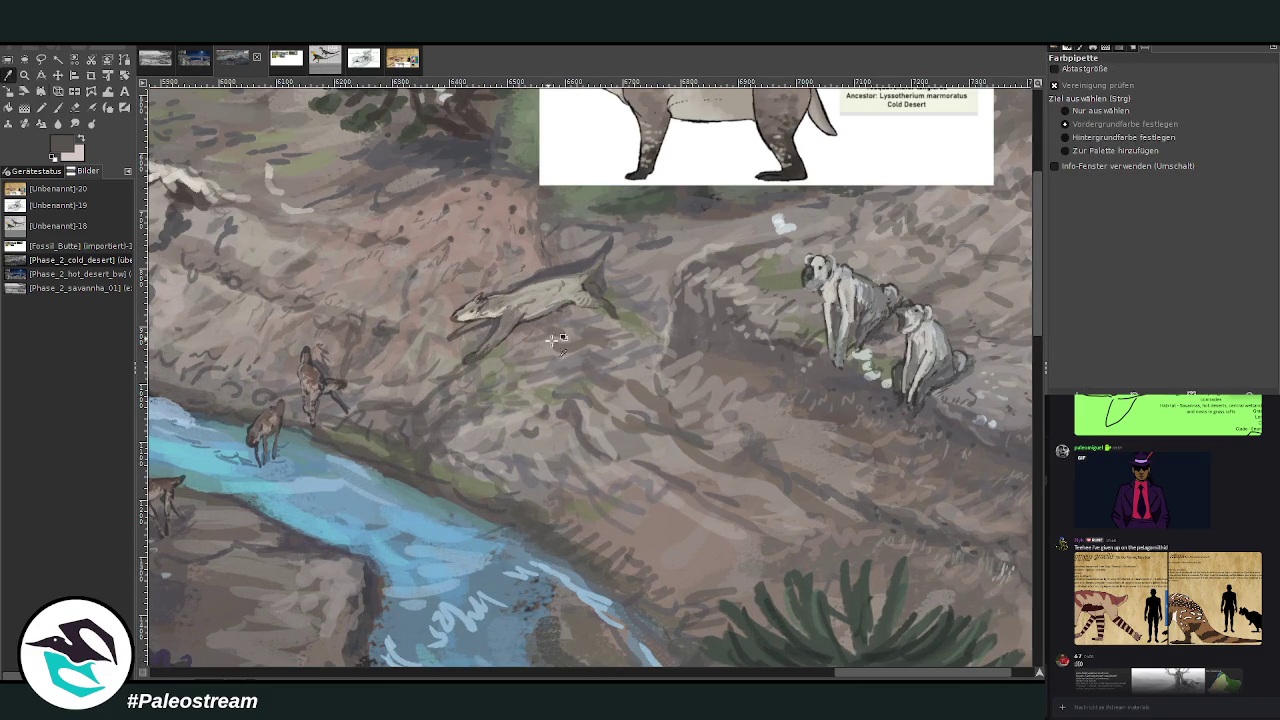
pyautogui.click(503, 376)
pyautogui.click(58, 108)
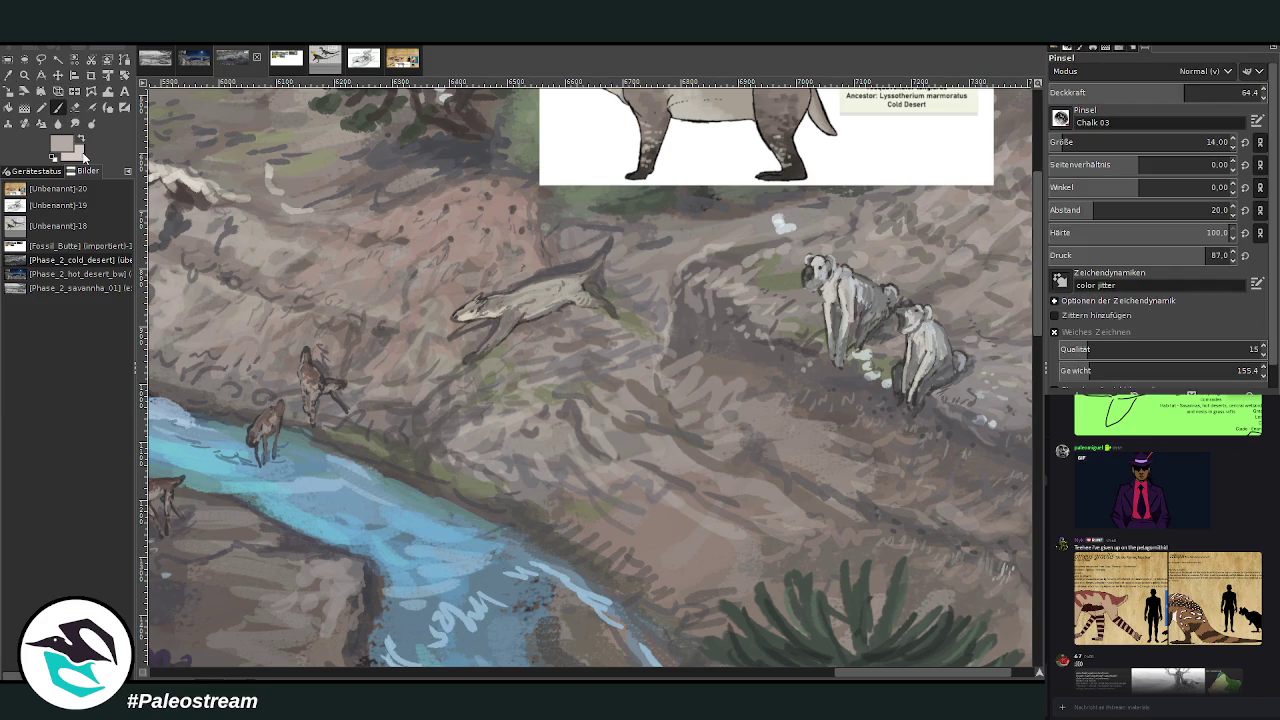
pyautogui.press(']')
pyautogui.write('4')
pyautogui.press('.')
pyautogui.moveTo(473, 423)
pyautogui.mouseDown()
pyautogui.moveTo(530, 435)
pyautogui.moveTo(557, 413)
pyautogui.mouseUp()
pyautogui.moveTo(602, 450); pyautogui.dragTo(618, 436)
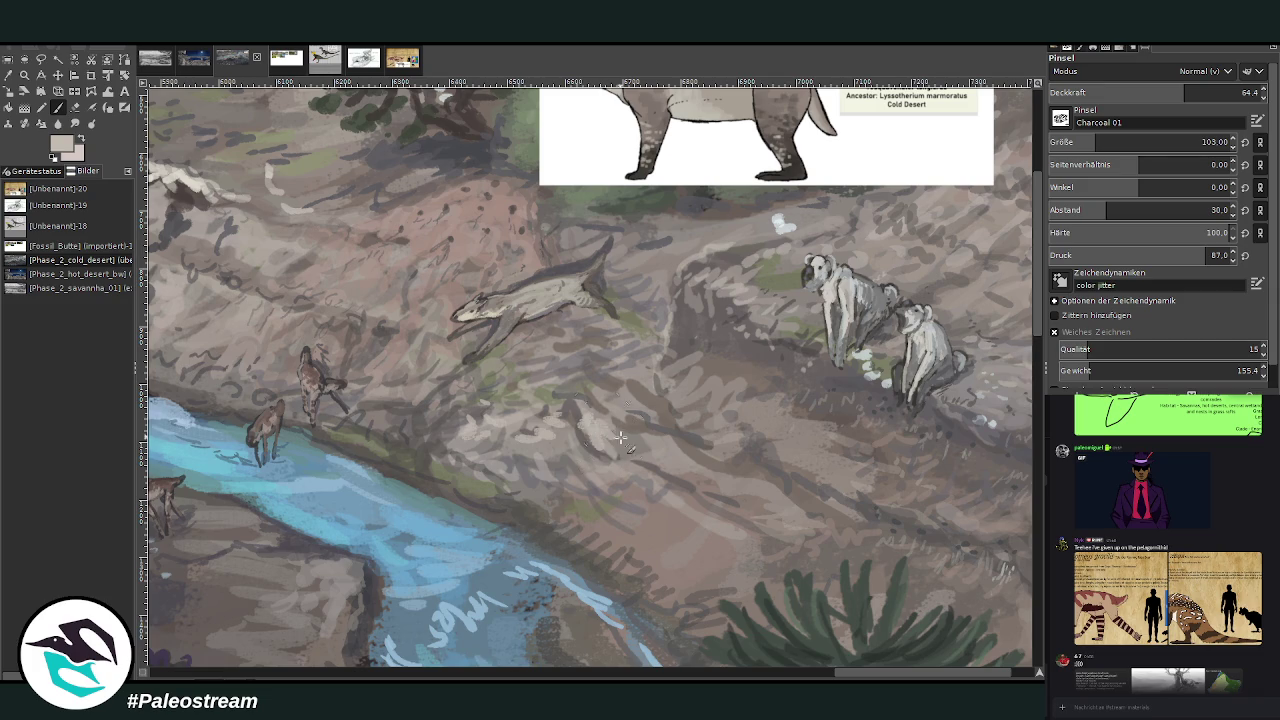
pyautogui.moveTo(587, 388)
pyautogui.mouseDown()
pyautogui.moveTo(525, 372)
pyautogui.moveTo(608, 350)
pyautogui.moveTo(626, 360)
pyautogui.mouseUp()
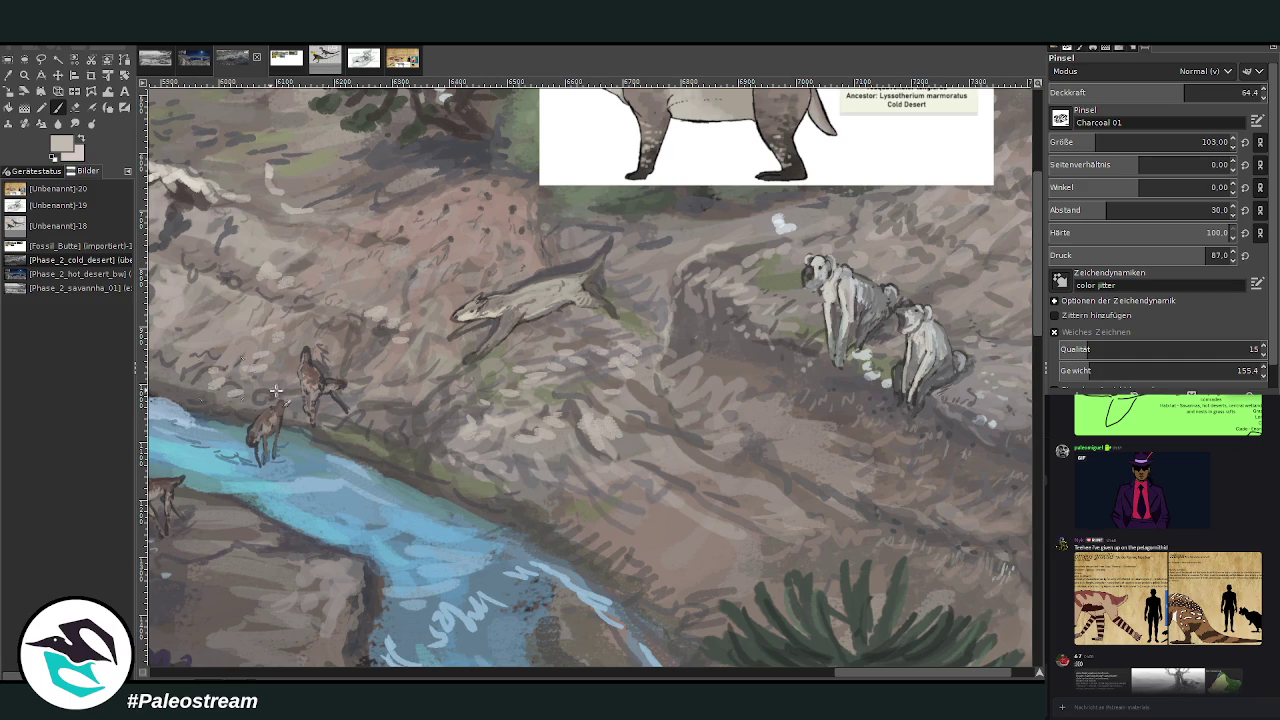
# - Adjust opacity, sample a darker tone, and hatch darker strokes on the riverbank and slope
pyautogui.moveTo(849, 669); pyautogui.dragTo(814, 669)
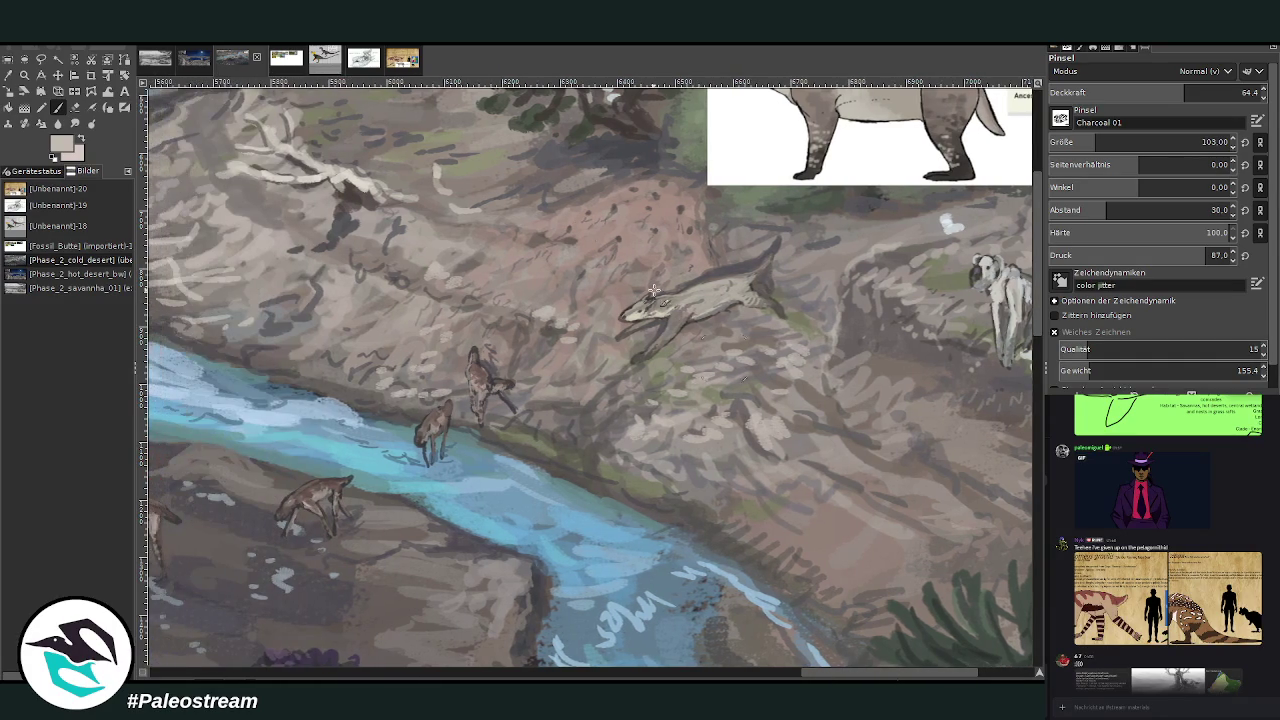
pyautogui.press('less')
pyautogui.press('less')
pyautogui.press('less')
pyautogui.moveTo(890, 671)
pyautogui.mouseDown()
pyautogui.moveTo(410, 676)
pyautogui.moveTo(721, 665)
pyautogui.moveTo(904, 675)
pyautogui.mouseUp()
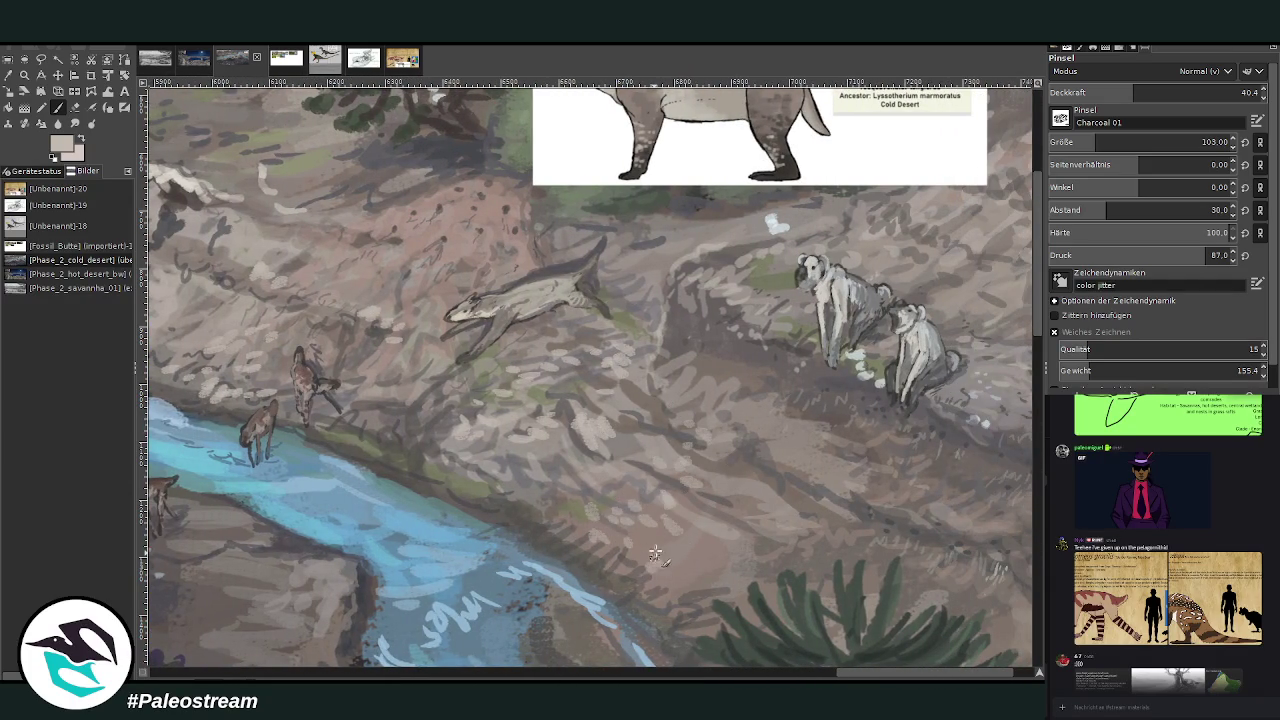
pyautogui.keyDown('ctrl'); pyautogui.click(994, 328); pyautogui.keyUp('ctrl')
pyautogui.moveTo(672, 550)
pyautogui.mouseDown()
pyautogui.moveTo(635, 570)
pyautogui.moveTo(740, 502)
pyautogui.mouseUp()
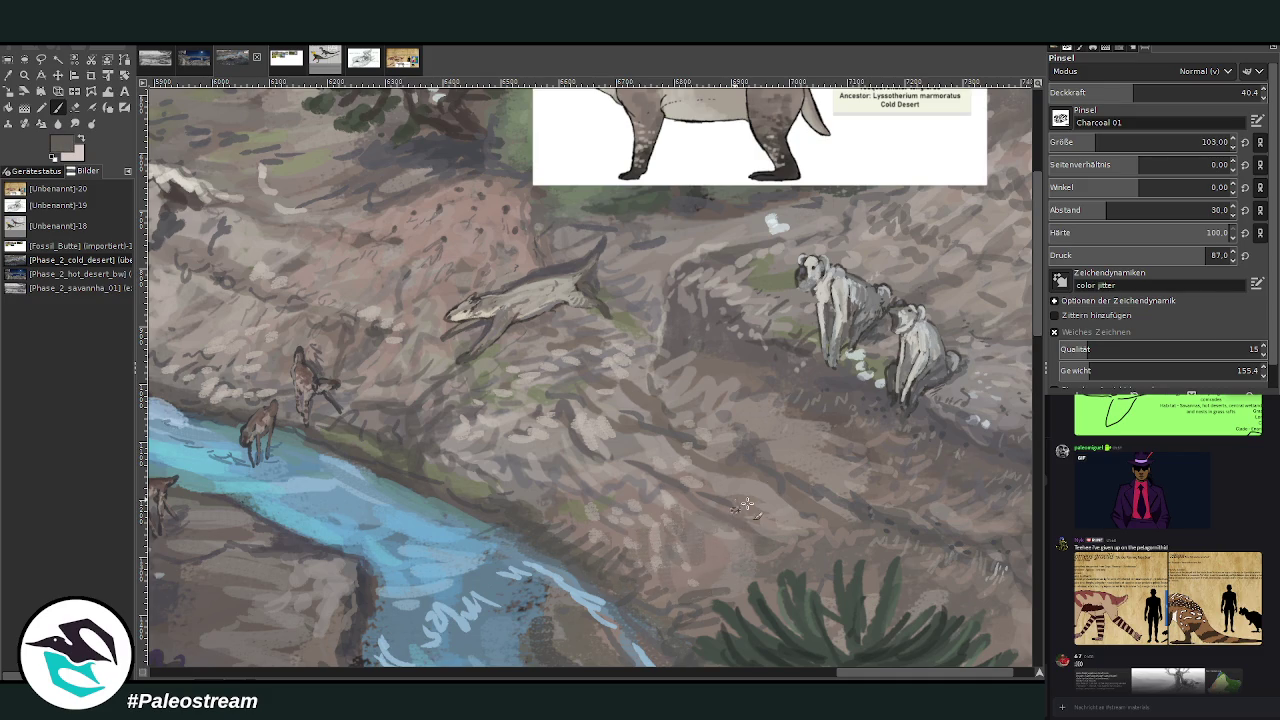
pyautogui.moveTo(1135, 92); pyautogui.dragTo(1173, 92)
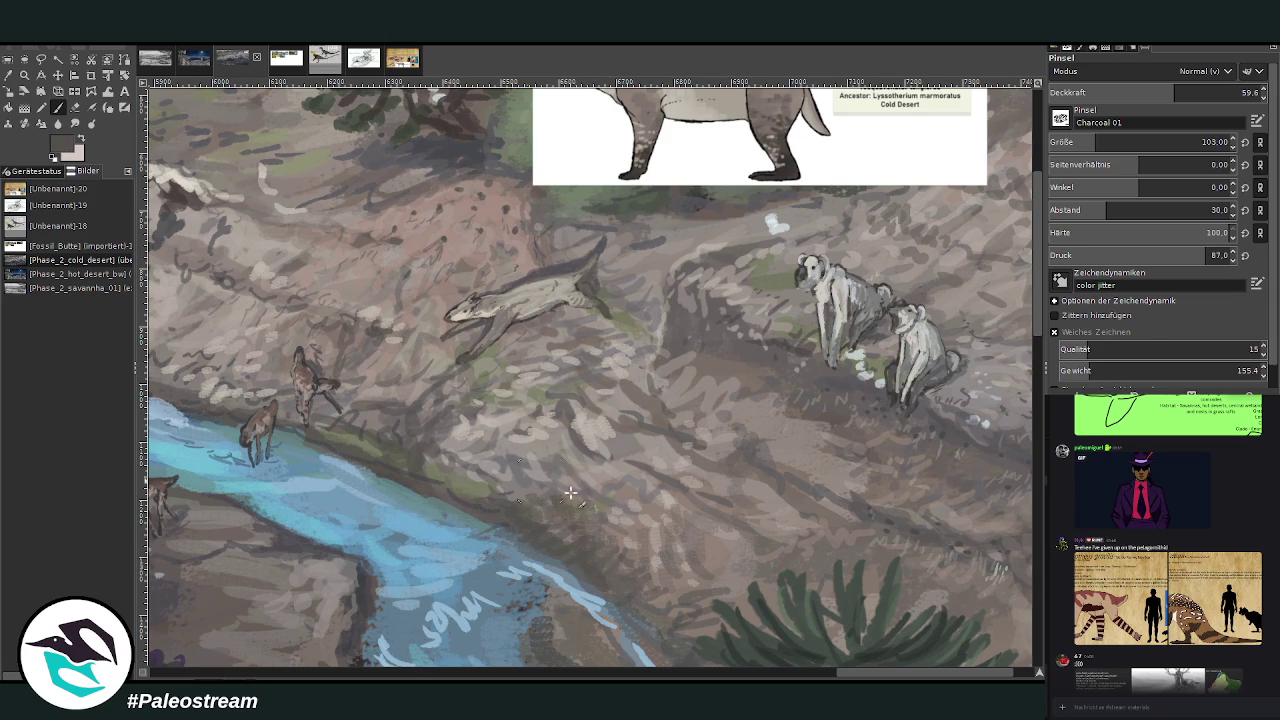
pyautogui.moveTo(626, 520)
pyautogui.mouseDown()
pyautogui.moveTo(660, 460)
pyautogui.moveTo(715, 515)
pyautogui.moveTo(670, 440)
pyautogui.moveTo(663, 510)
pyautogui.moveTo(690, 478)
pyautogui.moveTo(688, 508)
pyautogui.moveTo(600, 519)
pyautogui.mouseUp()
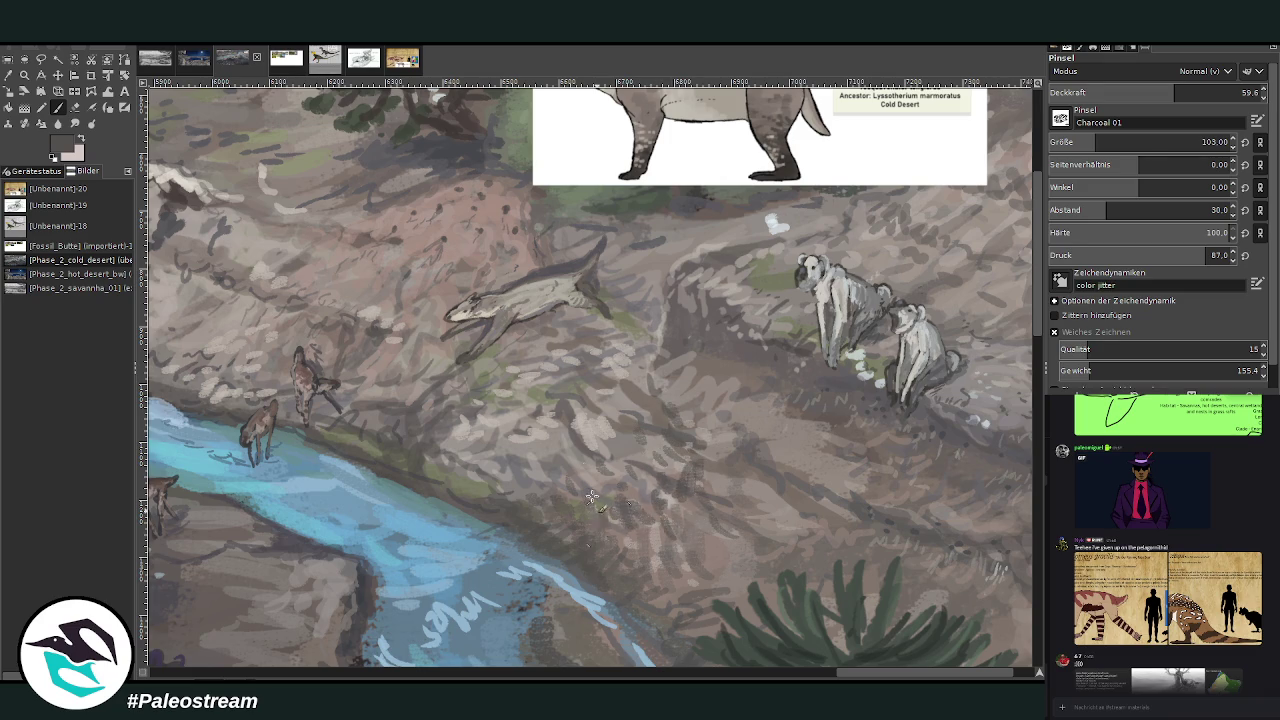
# - Hatch more dark strokes on the lower slope and faintly near the pale creatures
pyautogui.press('o')
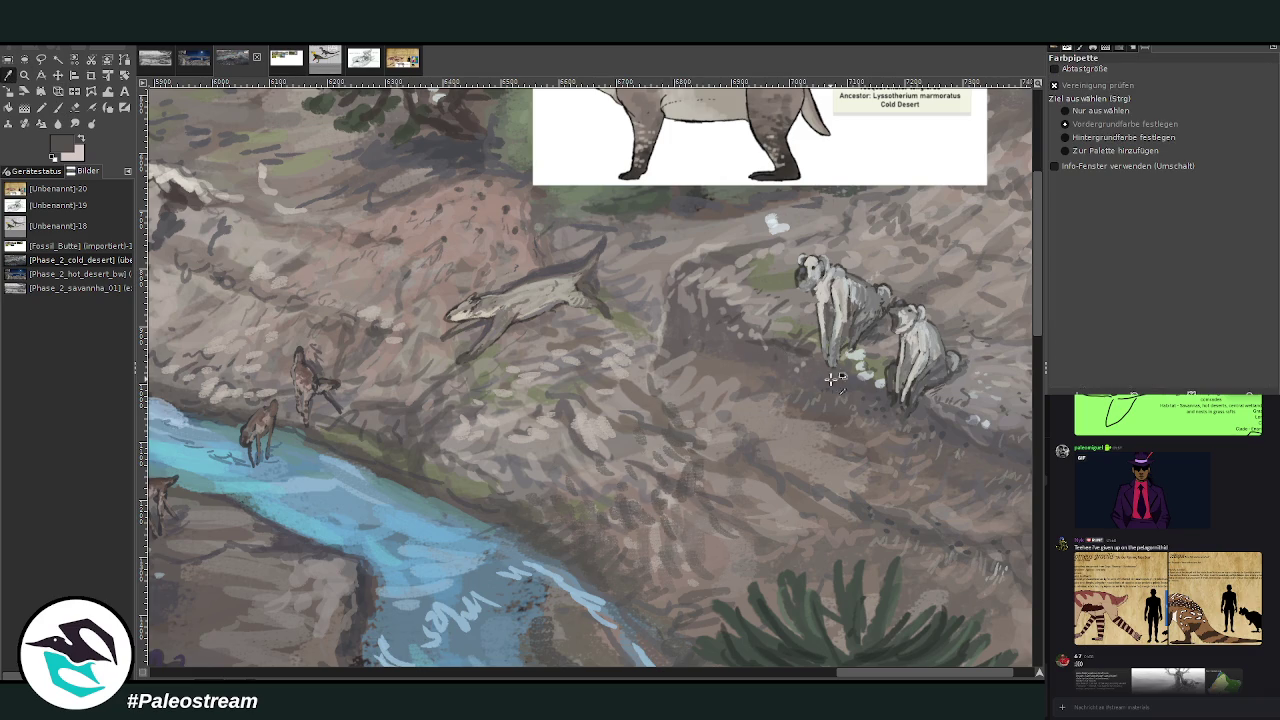
pyautogui.click(57, 108)
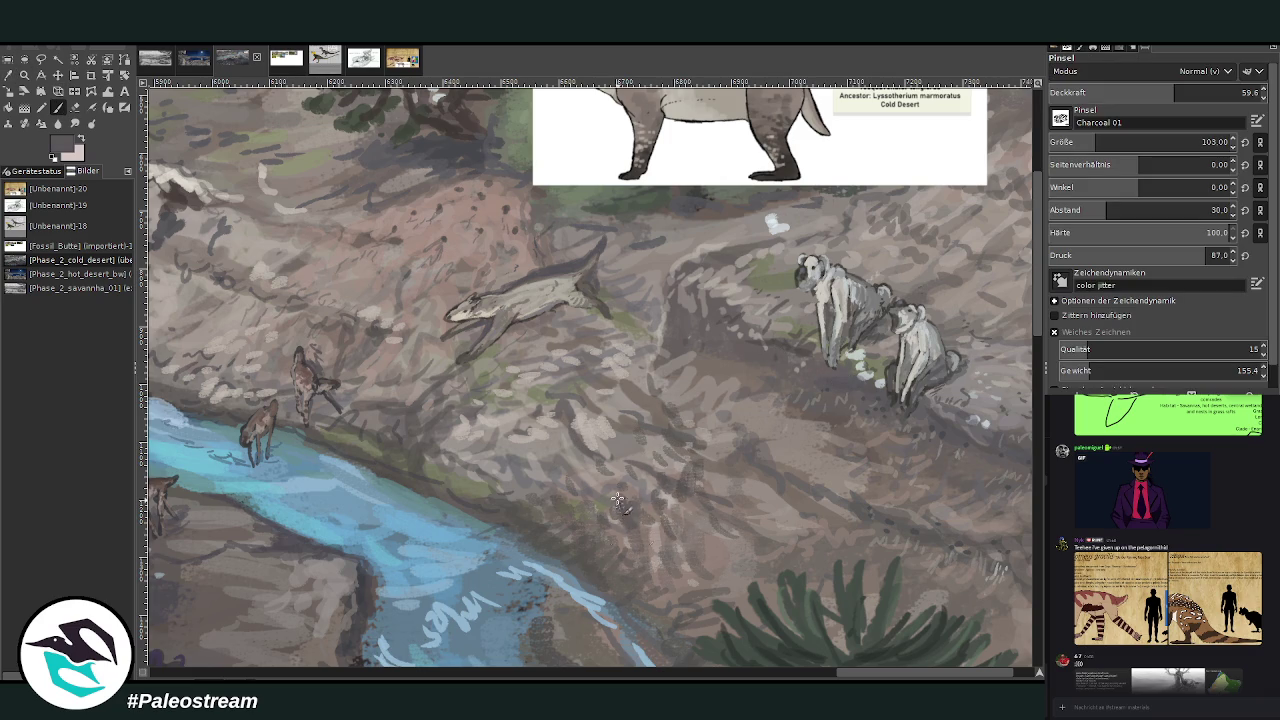
pyautogui.moveTo(667, 503)
pyautogui.mouseDown()
pyautogui.moveTo(705, 530)
pyautogui.moveTo(740, 430)
pyautogui.moveTo(655, 445)
pyautogui.mouseUp()
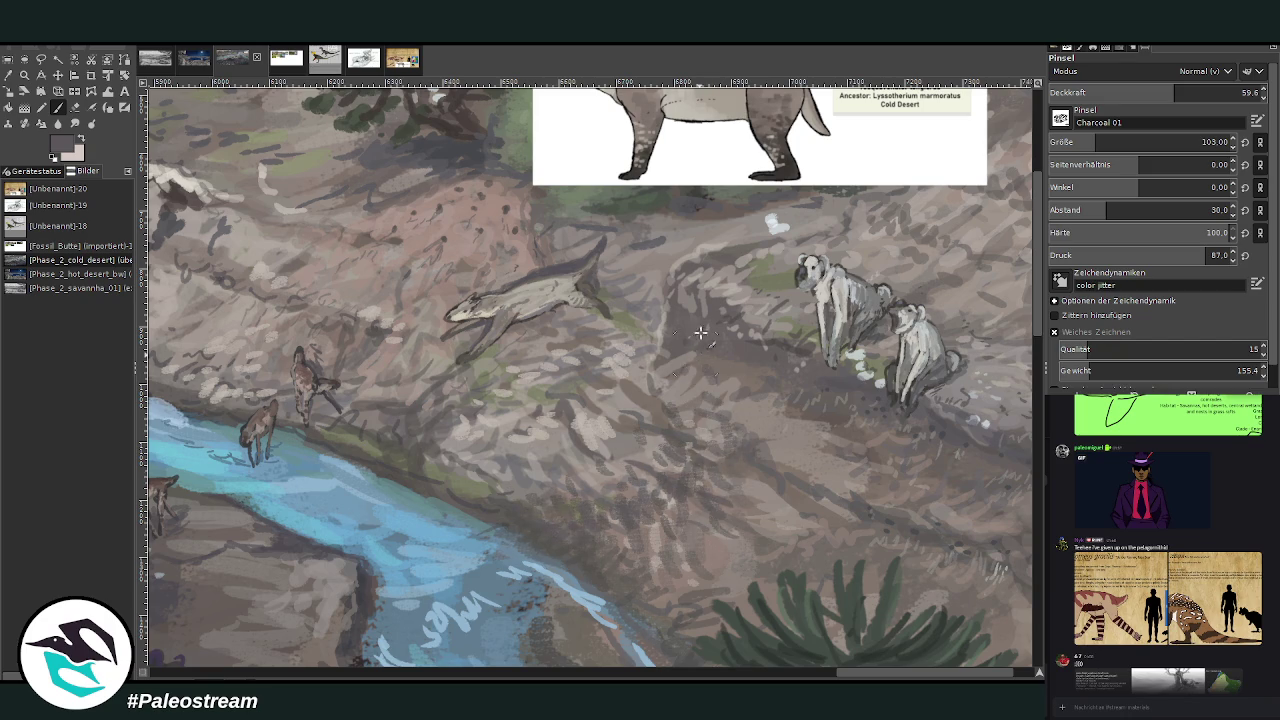
pyautogui.moveTo(735, 238)
pyautogui.mouseDown()
pyautogui.moveTo(700, 250)
pyautogui.moveTo(688, 245)
pyautogui.moveTo(695, 230)
pyautogui.mouseUp()
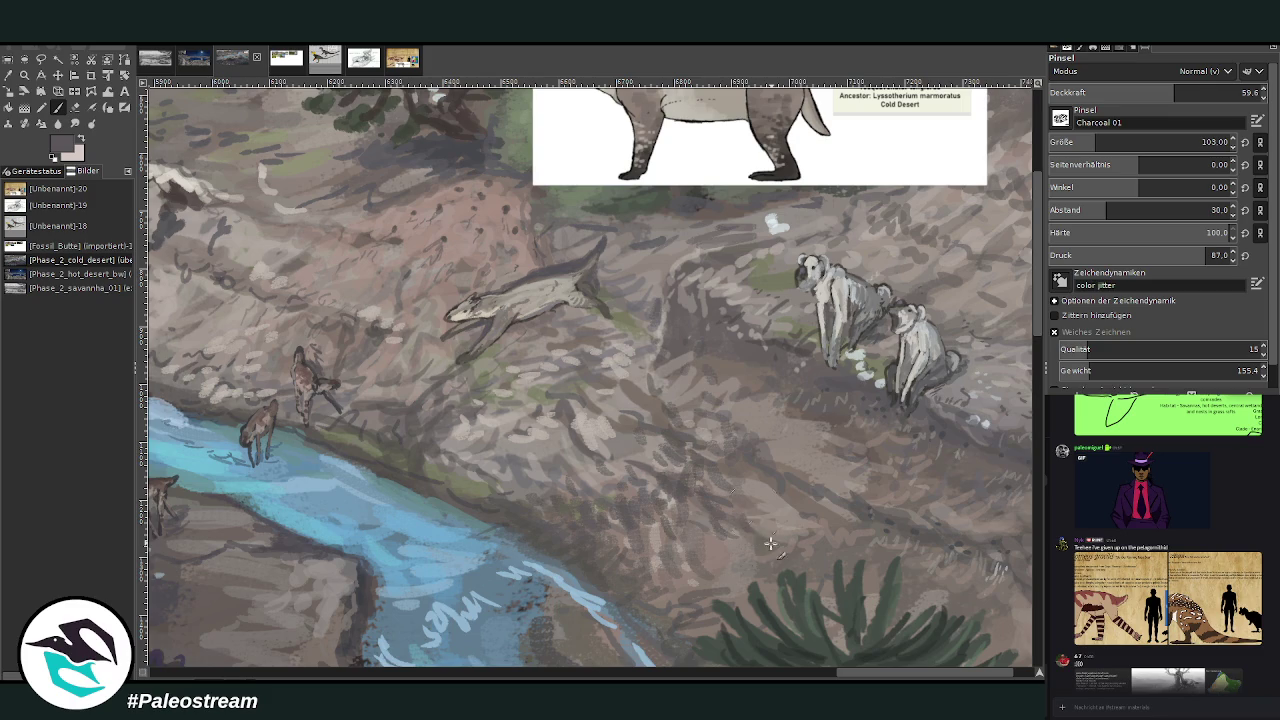
pyautogui.scroll(-5, 1029, 458)
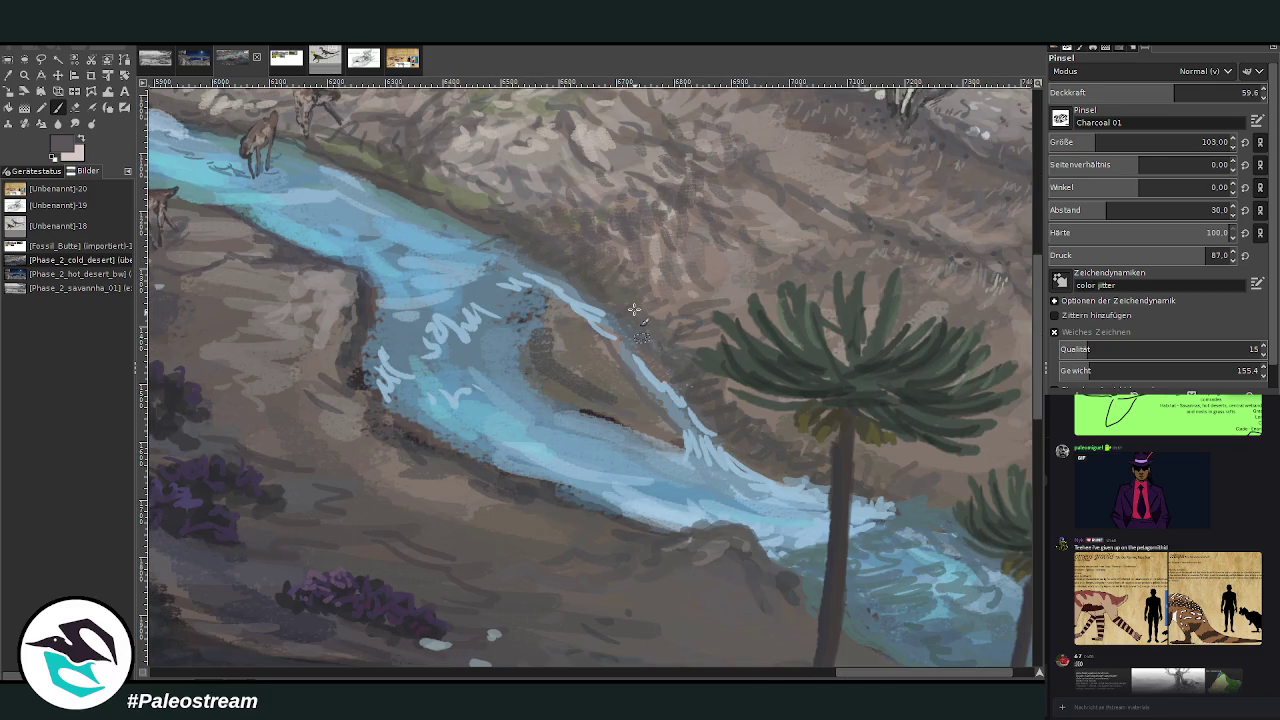
# - Remove the pasted Tesquavenator reference image from the painting
pyautogui.scroll(-5, 605, 283)
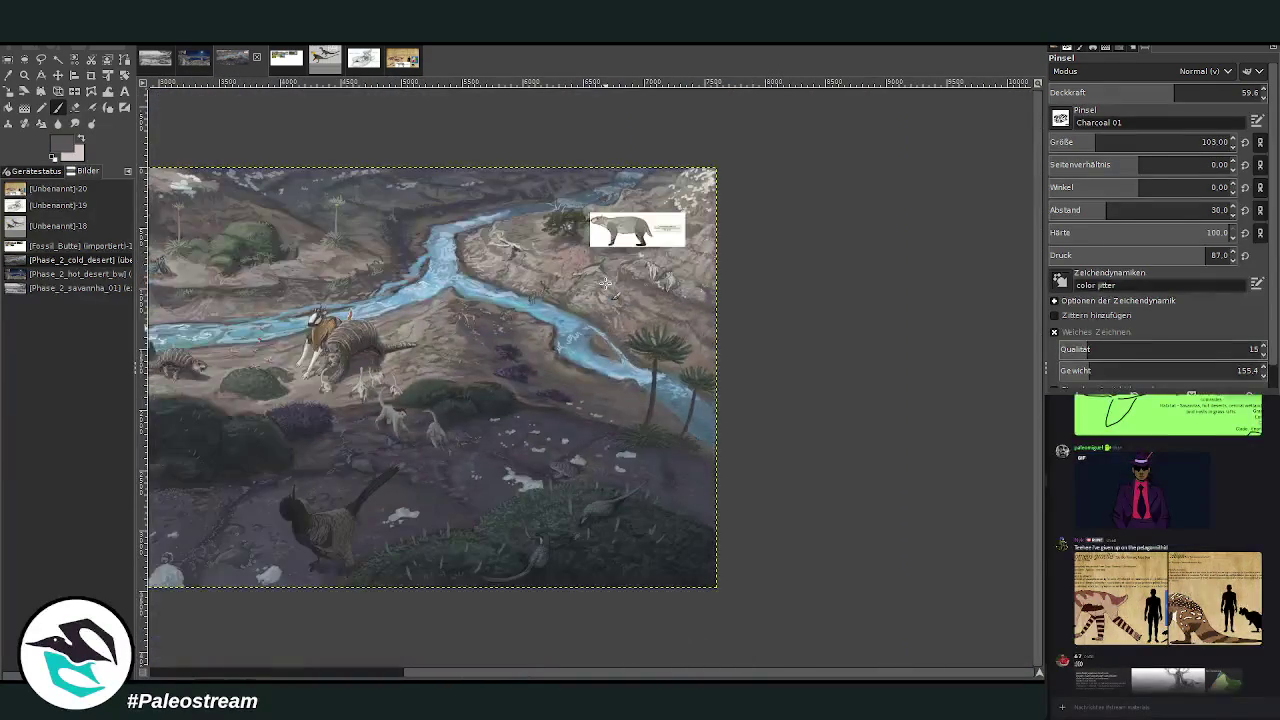
pyautogui.click(24, 75)
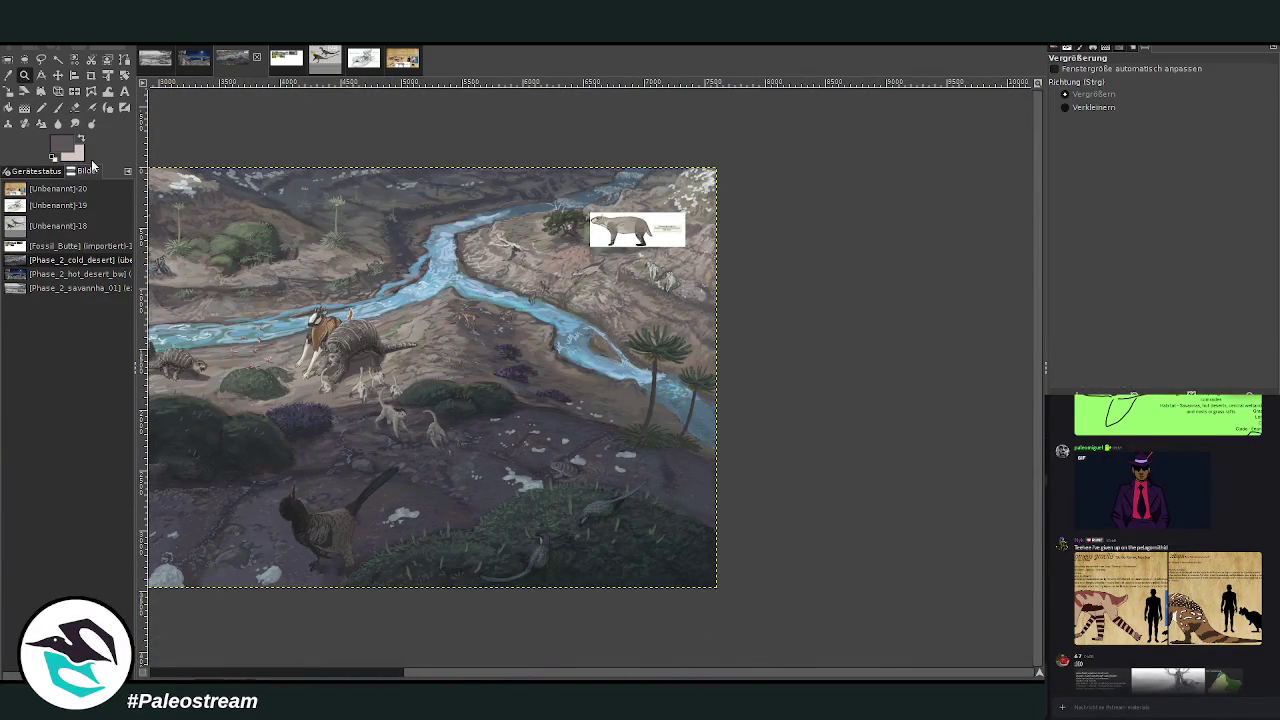
pyautogui.moveTo(477, 671); pyautogui.dragTo(364, 671)
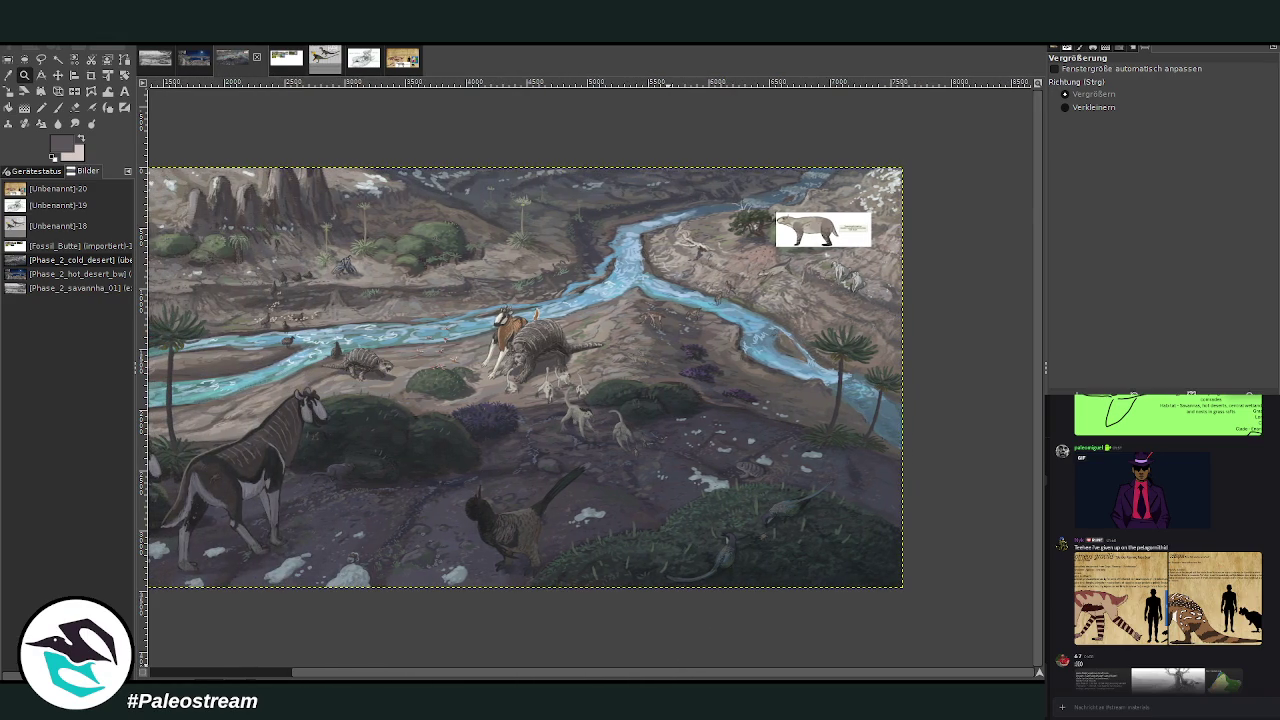
pyautogui.hotkey('ctrl', 'z')
pyautogui.hotkey('ctrl', 'z')
# - Fit the whole painting in view and pick a pale lavender-white as the painting colour
pyautogui.press('-')
pyautogui.press('-')
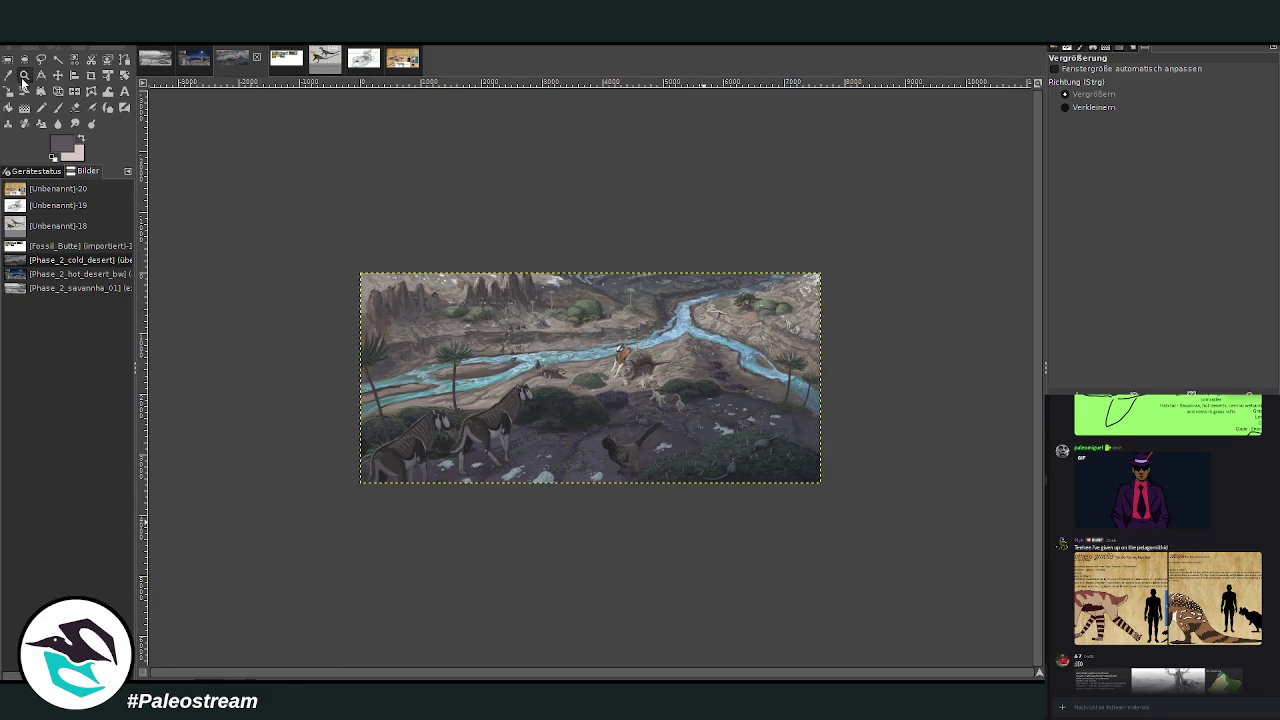
pyautogui.moveTo(364, 244); pyautogui.dragTo(880, 568)
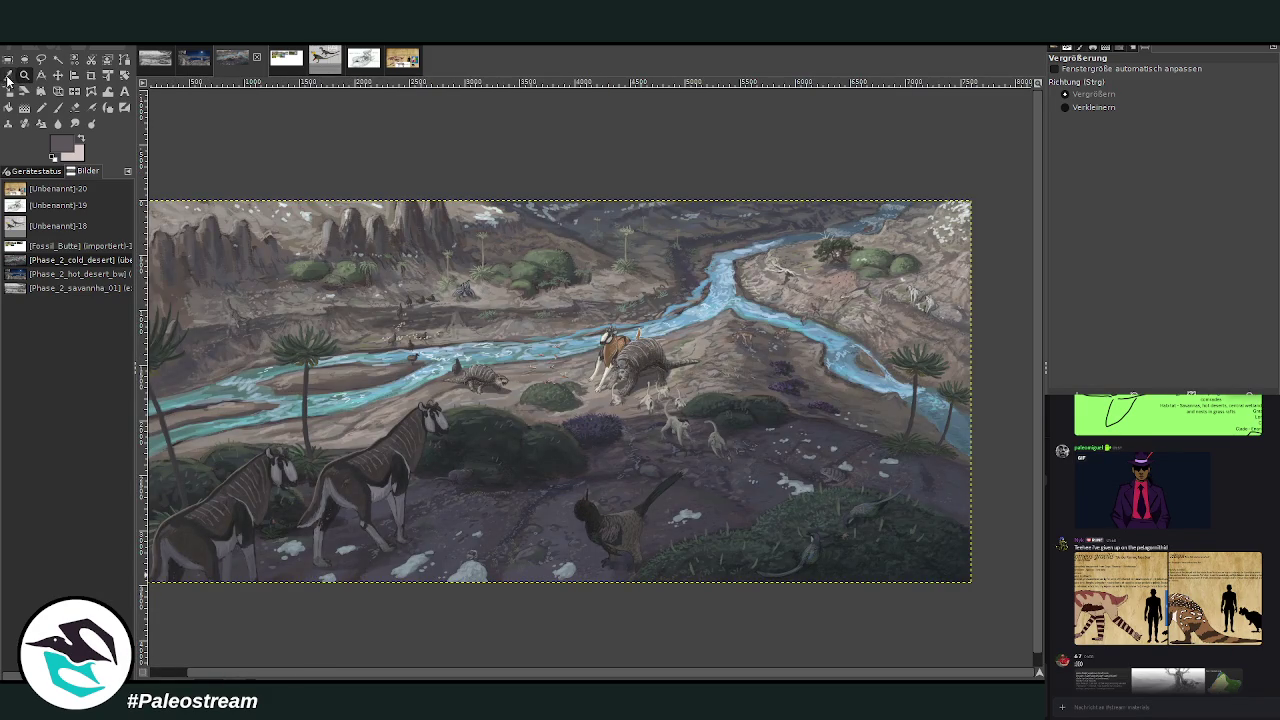
pyautogui.click(8, 76)
pyautogui.click(580, 236)
pyautogui.click(862, 265)
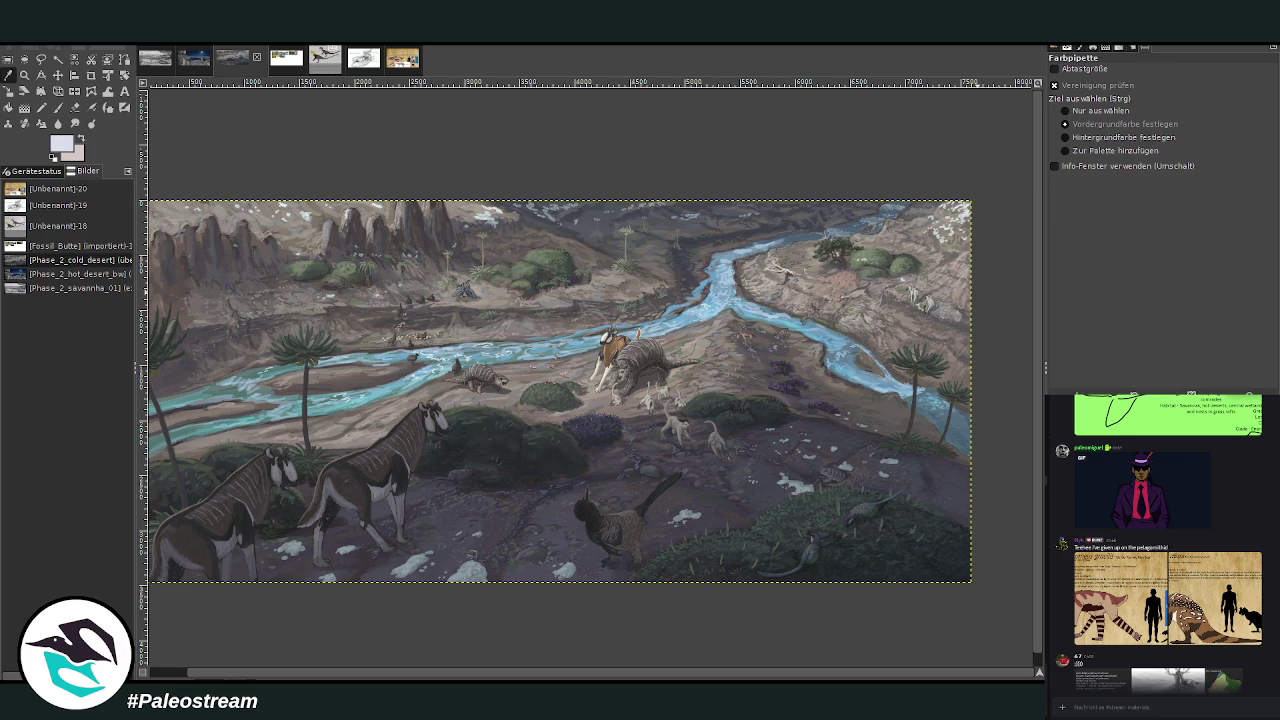
pyautogui.click(25, 107)
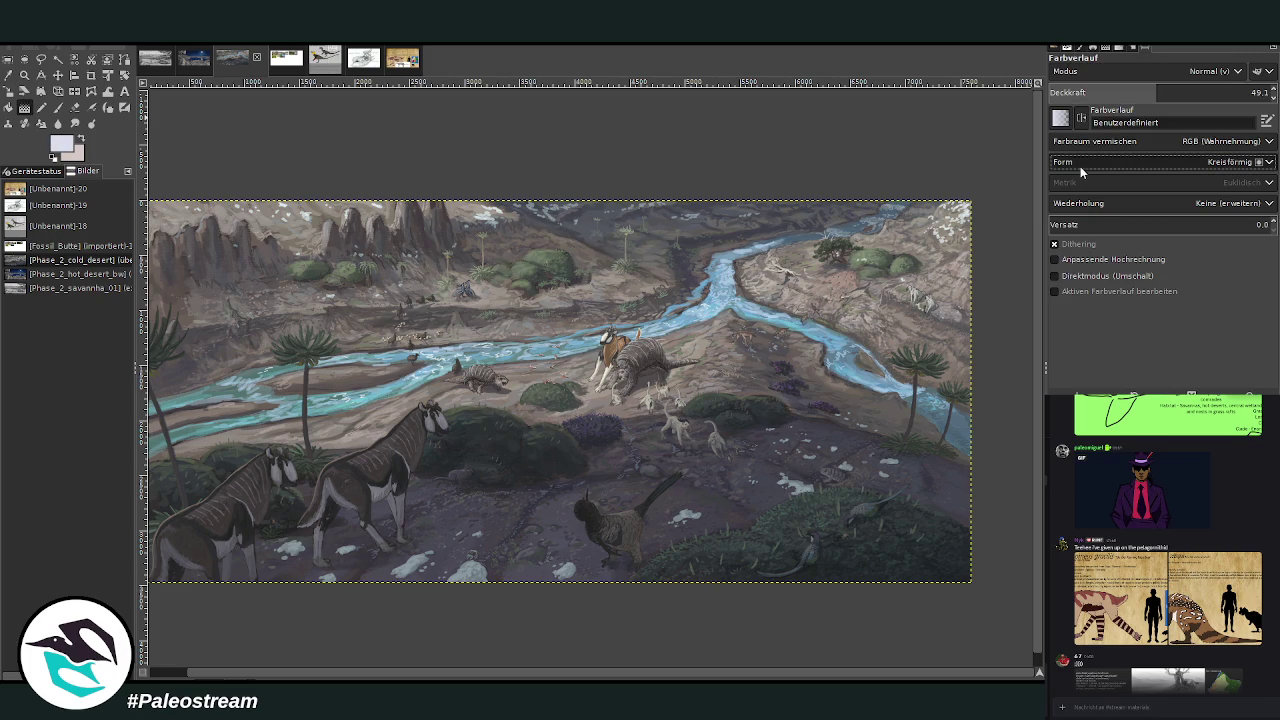
pyautogui.scroll(2, 1076, 168)
pyautogui.click(1091, 92)
pyautogui.moveTo(575, 215); pyautogui.dragTo(573, 438)
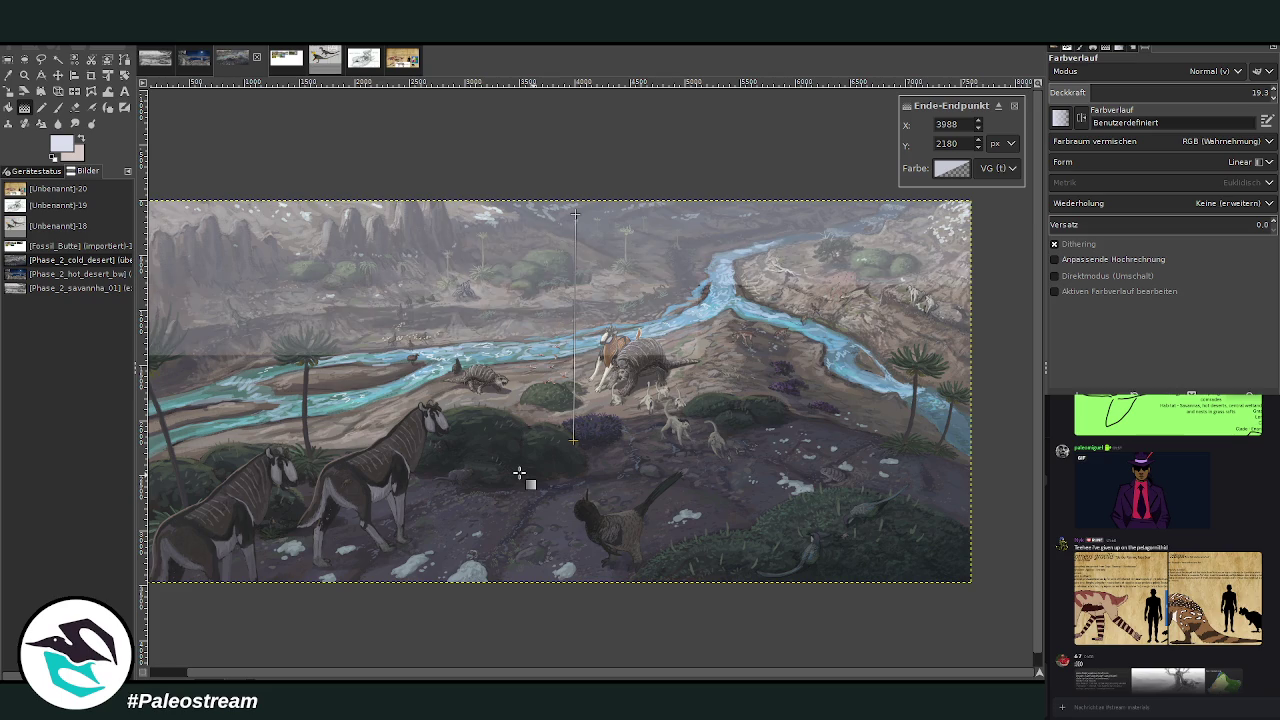
pyautogui.press('Return')
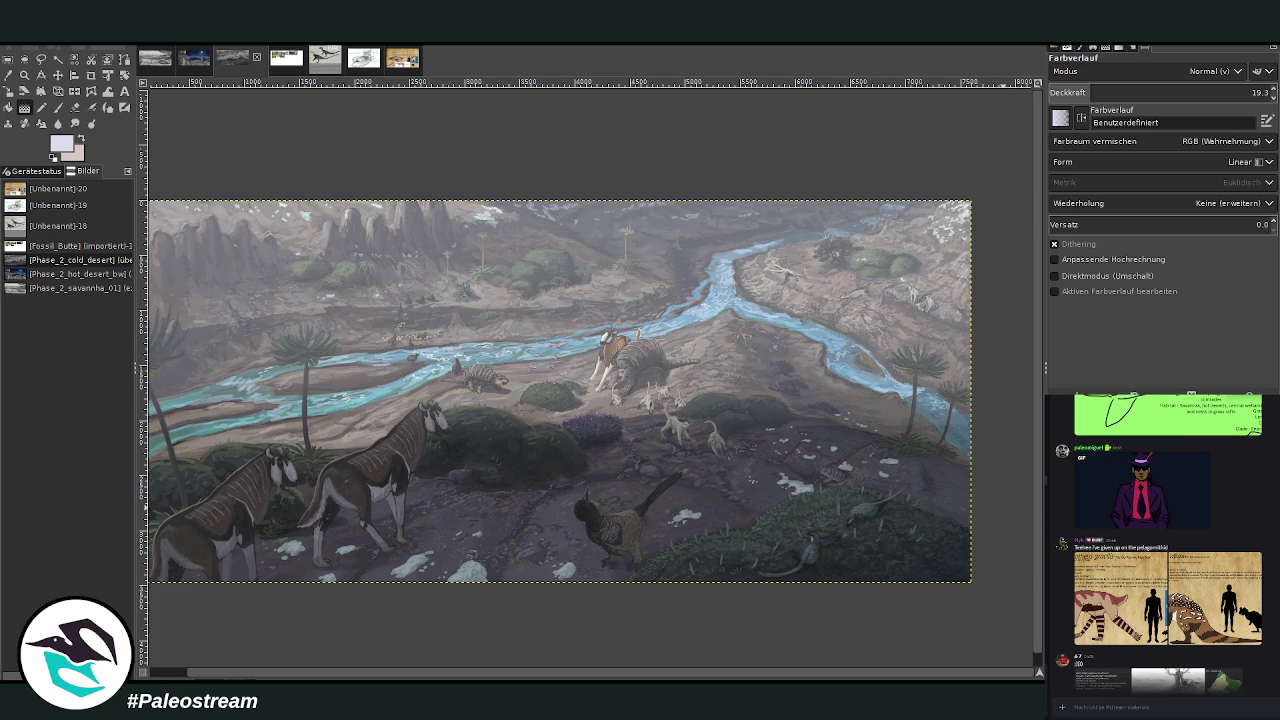
pyautogui.hotkey('ctrl', 'z')
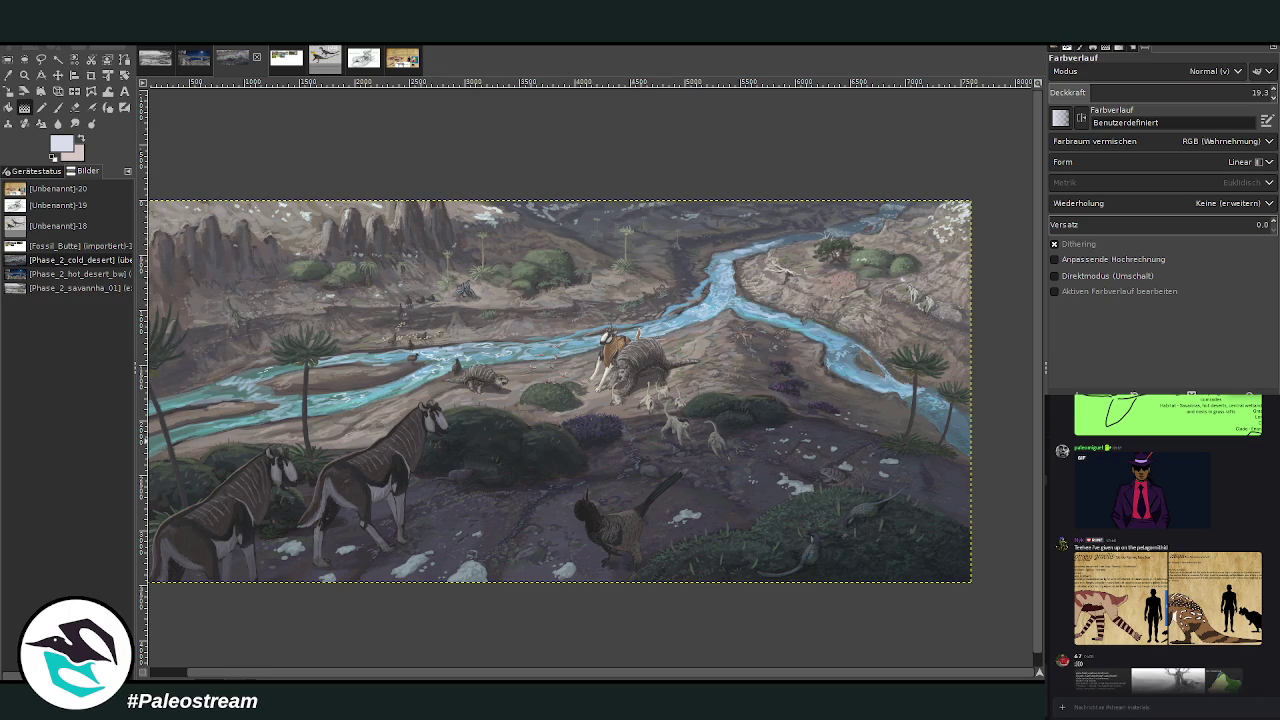
pyautogui.hotkey('shift', 'e')
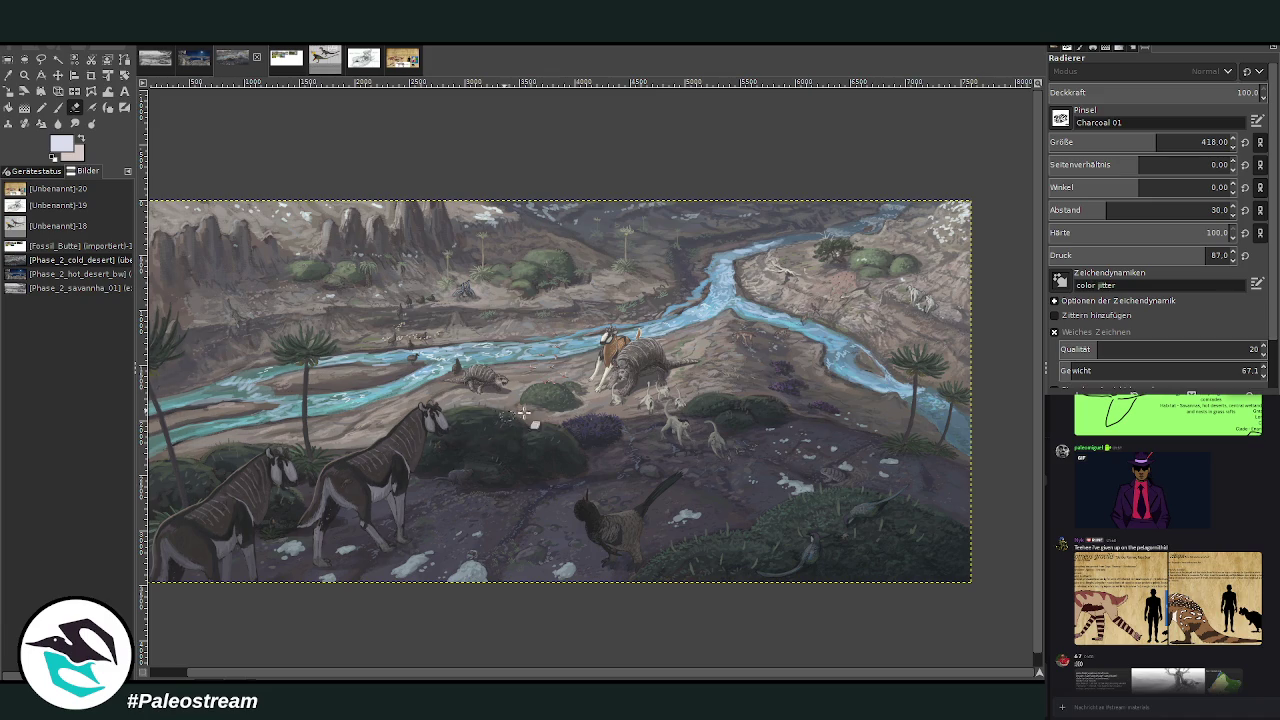
# - Zoom into the painting until the central river fork and riverbank animals fill the view
pyautogui.keyDown('ctrl'); pyautogui.scroll(-3, 537, 436); pyautogui.keyUp('ctrl')
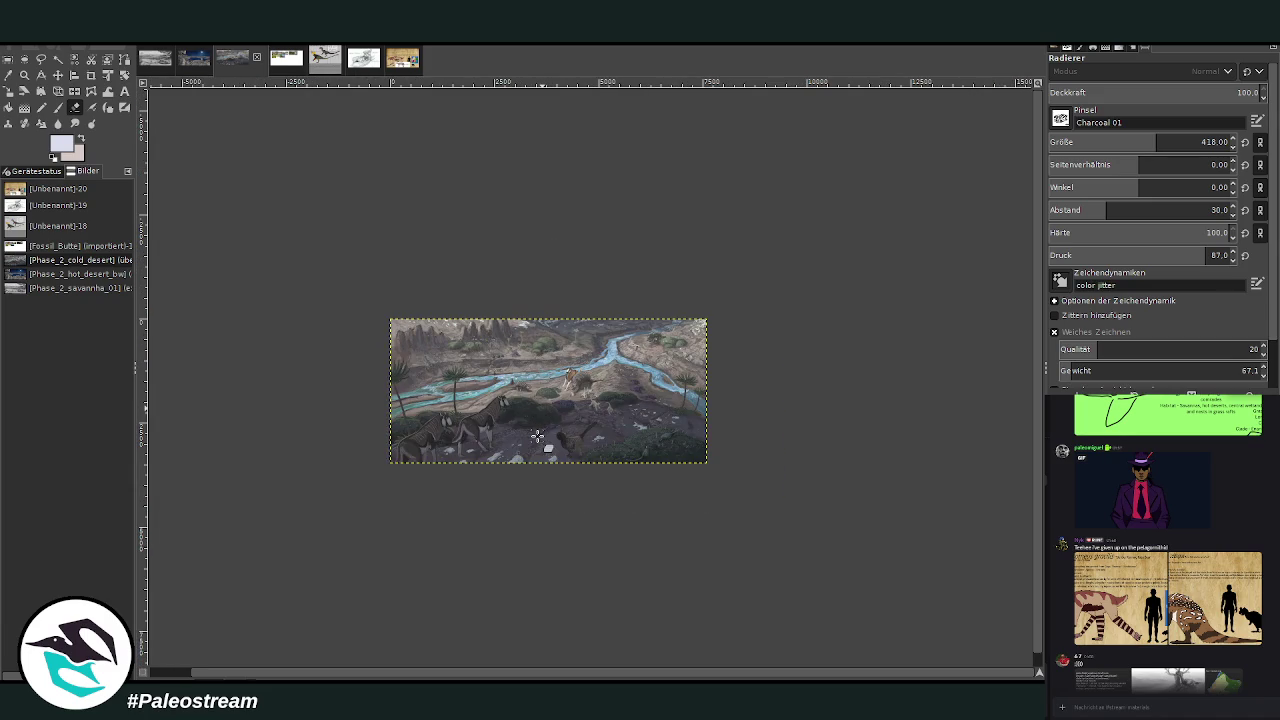
pyautogui.click(24, 75)
pyautogui.click(361, 295)
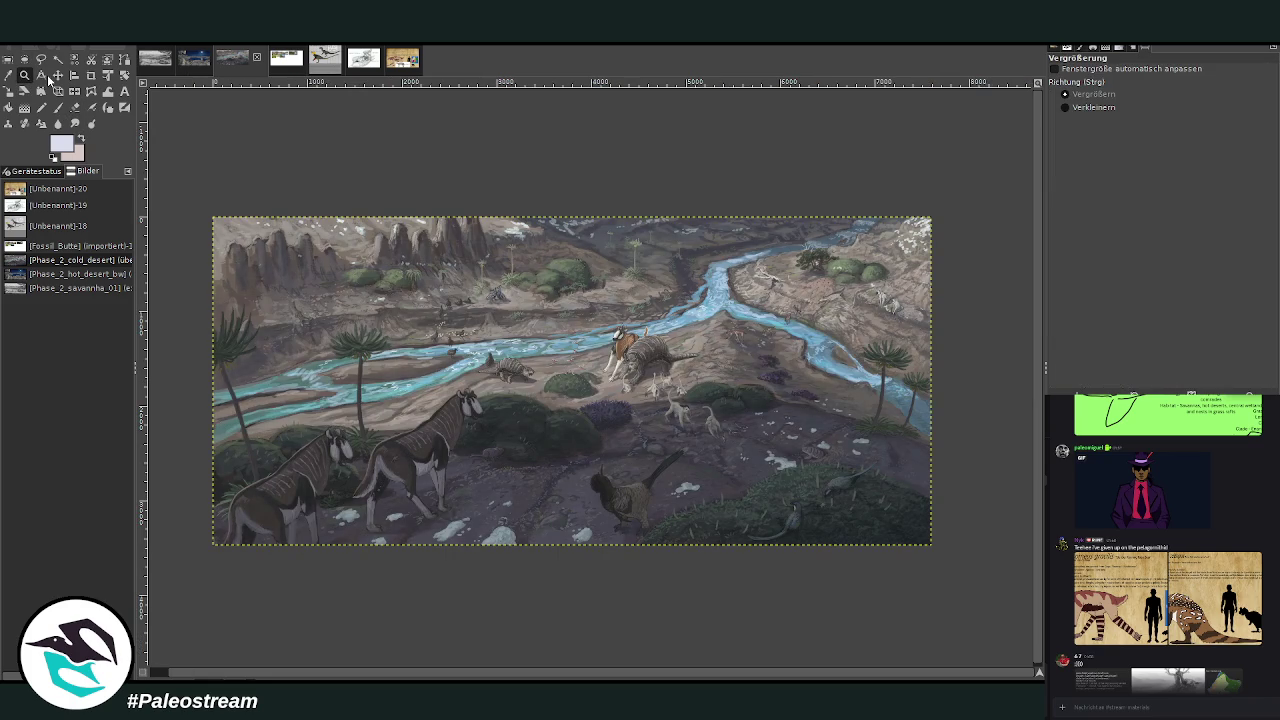
pyautogui.click(940, 591)
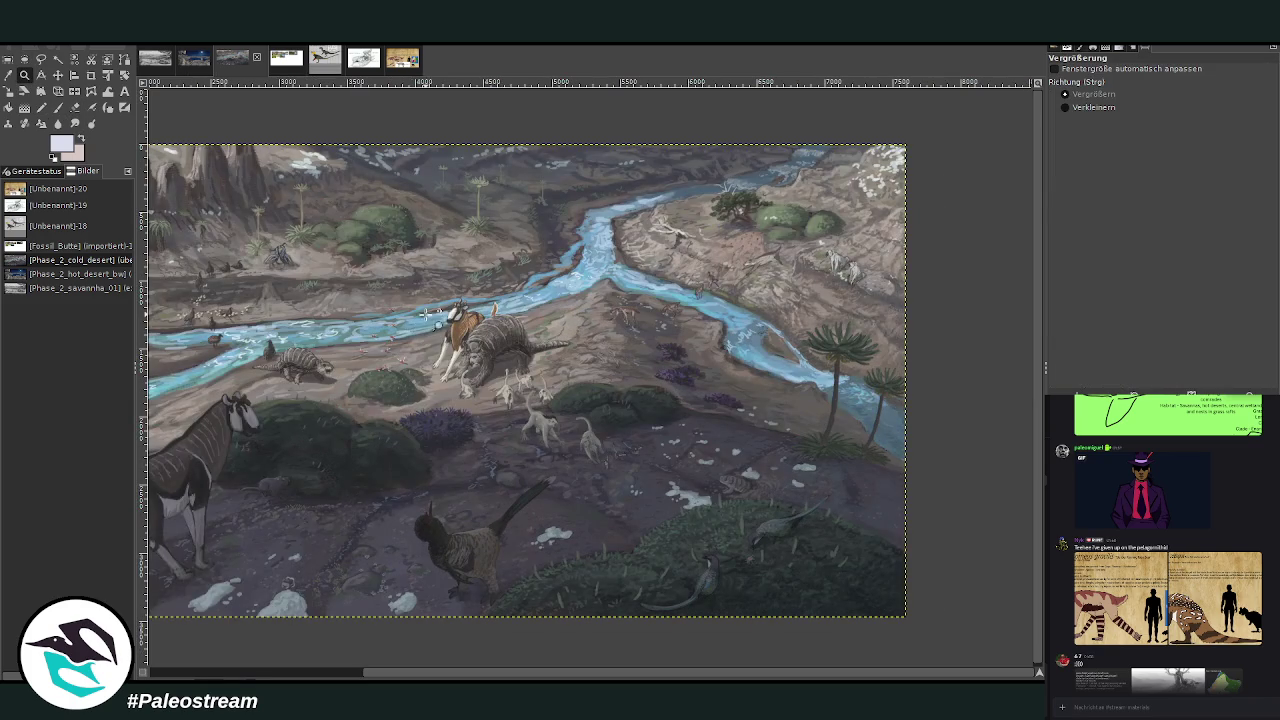
pyautogui.moveTo(500, 672)
pyautogui.mouseDown()
pyautogui.moveTo(271, 661)
pyautogui.moveTo(470, 114)
pyautogui.mouseUp()
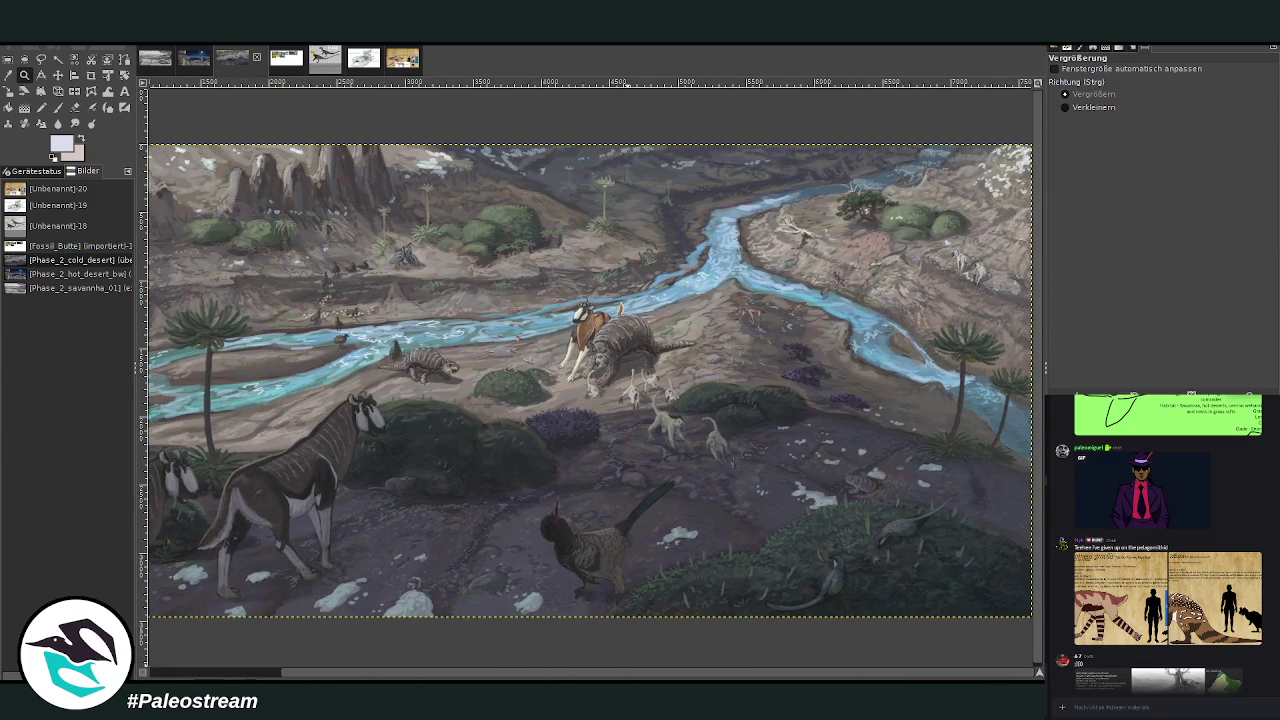
pyautogui.click(470, 114)
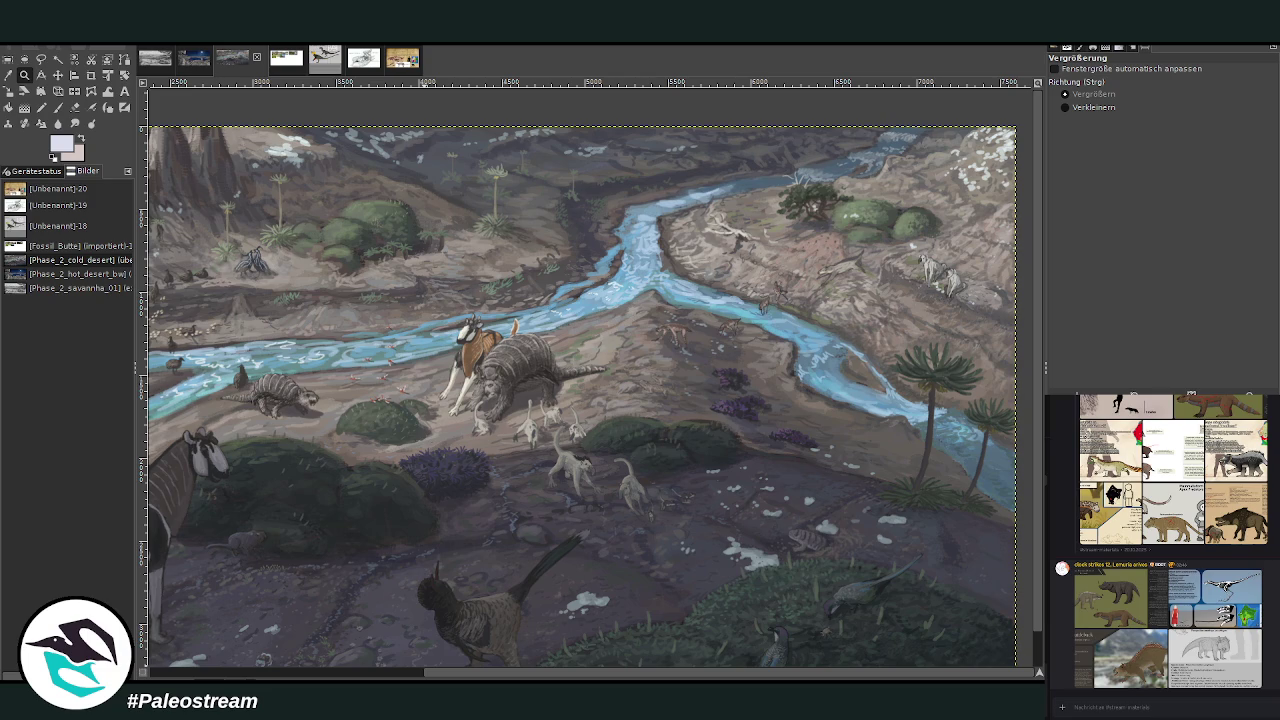
# - View the desert rattleback and Haramiyidians of Lemuria references, then scroll up through the thread
pyautogui.click(1134, 673)
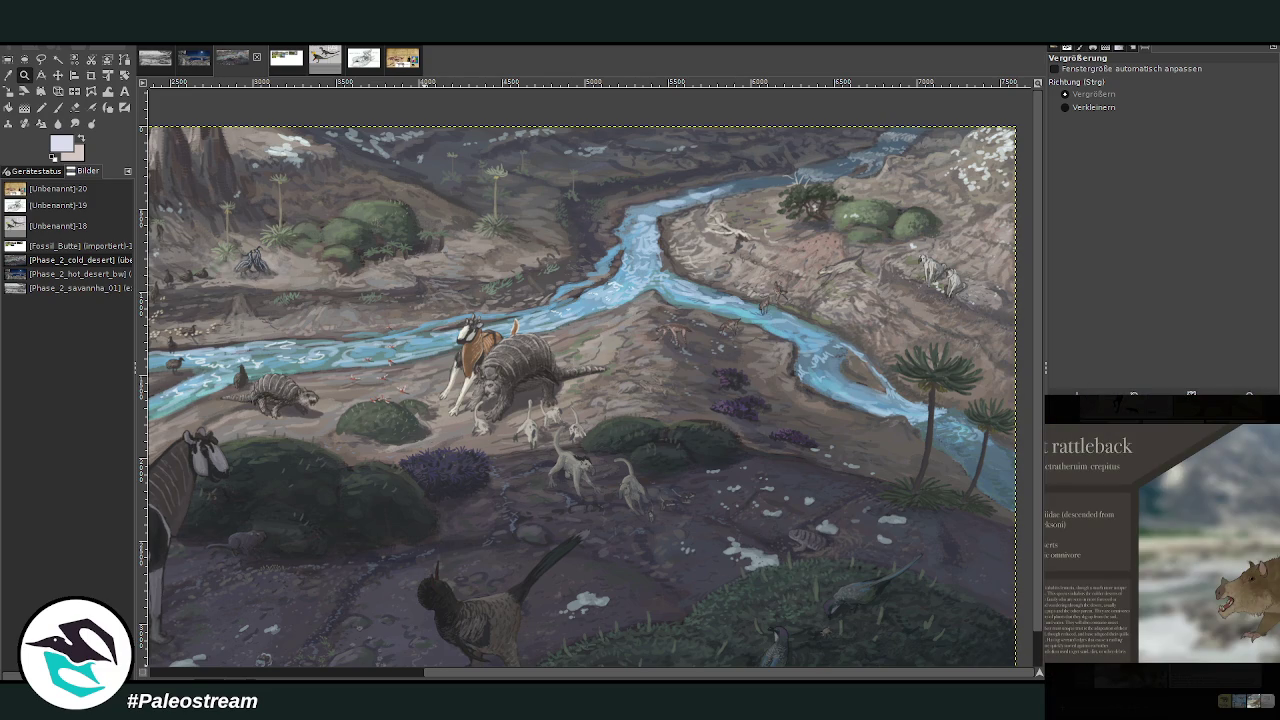
pyautogui.press('Escape')
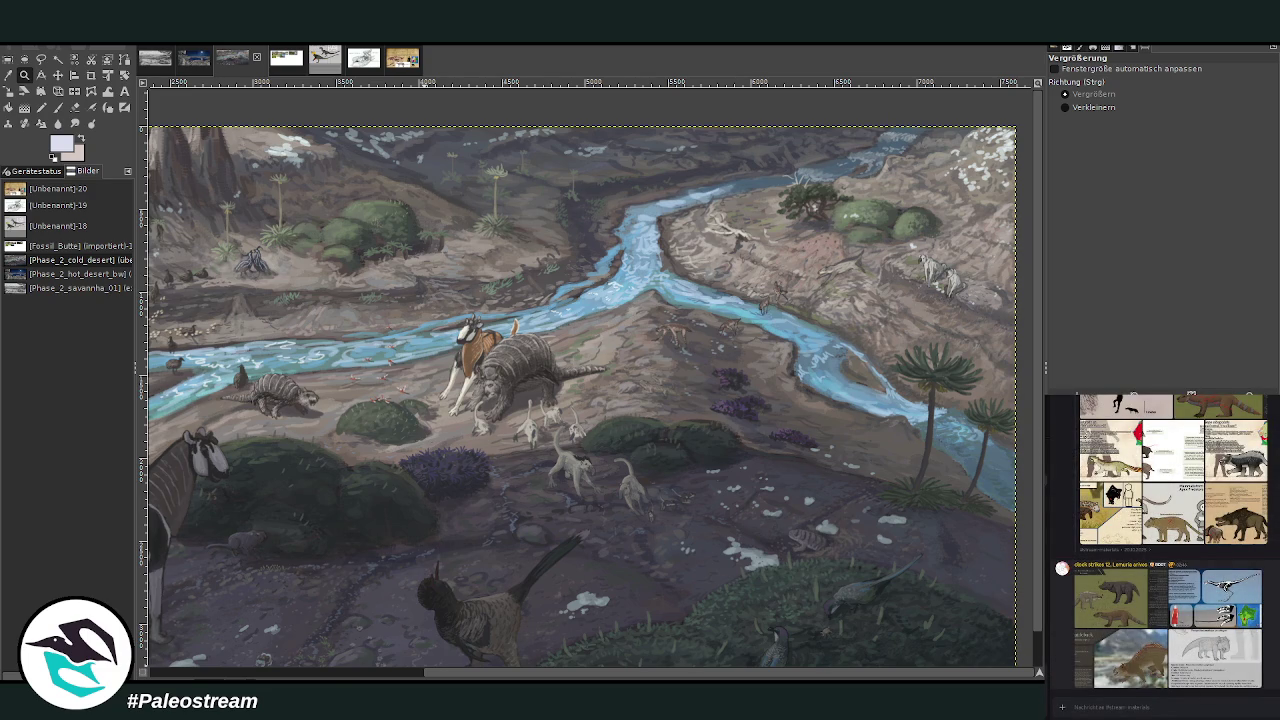
pyautogui.click(1141, 608)
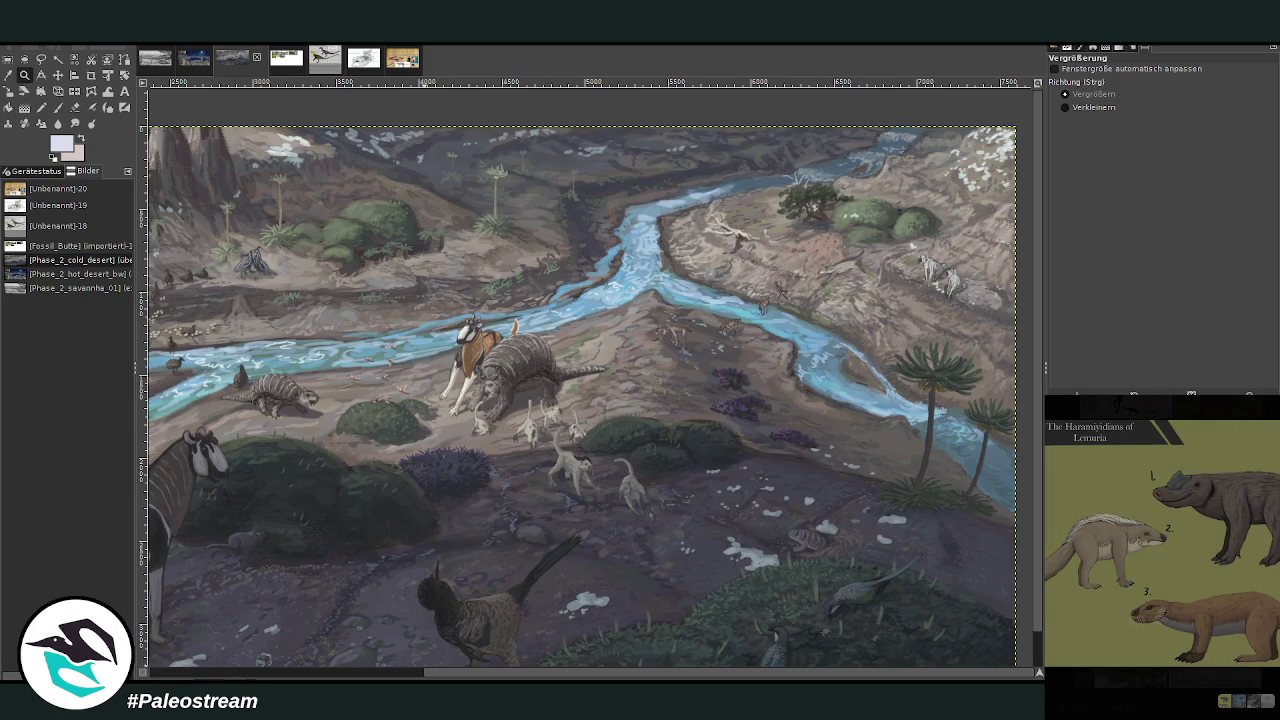
pyautogui.press('Escape')
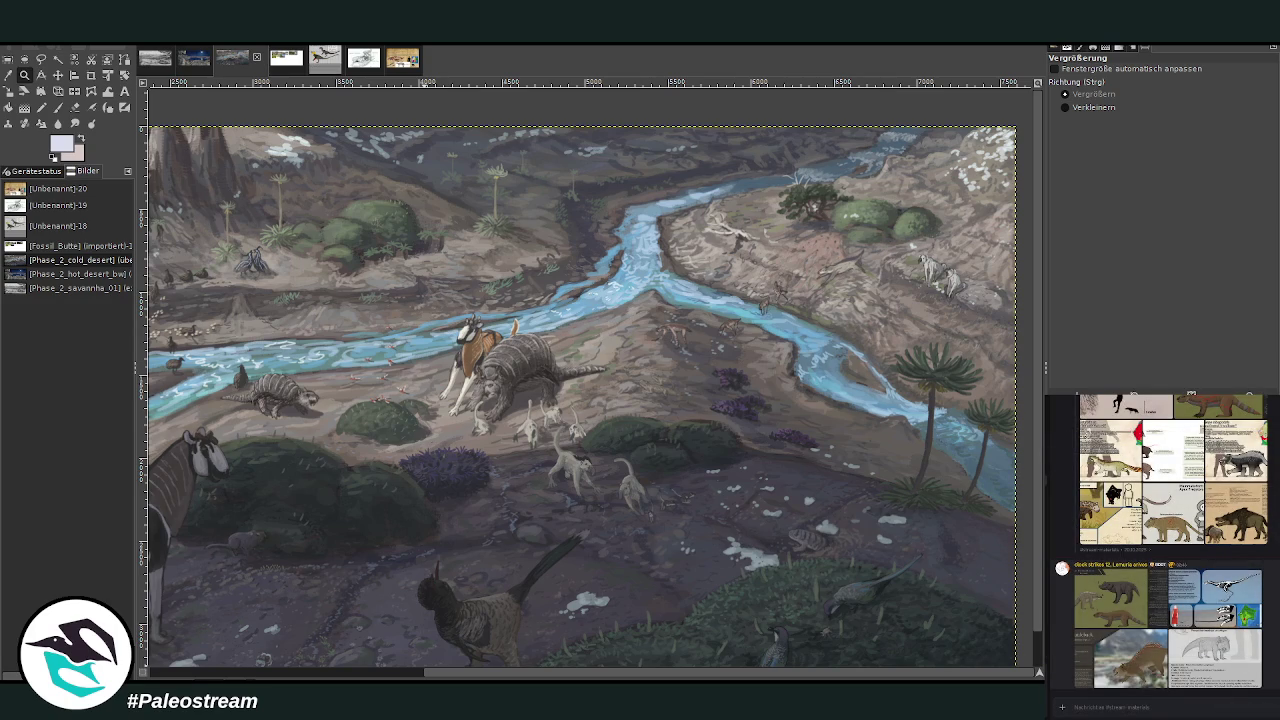
pyautogui.scroll(5, 1165, 543)
pyautogui.scroll(2, 1165, 543)
pyautogui.scroll(1, 1165, 543)
pyautogui.scroll(1, 1165, 543)
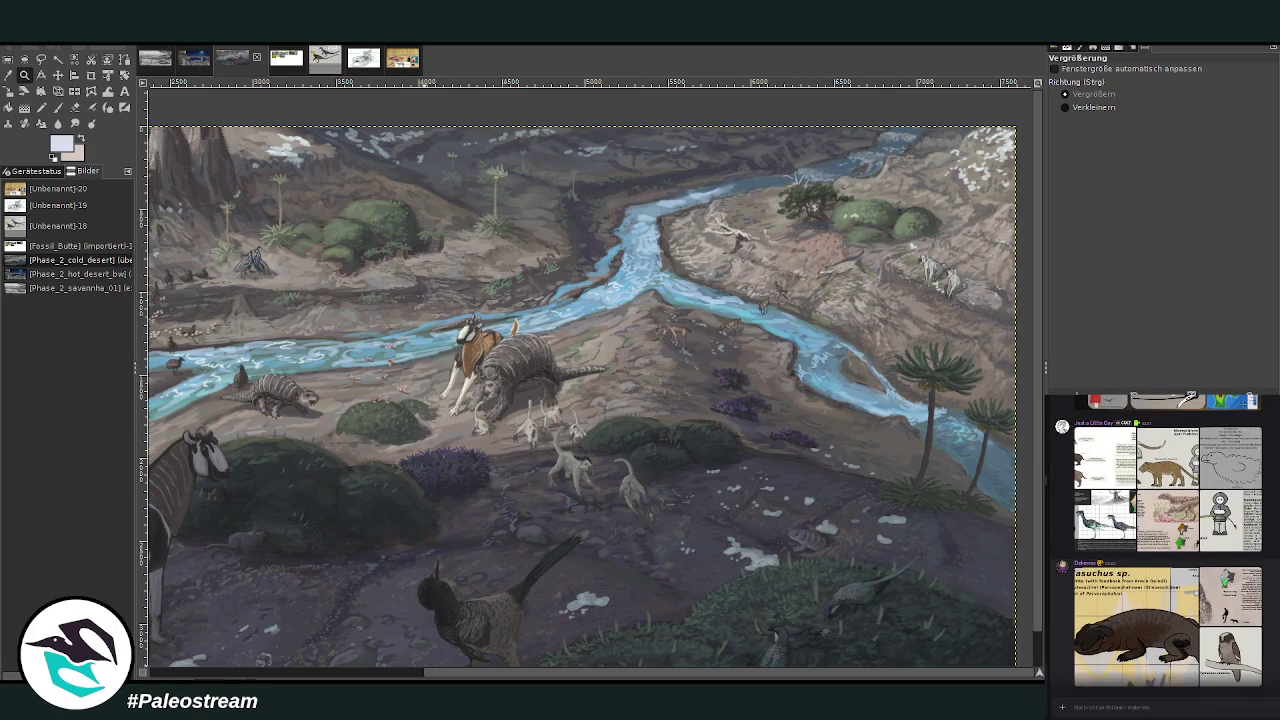
pyautogui.scroll(2, 1165, 543)
pyautogui.scroll(1, 1165, 543)
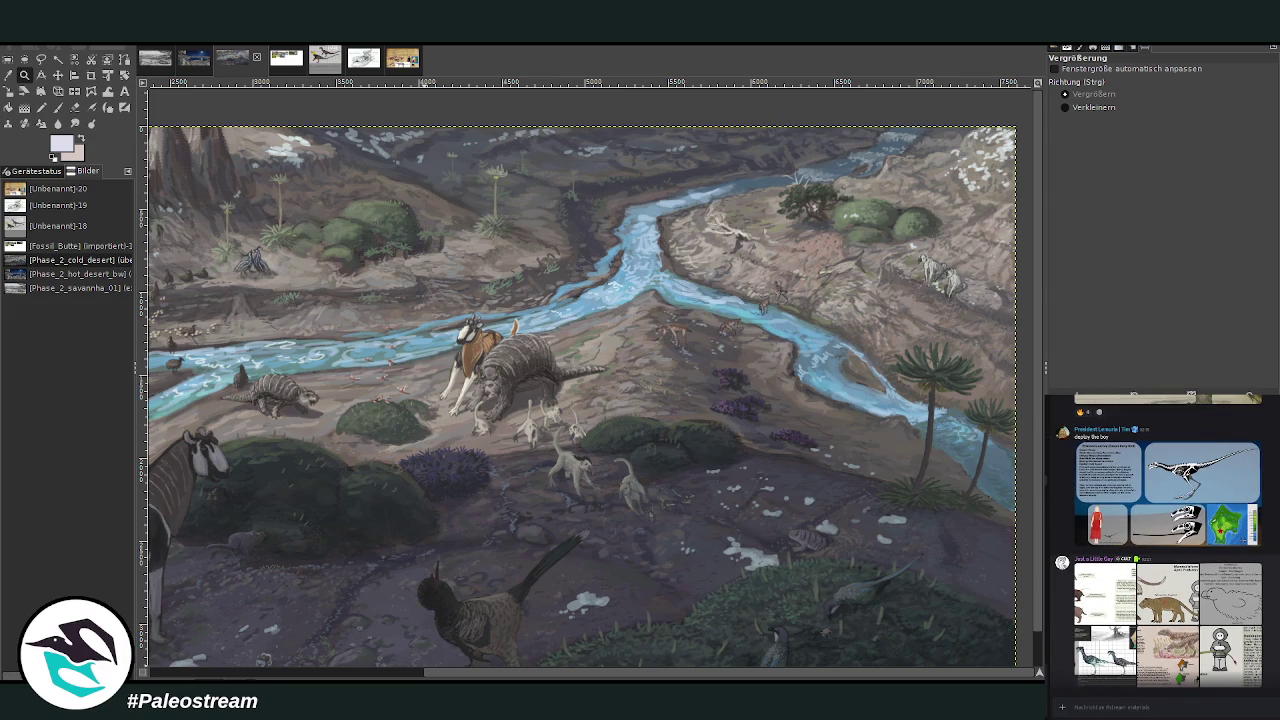
pyautogui.scroll(-3, 1165, 543)
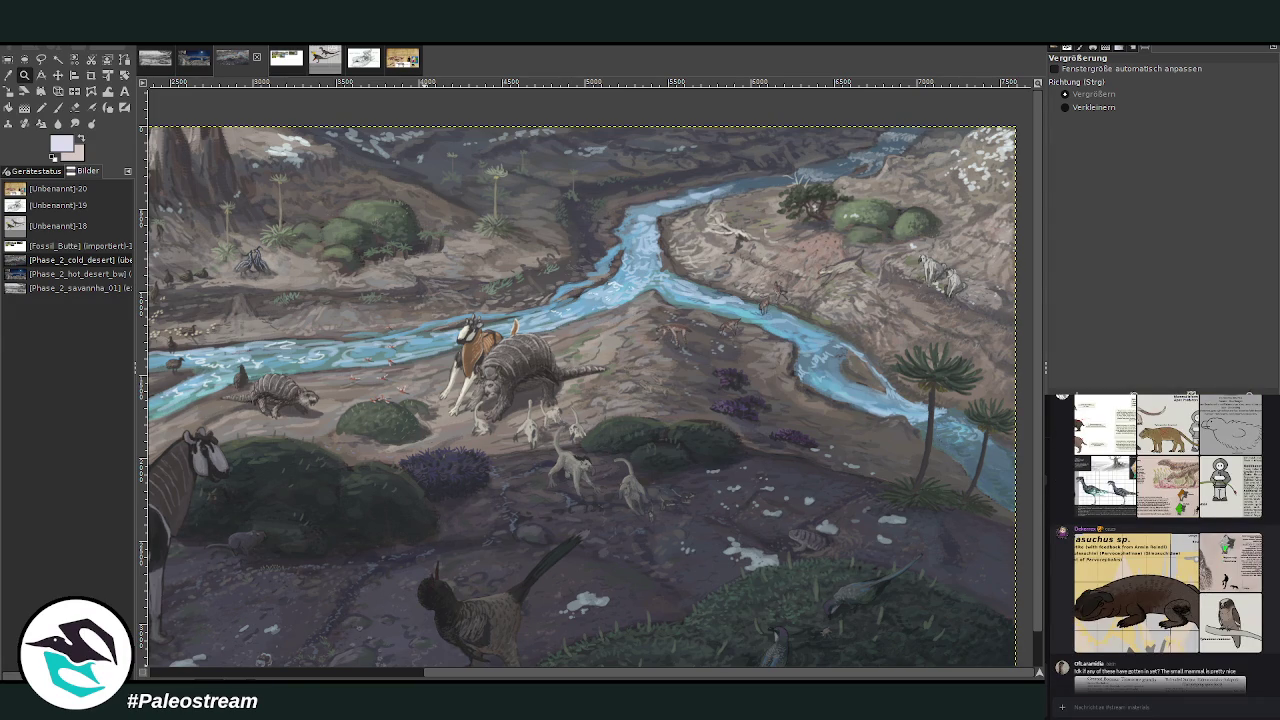
pyautogui.scroll(2, 1165, 543)
pyautogui.scroll(1, 1165, 543)
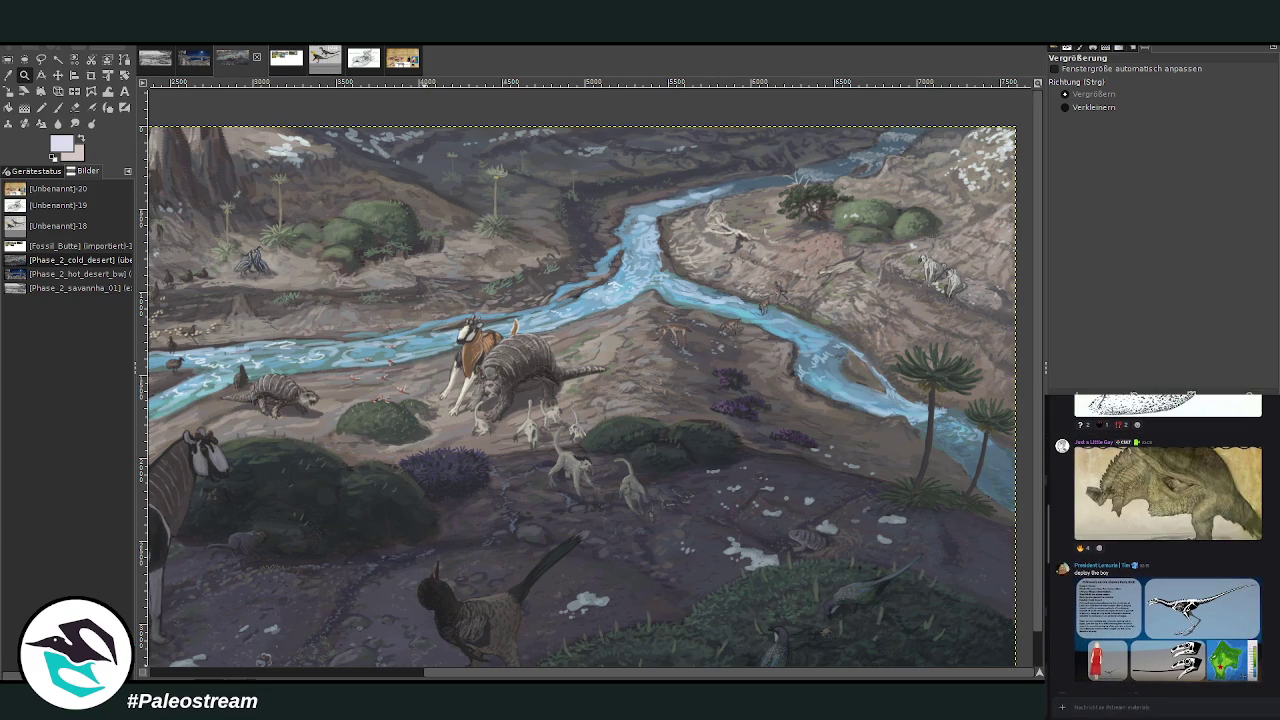
pyautogui.scroll(-3, 1252, 635)
pyautogui.scroll(-3, 1255, 634)
pyautogui.scroll(-3, 1260, 632)
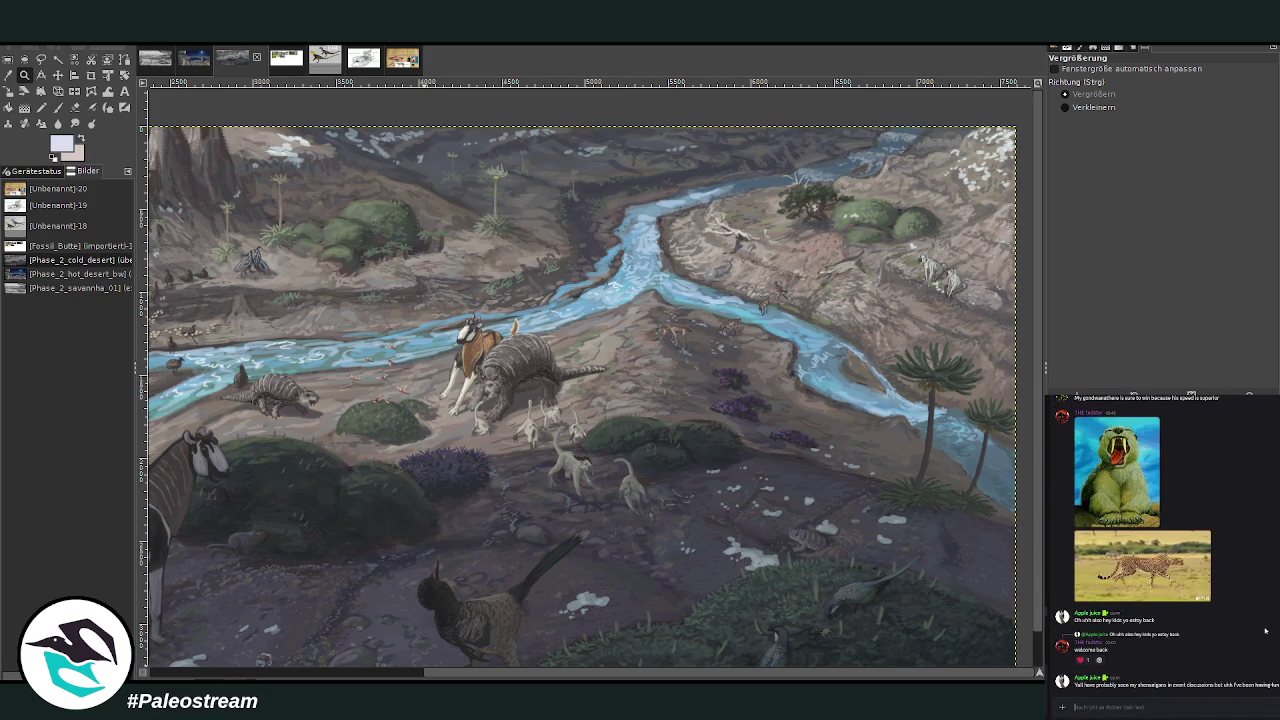
pyautogui.scroll(2, 1265, 631)
pyautogui.scroll(2, 1265, 631)
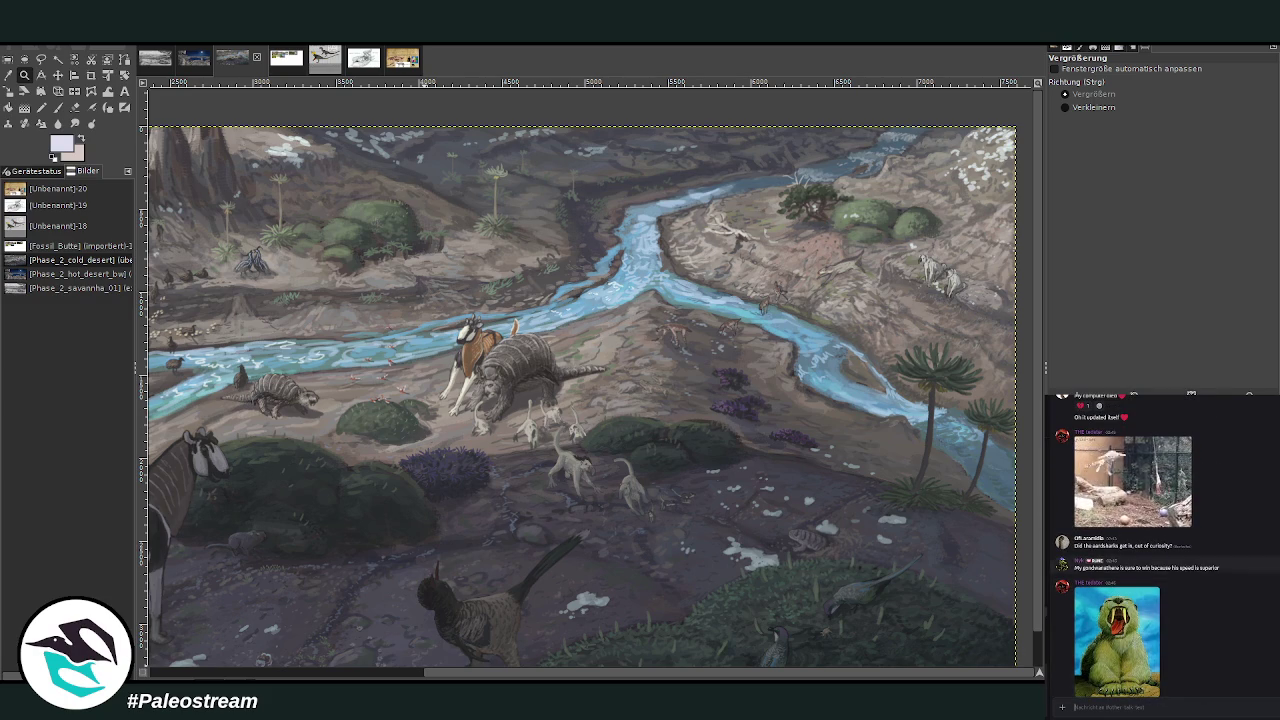
pyautogui.scroll(3, 1265, 631)
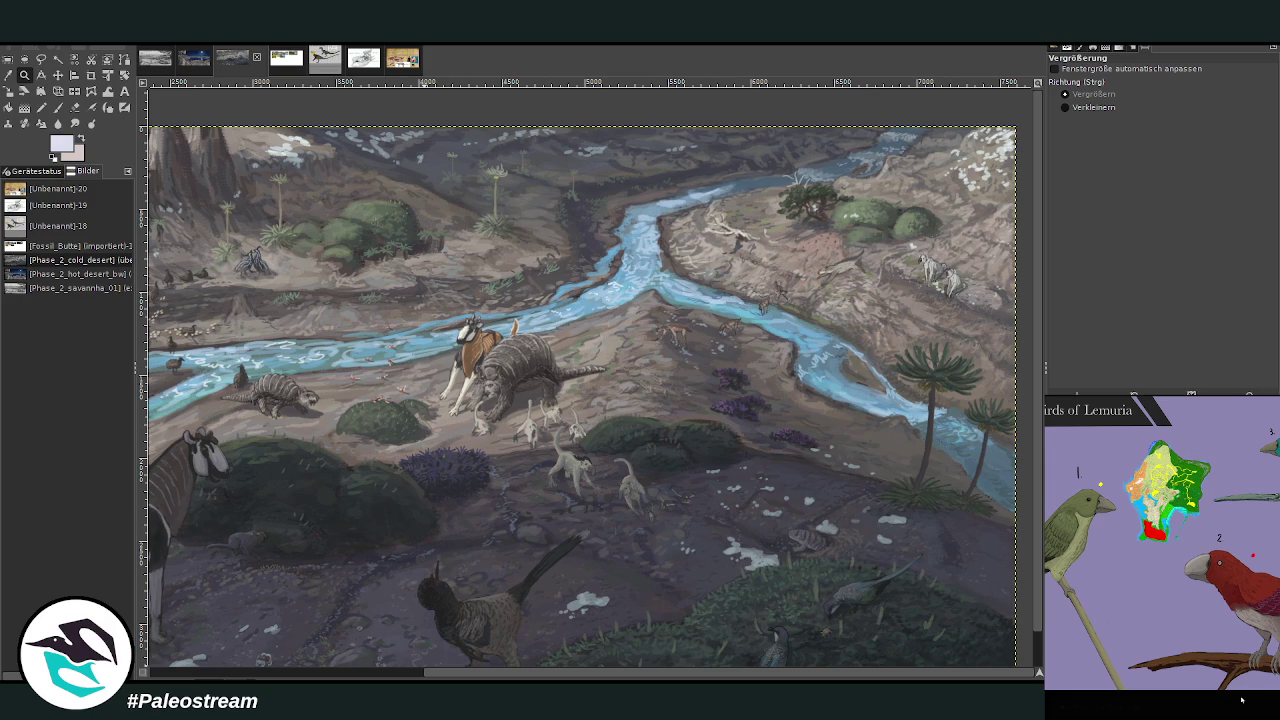
# - Close the Birds of Lemuria image and look over the bird info-card and three-bird references
pyautogui.click(1242, 703)
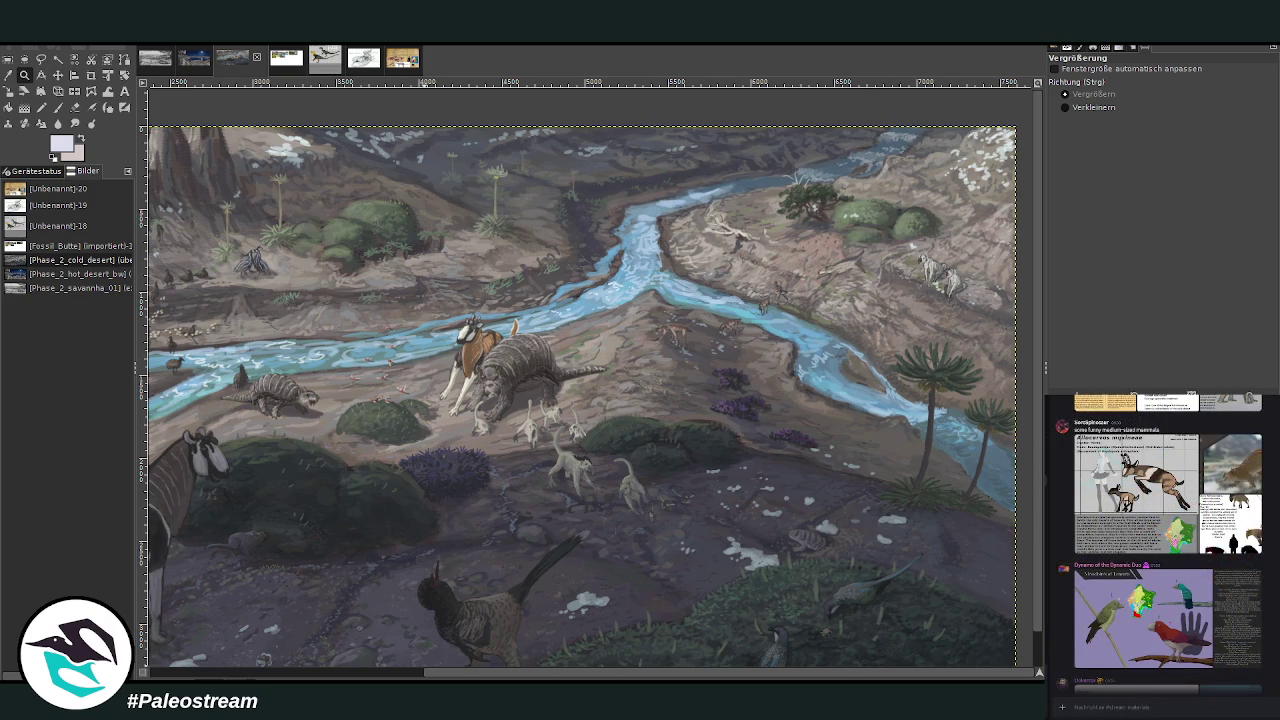
pyautogui.moveTo(505, 677); pyautogui.dragTo(361, 673)
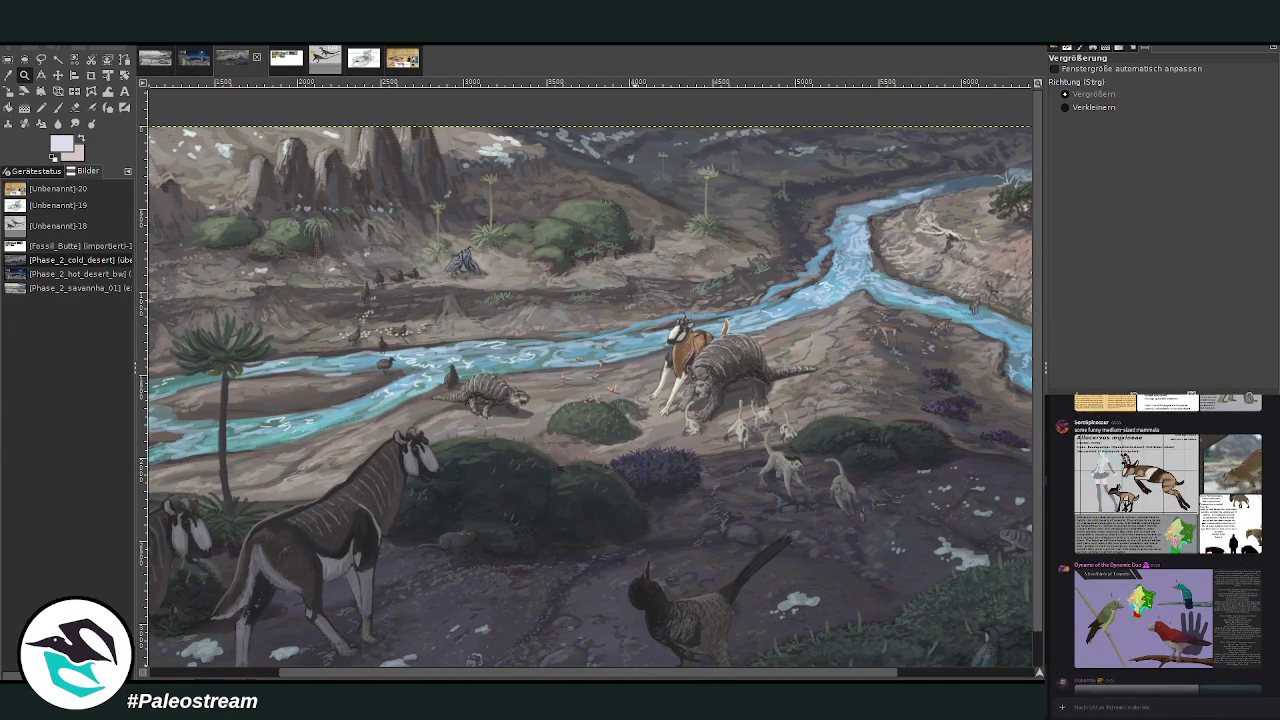
pyautogui.scroll(3, 1165, 543)
pyautogui.scroll(3, 1165, 543)
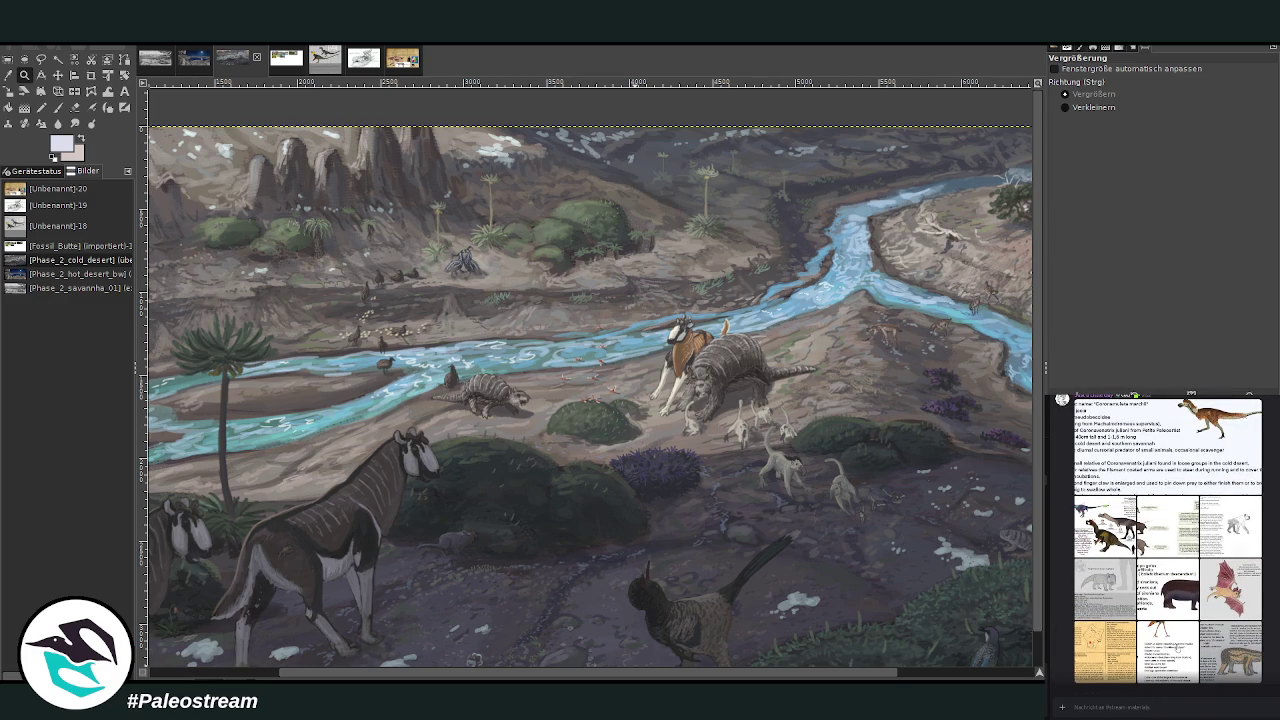
pyautogui.click(1178, 648)
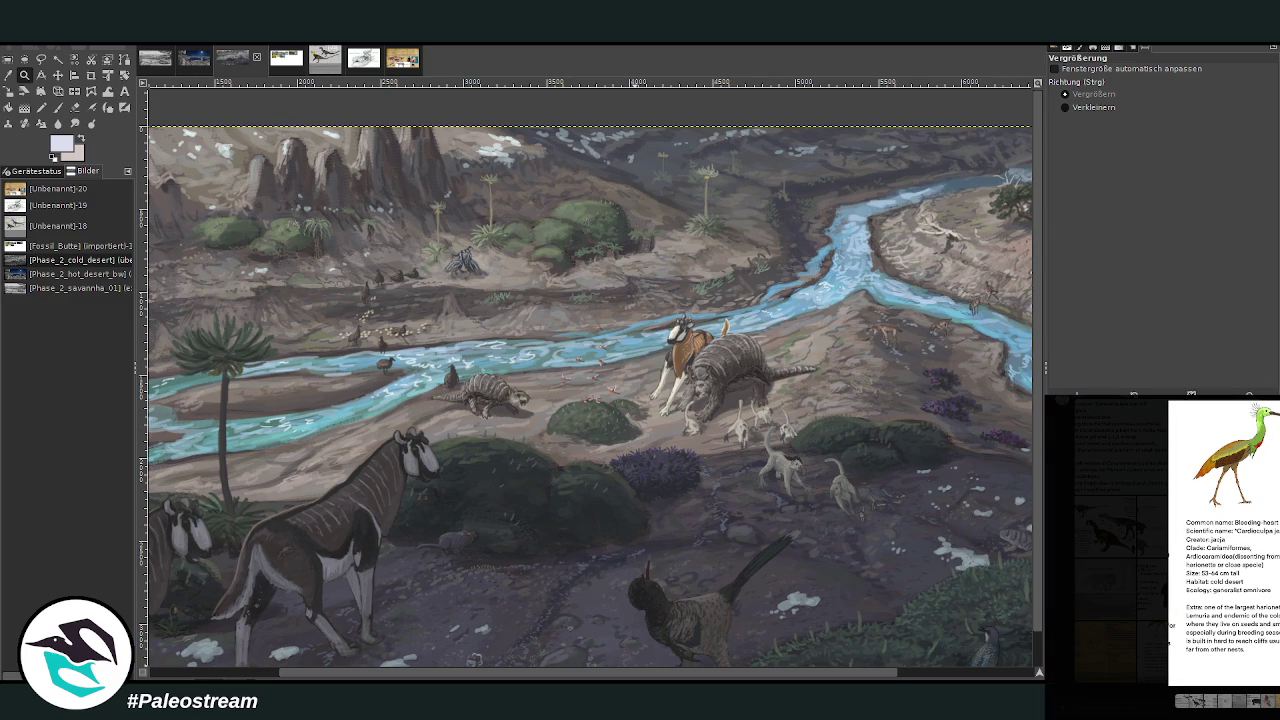
pyautogui.press('Escape')
pyautogui.scroll(2, 1165, 543)
pyautogui.scroll(2, 1165, 543)
pyautogui.scroll(2, 1165, 543)
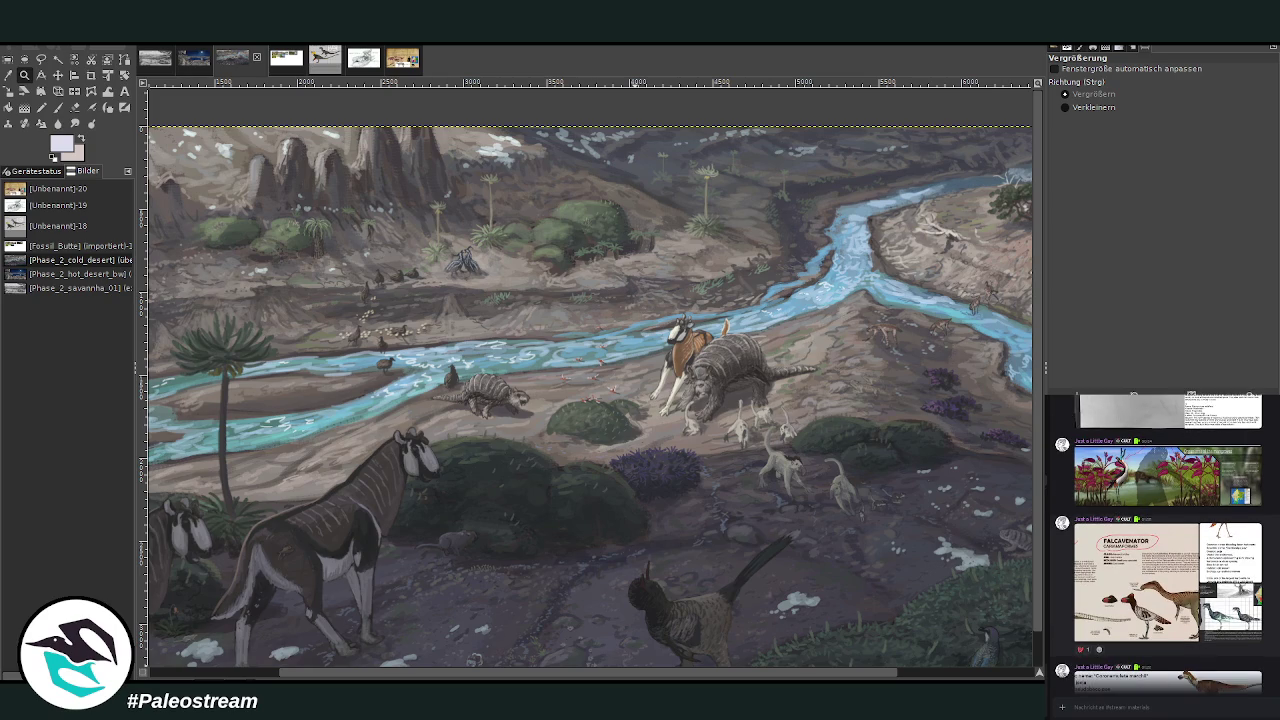
pyautogui.click(1220, 683)
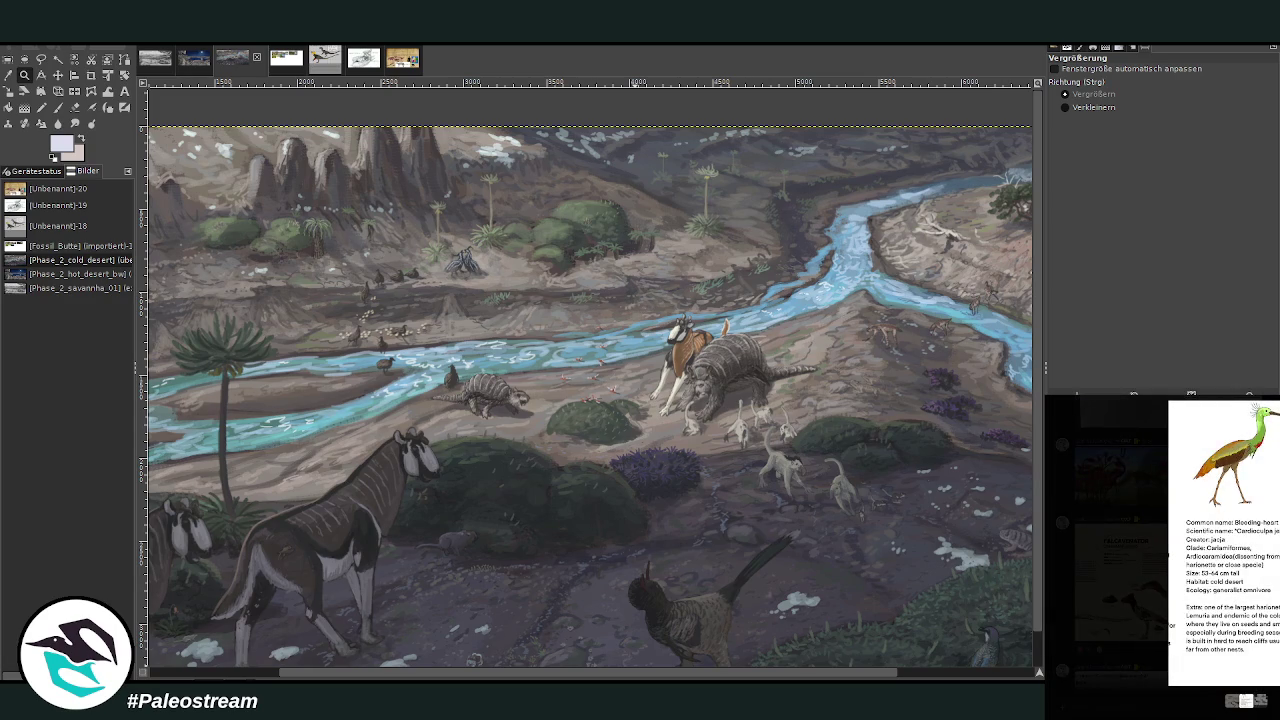
pyautogui.press('Escape')
pyautogui.scroll(3, 1165, 550)
pyautogui.scroll(3, 1165, 550)
pyautogui.scroll(3, 1165, 550)
pyautogui.scroll(2, 1165, 550)
pyautogui.scroll(2, 1165, 550)
pyautogui.scroll(3, 1165, 550)
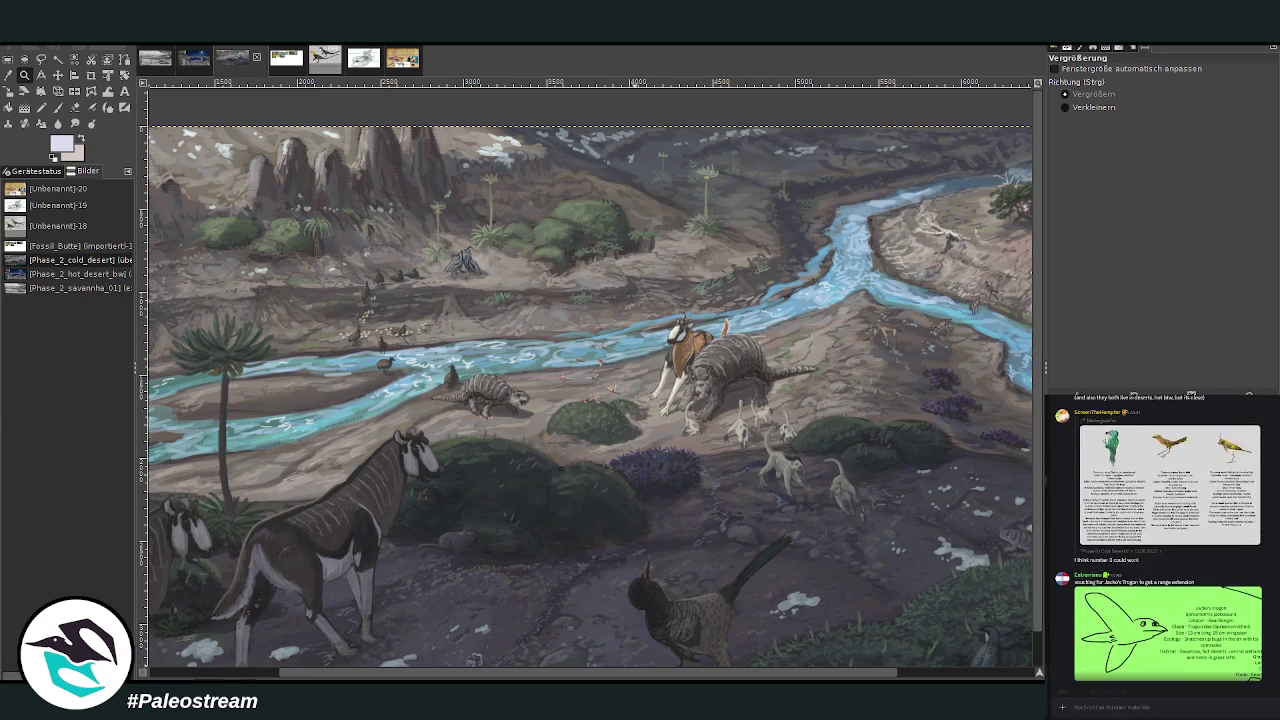
pyautogui.click(1170, 620)
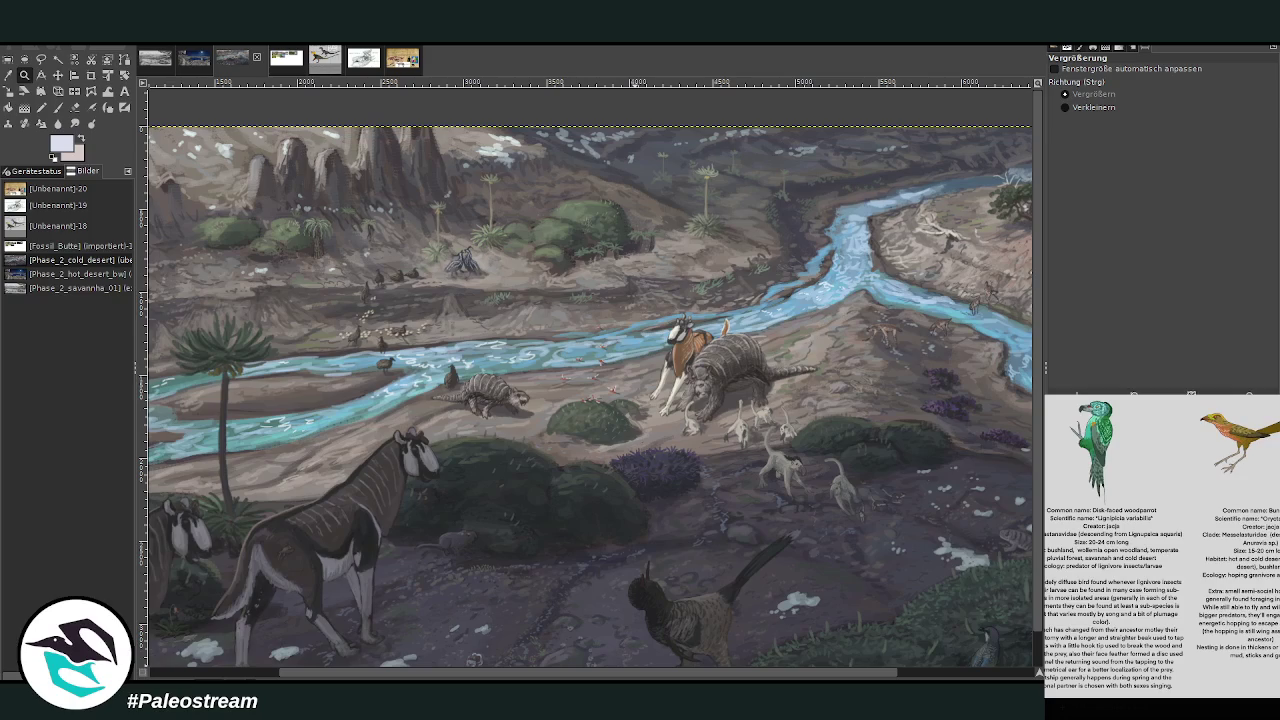
pyautogui.press('Escape')
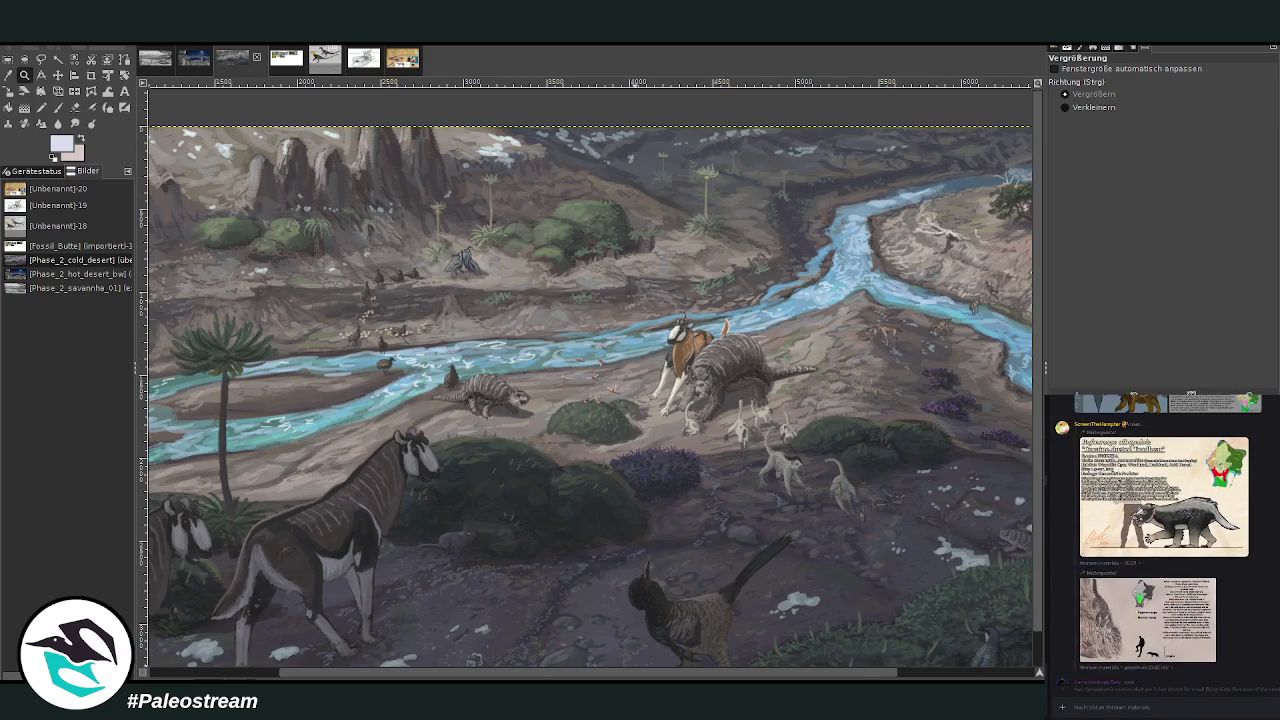
# - Scroll up to enlarge the first desert map-card reference, and pick the Scale tool with Shift+S
pyautogui.scroll(3, 1165, 550)
pyautogui.scroll(3, 1165, 550)
pyautogui.scroll(3, 1165, 550)
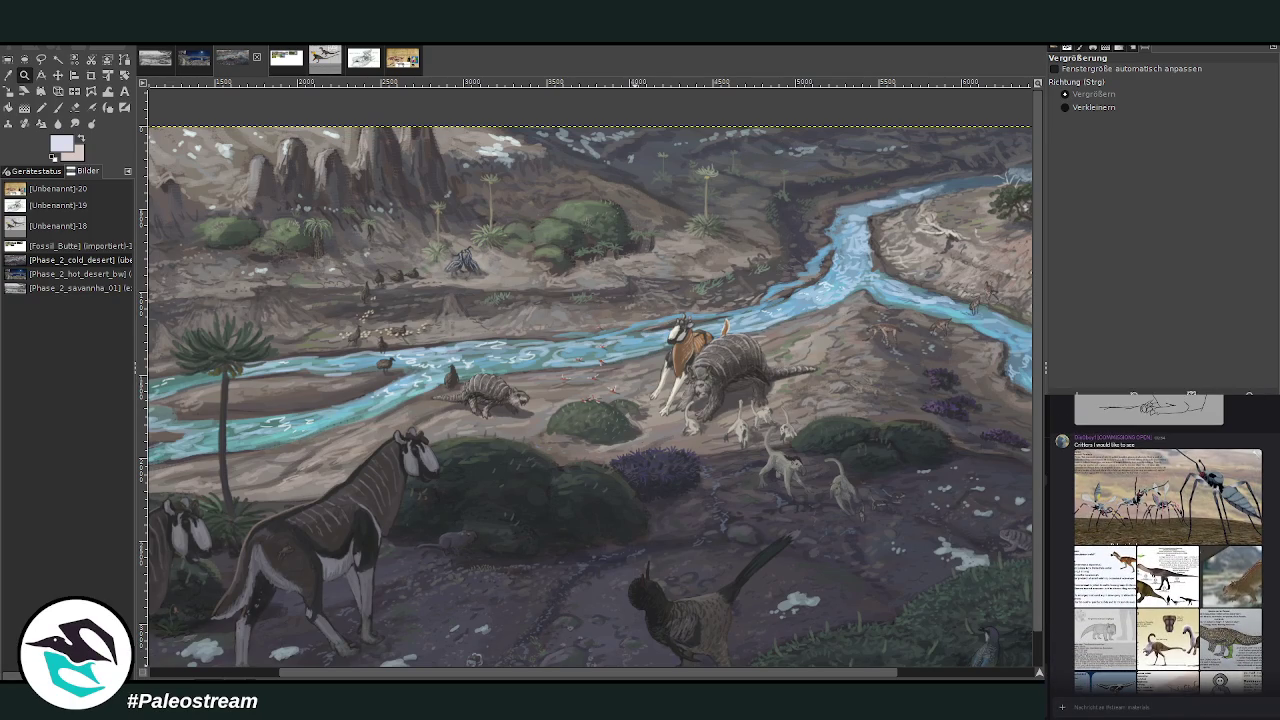
pyautogui.scroll(2, 1165, 550)
pyautogui.scroll(2, 1165, 550)
pyautogui.scroll(2, 1165, 550)
pyautogui.scroll(2, 1165, 550)
pyautogui.scroll(1, 1165, 550)
pyautogui.scroll(1, 1165, 550)
pyautogui.scroll(2, 1165, 550)
pyautogui.scroll(2, 1165, 550)
pyautogui.scroll(2, 1165, 550)
pyautogui.scroll(1, 1165, 550)
pyautogui.scroll(2, 1165, 550)
pyautogui.scroll(2, 1165, 550)
pyautogui.scroll(2, 1165, 550)
pyautogui.scroll(2, 1165, 550)
pyautogui.scroll(2, 1165, 550)
pyautogui.scroll(2, 1165, 550)
pyautogui.scroll(2, 1165, 550)
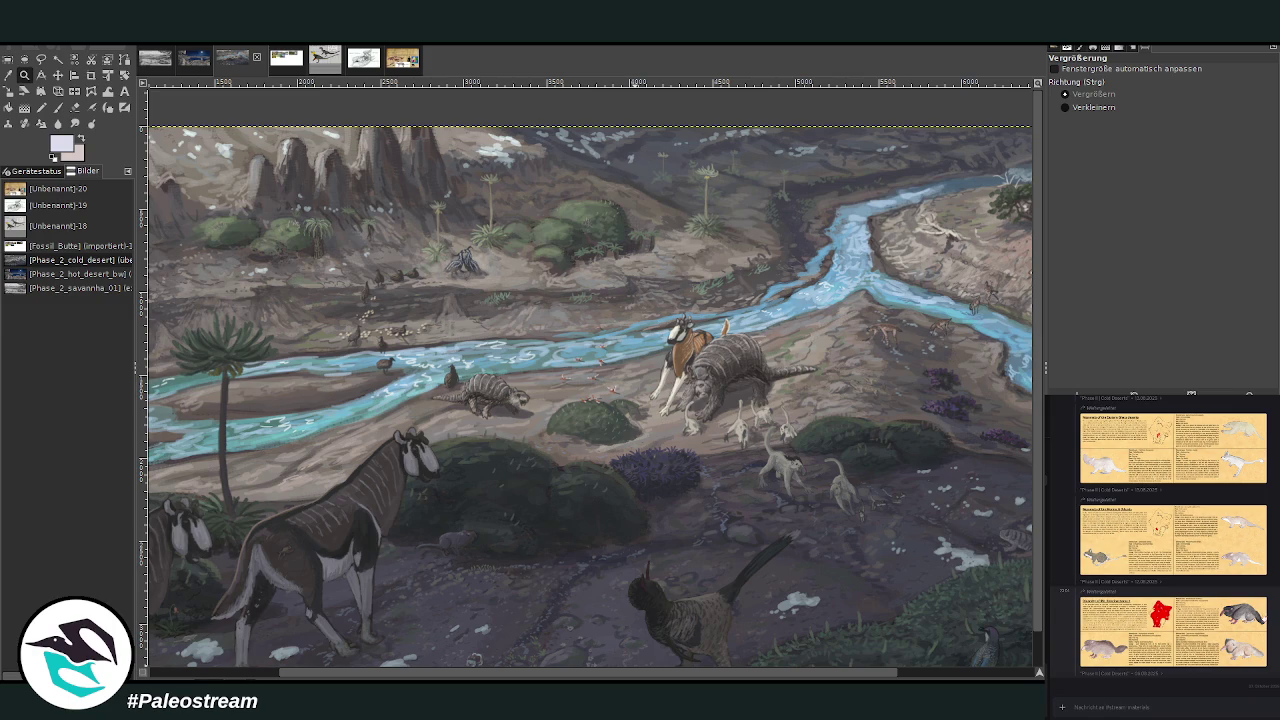
pyautogui.click(1123, 458)
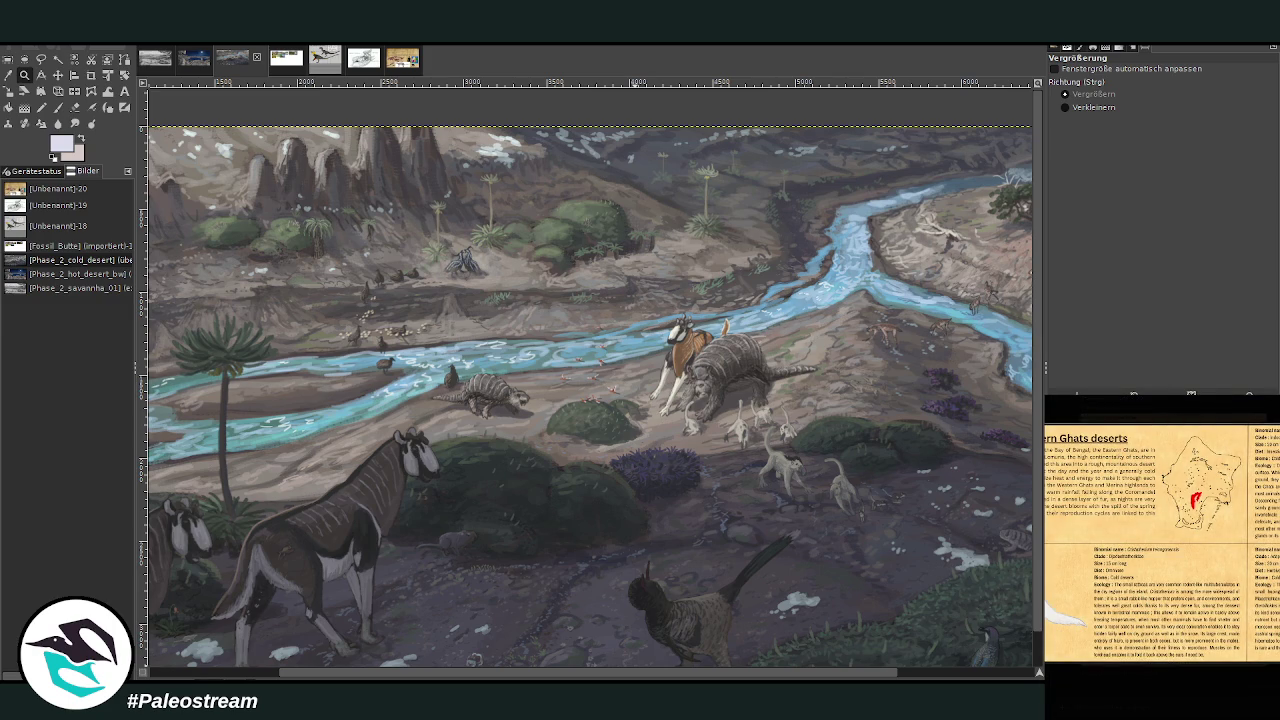
pyautogui.hotkey('shift', 's')
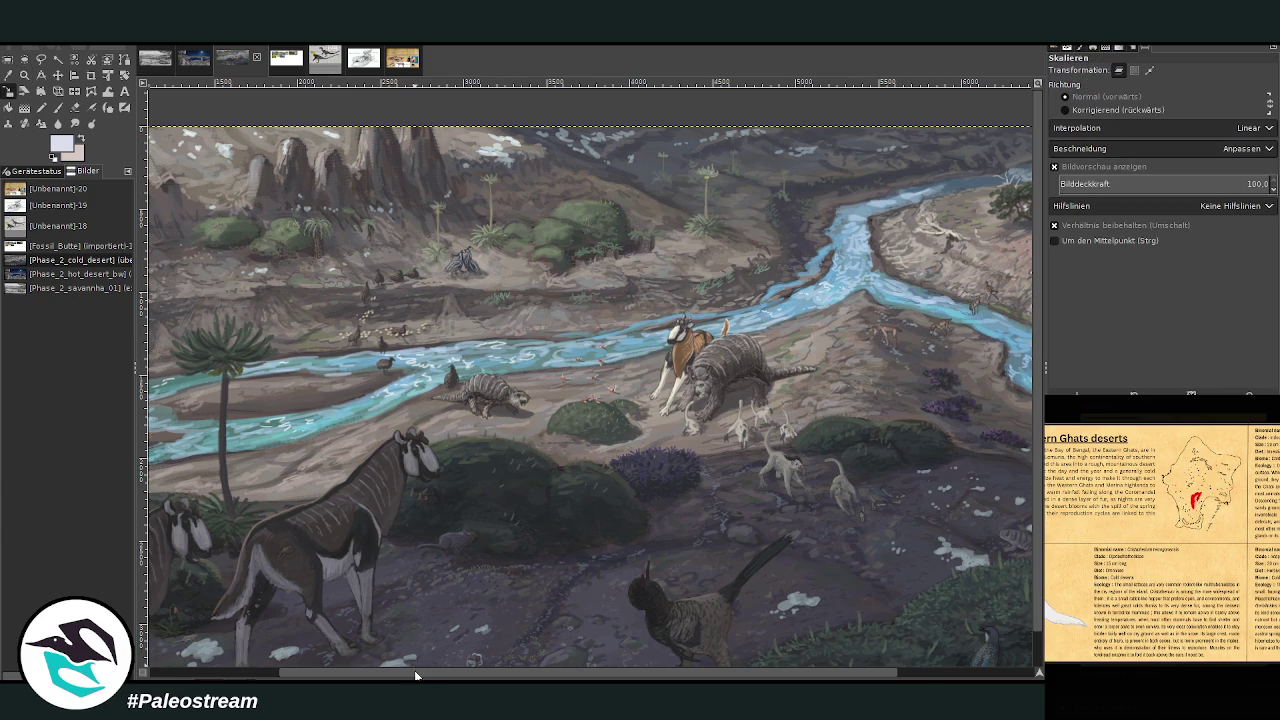
pyautogui.moveTo(418, 672); pyautogui.dragTo(598, 666)
pyautogui.scroll(-2, 595, 640)
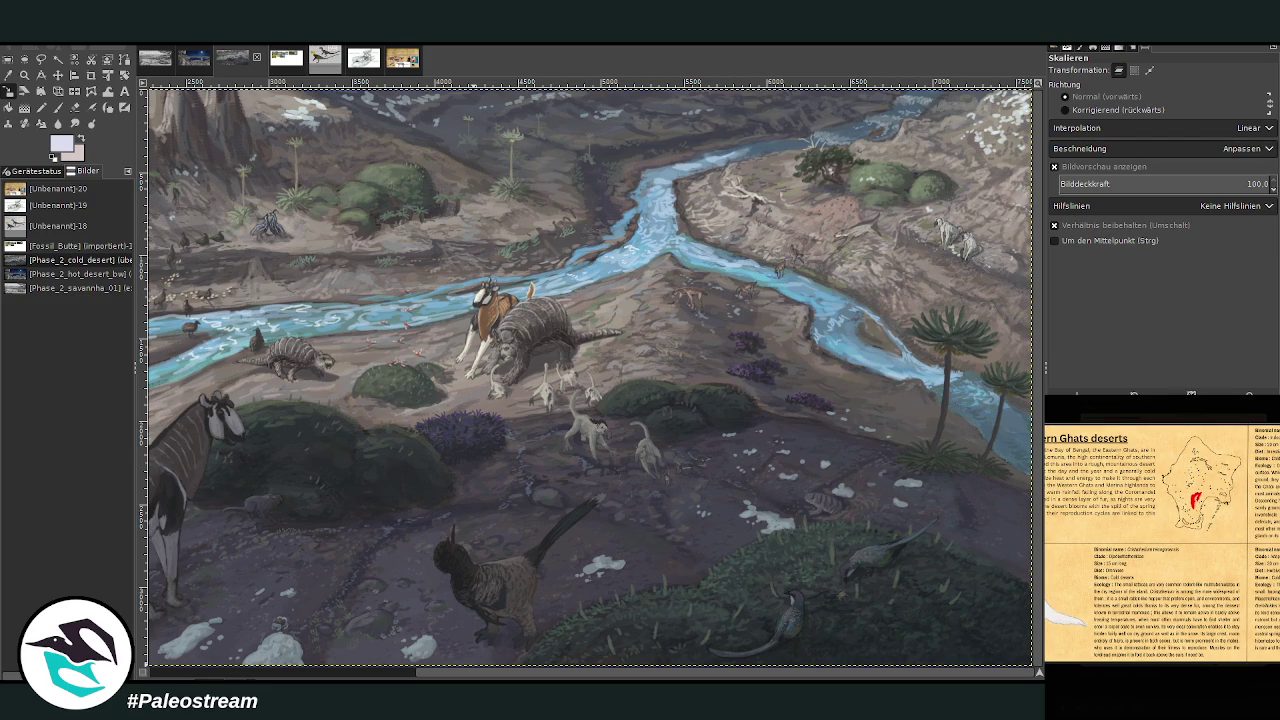
pyautogui.click(1172, 688)
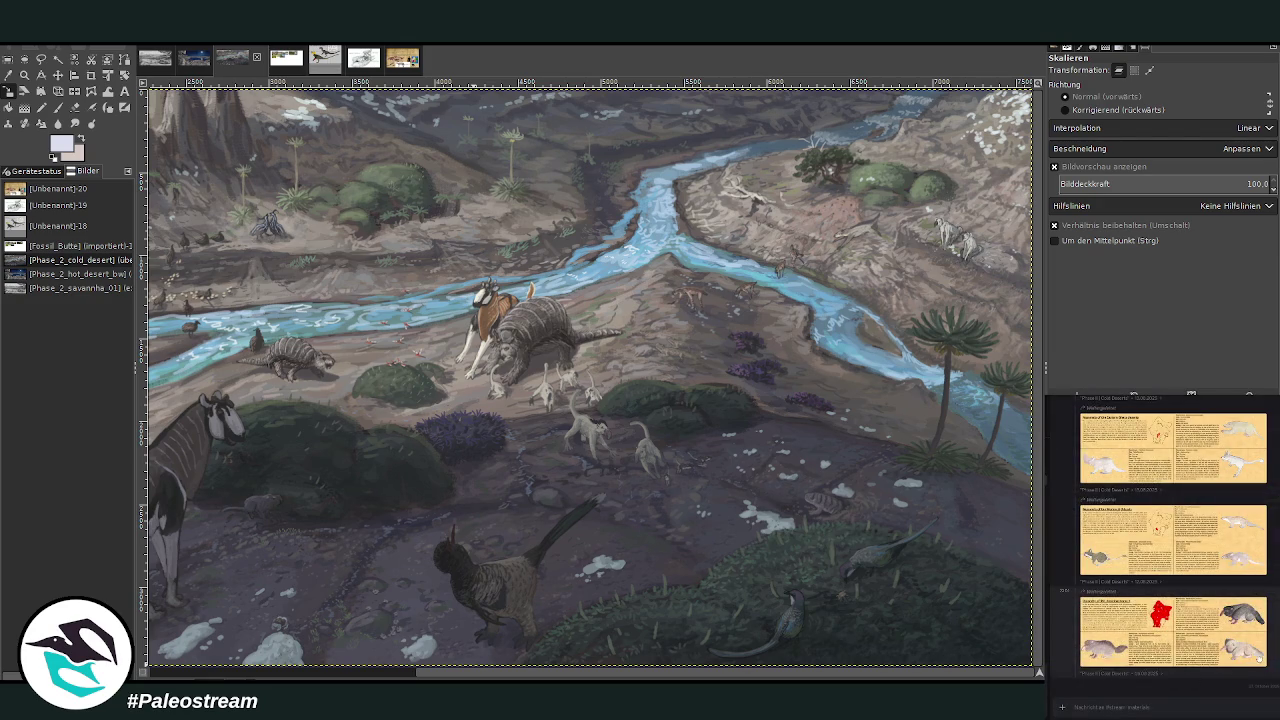
pyautogui.scroll(-3, 1172, 560)
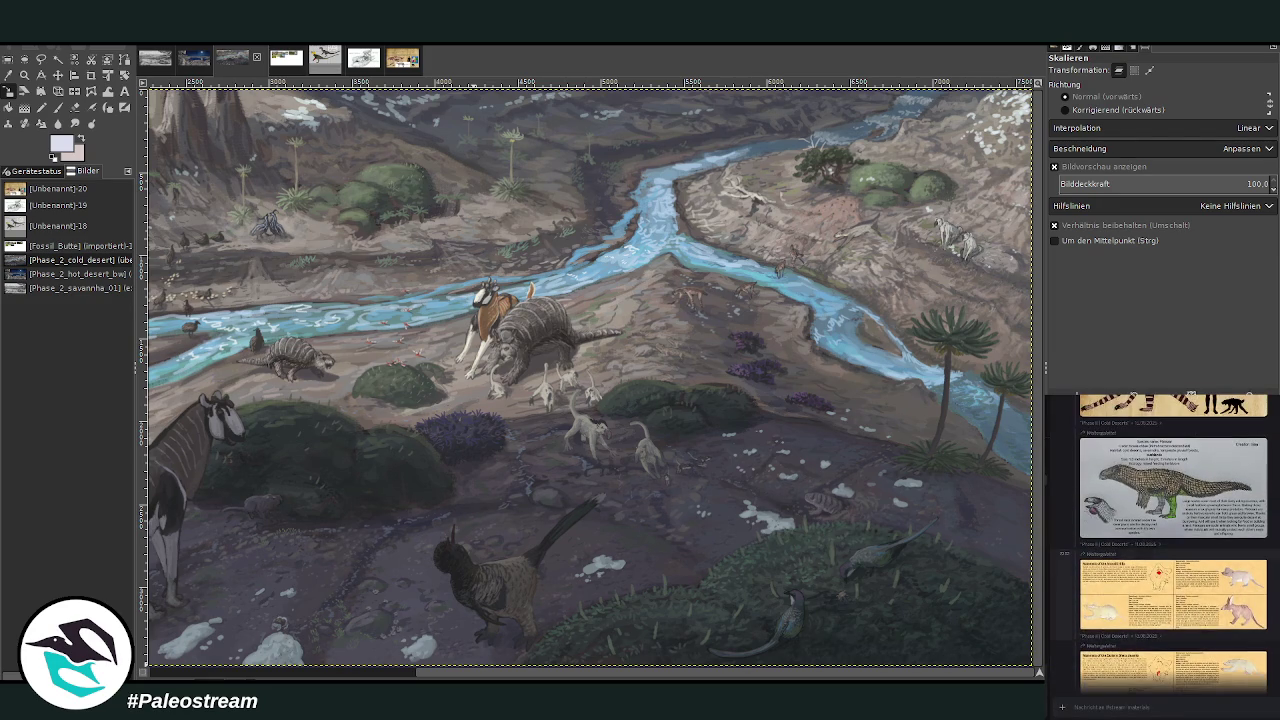
pyautogui.click(1226, 605)
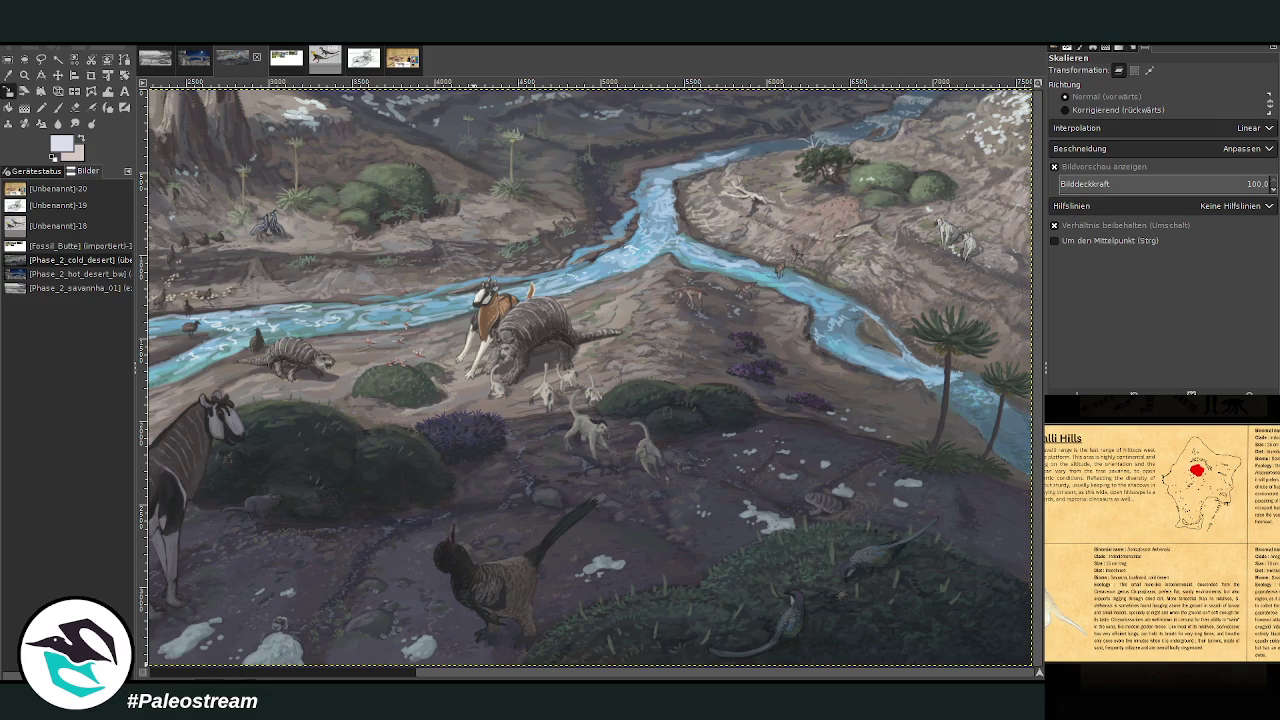
pyautogui.press('Escape')
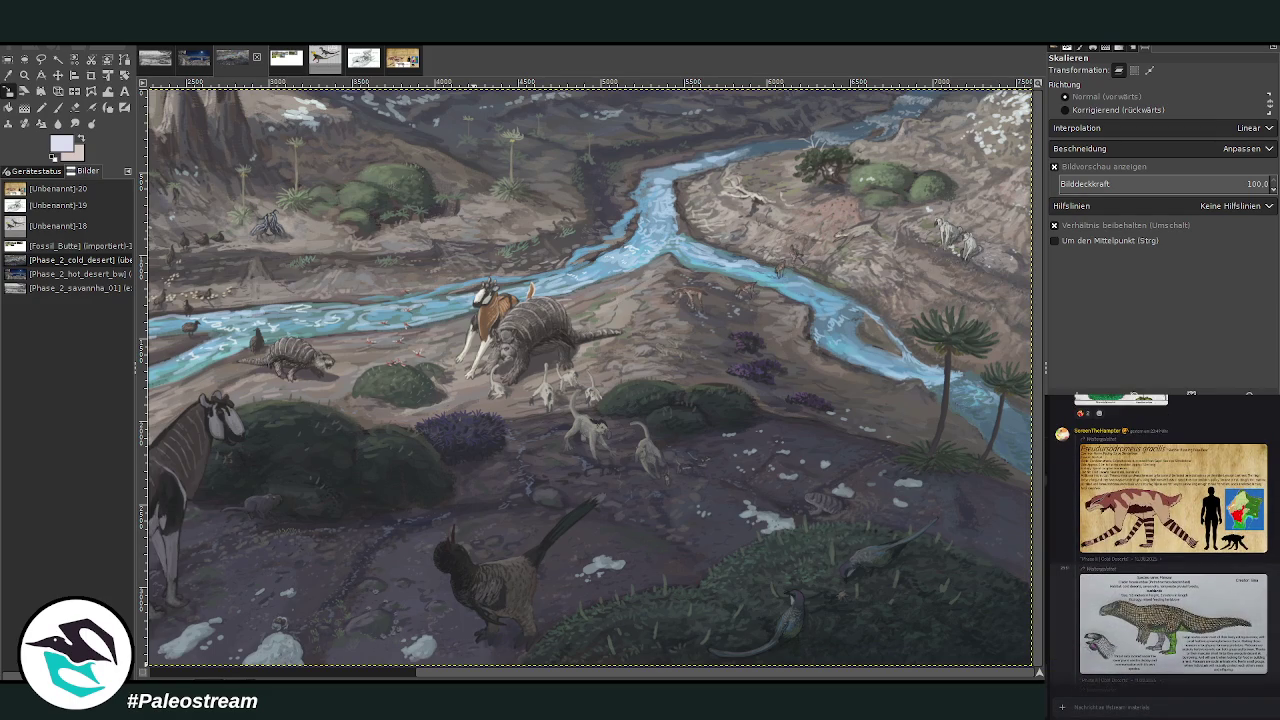
pyautogui.scroll(5, 1161, 543)
pyautogui.scroll(3, 1161, 543)
pyautogui.scroll(2, 1161, 543)
pyautogui.scroll(2, 1161, 543)
pyautogui.scroll(2, 1161, 543)
pyautogui.scroll(2, 1161, 543)
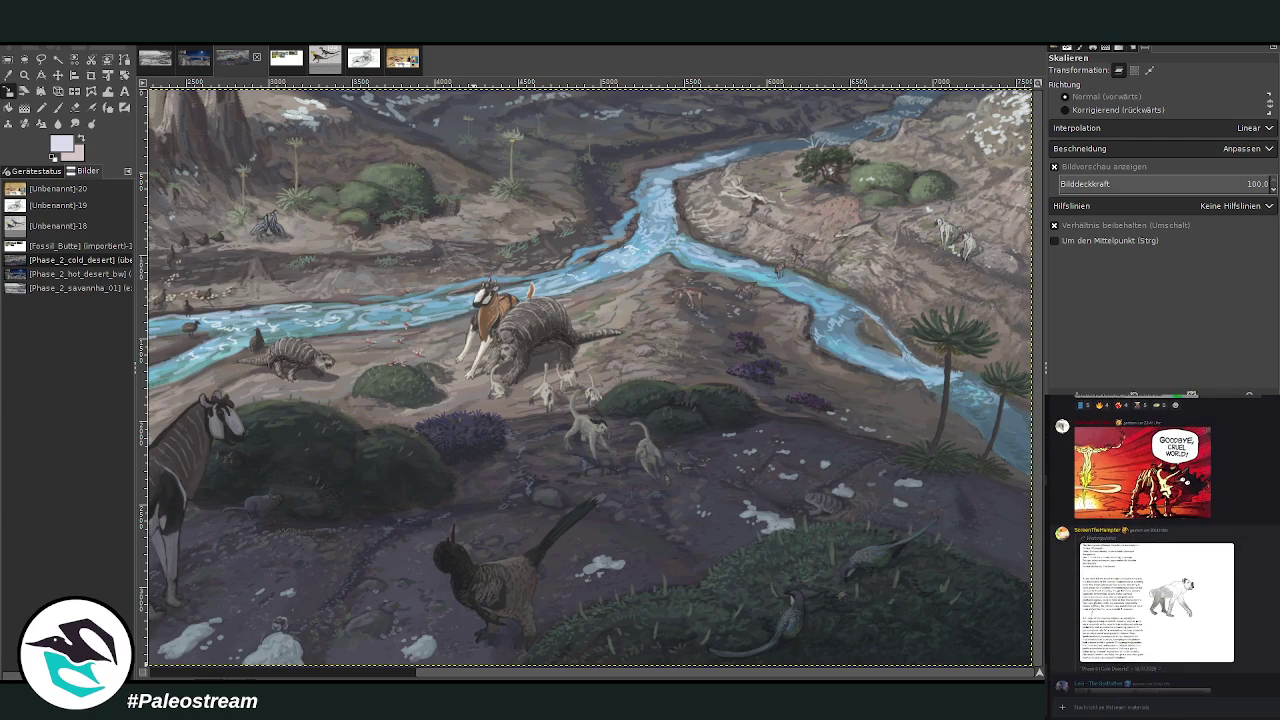
pyautogui.scroll(3, 1161, 543)
pyautogui.scroll(1, 1161, 543)
pyautogui.scroll(2, 1161, 543)
pyautogui.scroll(2, 1161, 543)
pyautogui.scroll(2, 1161, 543)
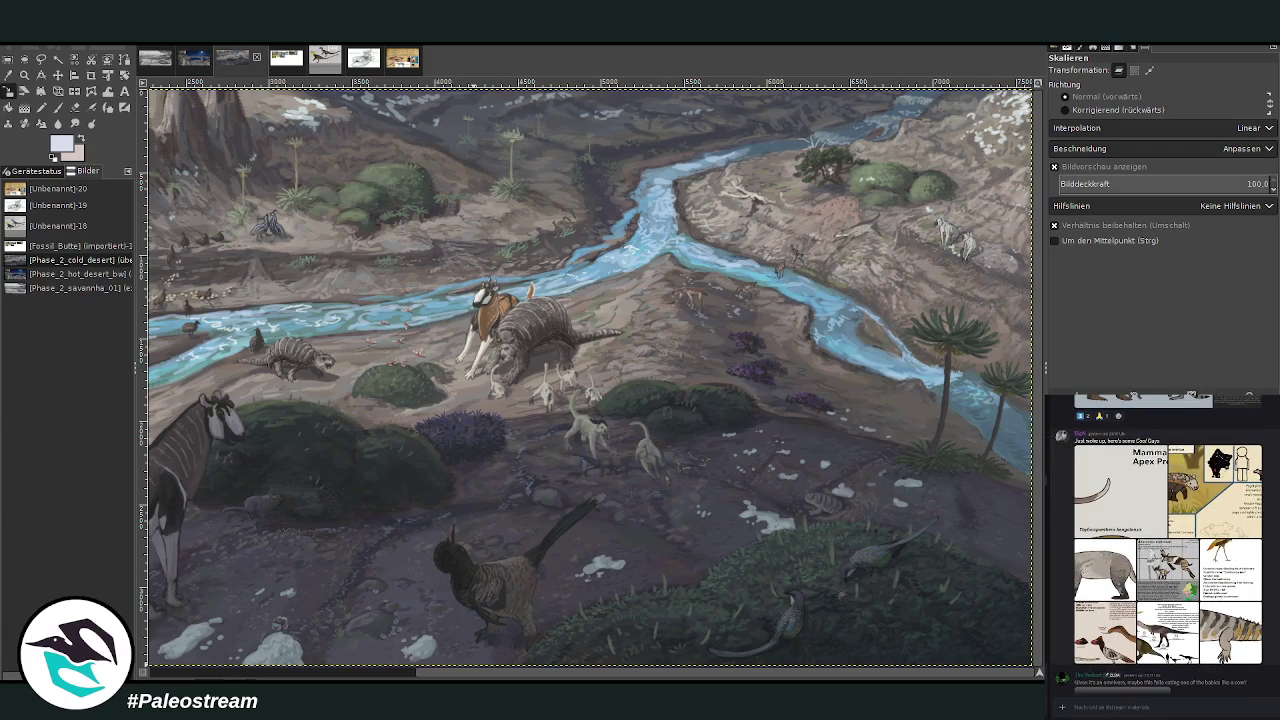
pyautogui.scroll(2, 1161, 543)
pyautogui.scroll(2, 1161, 543)
pyautogui.scroll(2, 1161, 543)
pyautogui.scroll(2, 1189, 616)
pyautogui.scroll(2, 1189, 616)
pyautogui.scroll(2, 1189, 616)
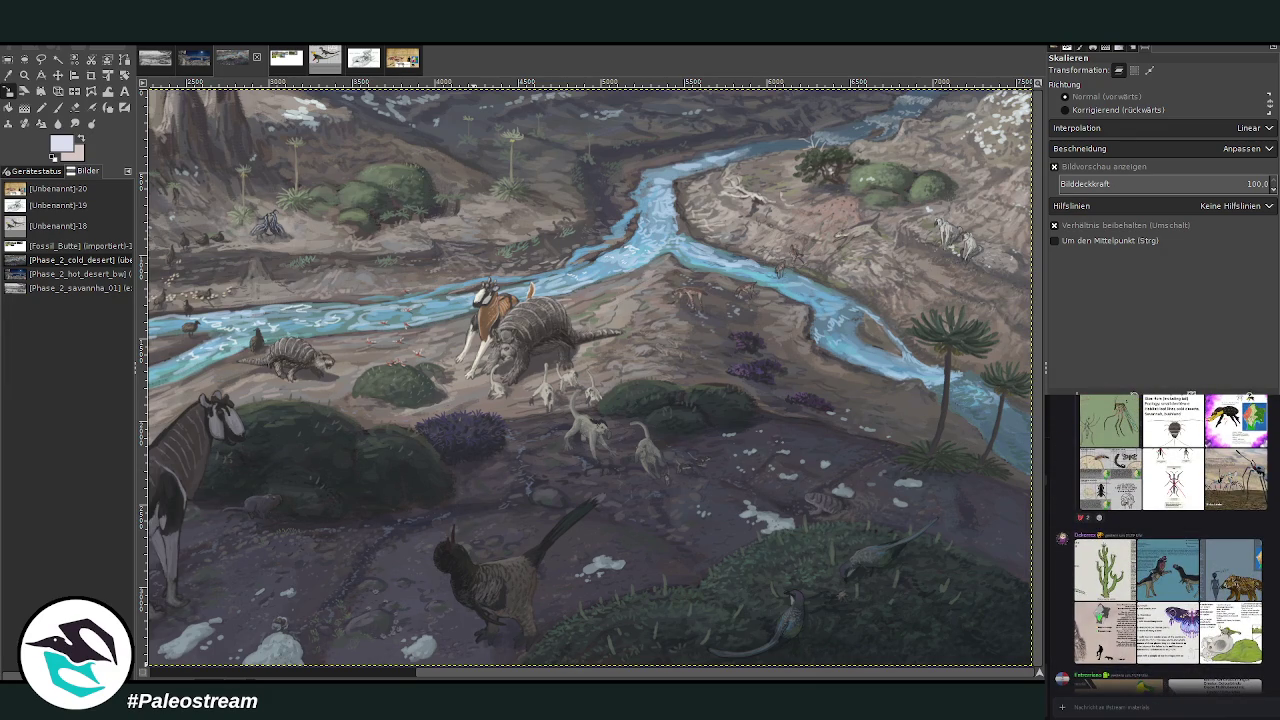
pyautogui.hscroll(-5, 405, 678)
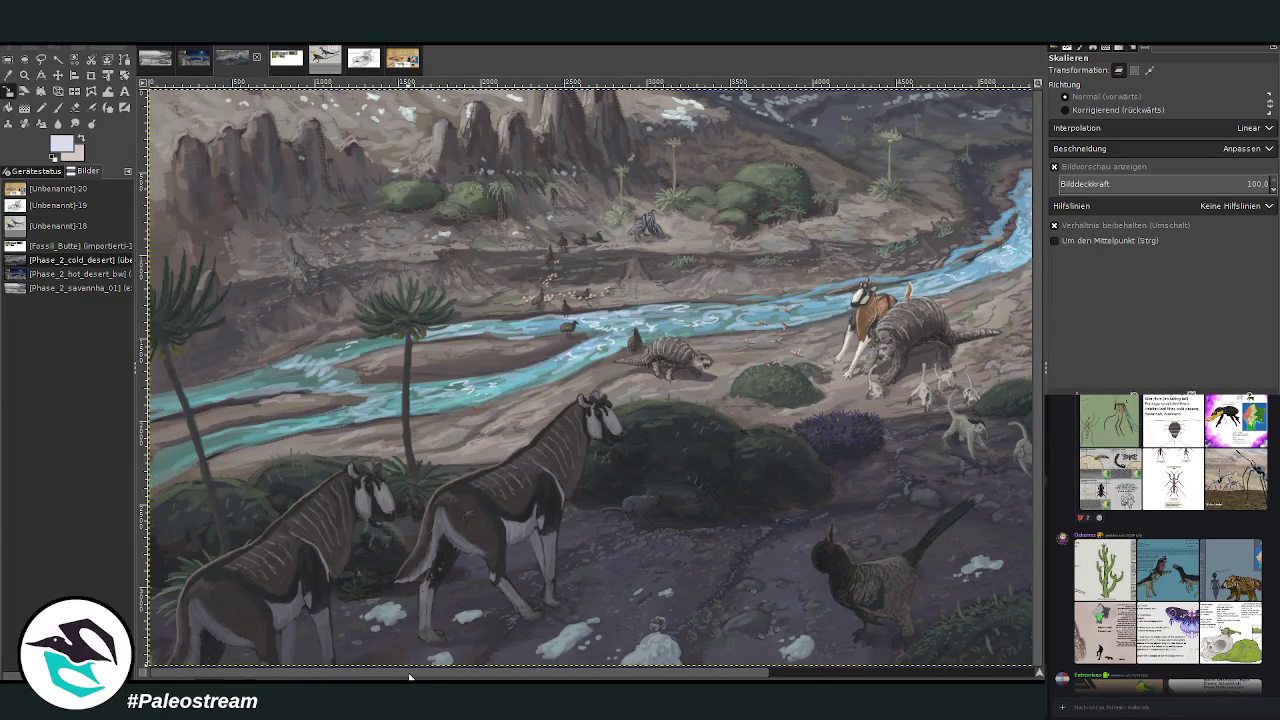
# - Zoom out so the whole river-valley painting fits in the window
pyautogui.moveTo(412, 676); pyautogui.dragTo(729, 678)
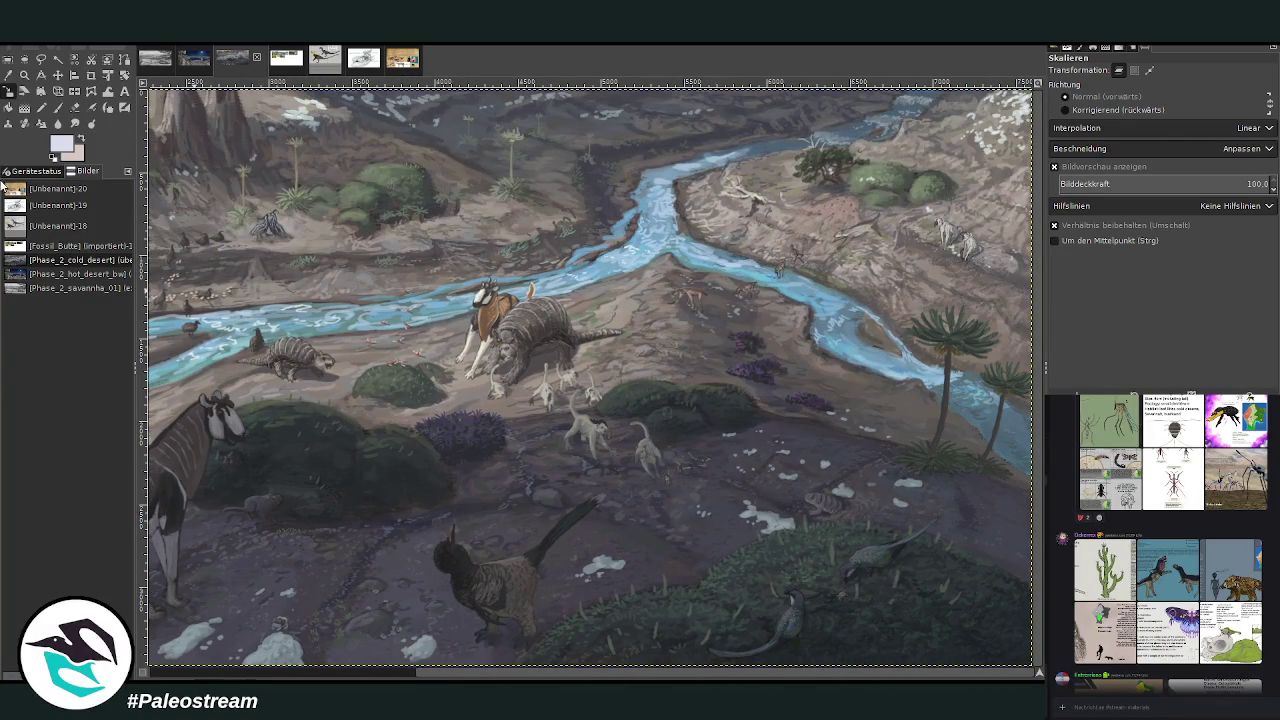
pyautogui.click(24, 75)
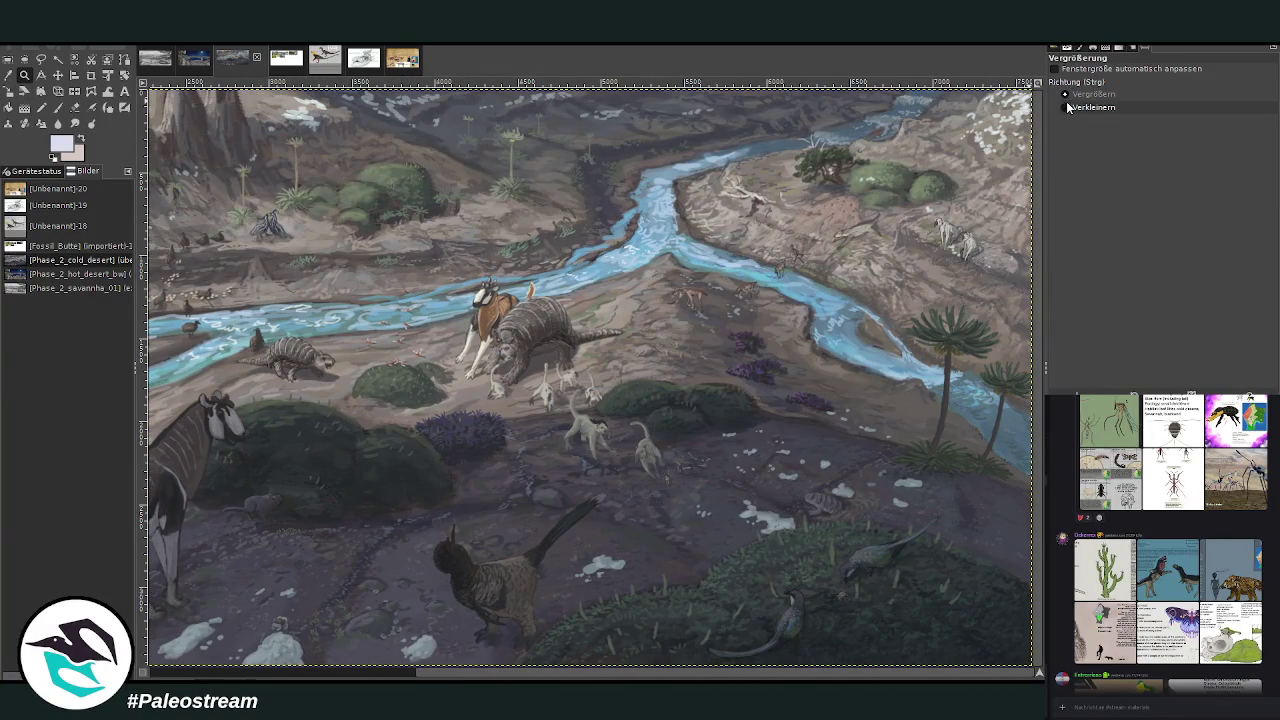
pyautogui.keyDown('ctrl'); pyautogui.click(795, 213); pyautogui.keyUp('ctrl')
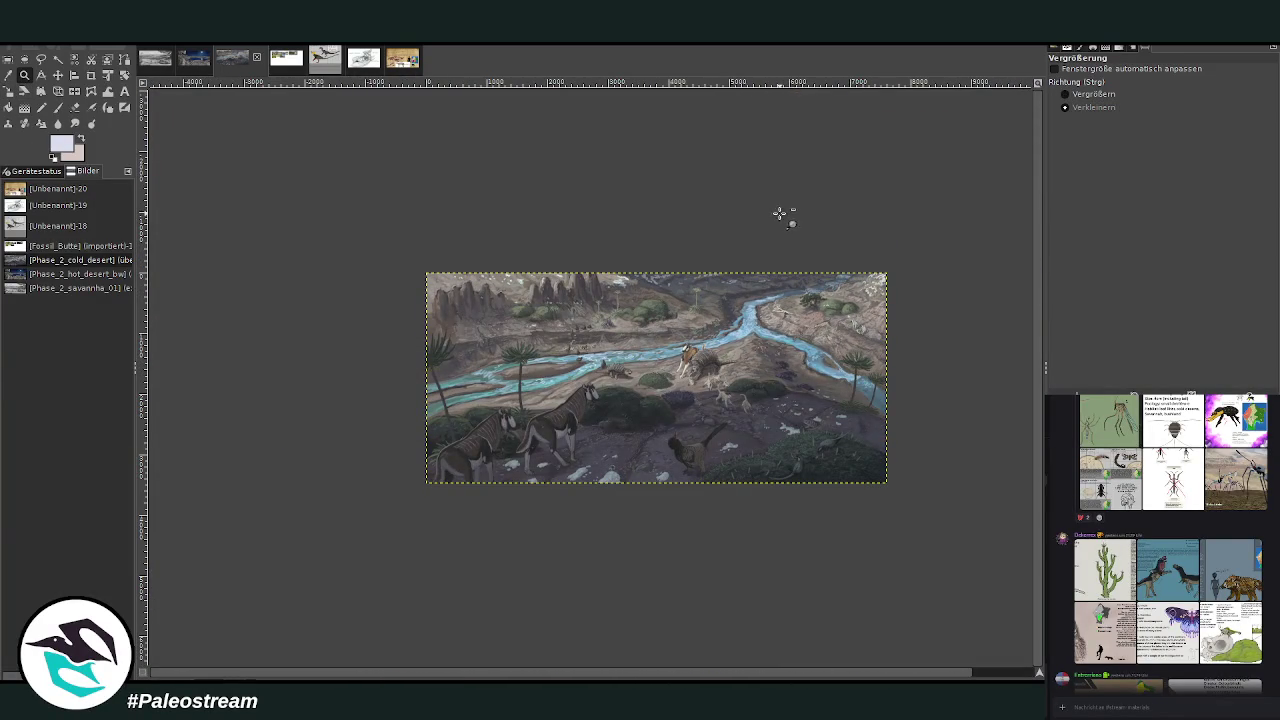
pyautogui.moveTo(337, 256); pyautogui.dragTo(932, 494)
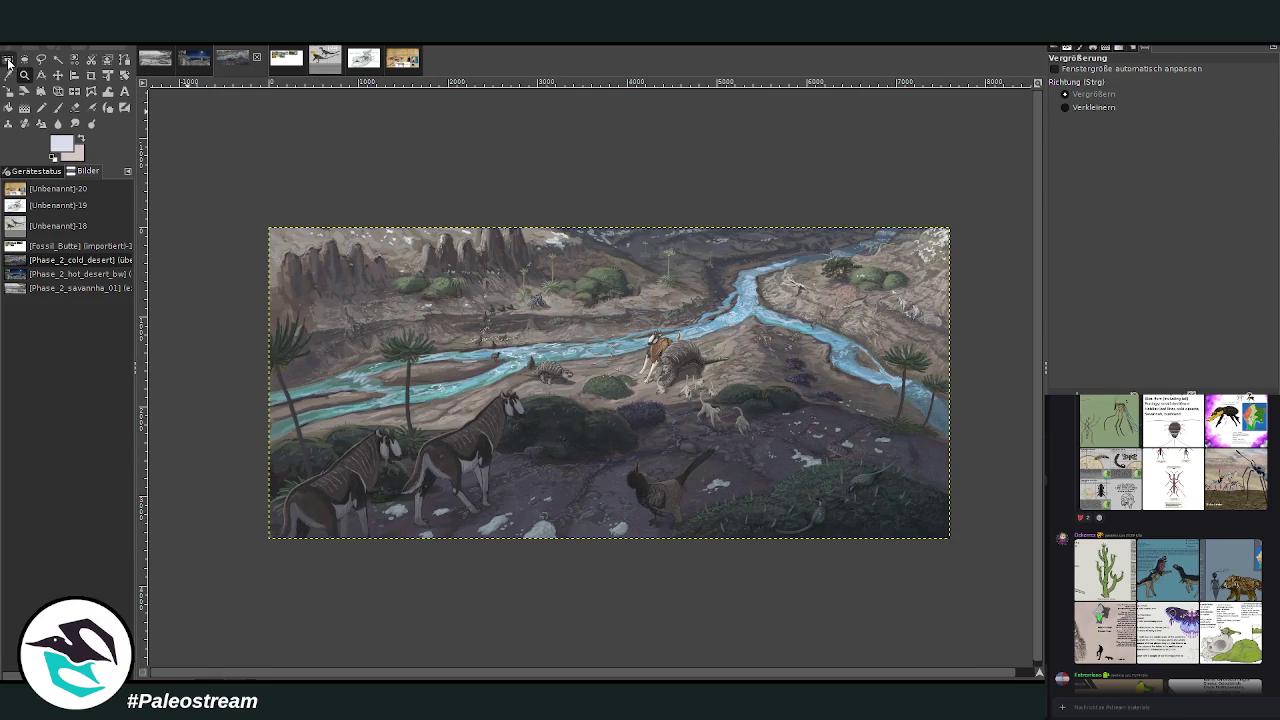
# - Drag a rectangle selection around the painting, then clear it so nothing stays selected
pyautogui.click(8, 58)
pyautogui.moveTo(267, 221)
pyautogui.mouseDown()
pyautogui.moveTo(982, 541)
pyautogui.moveTo(948, 537)
pyautogui.mouseUp()
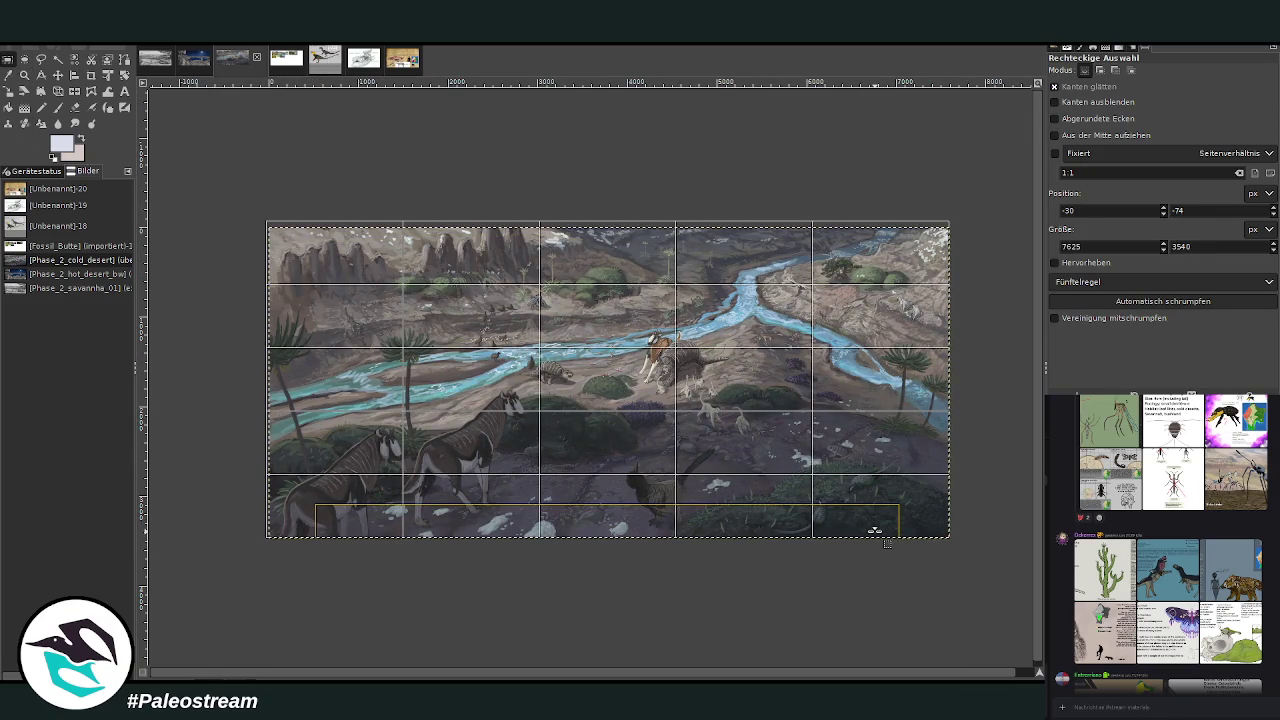
pyautogui.moveTo(285, 238); pyautogui.dragTo(289, 243)
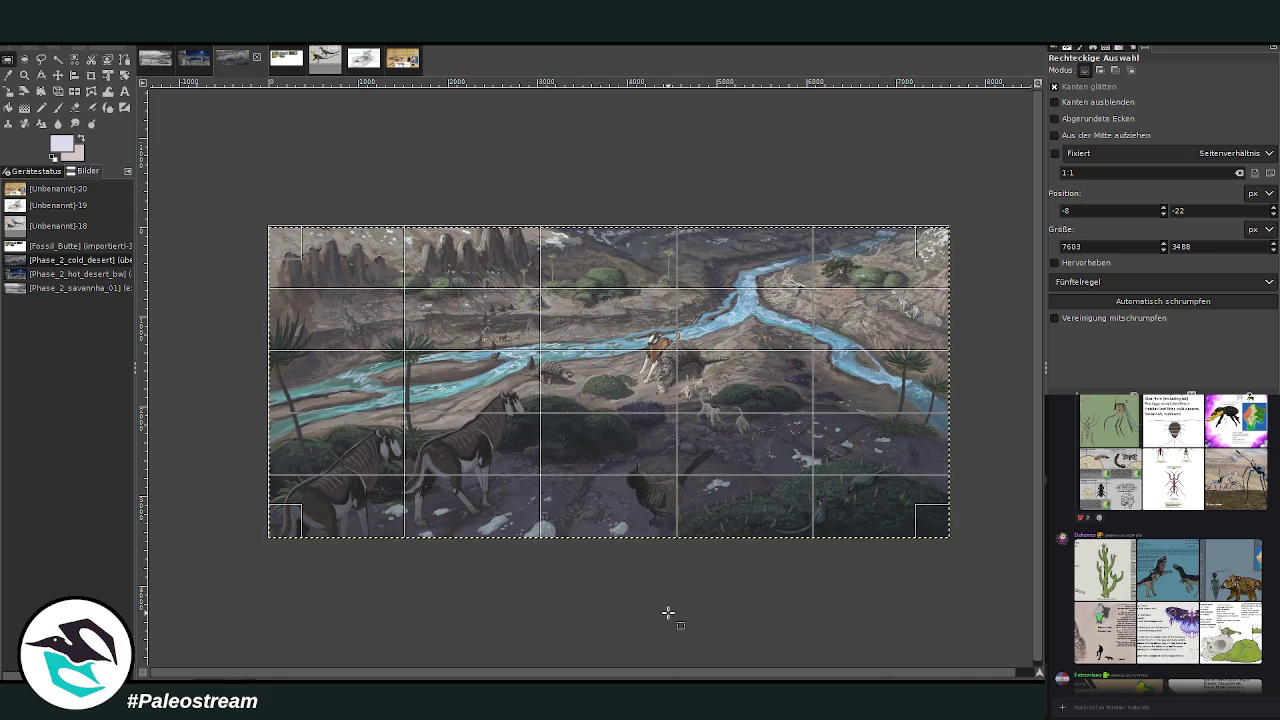
pyautogui.click(668, 612)
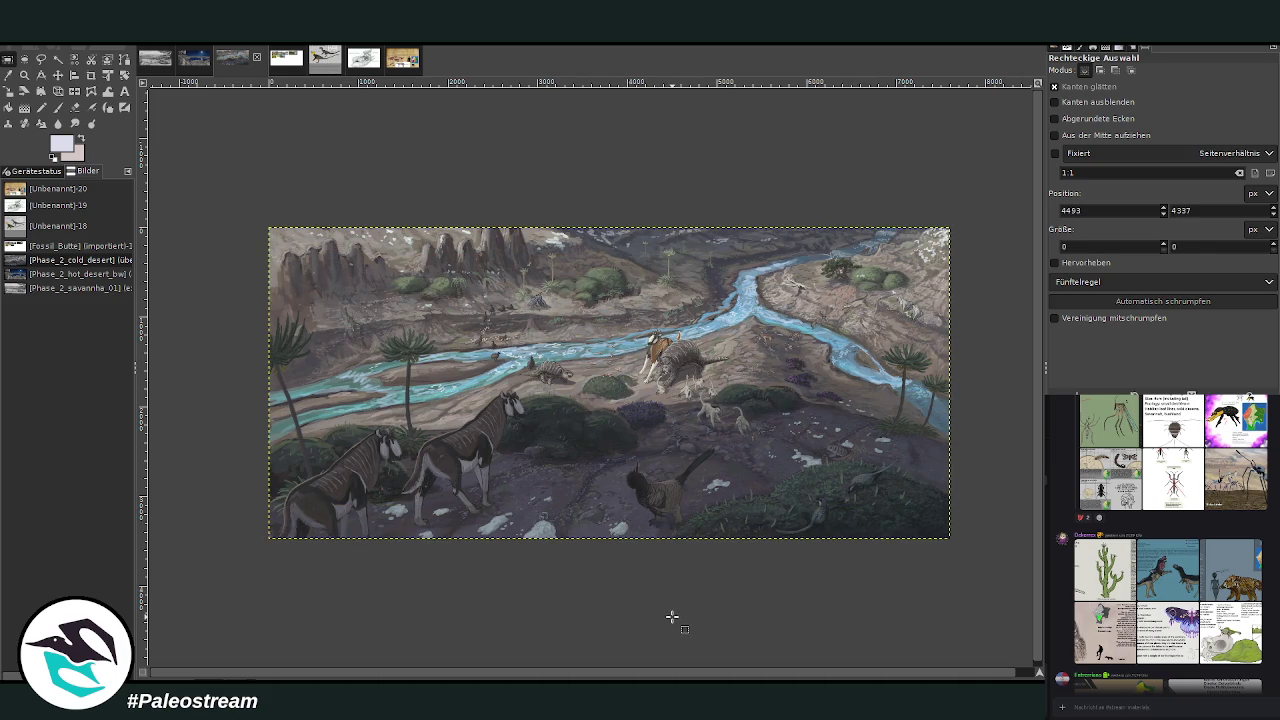
pyautogui.moveTo(268, 220); pyautogui.dragTo(948, 537)
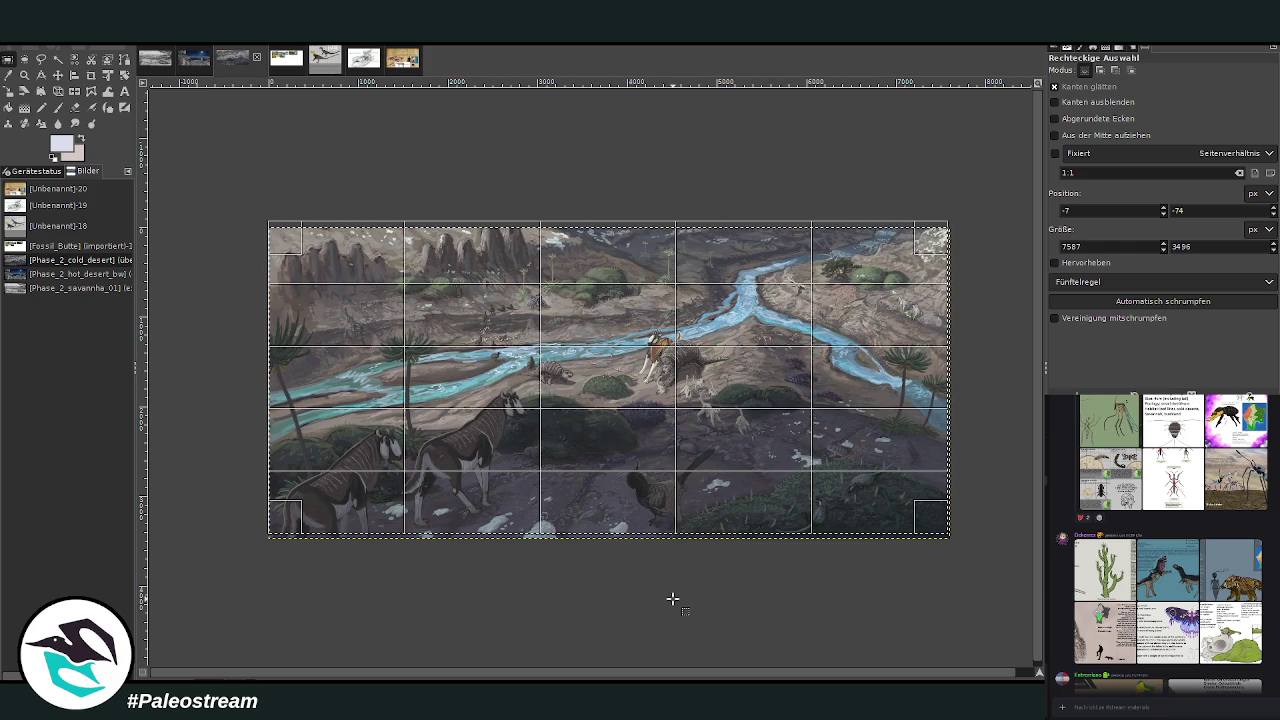
pyautogui.click(672, 598)
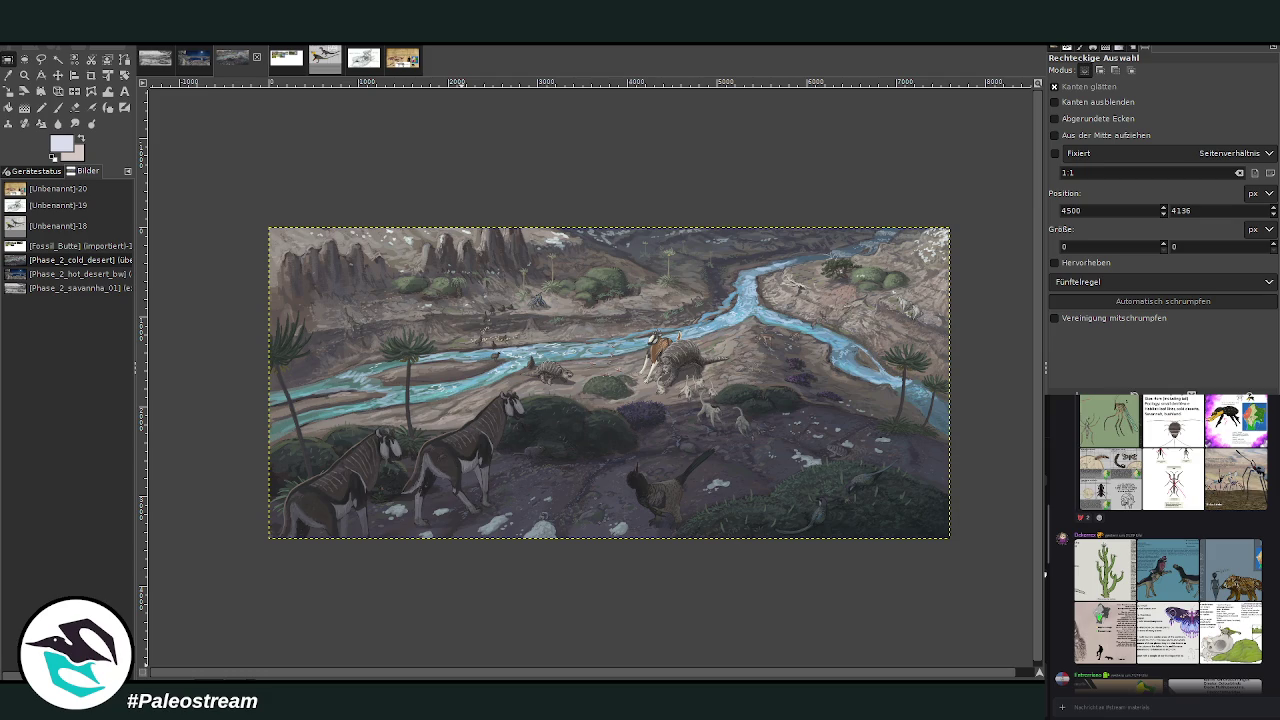
pyautogui.scroll(2, 1196, 566)
pyautogui.scroll(1, 1196, 566)
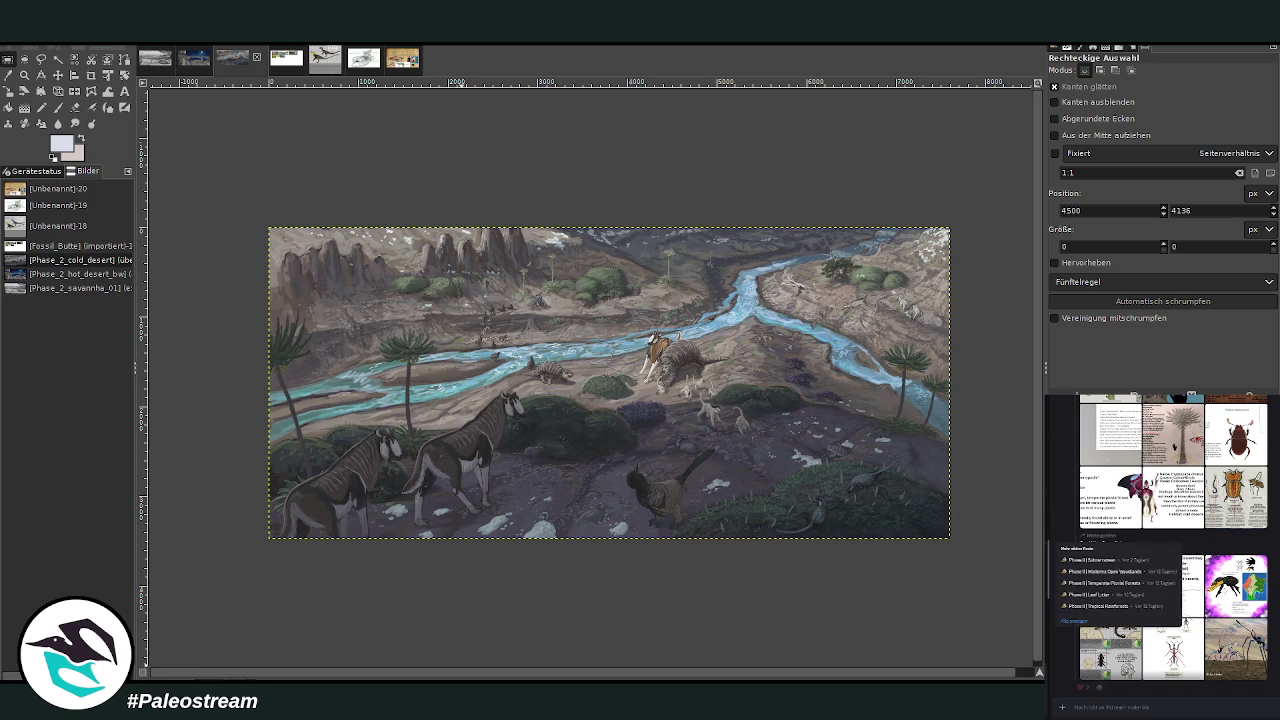
# - Return to the forum's post list and open the Phase II | Cold Deserts thread
pyautogui.press('Escape')
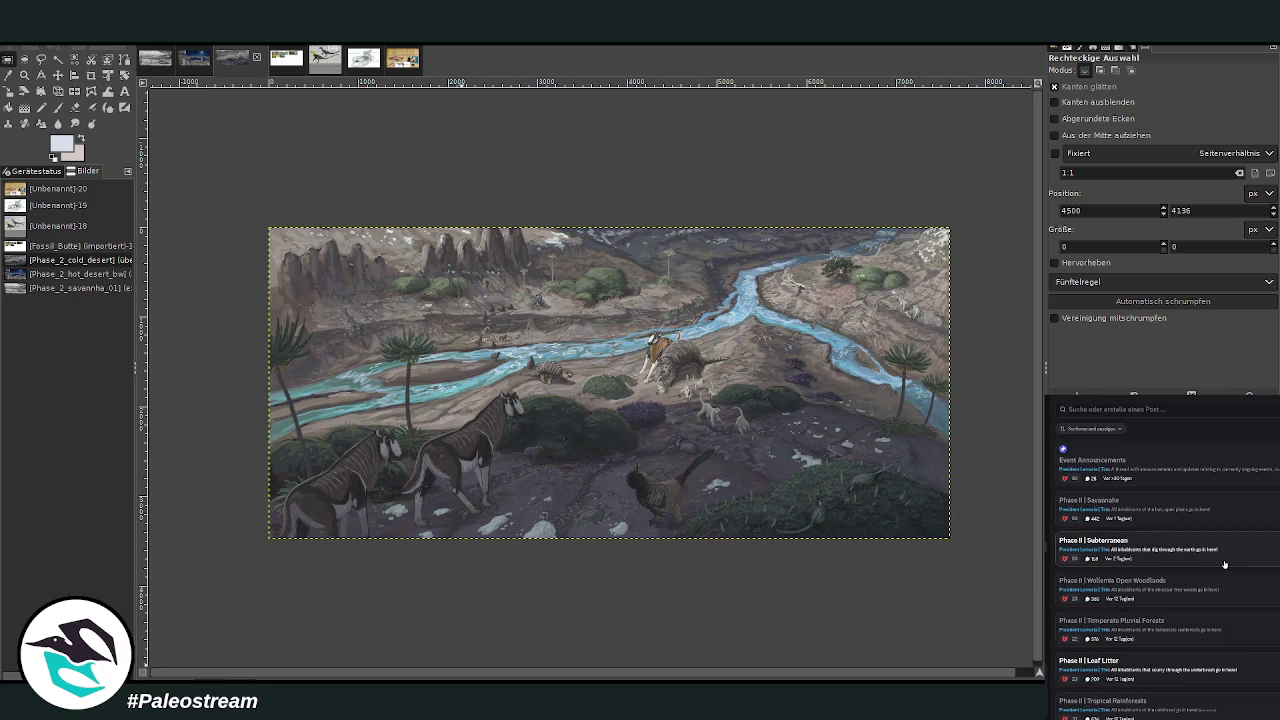
pyautogui.scroll(-1, 1238, 522)
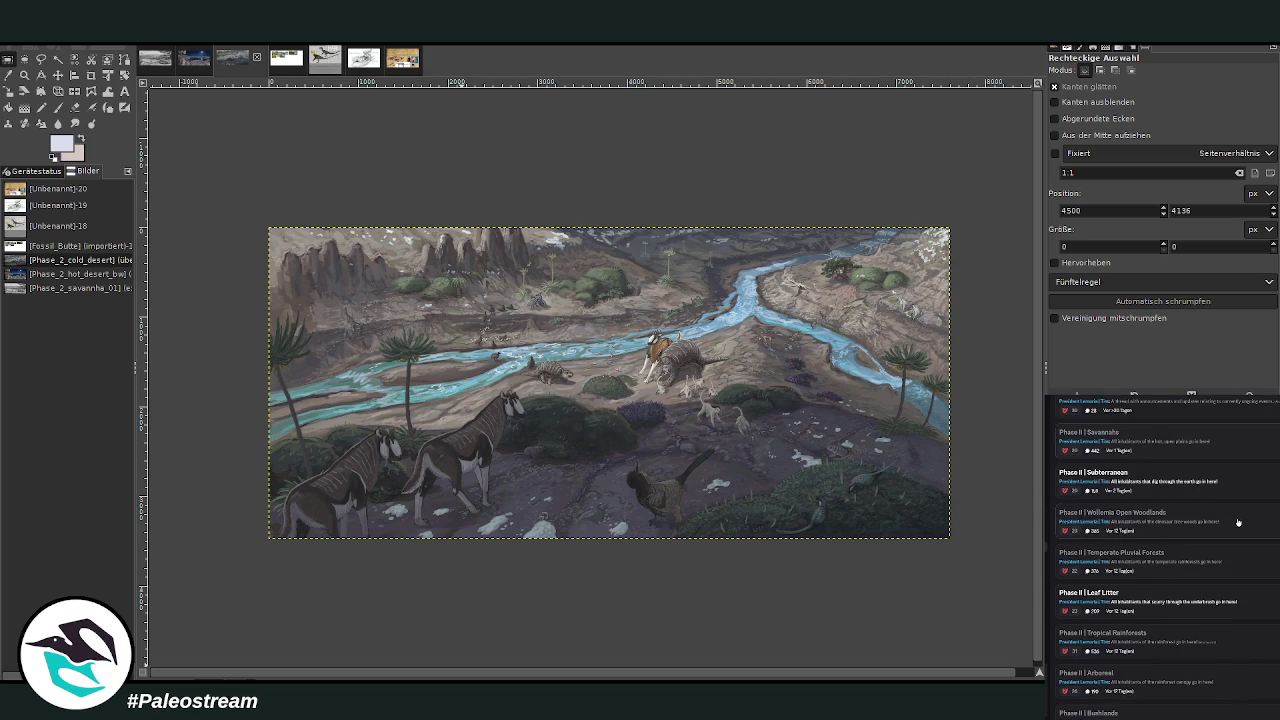
pyautogui.scroll(-1, 1238, 522)
pyautogui.scroll(-1, 1238, 522)
pyautogui.scroll(-1, 1238, 522)
pyautogui.scroll(-1, 1238, 522)
pyautogui.scroll(-1, 1238, 522)
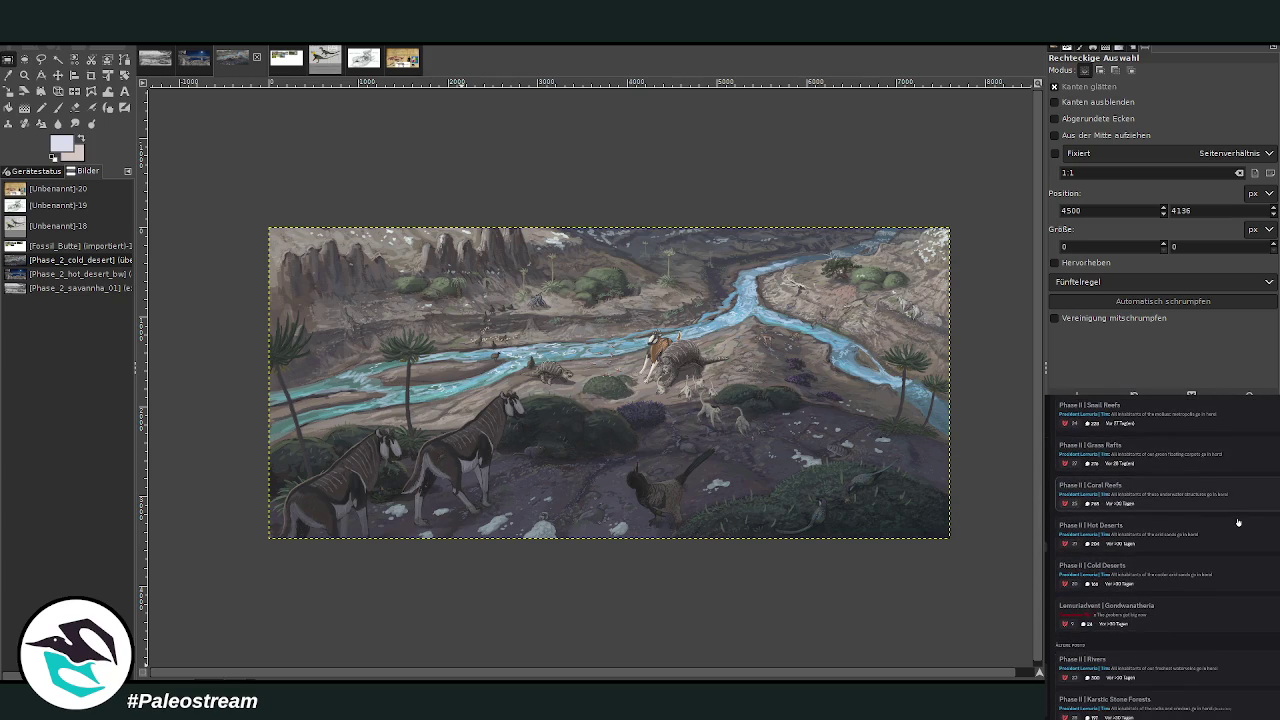
pyautogui.click(1203, 568)
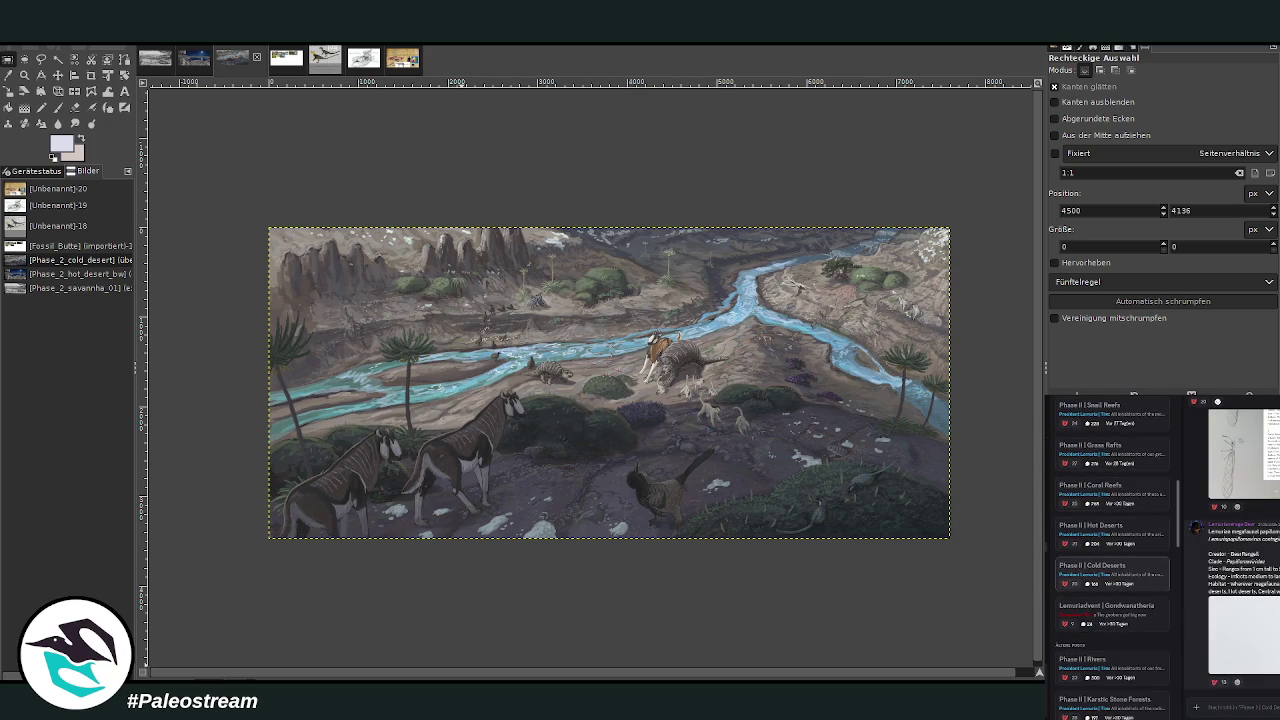
# - Find the pencil sketch reference in the thread, copy it, and paste it into the painting
pyautogui.scroll(-2, 1240, 540)
pyautogui.scroll(-2, 1240, 540)
pyautogui.scroll(-2, 1240, 540)
pyautogui.scroll(-2, 1240, 540)
pyautogui.scroll(-2, 1240, 540)
pyautogui.scroll(-1, 1240, 540)
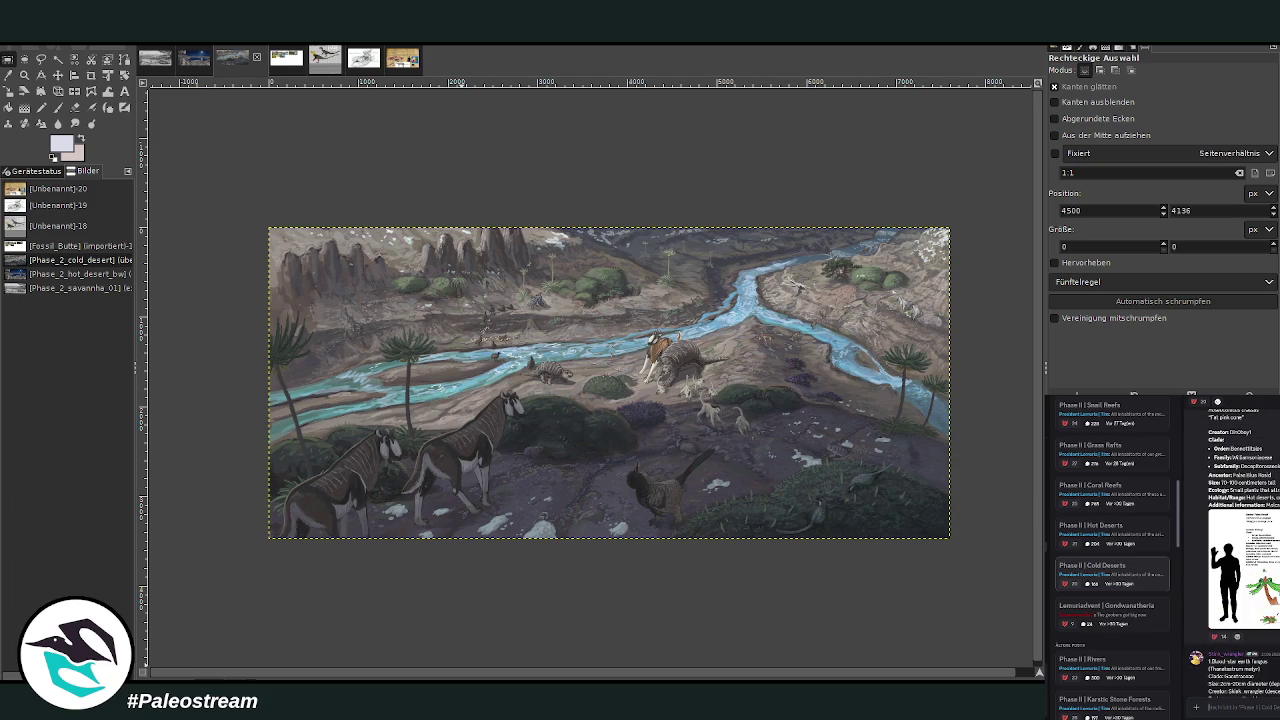
pyautogui.scroll(-2, 1240, 550)
pyautogui.scroll(-2, 1240, 550)
pyautogui.scroll(-2, 1240, 550)
pyautogui.scroll(-2, 1240, 550)
pyautogui.scroll(-2, 1240, 550)
pyautogui.scroll(-2, 1240, 550)
pyautogui.scroll(-2, 1240, 550)
pyautogui.scroll(-2, 1240, 550)
pyautogui.scroll(-2, 1240, 550)
pyautogui.scroll(-2, 1240, 550)
pyautogui.scroll(-2, 1240, 550)
pyautogui.scroll(-2, 1240, 550)
pyautogui.scroll(-2, 1240, 550)
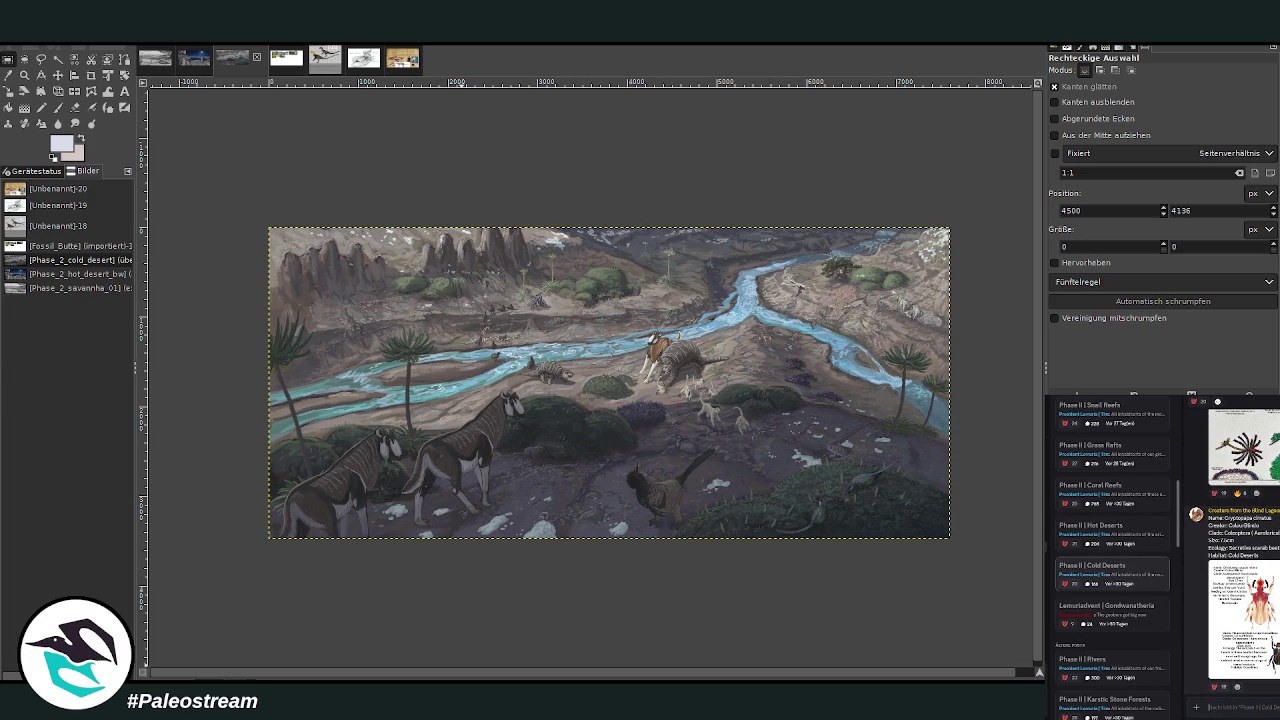
pyautogui.click(1244, 620)
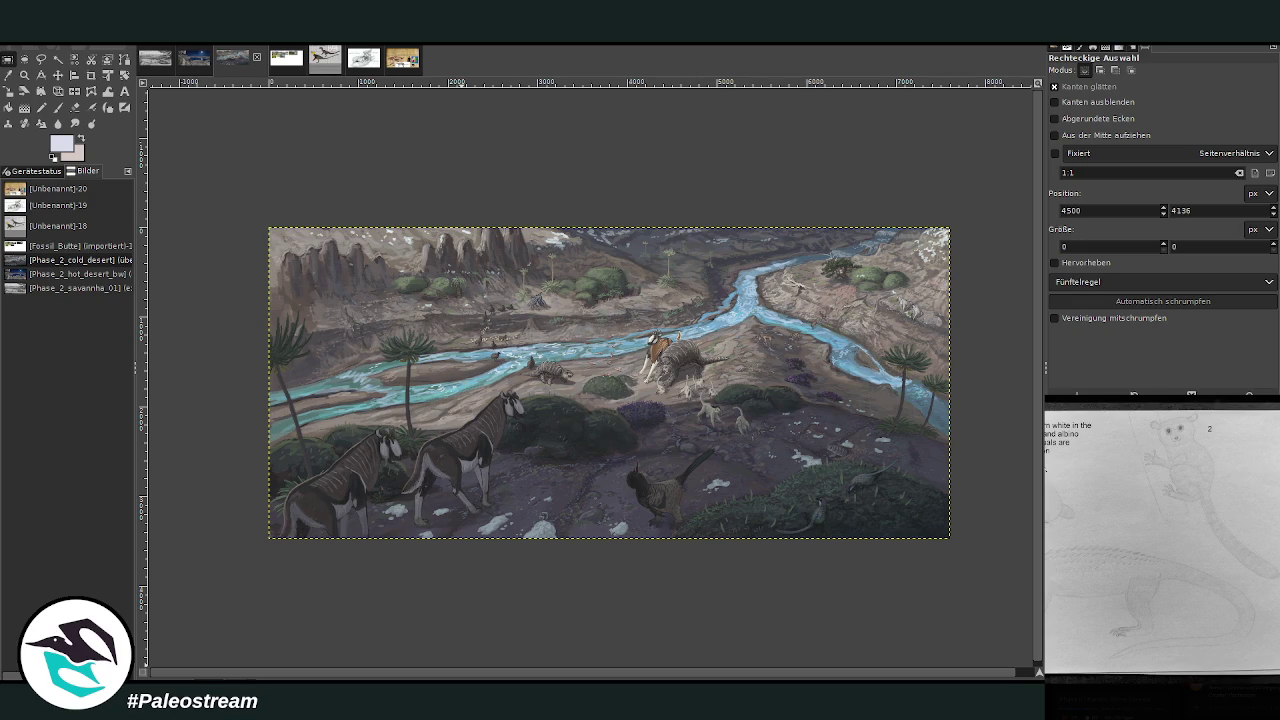
pyautogui.rightClick(1159, 531)
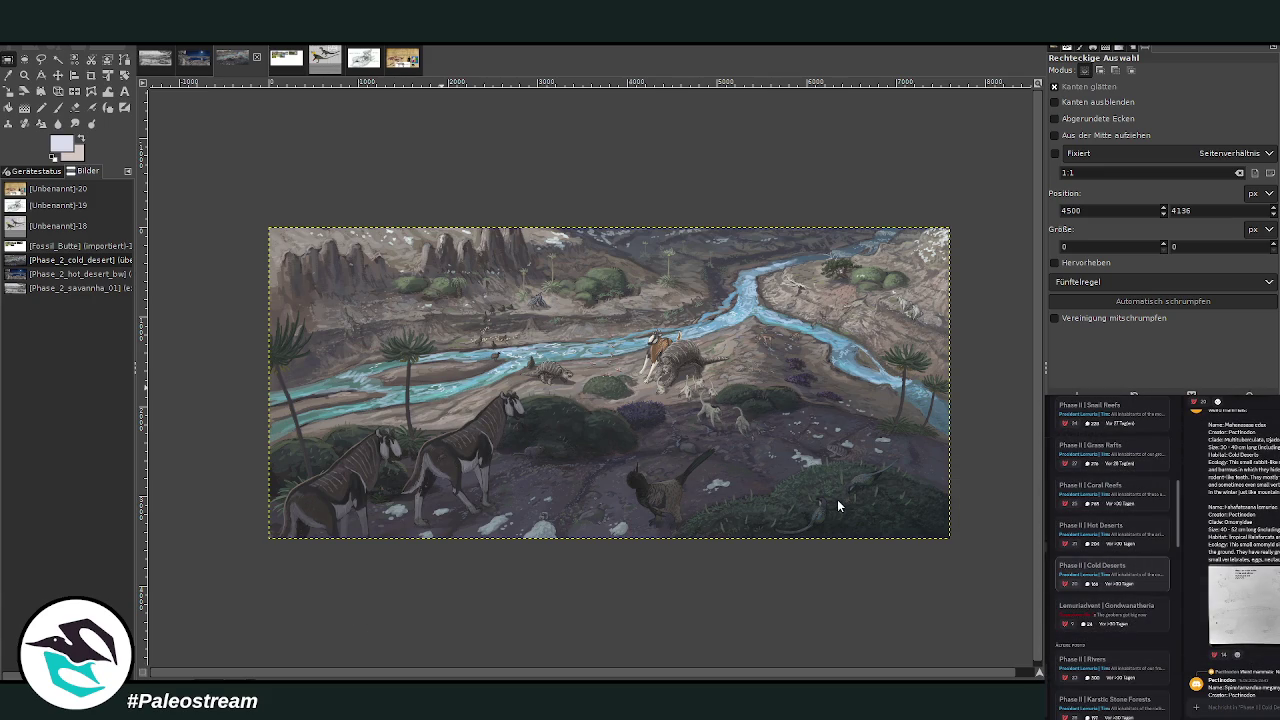
pyautogui.hotkey('ctrl', 'v')
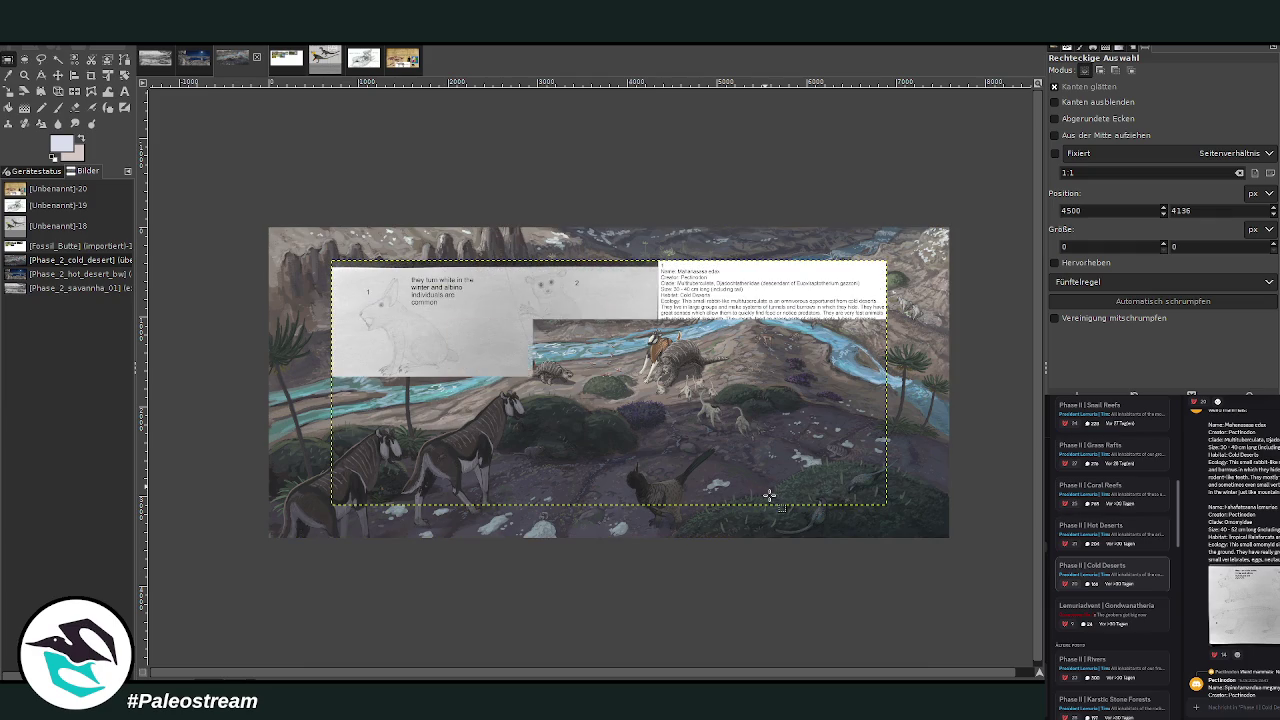
# - Crop the pasted sheet down to its upper sketches, then paste in the grey creature sheet
pyautogui.click(90, 86)
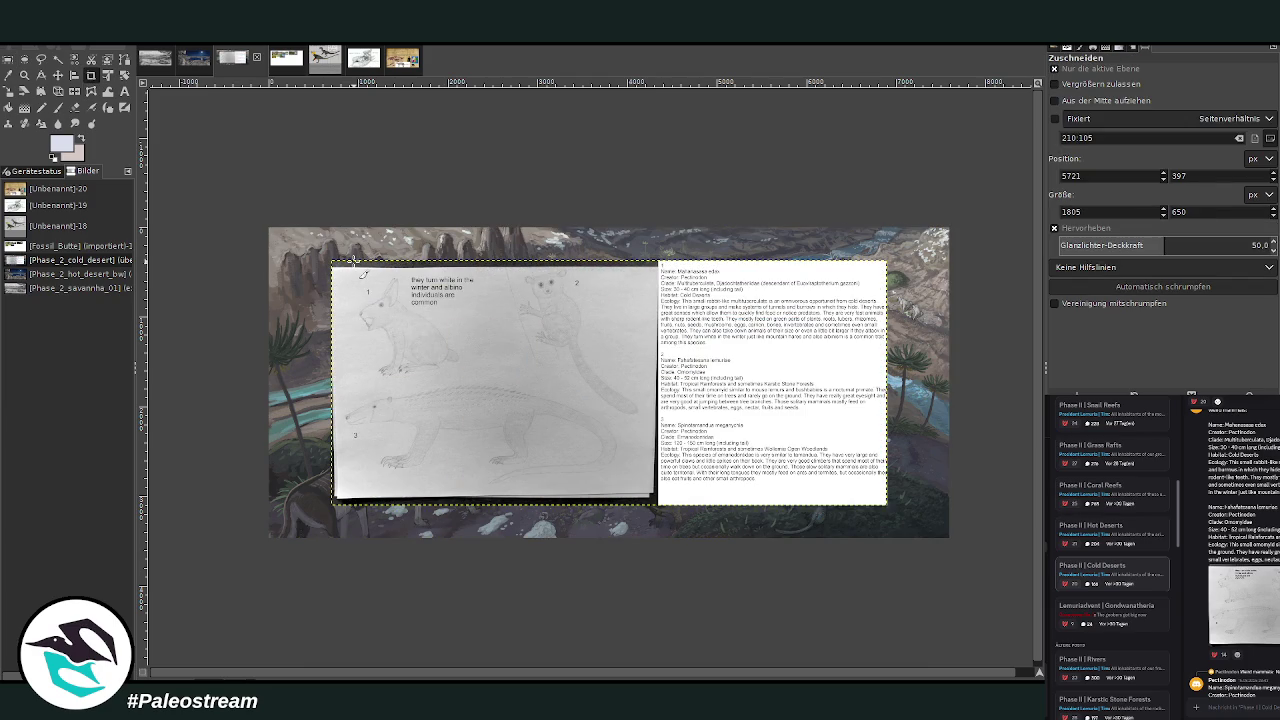
pyautogui.moveTo(351, 265); pyautogui.dragTo(900, 402)
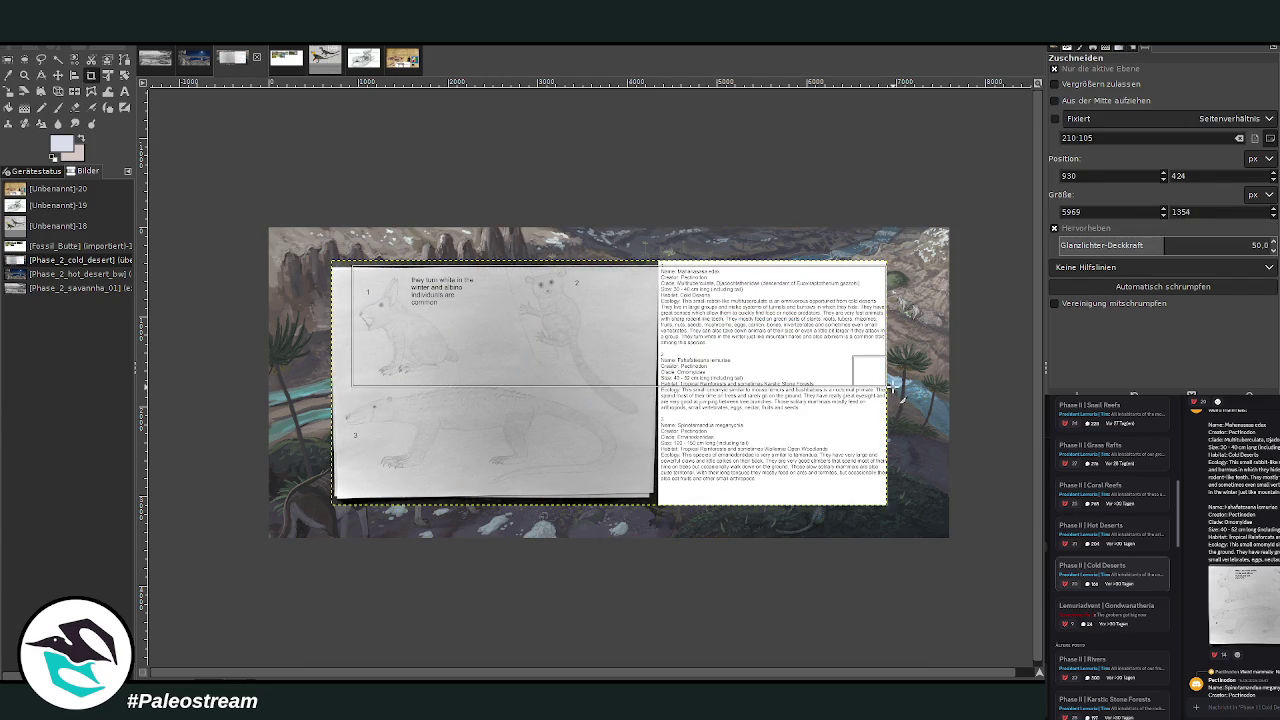
pyautogui.moveTo(592, 285); pyautogui.dragTo(592, 338)
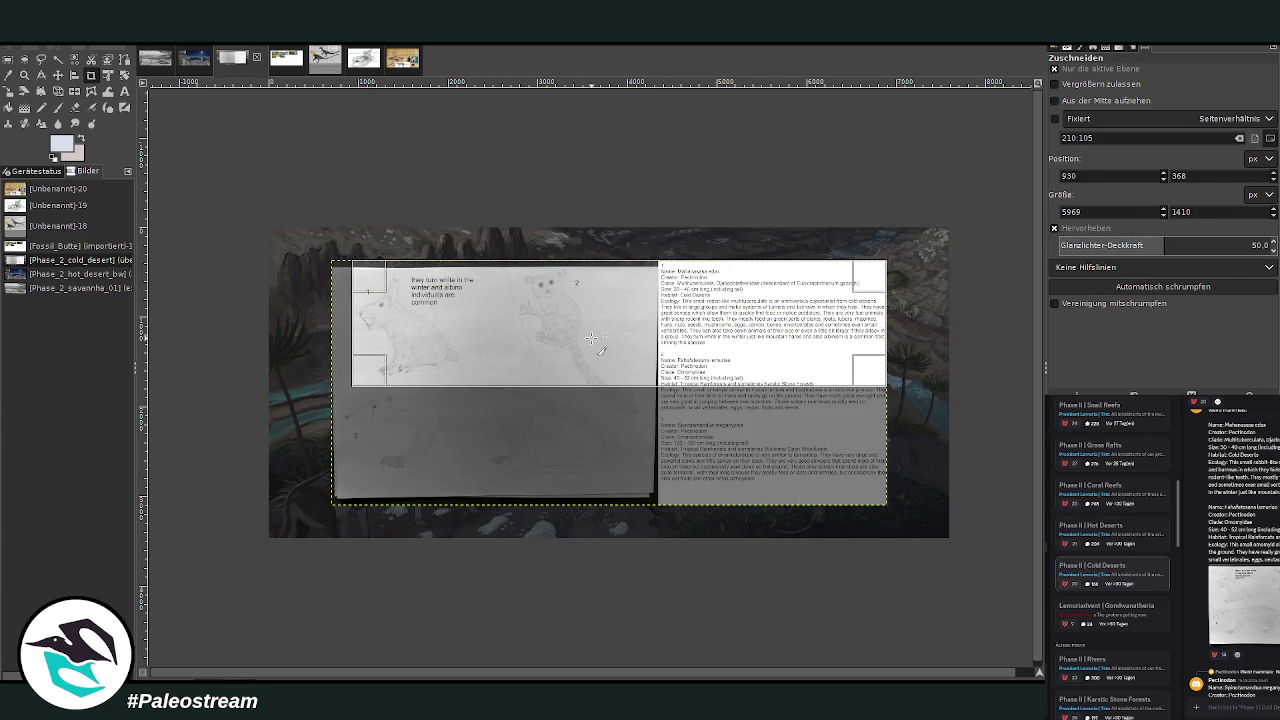
pyautogui.click(592, 338)
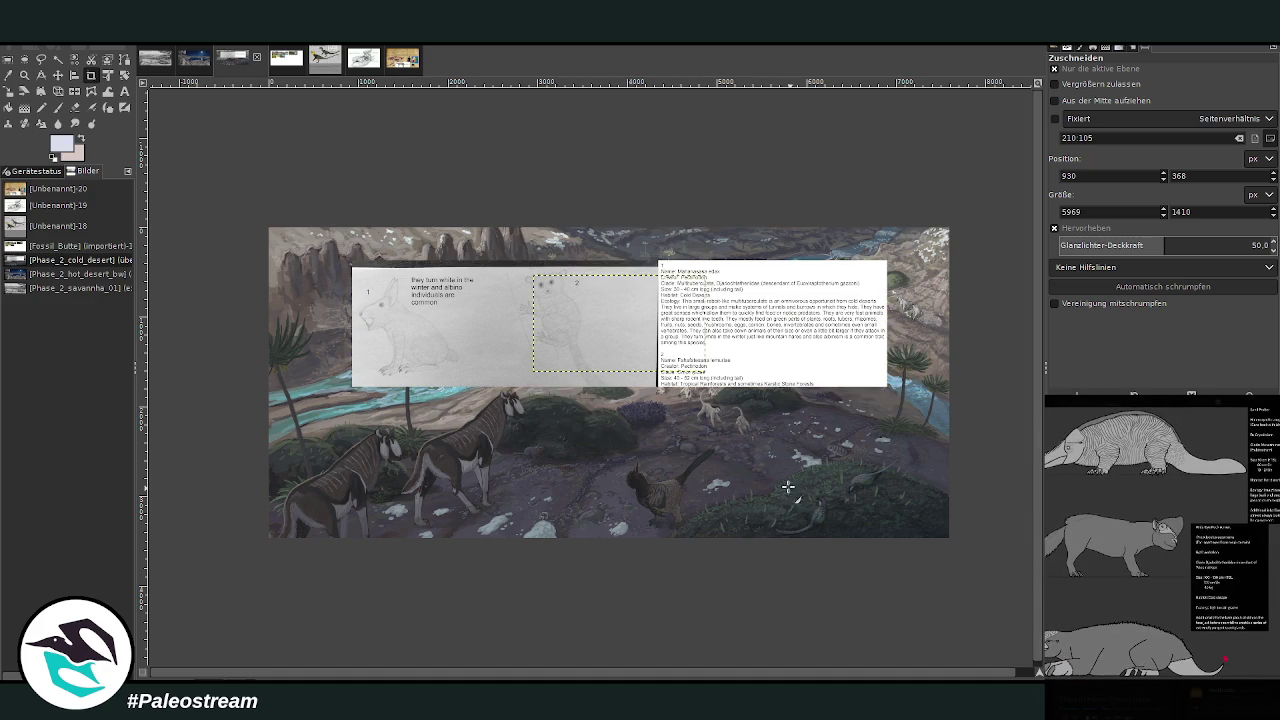
pyautogui.hotkey('ctrl', 'v')
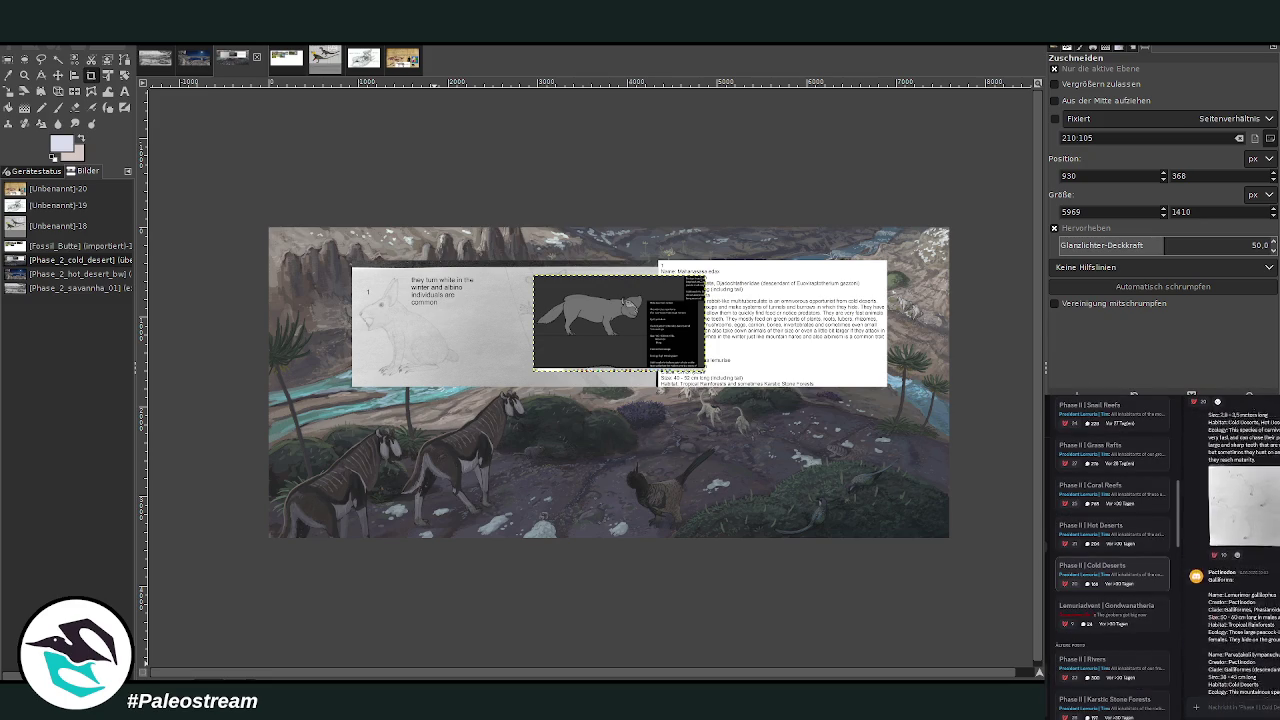
# - Browse later posts in the Cold Deserts thread, enlarging two pencil sketch references
pyautogui.click(1270, 574)
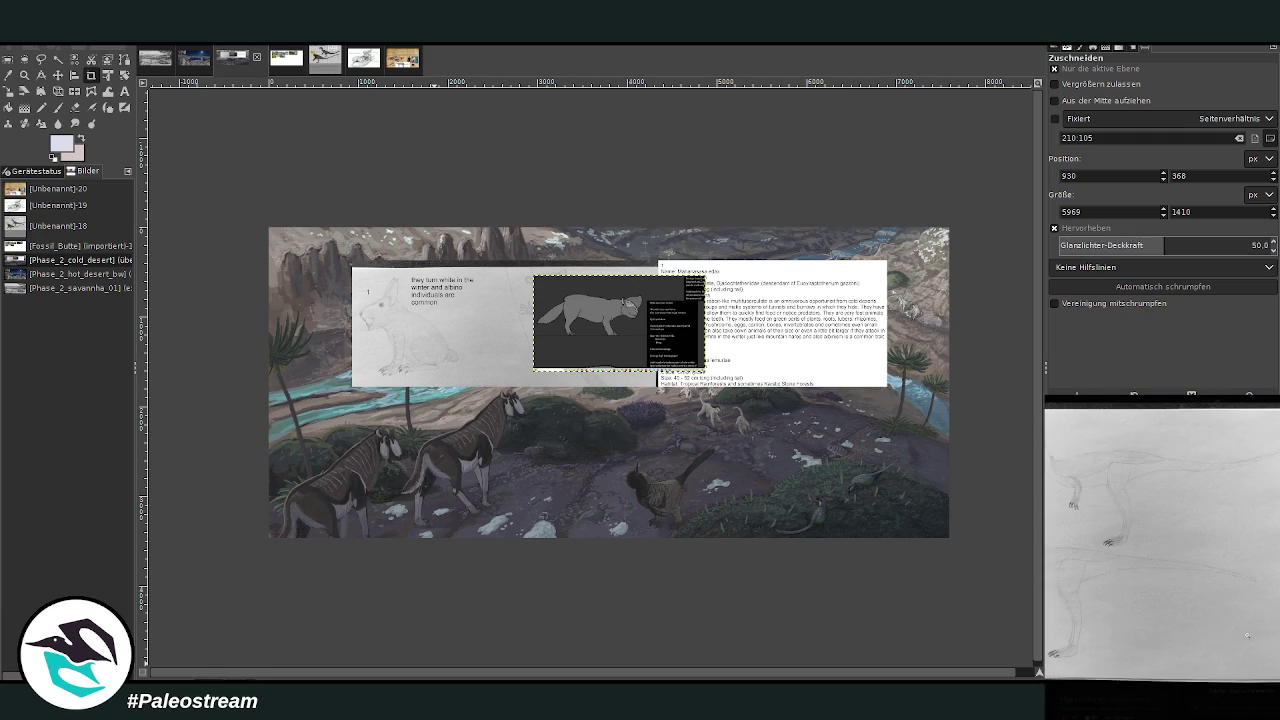
pyautogui.click(1275, 692)
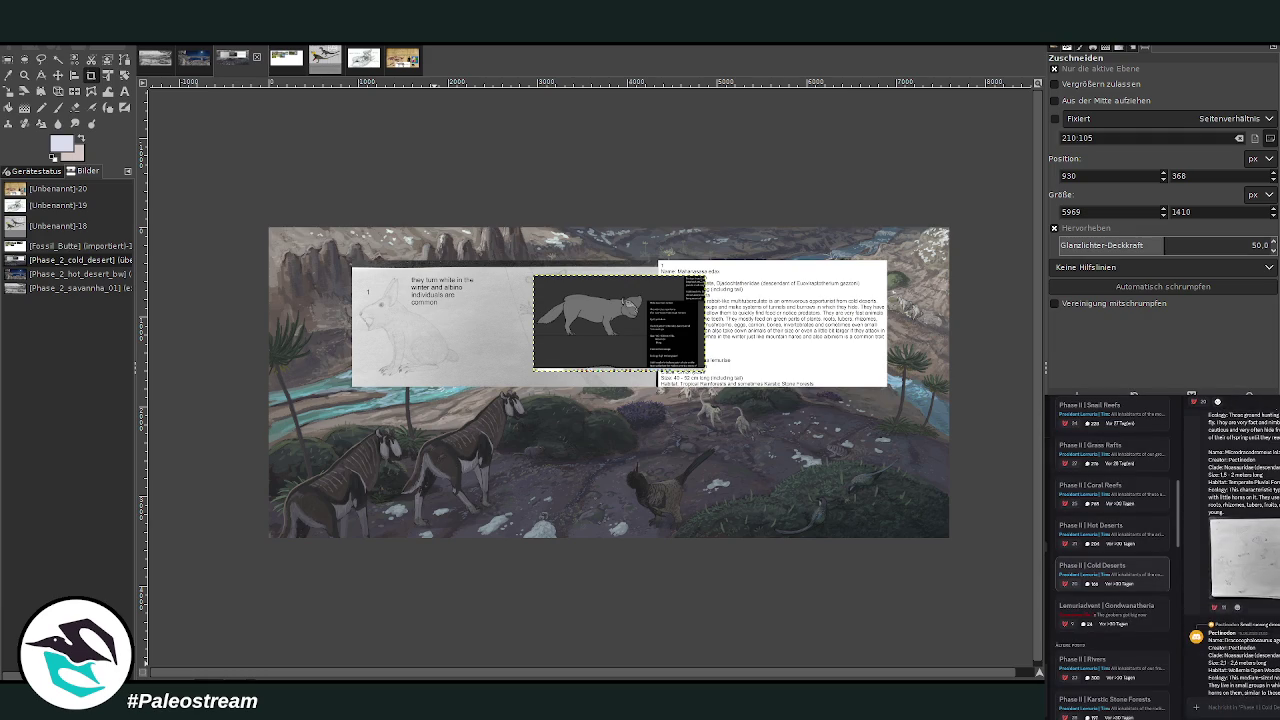
pyautogui.scroll(1, 1232, 550)
pyautogui.scroll(-2, 1232, 550)
pyautogui.scroll(-3, 1232, 550)
pyautogui.scroll(-3, 1232, 550)
pyautogui.scroll(-3, 1232, 550)
pyautogui.scroll(-2, 1232, 550)
pyautogui.scroll(-2, 1232, 550)
pyautogui.scroll(-2, 1232, 550)
pyautogui.scroll(-2, 1232, 550)
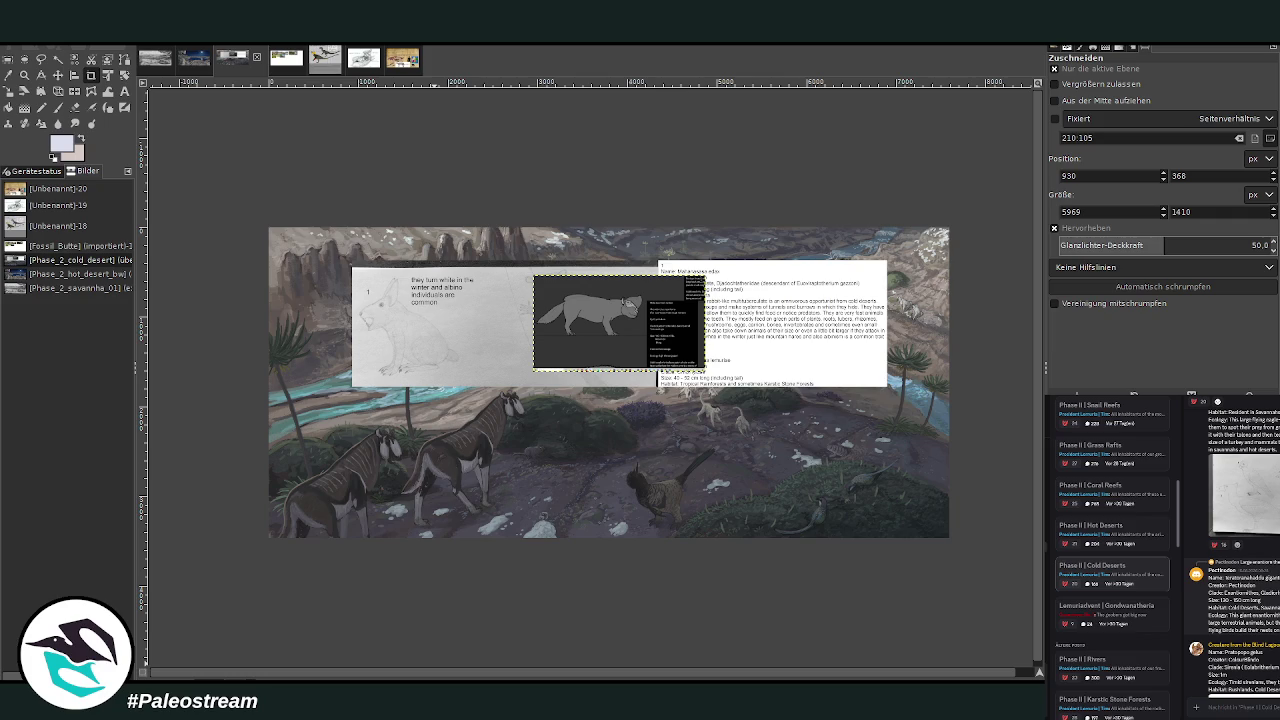
pyautogui.scroll(-2, 1232, 550)
pyautogui.scroll(-2, 1232, 550)
pyautogui.scroll(-2, 1232, 550)
pyautogui.scroll(-2, 1232, 550)
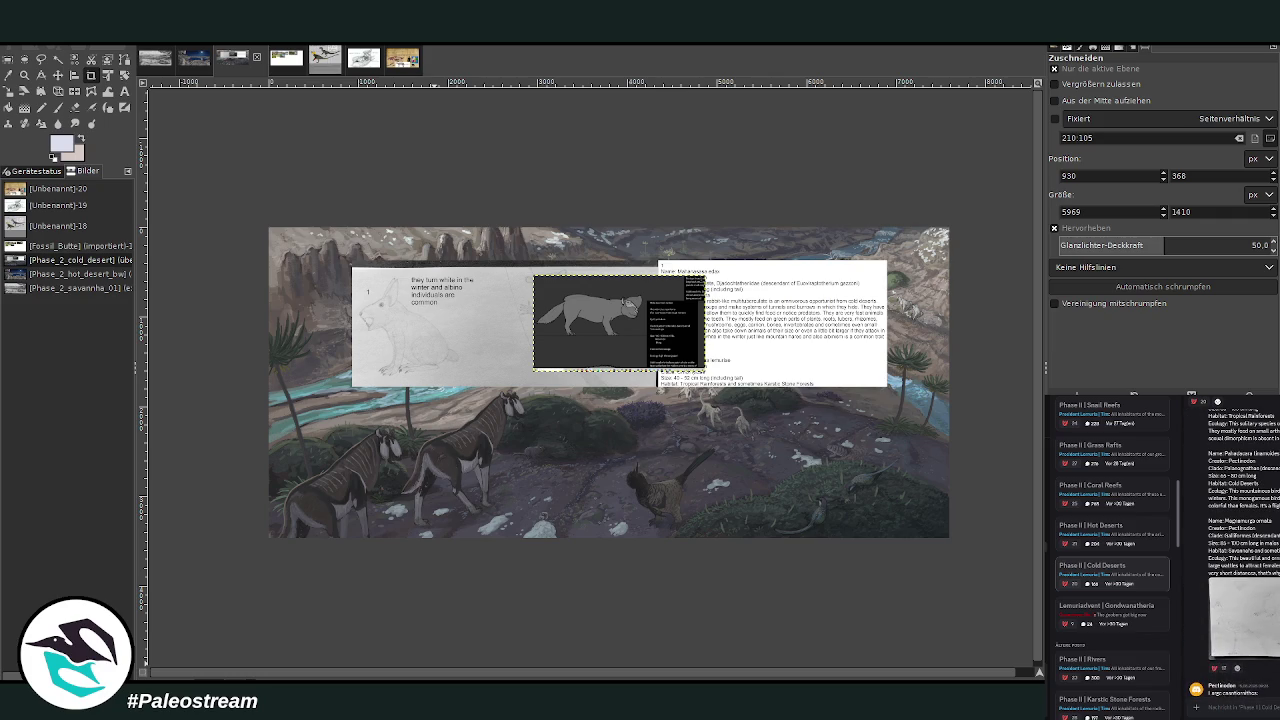
pyautogui.click(1245, 615)
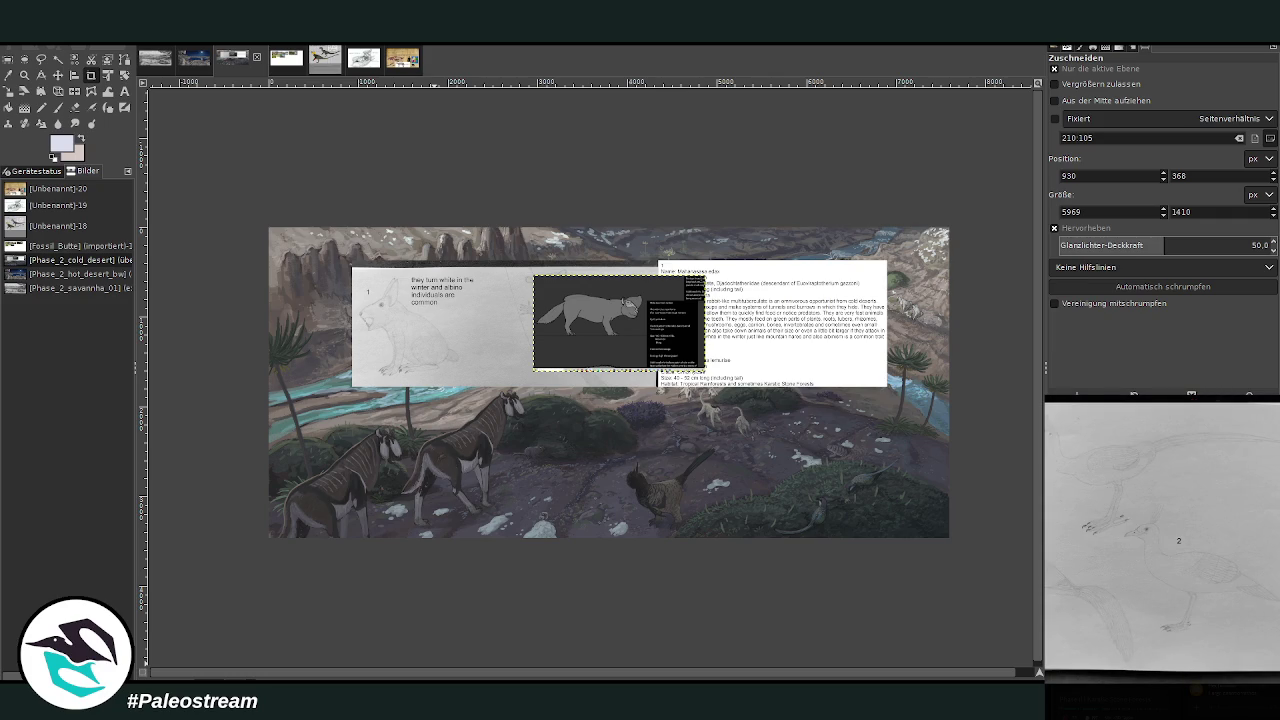
pyautogui.press('Escape')
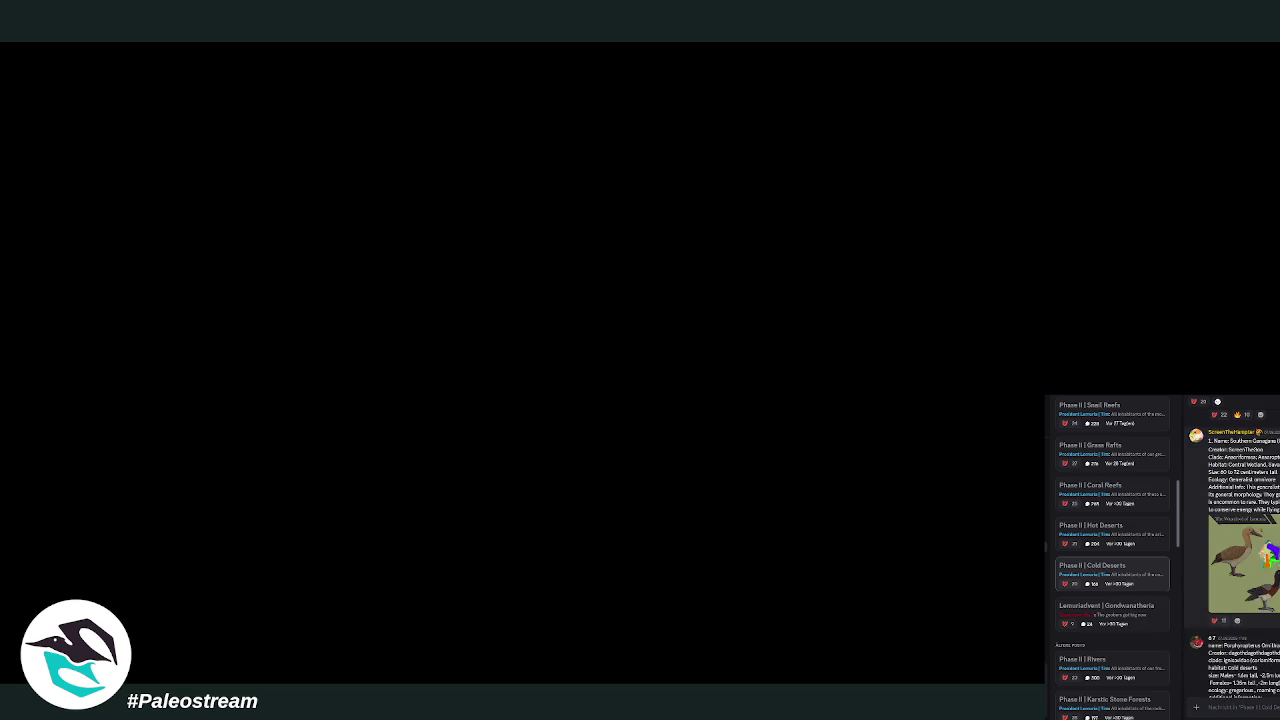
# - Browse the Cold Deserts thread and enlarge the bushland-mammals illustration in a gondwanatherian species post
pyautogui.scroll(-3, 1240, 550)
pyautogui.scroll(-3, 1240, 550)
pyautogui.scroll(-3, 1240, 550)
pyautogui.scroll(-3, 1240, 550)
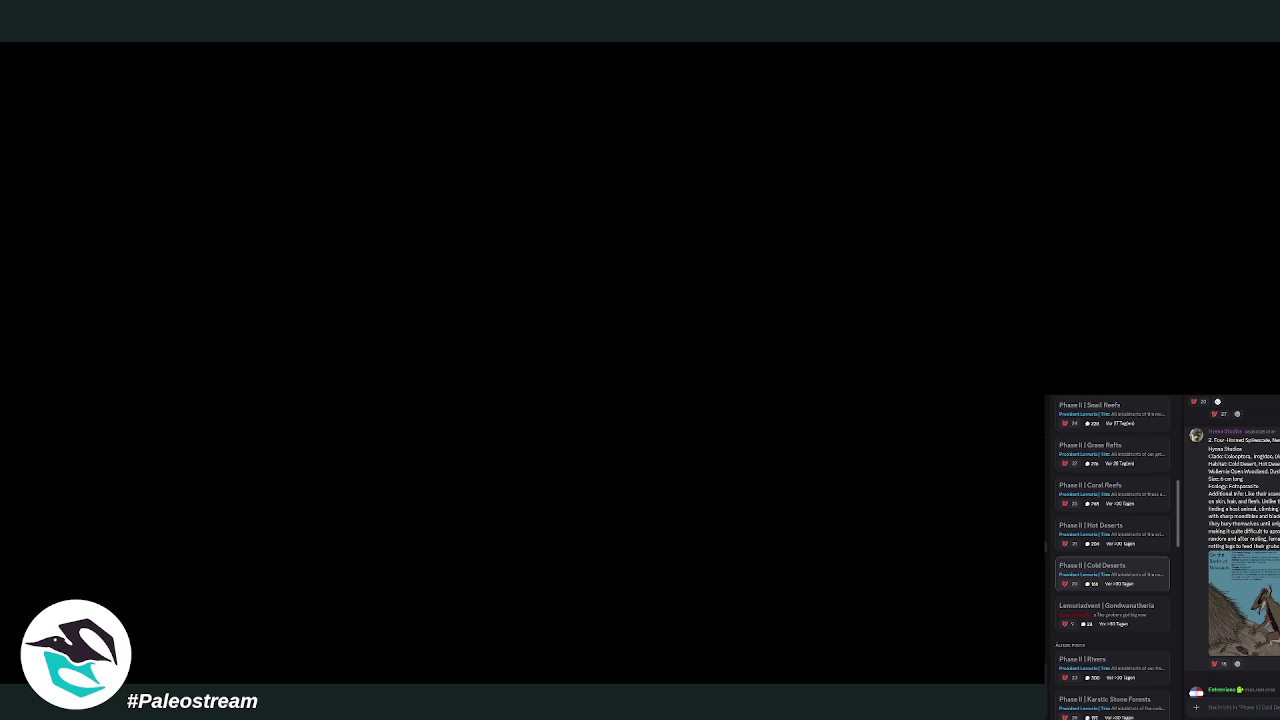
pyautogui.scroll(-3, 1232, 550)
pyautogui.scroll(-3, 1232, 550)
pyautogui.scroll(-3, 1232, 550)
pyautogui.scroll(-3, 1232, 550)
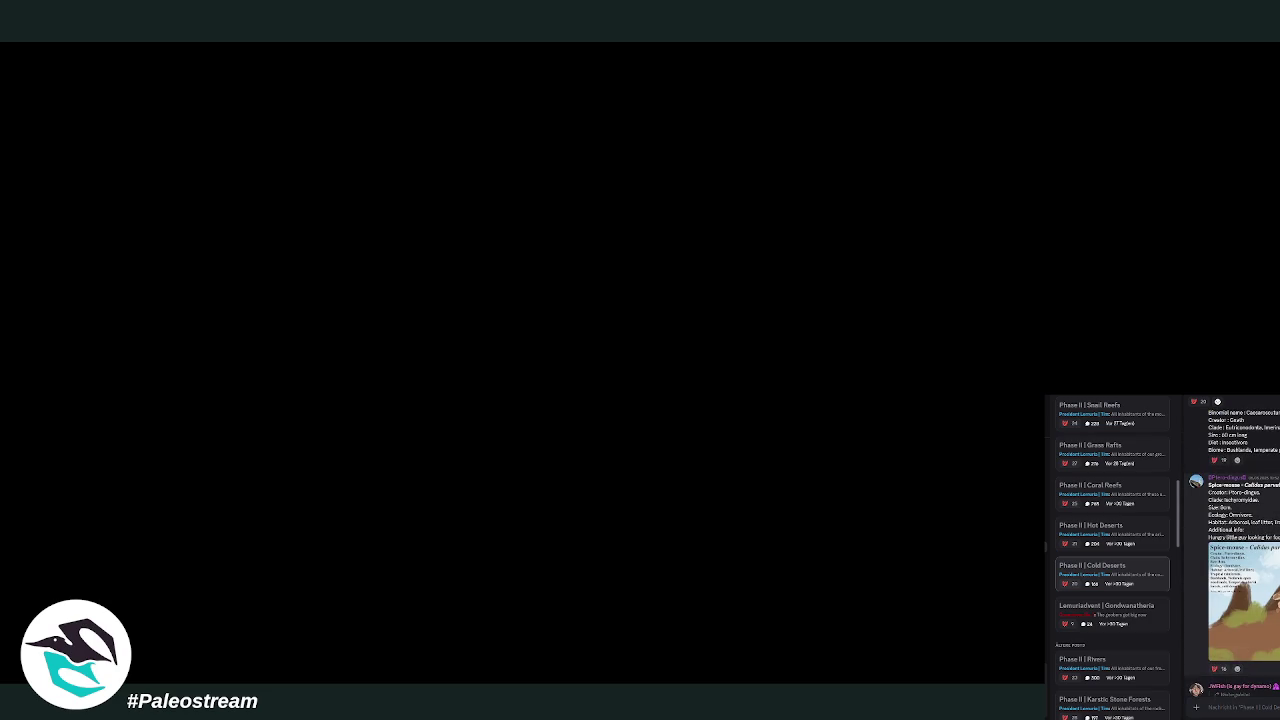
pyautogui.scroll(3, 1232, 550)
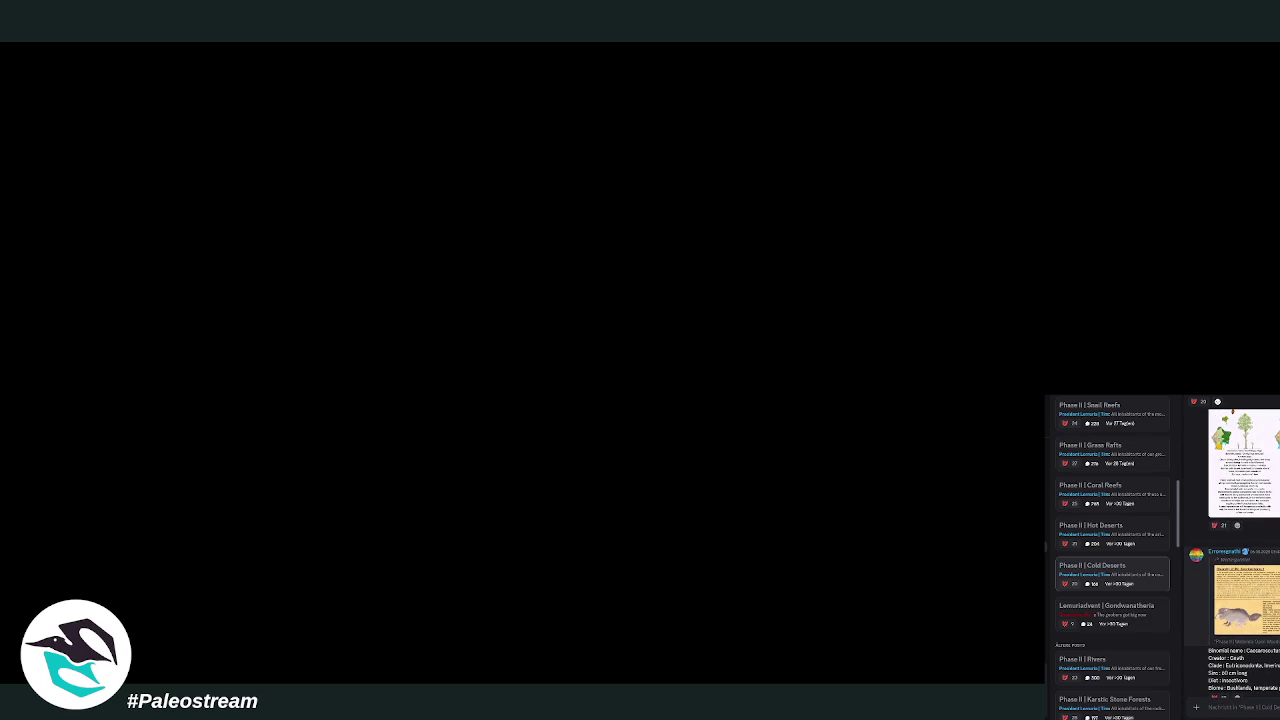
pyautogui.scroll(-1, 1232, 550)
pyautogui.scroll(3, 1232, 550)
pyautogui.scroll(3, 1232, 550)
pyautogui.scroll(3, 1232, 550)
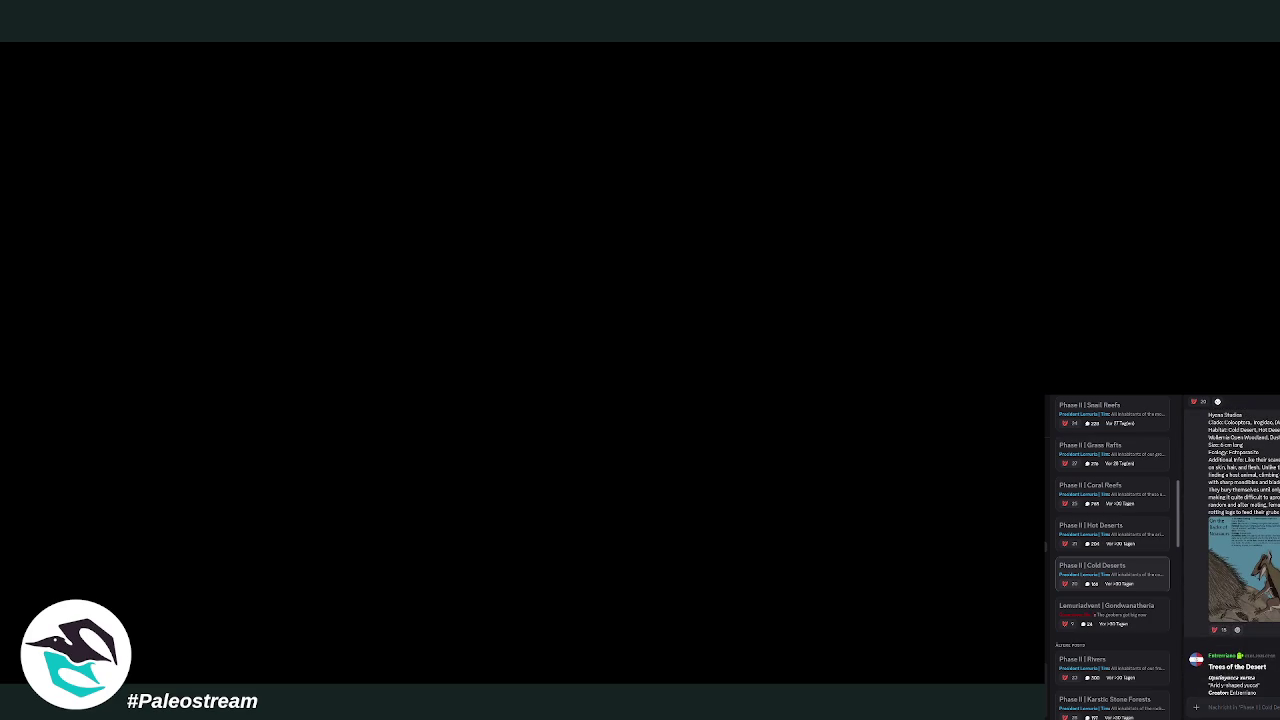
pyautogui.scroll(-1, 1232, 550)
pyautogui.scroll(-3, 1232, 550)
pyautogui.scroll(3, 1232, 550)
pyautogui.scroll(-3, 1232, 550)
pyautogui.scroll(-3, 1232, 550)
pyautogui.scroll(-3, 1232, 550)
pyautogui.scroll(-3, 1232, 550)
pyautogui.scroll(2, 1232, 550)
pyautogui.scroll(2, 1232, 550)
pyautogui.scroll(2, 1232, 550)
pyautogui.scroll(2, 1232, 550)
pyautogui.scroll(3, 1232, 550)
pyautogui.scroll(-1, 1232, 550)
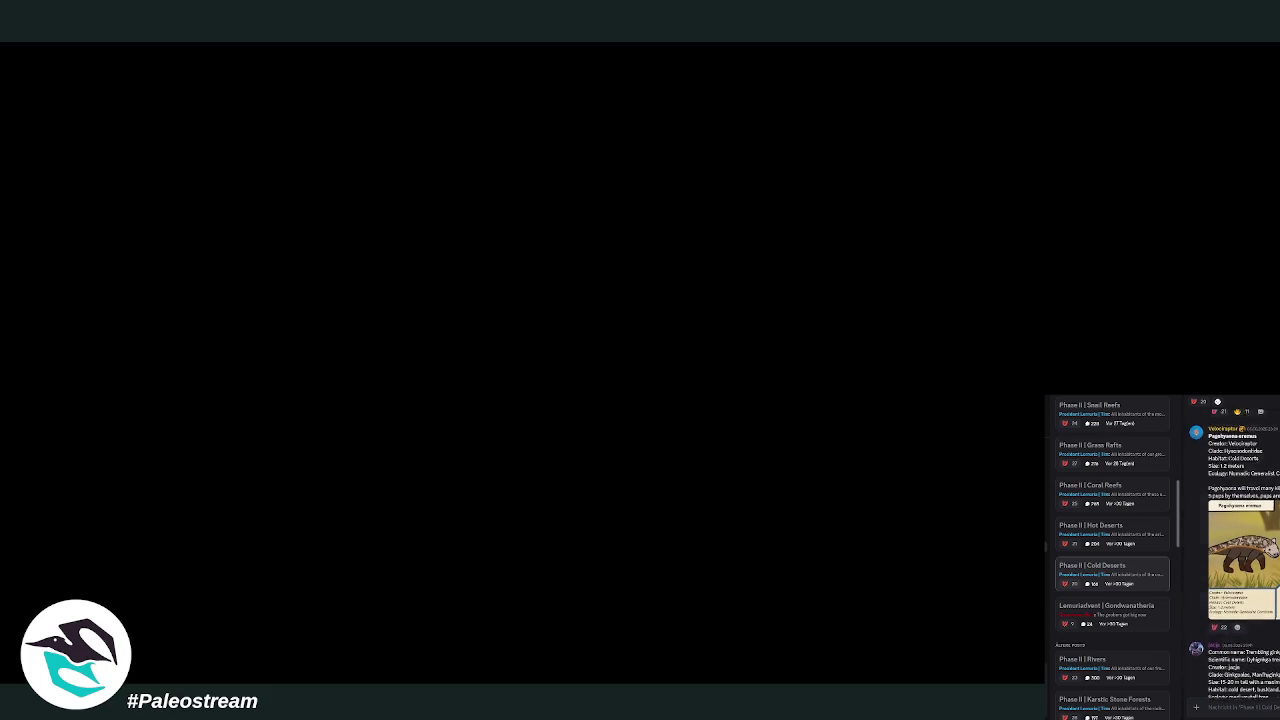
pyautogui.scroll(2, 1232, 550)
pyautogui.scroll(2, 1232, 550)
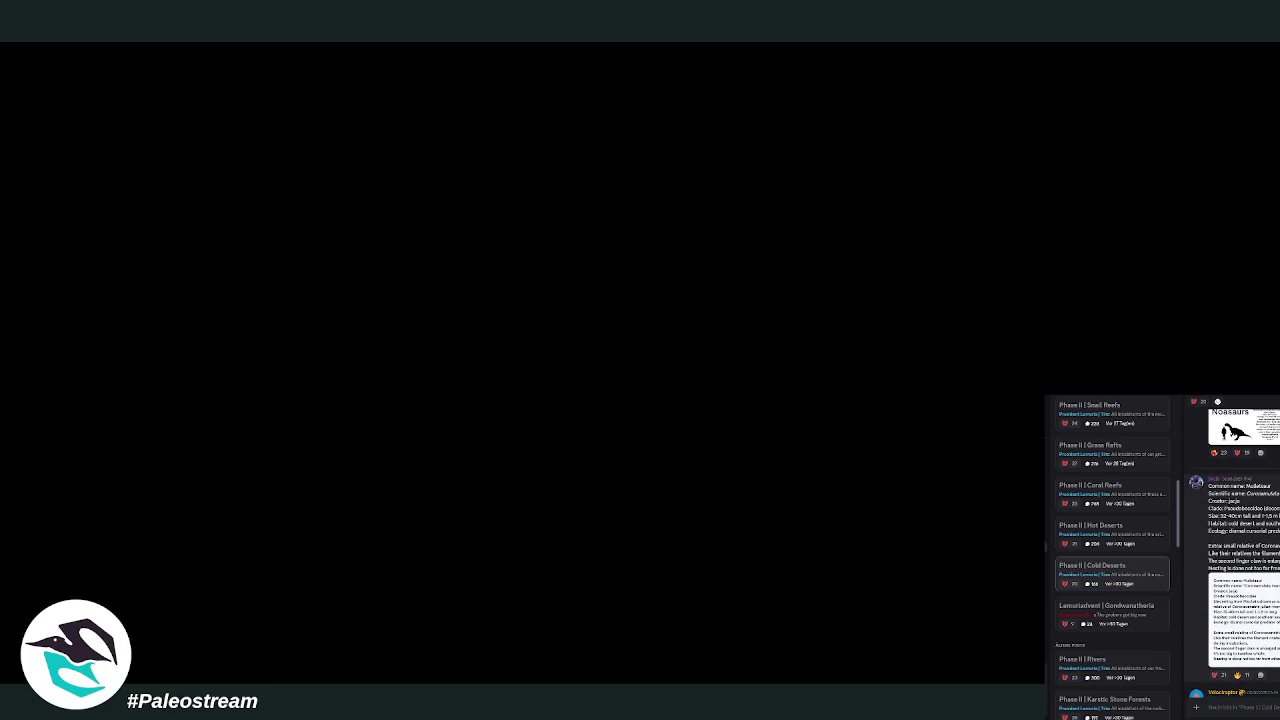
pyautogui.scroll(2, 1232, 550)
pyautogui.scroll(2, 1232, 550)
pyautogui.scroll(2, 1232, 550)
pyautogui.scroll(2, 1232, 550)
pyautogui.scroll(1, 1232, 550)
pyautogui.scroll(2, 1232, 550)
pyautogui.scroll(1, 1232, 550)
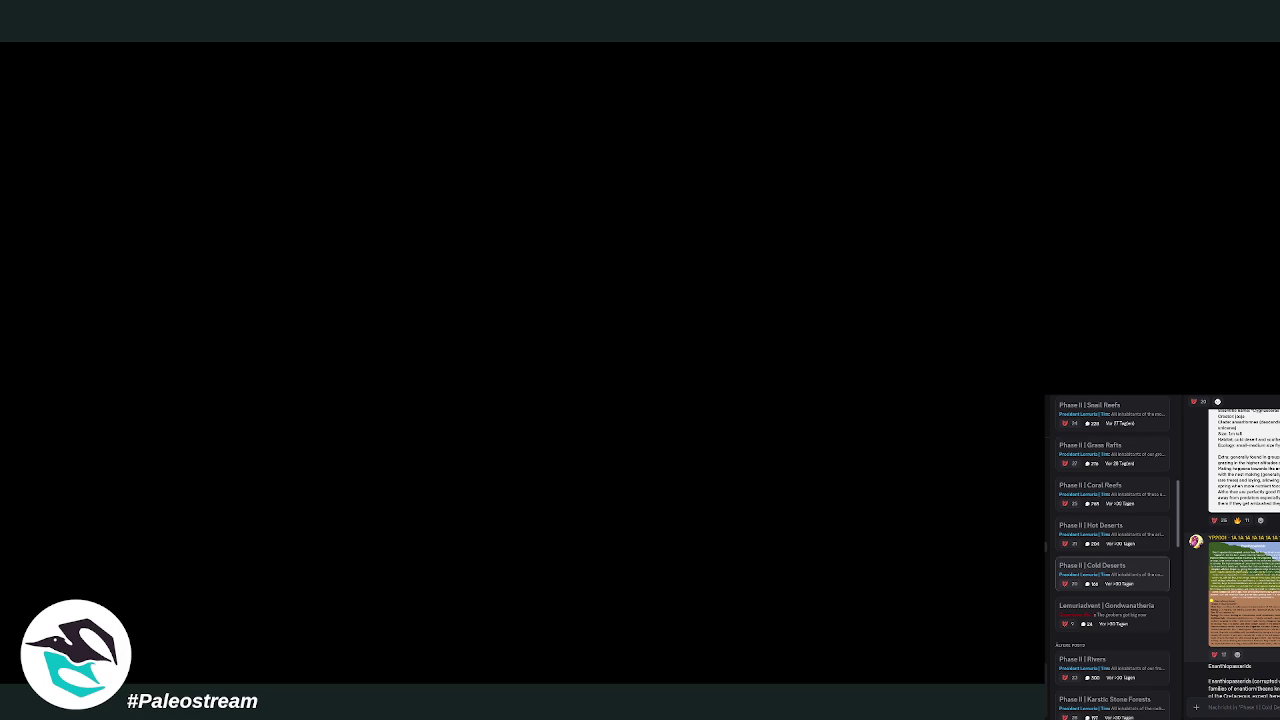
pyautogui.scroll(-3, 1240, 560)
pyautogui.scroll(-3, 1240, 560)
pyautogui.scroll(-3, 1240, 560)
pyautogui.scroll(-3, 1240, 550)
pyautogui.scroll(-3, 1240, 550)
pyautogui.scroll(-3, 1240, 550)
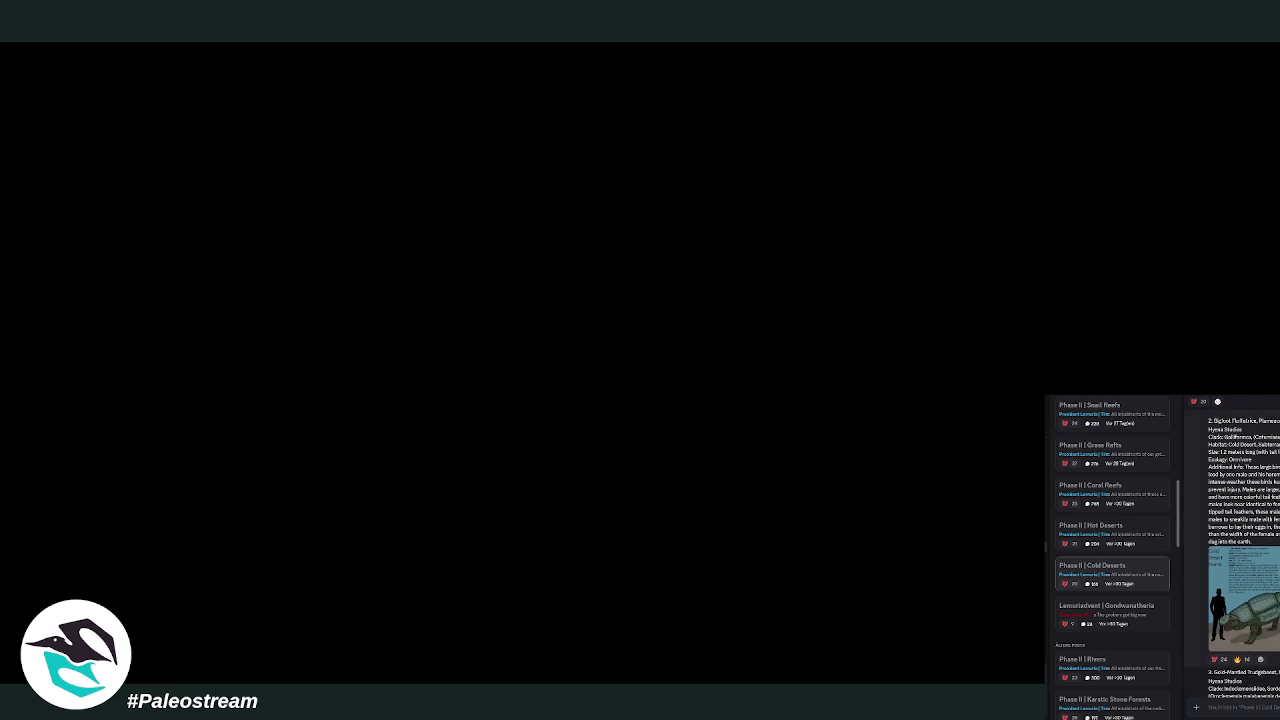
pyautogui.scroll(-3, 1240, 550)
pyautogui.scroll(-3, 1240, 550)
pyautogui.scroll(-3, 1240, 550)
pyautogui.scroll(-3, 1240, 550)
pyautogui.scroll(-3, 1240, 550)
pyautogui.scroll(-3, 1240, 550)
pyautogui.scroll(-2, 1240, 550)
pyautogui.scroll(-2, 1240, 550)
pyautogui.scroll(-1, 1240, 550)
pyautogui.scroll(5, 1232, 550)
pyautogui.scroll(5, 1232, 550)
pyautogui.scroll(3, 1232, 555)
pyautogui.scroll(3, 1232, 555)
pyautogui.scroll(3, 1232, 555)
pyautogui.scroll(3, 1232, 555)
pyautogui.scroll(3, 1232, 555)
pyautogui.scroll(3, 1232, 555)
pyautogui.scroll(3, 1232, 555)
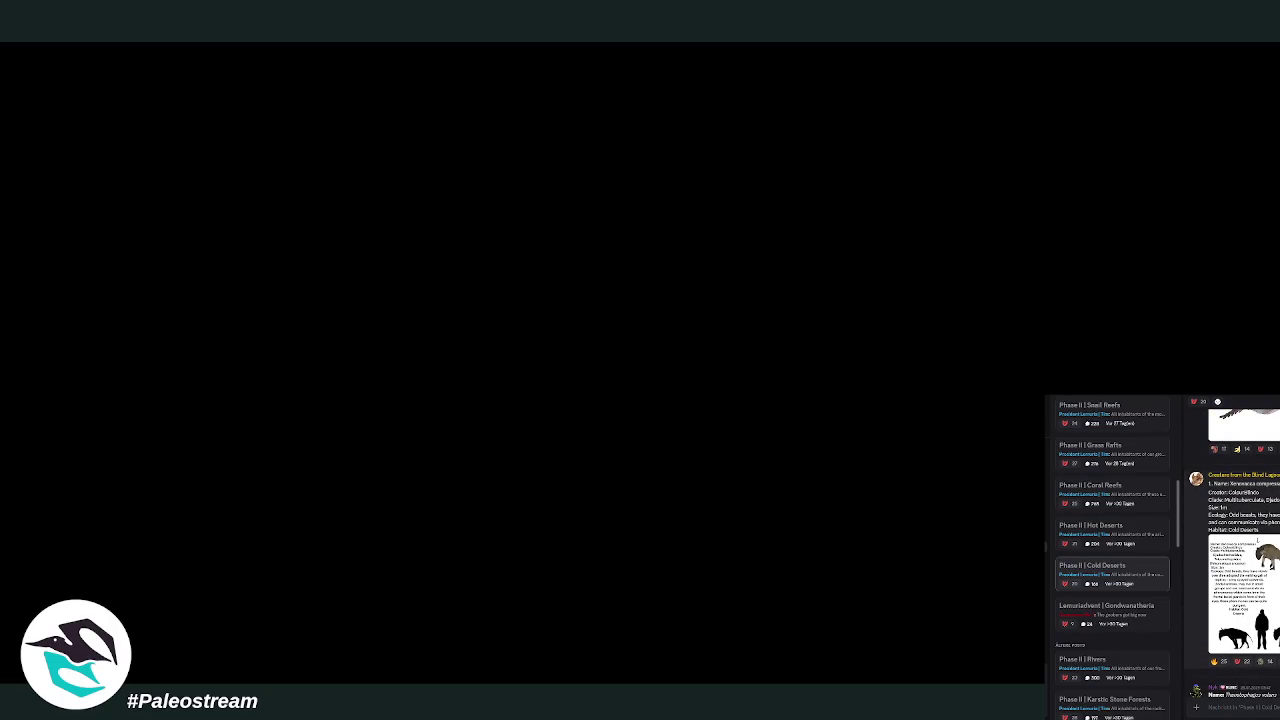
pyautogui.scroll(3, 1232, 555)
pyautogui.scroll(3, 1232, 555)
pyautogui.scroll(3, 1232, 555)
pyautogui.scroll(3, 1232, 555)
pyautogui.scroll(3, 1232, 555)
pyautogui.scroll(3, 1232, 555)
pyautogui.scroll(3, 1232, 555)
pyautogui.scroll(3, 1232, 555)
pyautogui.scroll(3, 1232, 555)
pyautogui.scroll(3, 1232, 555)
pyautogui.scroll(3, 1232, 555)
pyautogui.scroll(3, 1232, 555)
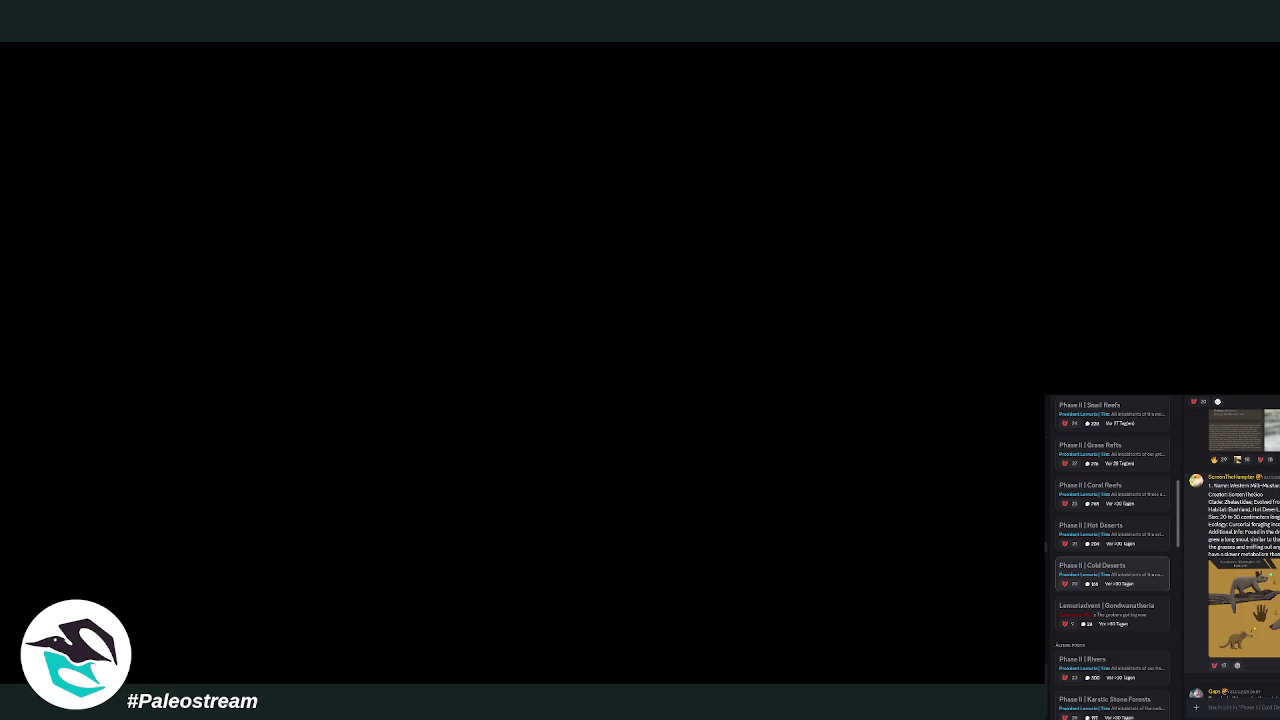
pyautogui.click(1243, 608)
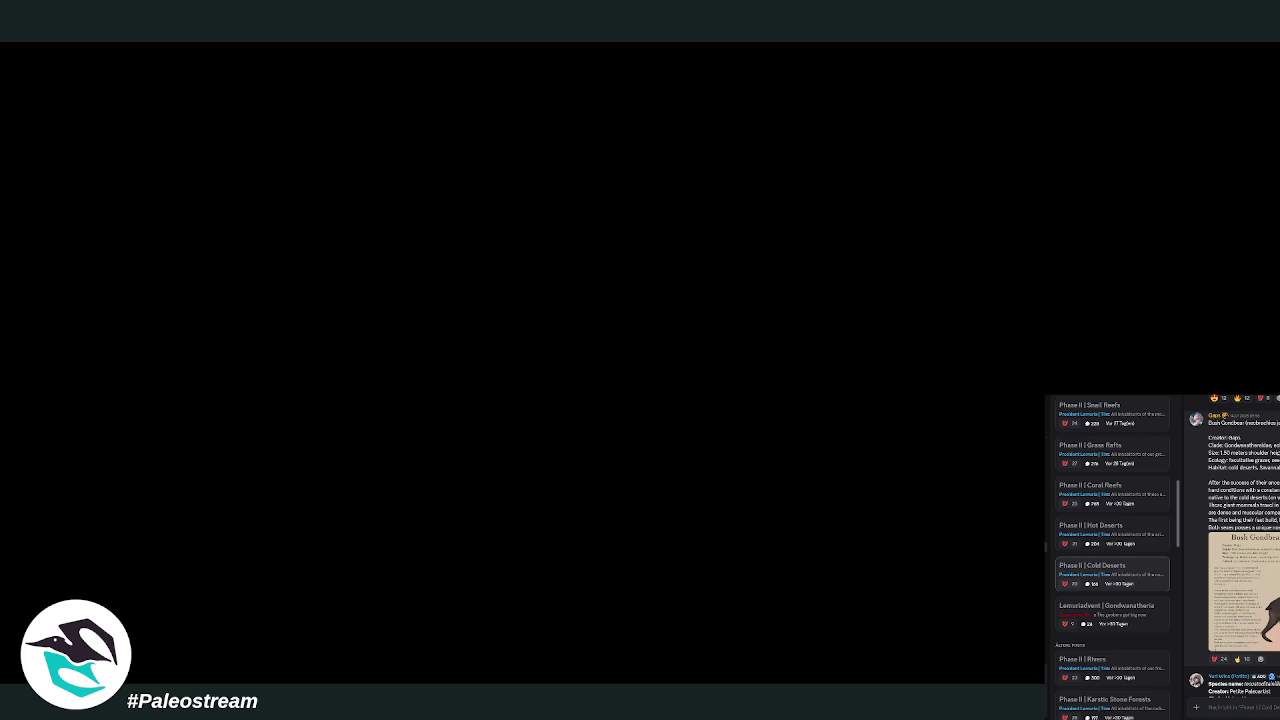
# - Scroll up the thread to the blue-nosed meselmury bird sheet listing a 52 cm wingspan
pyautogui.scroll(5, 1232, 547)
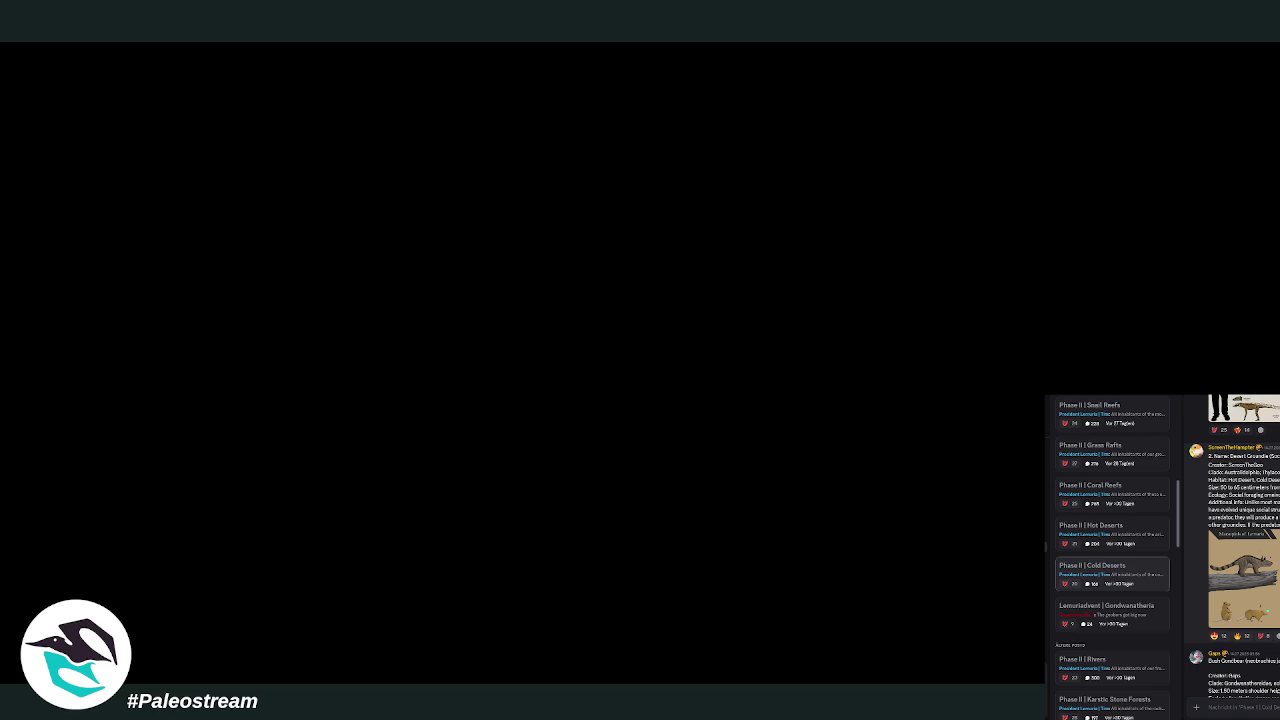
pyautogui.scroll(1, 1232, 547)
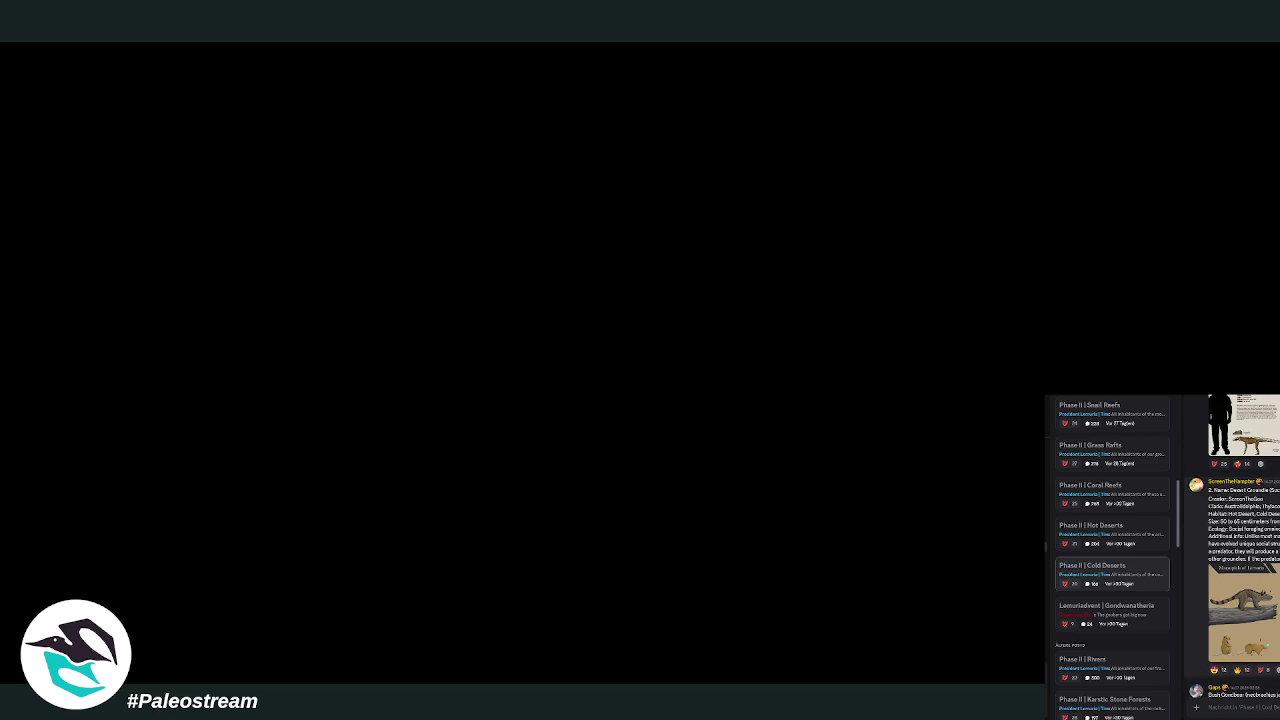
pyautogui.scroll(1, 1232, 547)
pyautogui.scroll(2, 1232, 547)
pyautogui.scroll(2, 1232, 547)
pyautogui.scroll(2, 1232, 547)
pyautogui.scroll(3, 1232, 547)
pyautogui.scroll(3, 1232, 547)
pyautogui.scroll(3, 1232, 547)
pyautogui.scroll(3, 1232, 547)
pyautogui.scroll(1, 1232, 547)
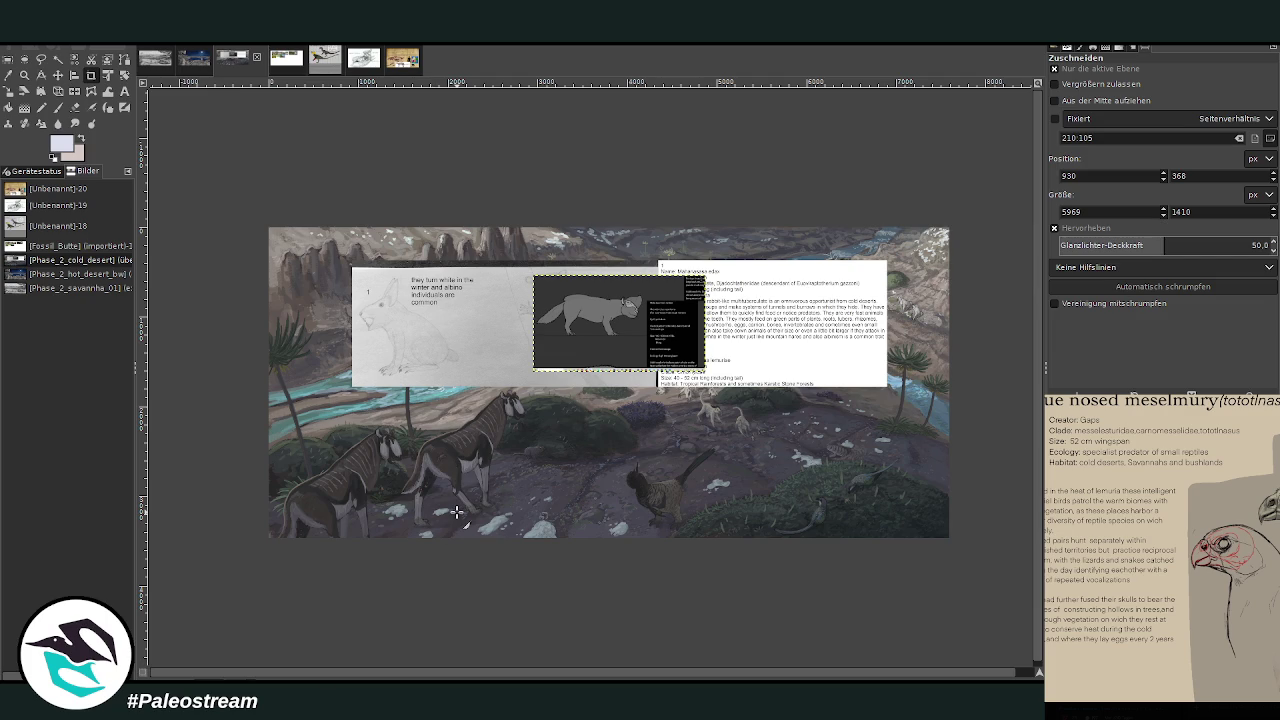
# - Move the dark screenshot layer below the sketch sheet and zoom in on the sketches
pyautogui.press('pagedown')
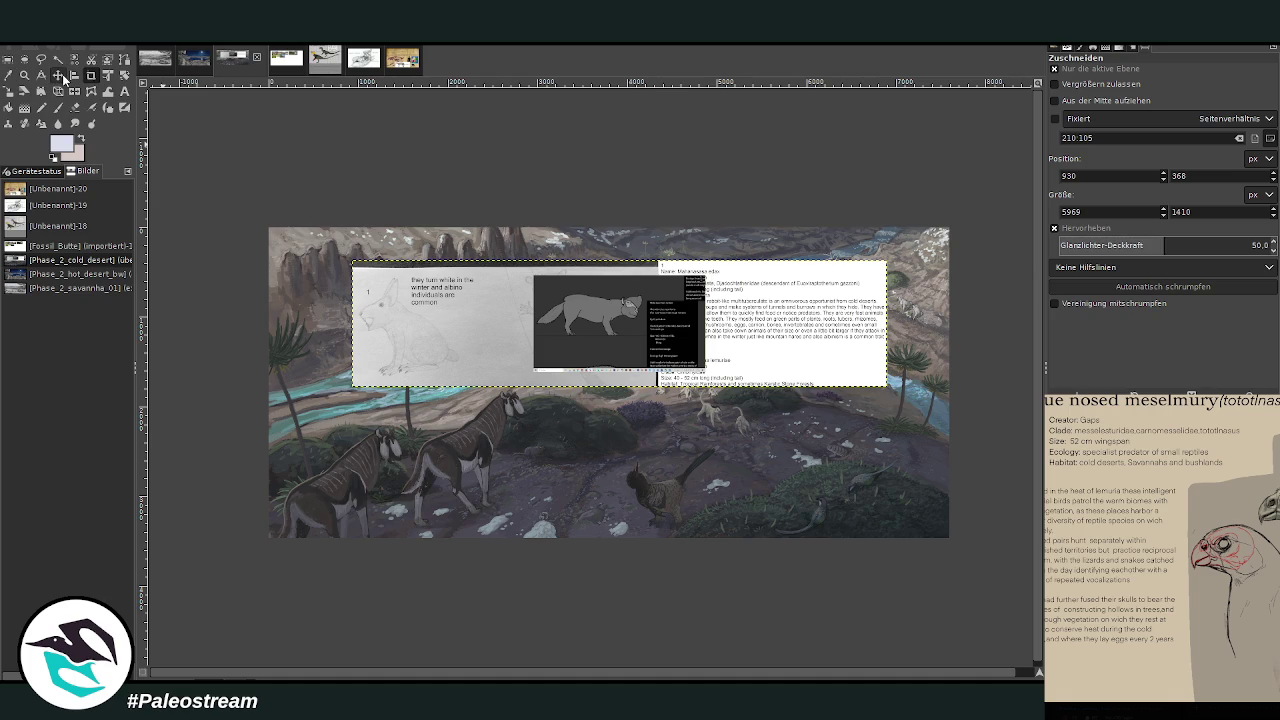
pyautogui.click(62, 78)
pyautogui.moveTo(620, 334)
pyautogui.mouseDown()
pyautogui.moveTo(620, 437)
pyautogui.moveTo(608, 451)
pyautogui.mouseUp()
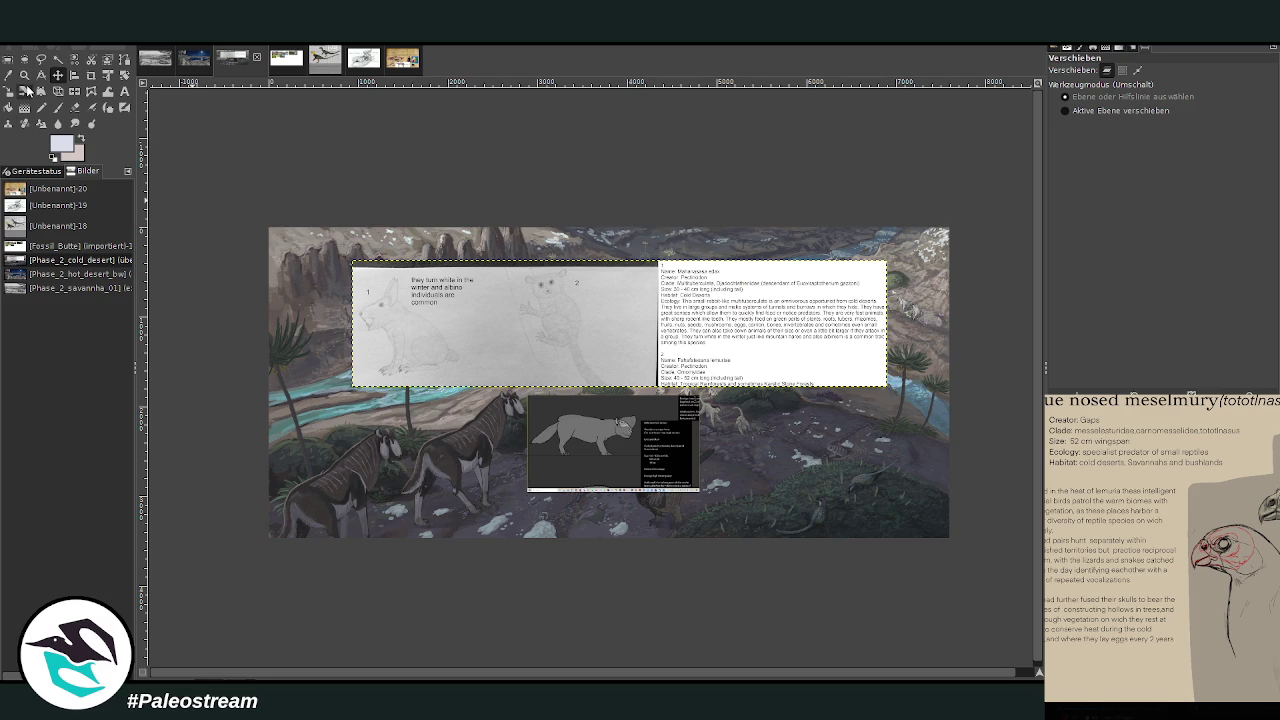
pyautogui.click(24, 75)
pyautogui.moveTo(320, 238); pyautogui.dragTo(787, 410)
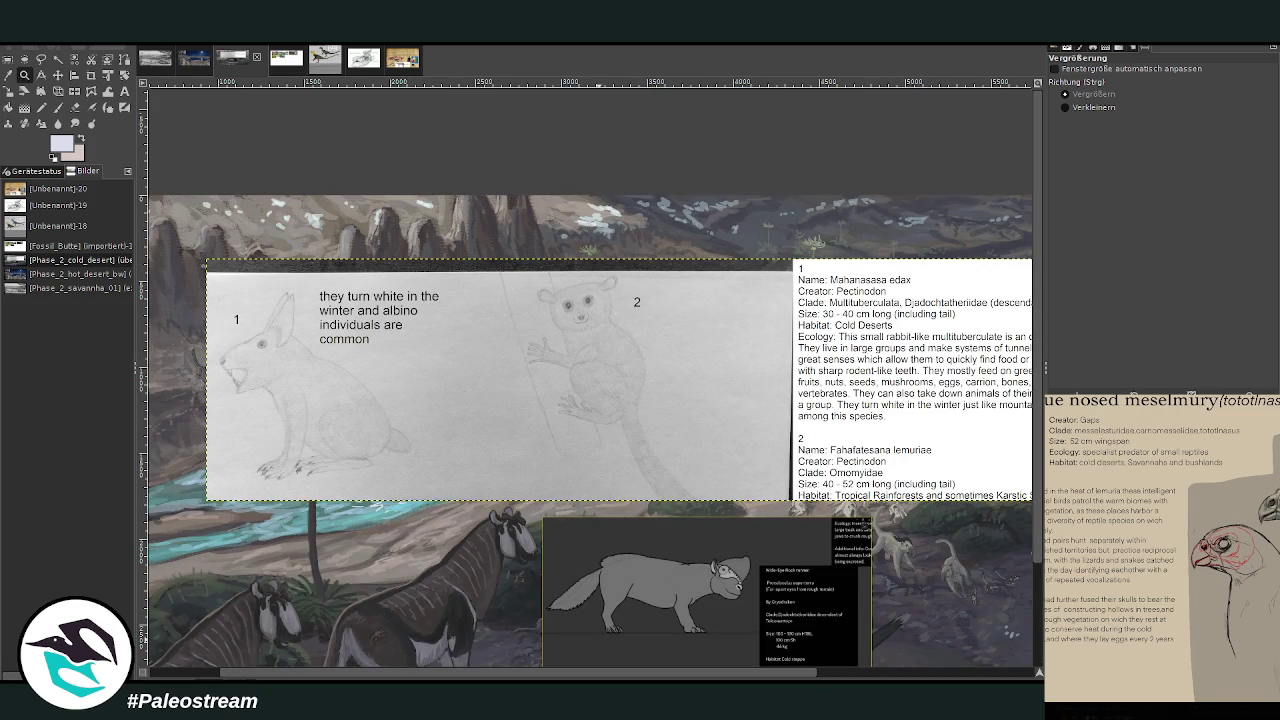
# - Return to the Discord Cold Deserts channel and preview a sketch post image enlarged
pyautogui.click(1205, 711)
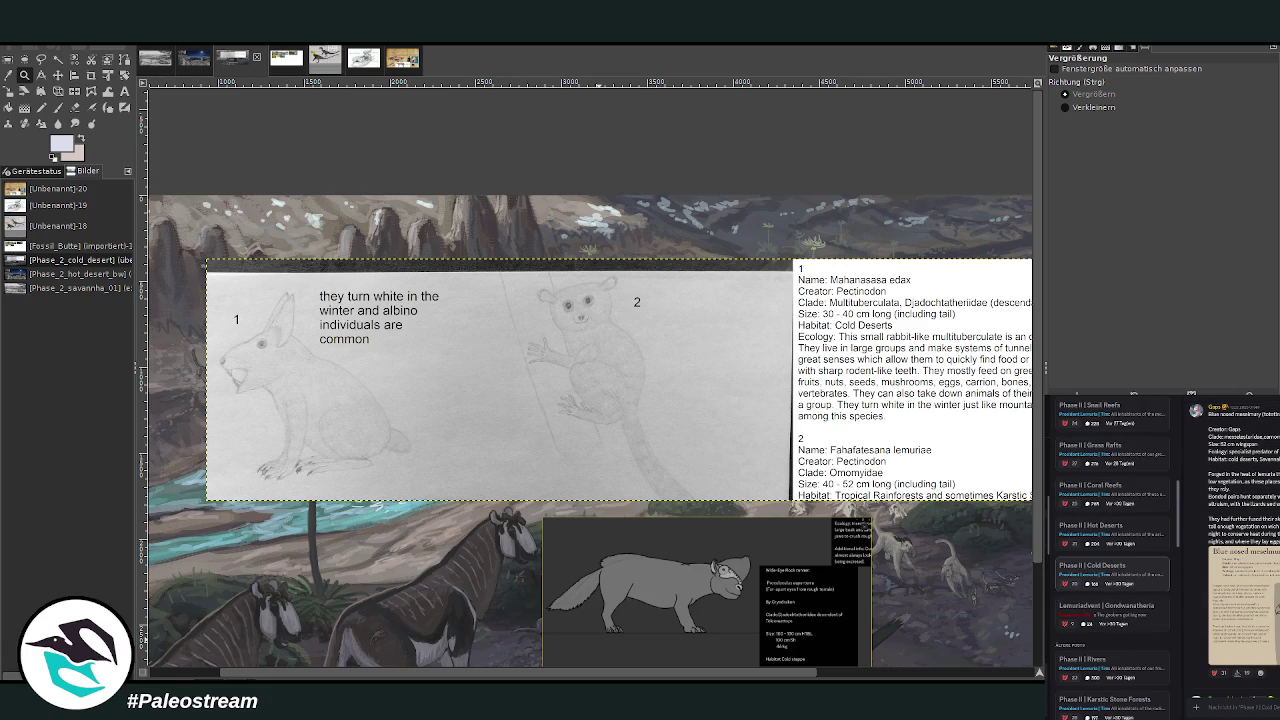
pyautogui.click(1092, 565)
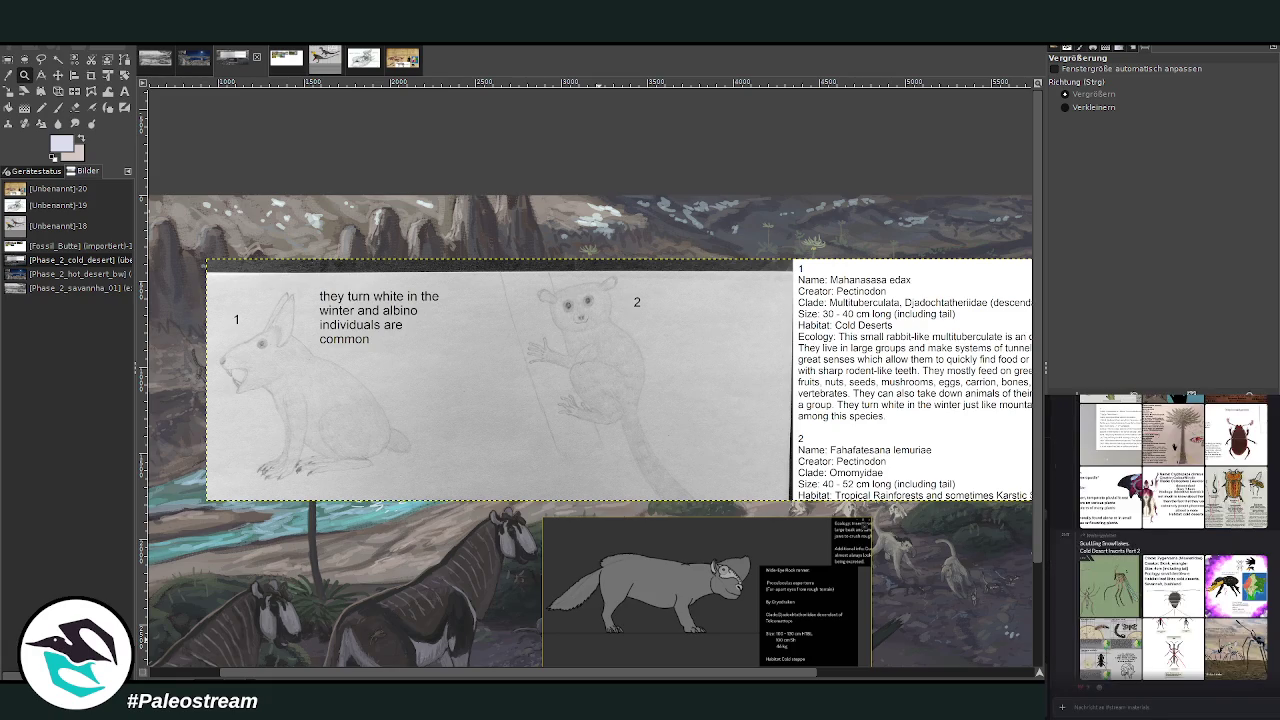
pyautogui.scroll(2, 1170, 544)
pyautogui.scroll(2, 1170, 544)
pyautogui.scroll(2, 1170, 544)
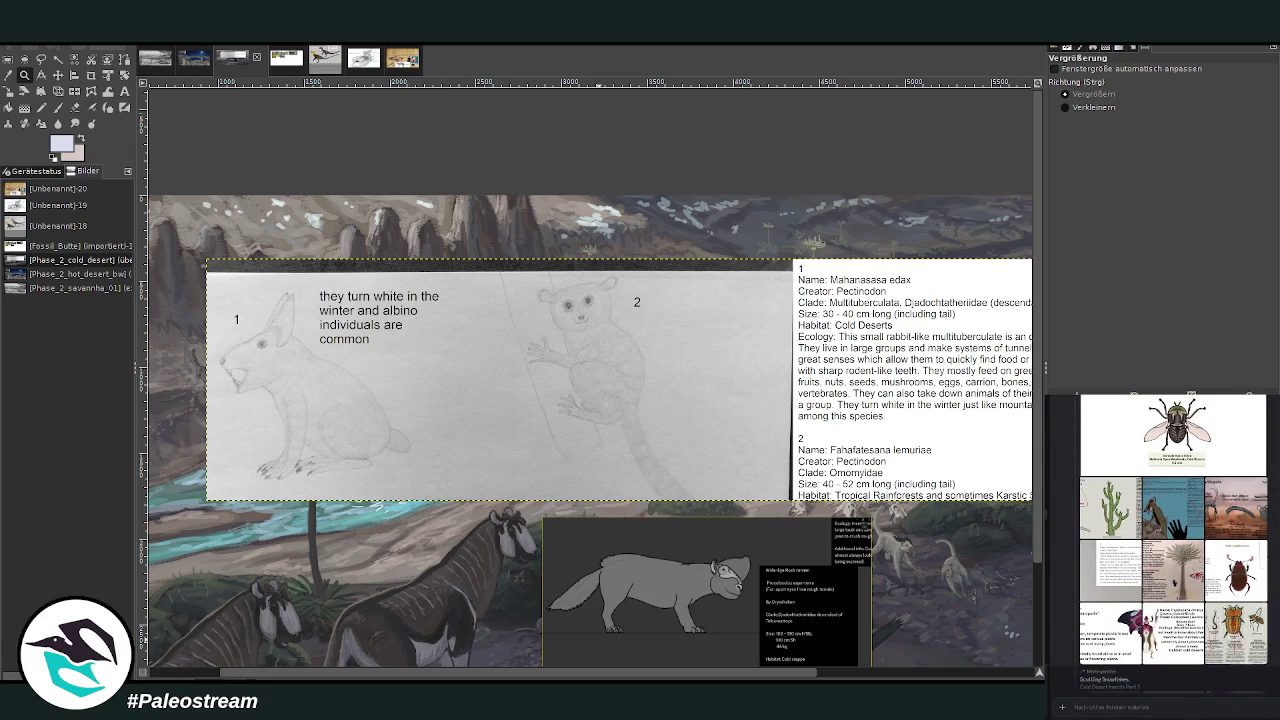
pyautogui.click(1117, 578)
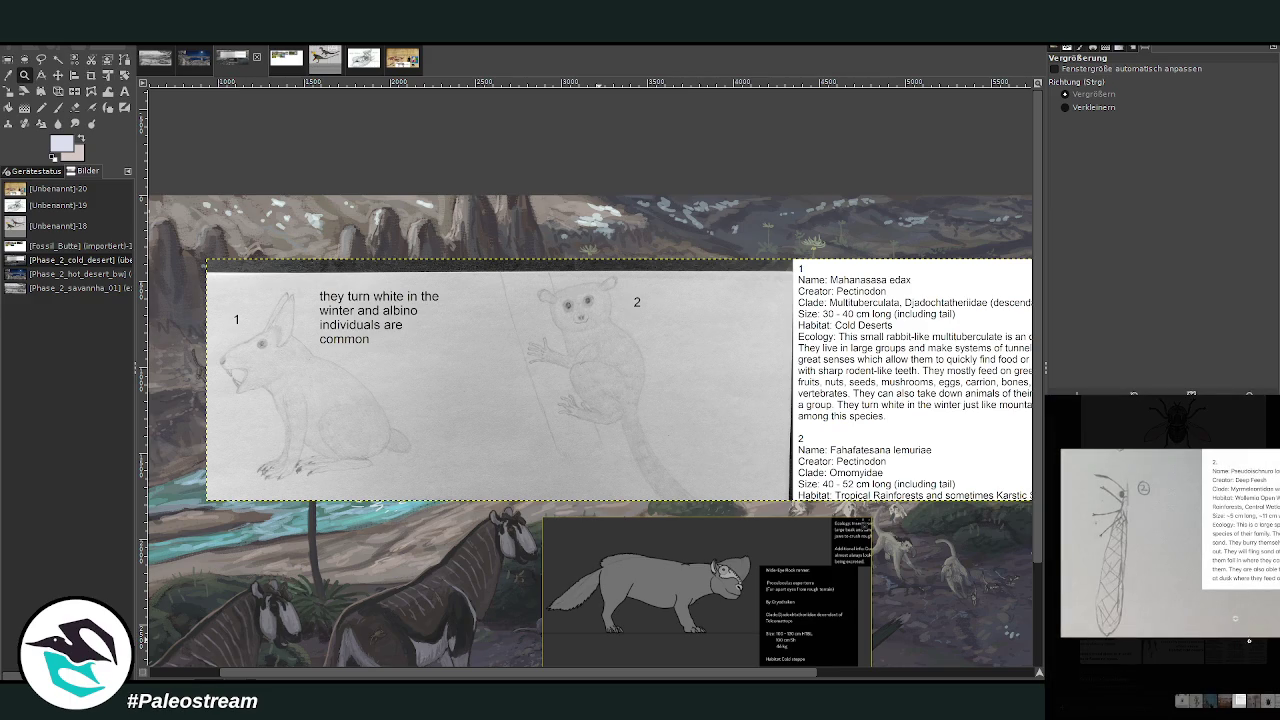
pyautogui.press('Escape')
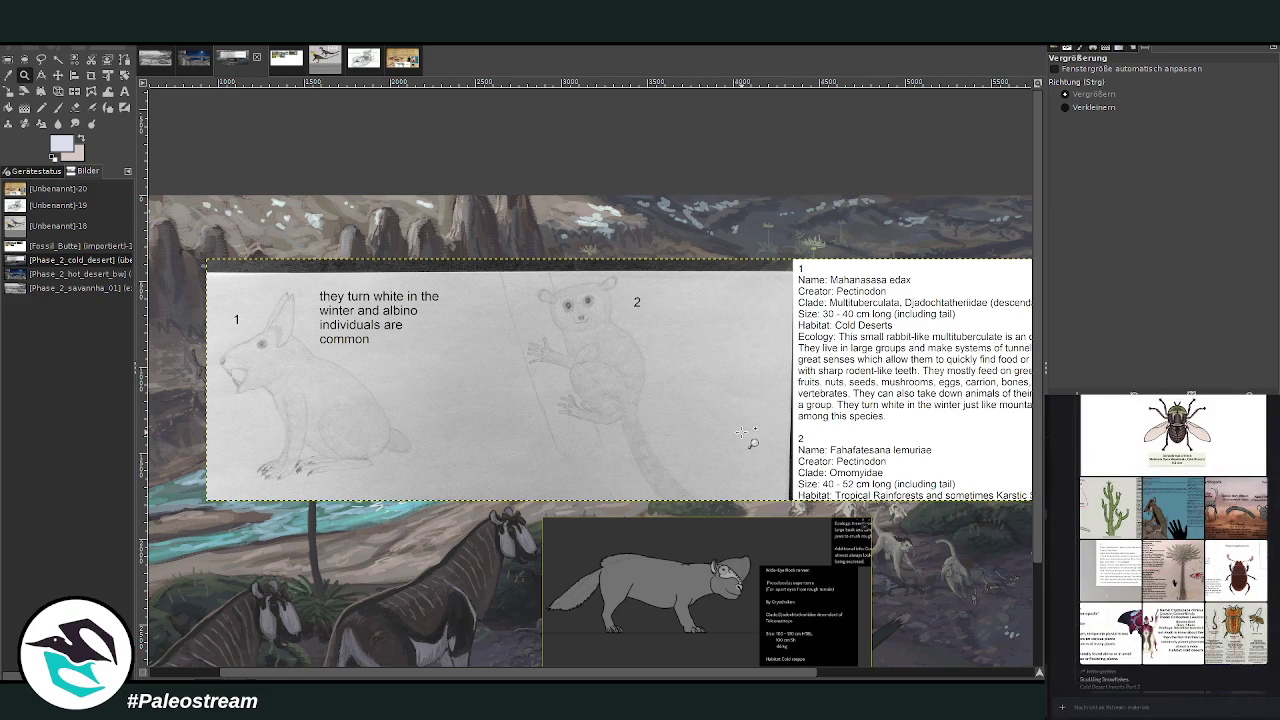
pyautogui.click(91, 75)
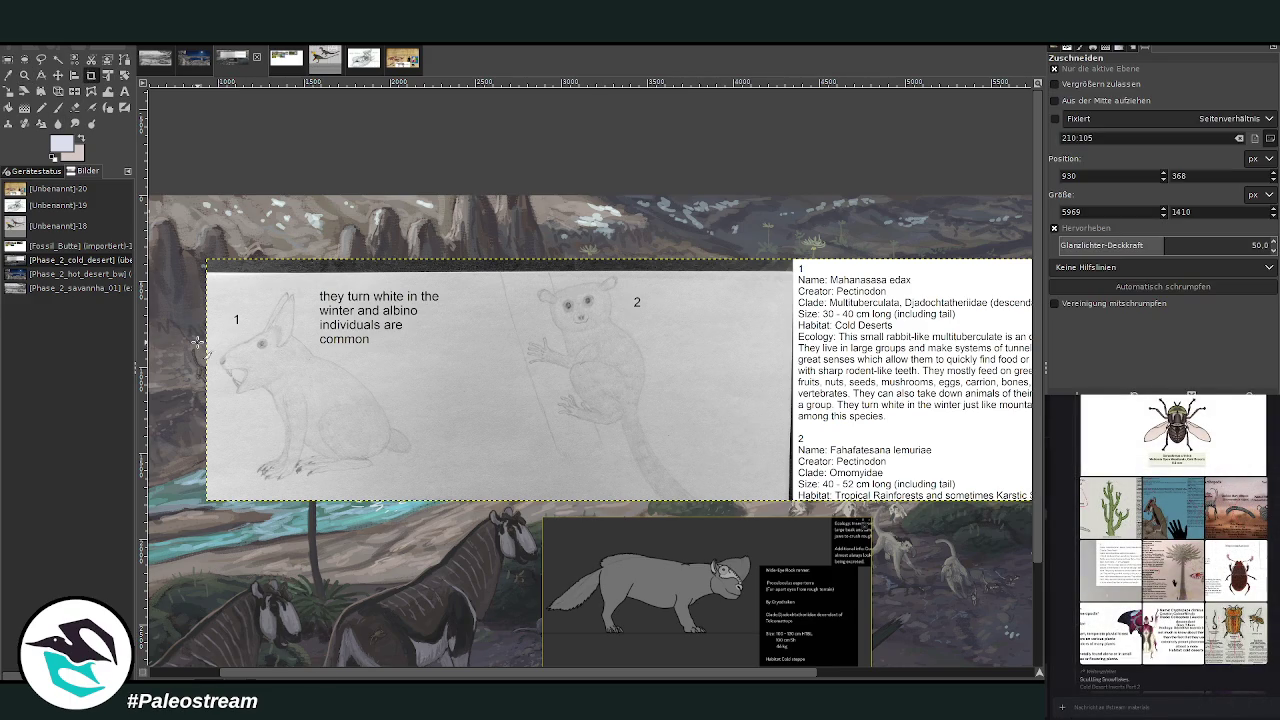
# - Crop the reference layer around the left sketches and zoom in on the sketch sheet
pyautogui.moveTo(203, 264); pyautogui.dragTo(490, 517)
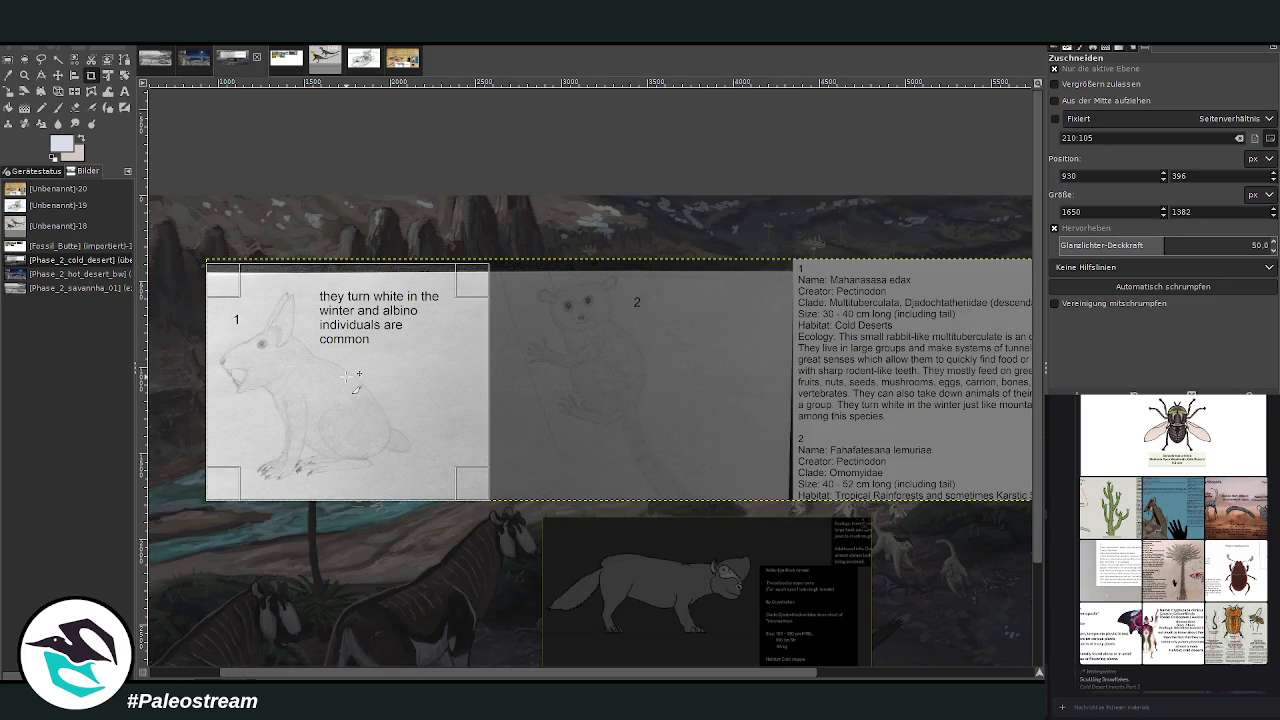
pyautogui.click(349, 376)
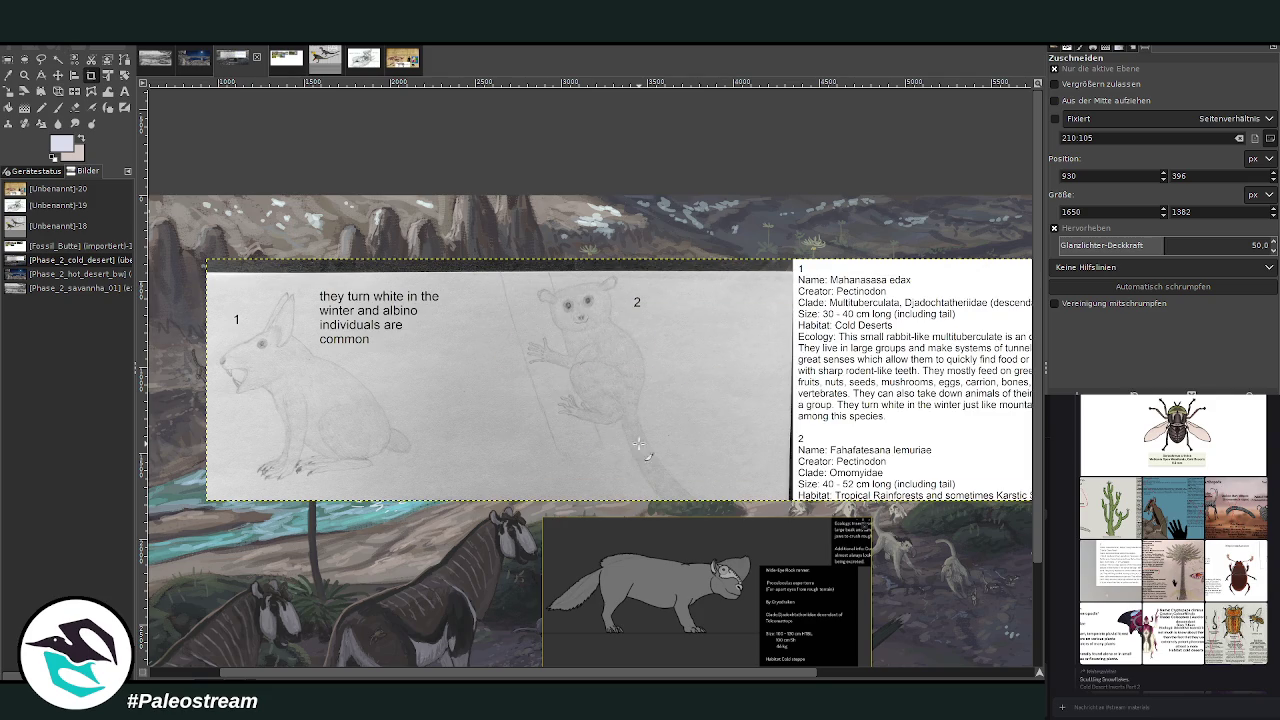
pyautogui.click(24, 75)
pyautogui.moveTo(185, 250); pyautogui.dragTo(985, 530)
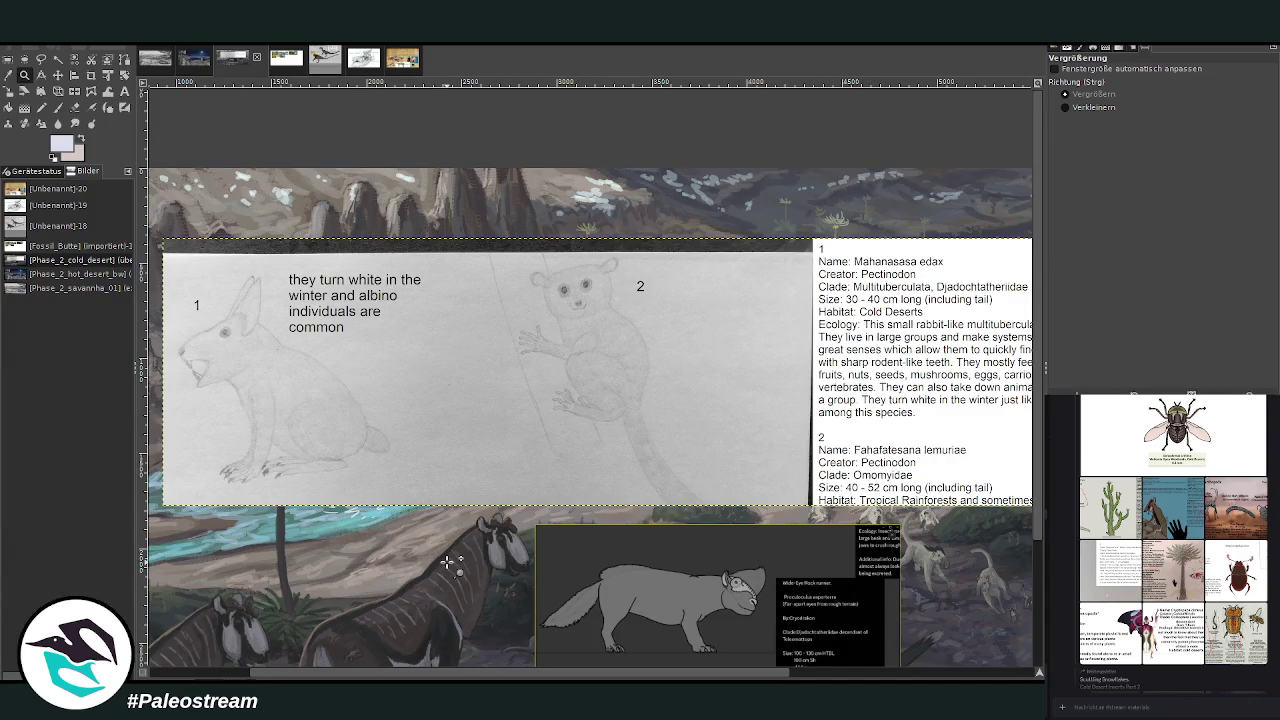
pyautogui.scroll(-2, 447, 562)
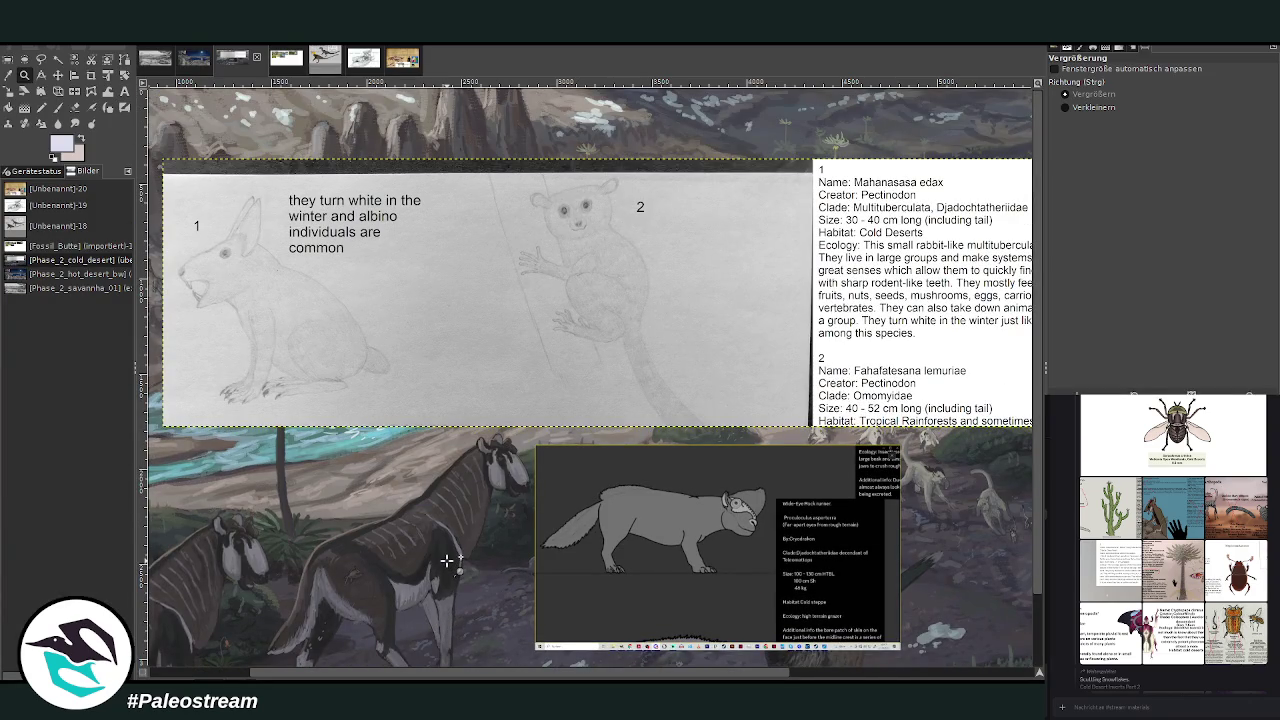
# - Crop the pasted sheet down to rabbit sketch 1 and darken its pencil lines with Curves
pyautogui.click(91, 75)
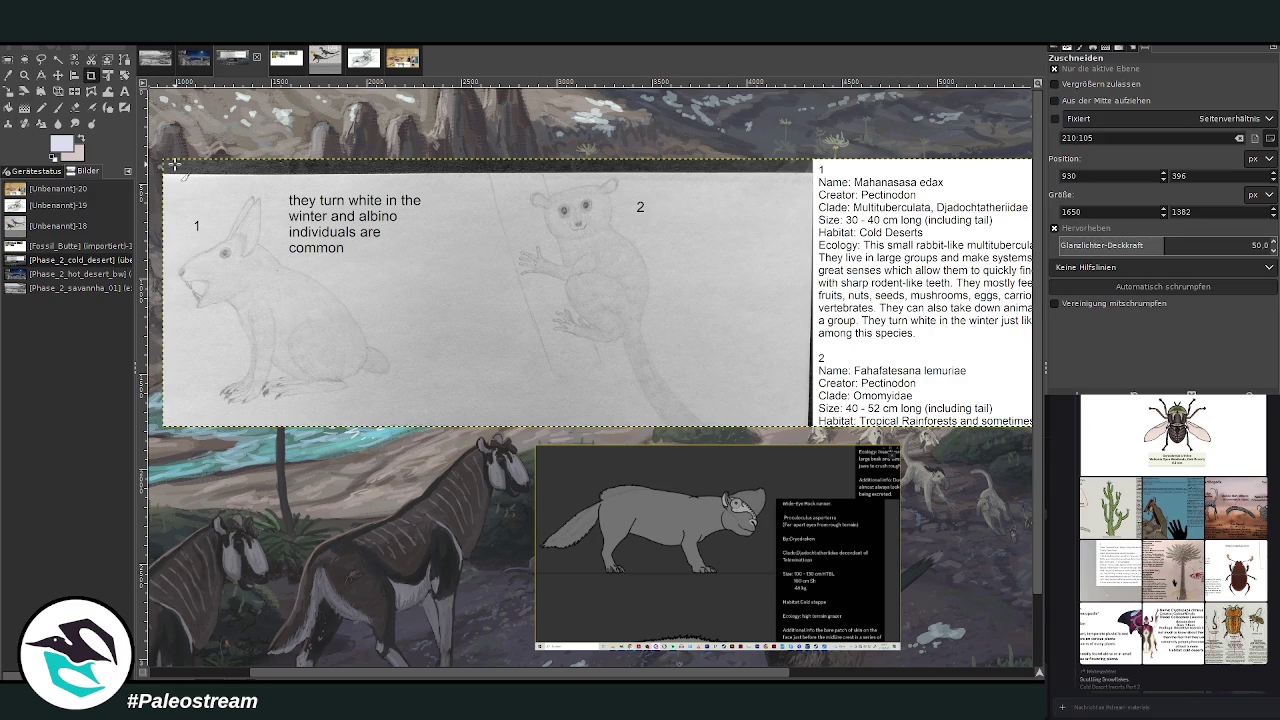
pyautogui.moveTo(178, 180); pyautogui.dragTo(440, 412)
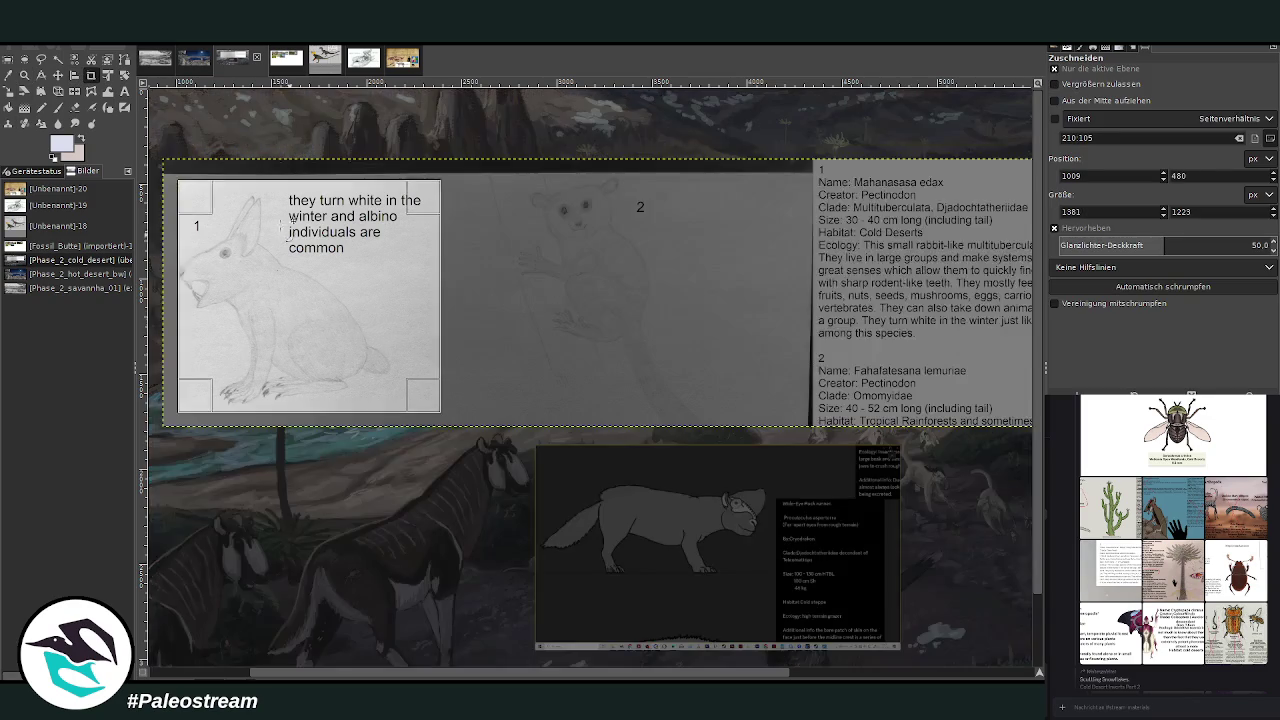
pyautogui.click(326, 248)
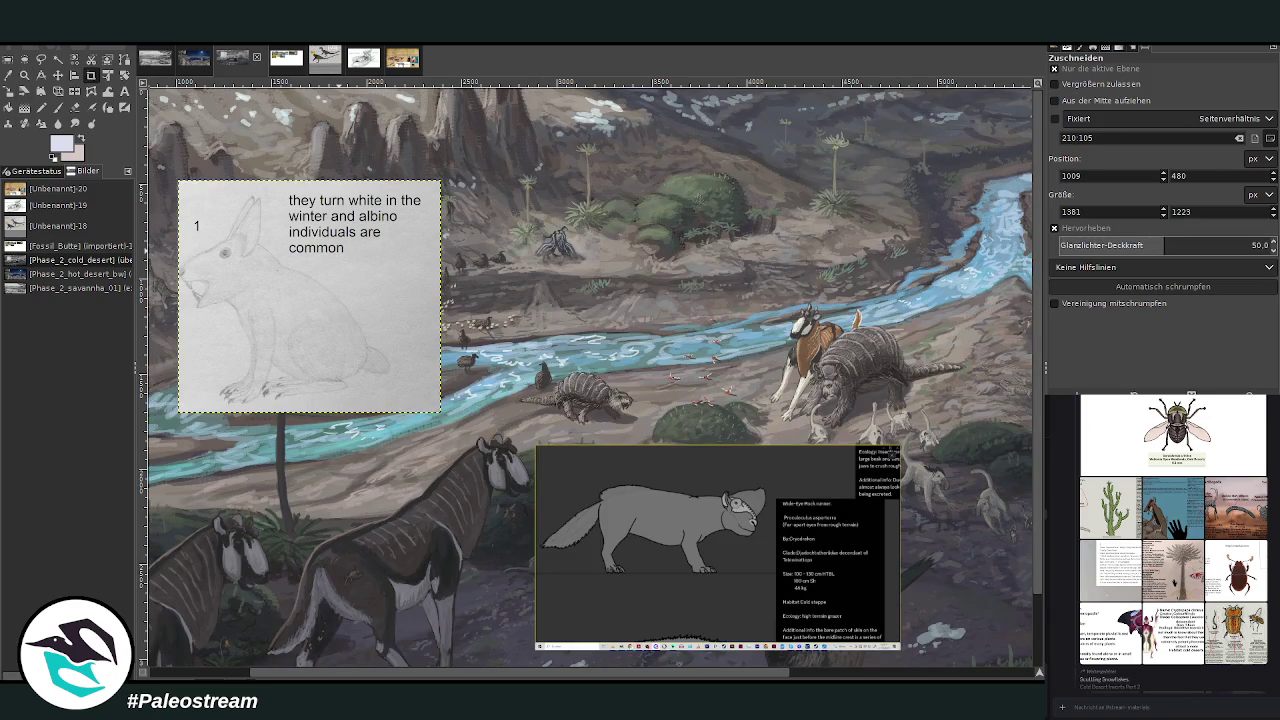
pyautogui.hotkey('ctrl', 'm')
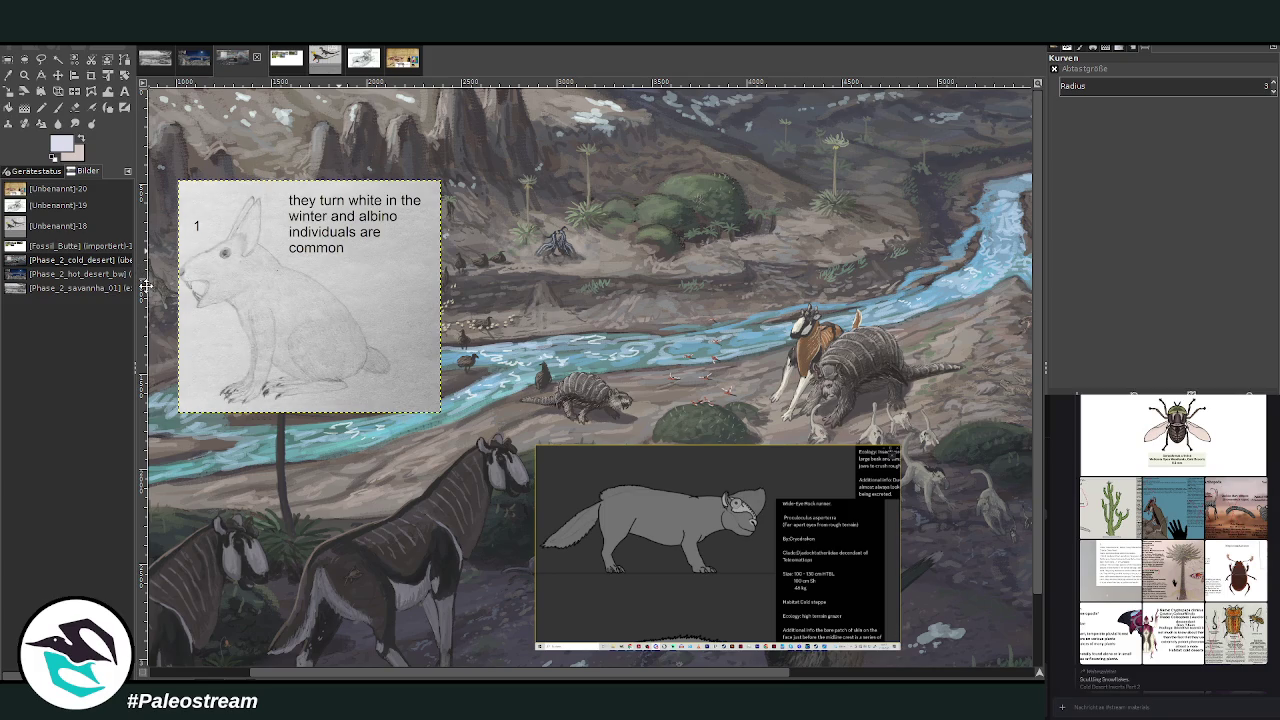
pyautogui.hotkey('shift', 's')
# - Shrink the rabbit sketch layer with the Scale tool
pyautogui.moveTo(256, 238); pyautogui.dragTo(315, 291)
pyautogui.click(985, 181)
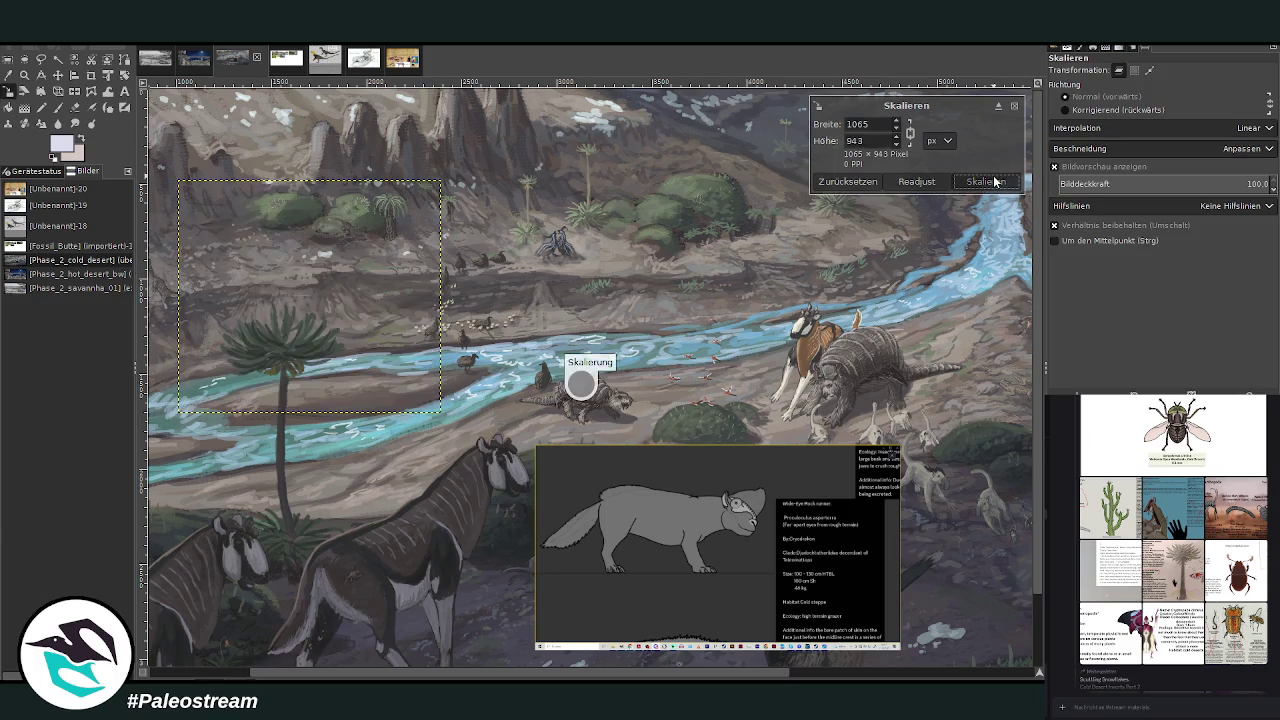
pyautogui.moveTo(688, 675)
pyautogui.mouseDown()
pyautogui.moveTo(965, 675)
pyautogui.moveTo(622, 676)
pyautogui.mouseUp()
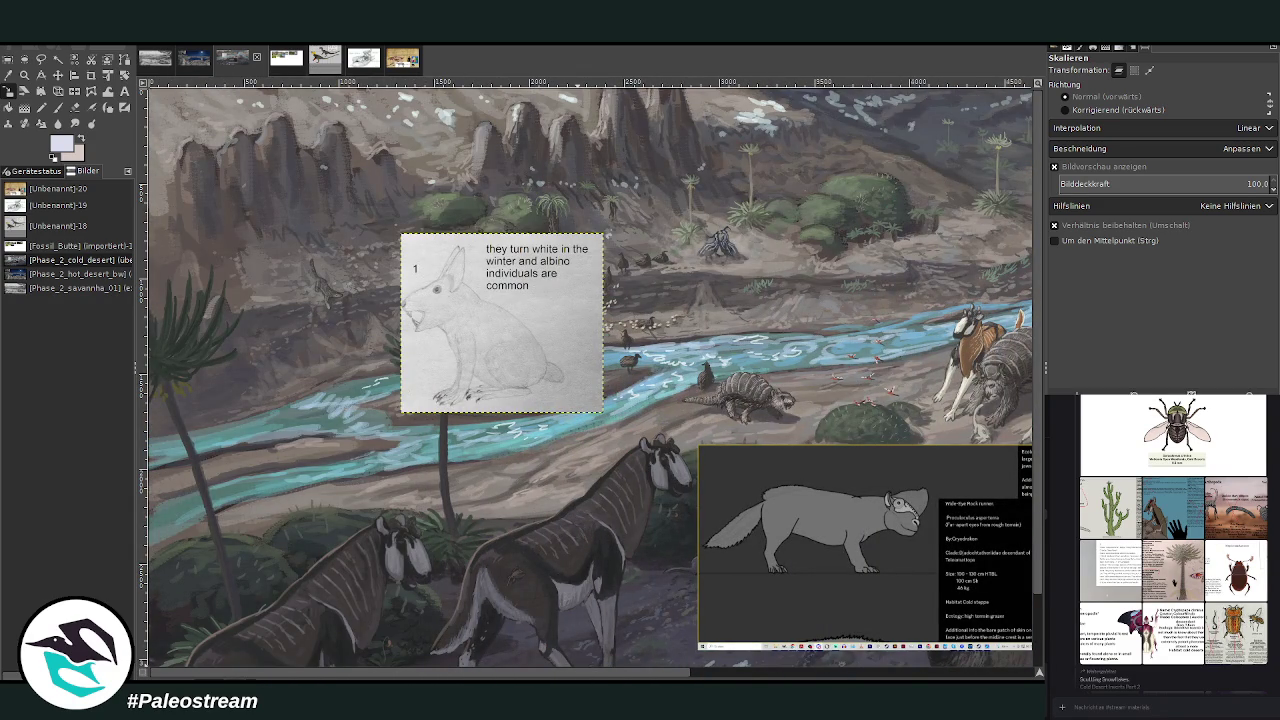
pyautogui.moveTo(604, 675)
pyautogui.mouseDown()
pyautogui.moveTo(988, 678)
pyautogui.moveTo(700, 676)
pyautogui.mouseUp()
pyautogui.scroll(-2, 558, 500)
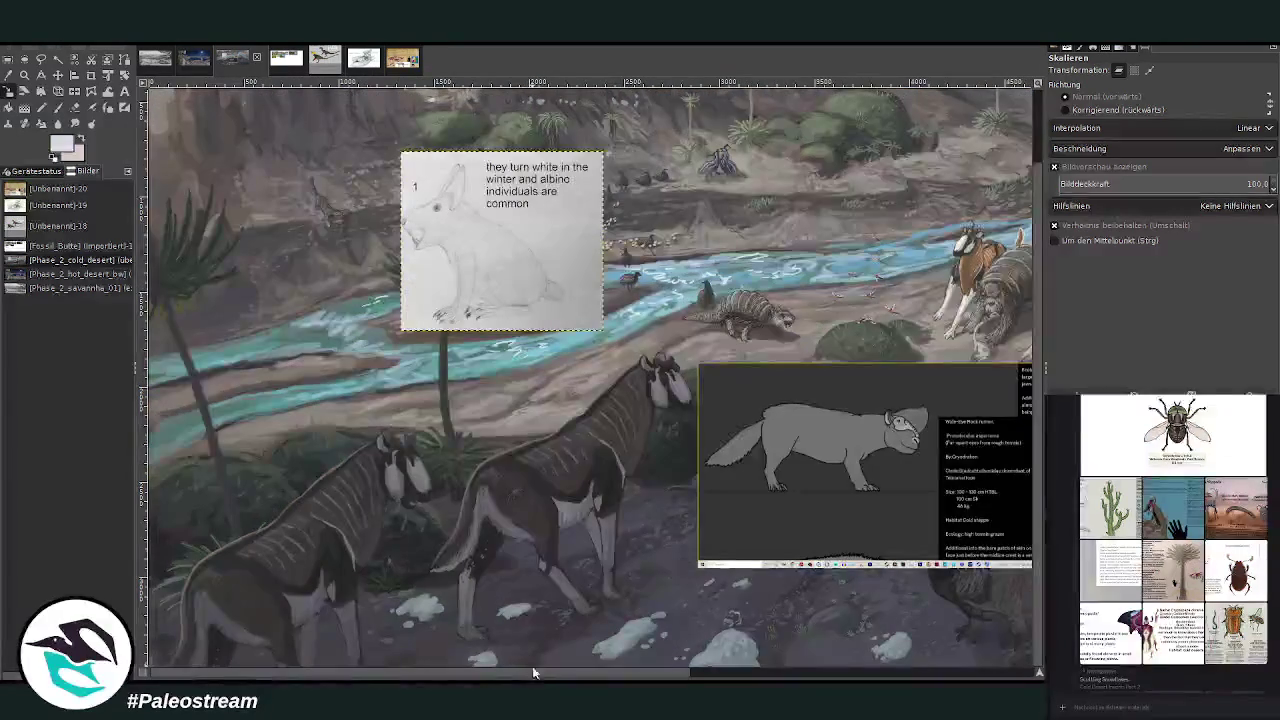
pyautogui.moveTo(537, 673); pyautogui.dragTo(822, 673)
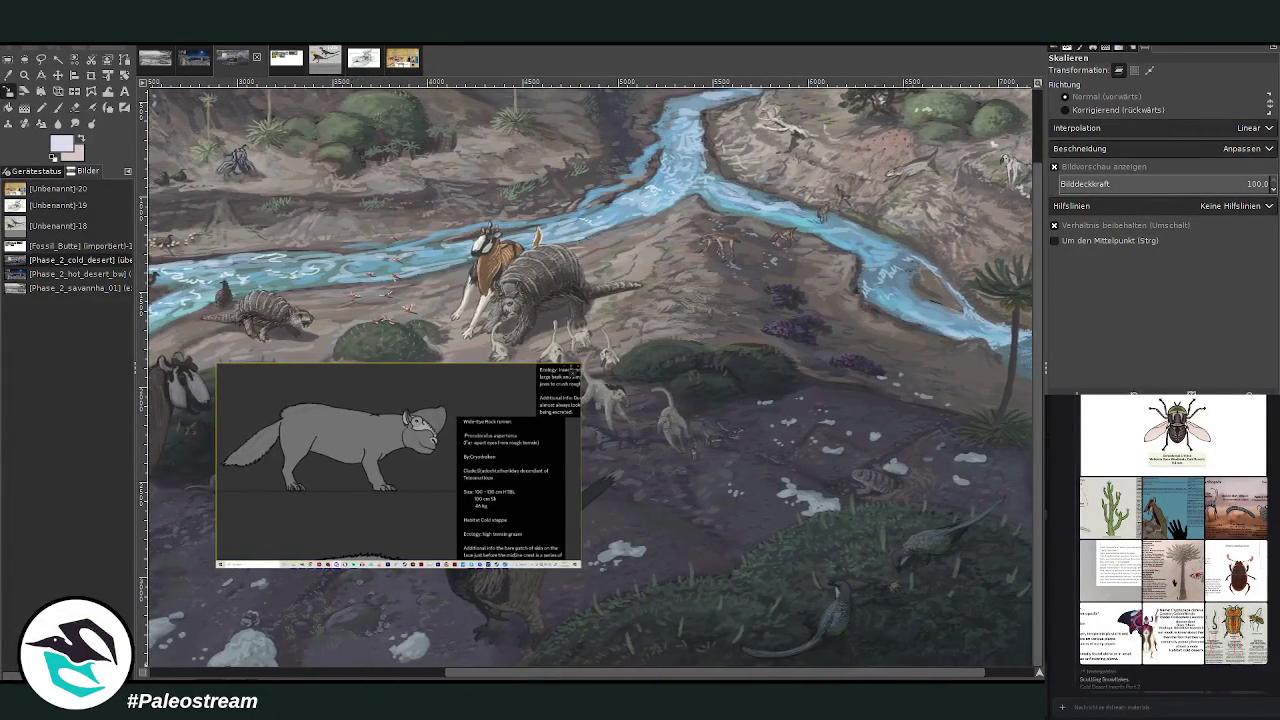
pyautogui.hscroll(2, 590, 373)
pyautogui.scroll(2, 722, 495)
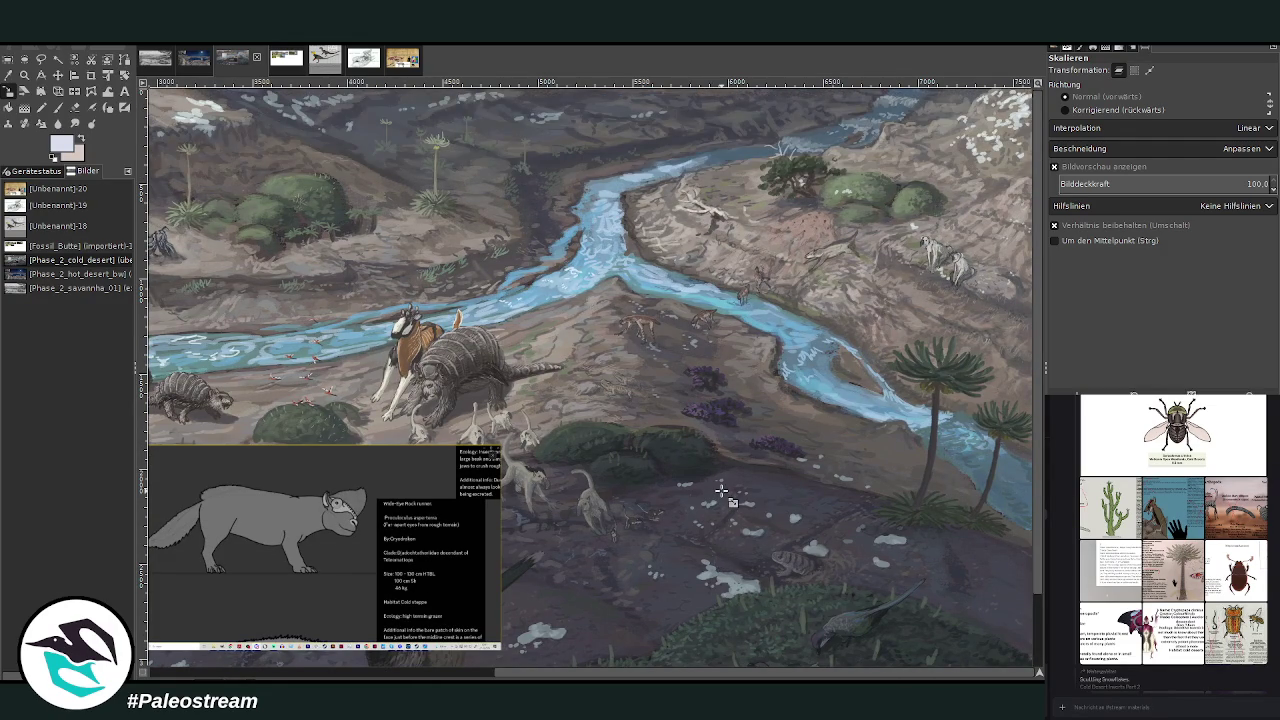
pyautogui.scroll(-2, 722, 495)
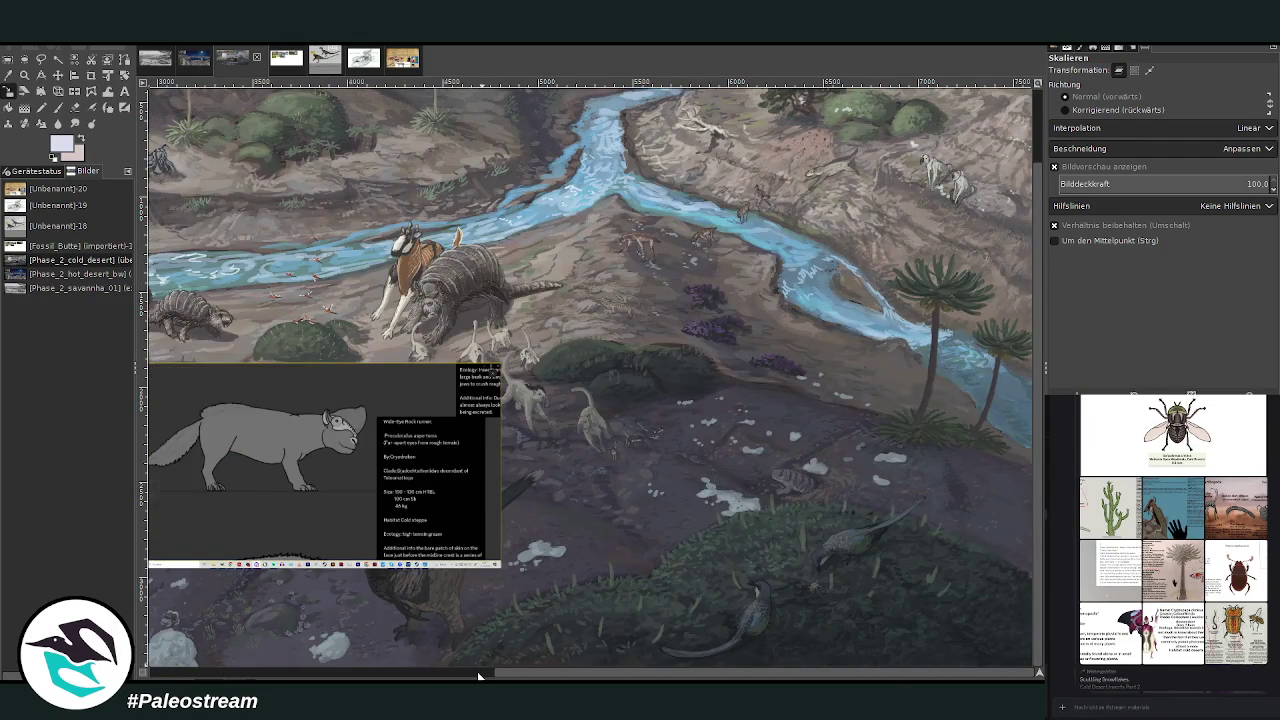
pyautogui.click(478, 674)
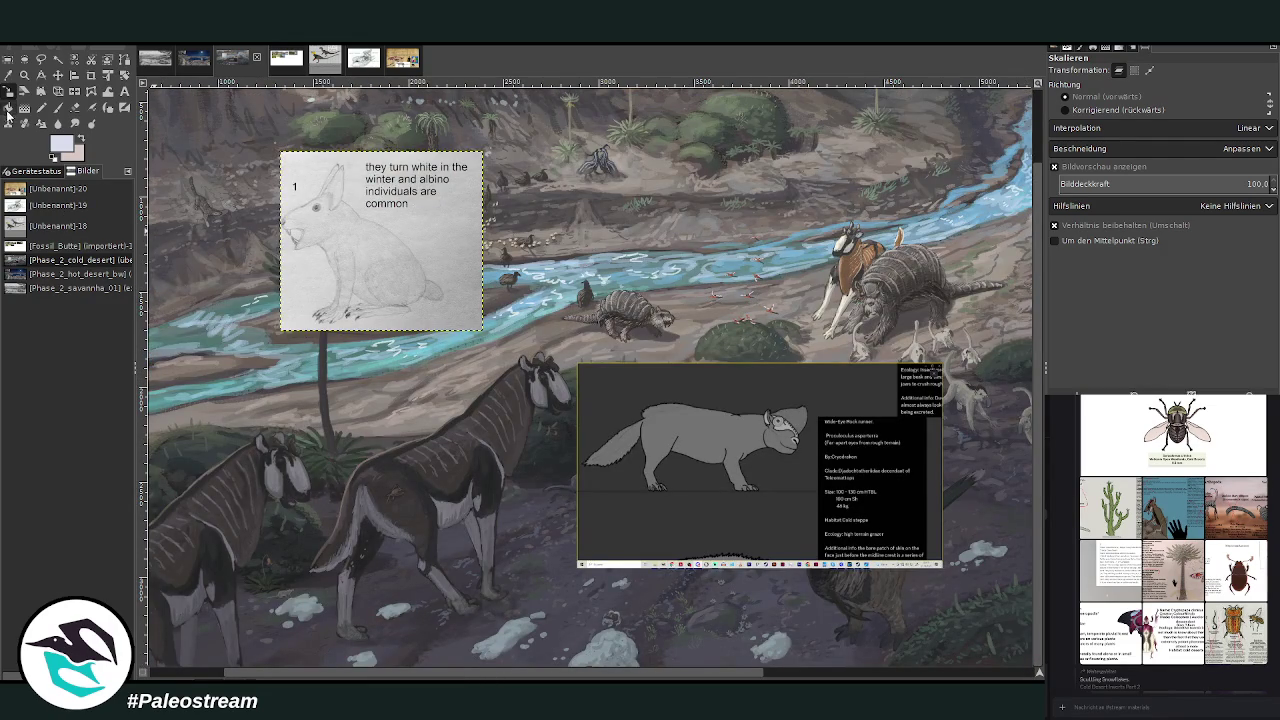
# - Rescale the rabbit sketch further down to 749 by 664 pixels
pyautogui.click(328, 288)
pyautogui.moveTo(283, 154); pyautogui.dragTo(340, 205)
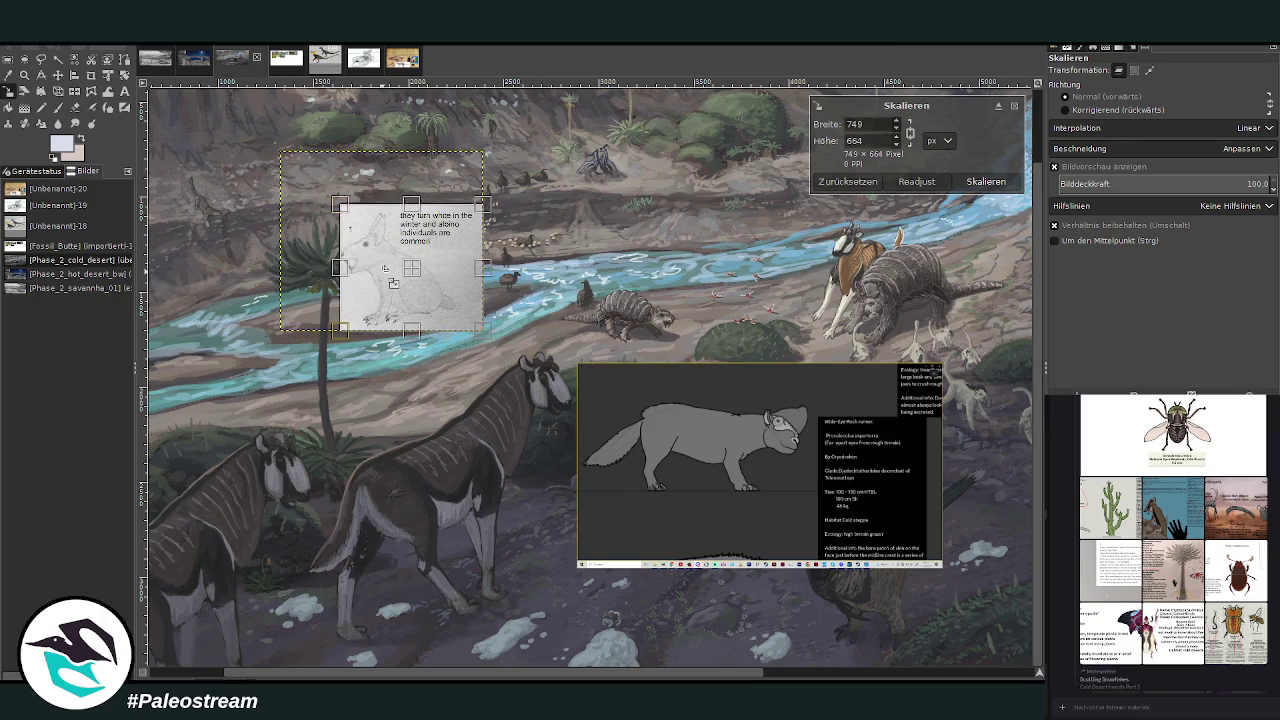
pyautogui.click(983, 181)
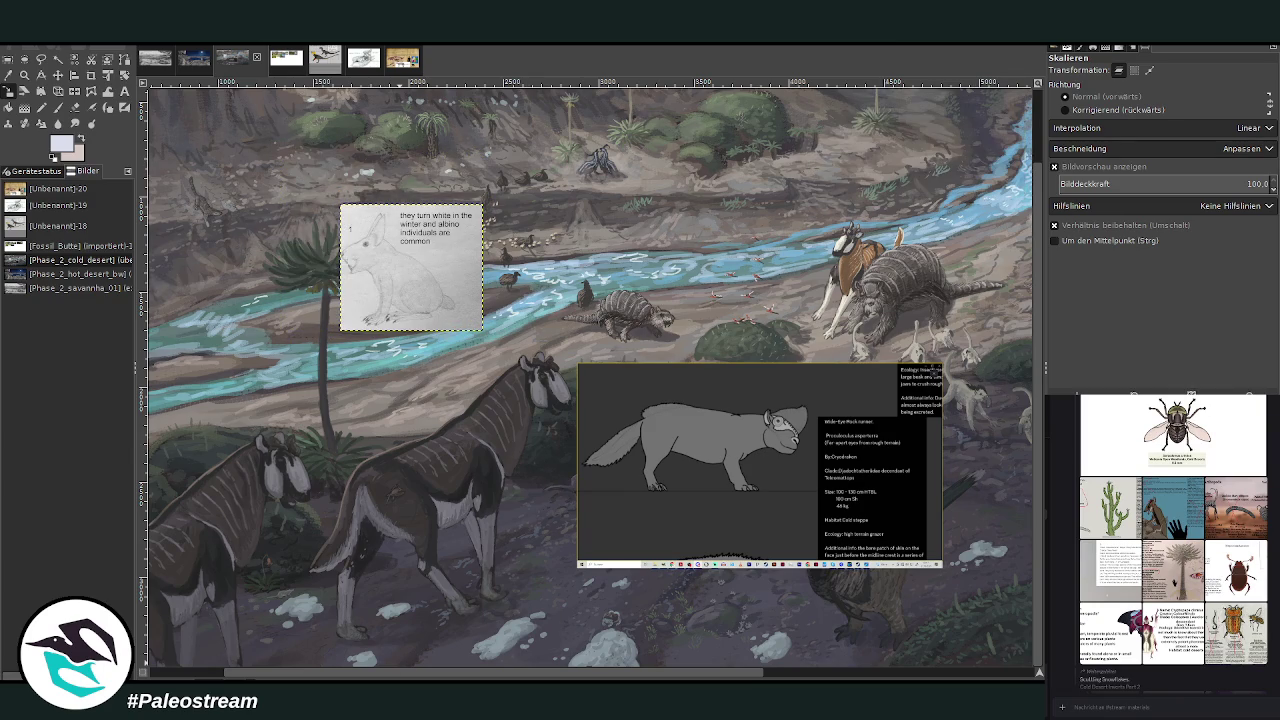
pyautogui.hscroll(-3, 419, 677)
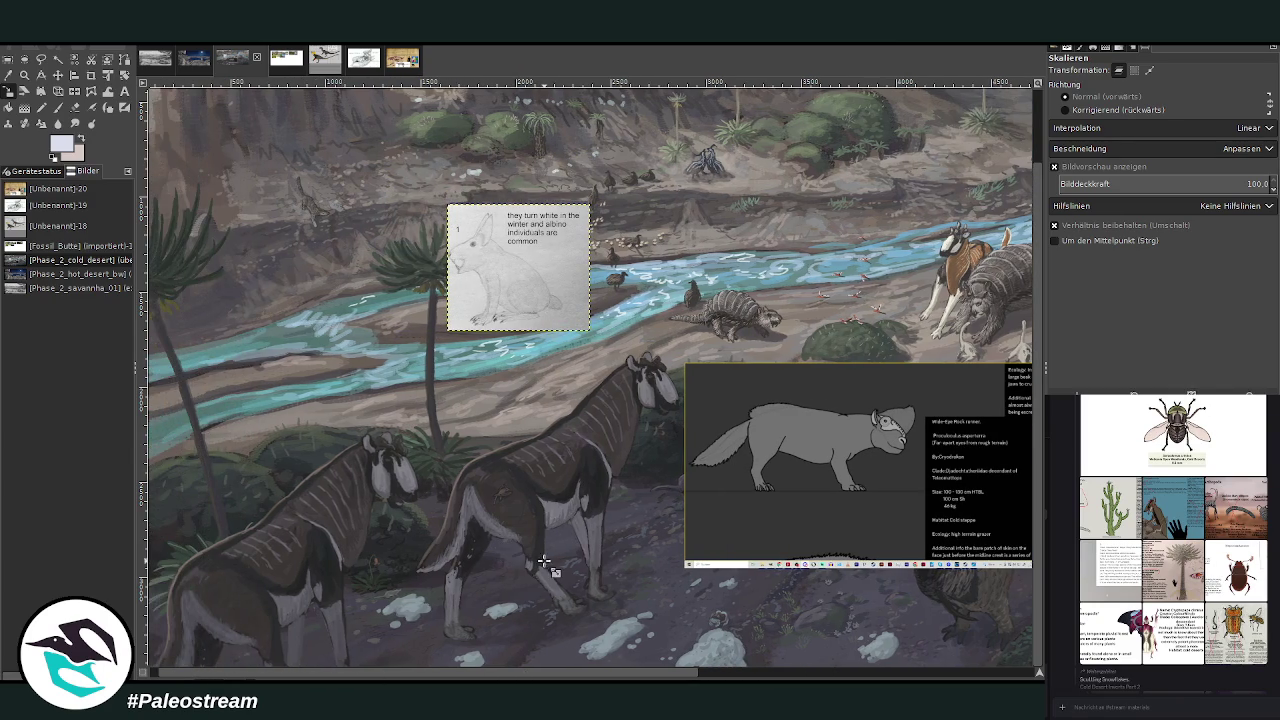
pyautogui.hscroll(3, 603, 677)
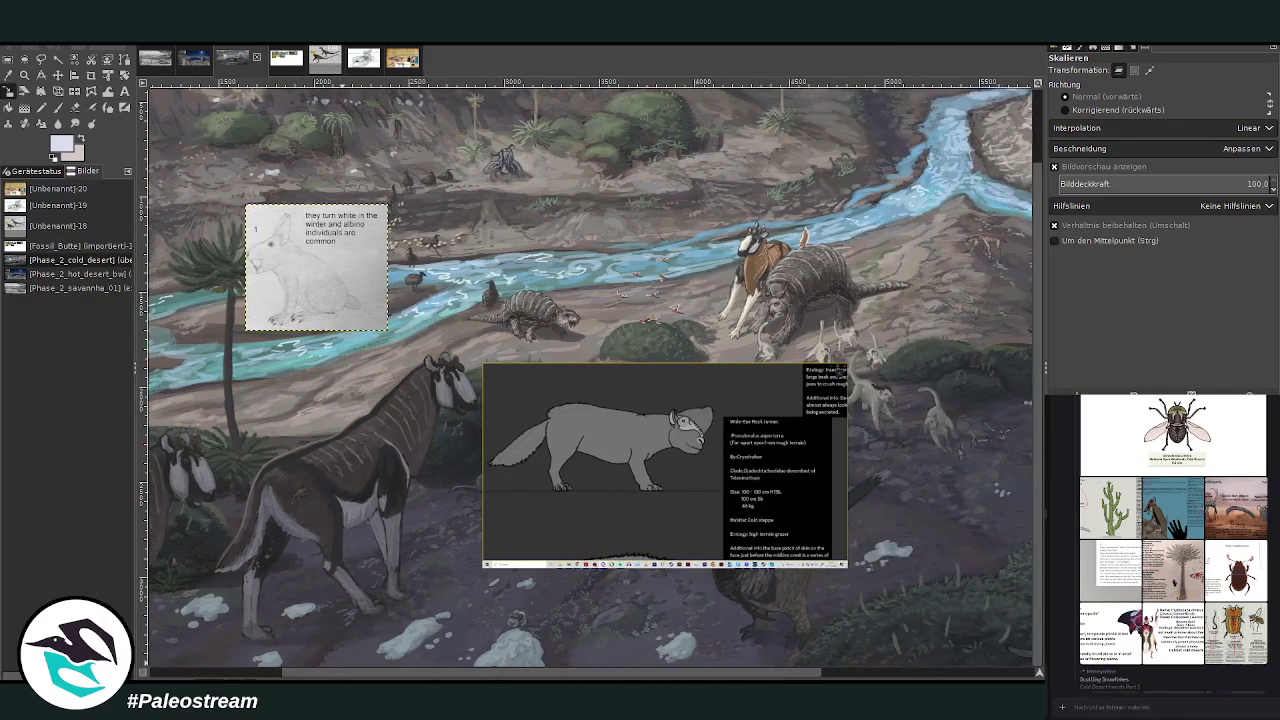
# - Move the grey creature reference up out of the scene and zoom into the riverbank
pyautogui.click(57, 75)
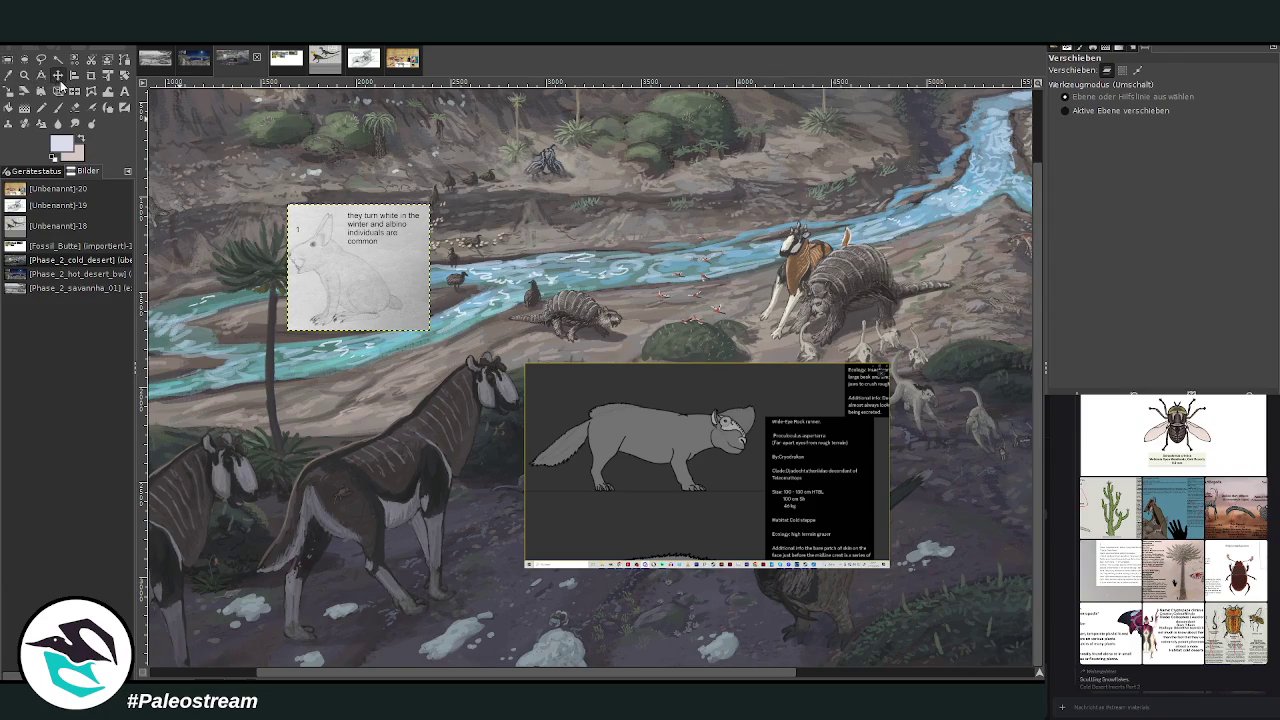
pyautogui.moveTo(629, 487)
pyautogui.mouseDown()
pyautogui.moveTo(815, 213)
pyautogui.moveTo(831, 165)
pyautogui.mouseUp()
pyautogui.hscroll(7, 865, 677)
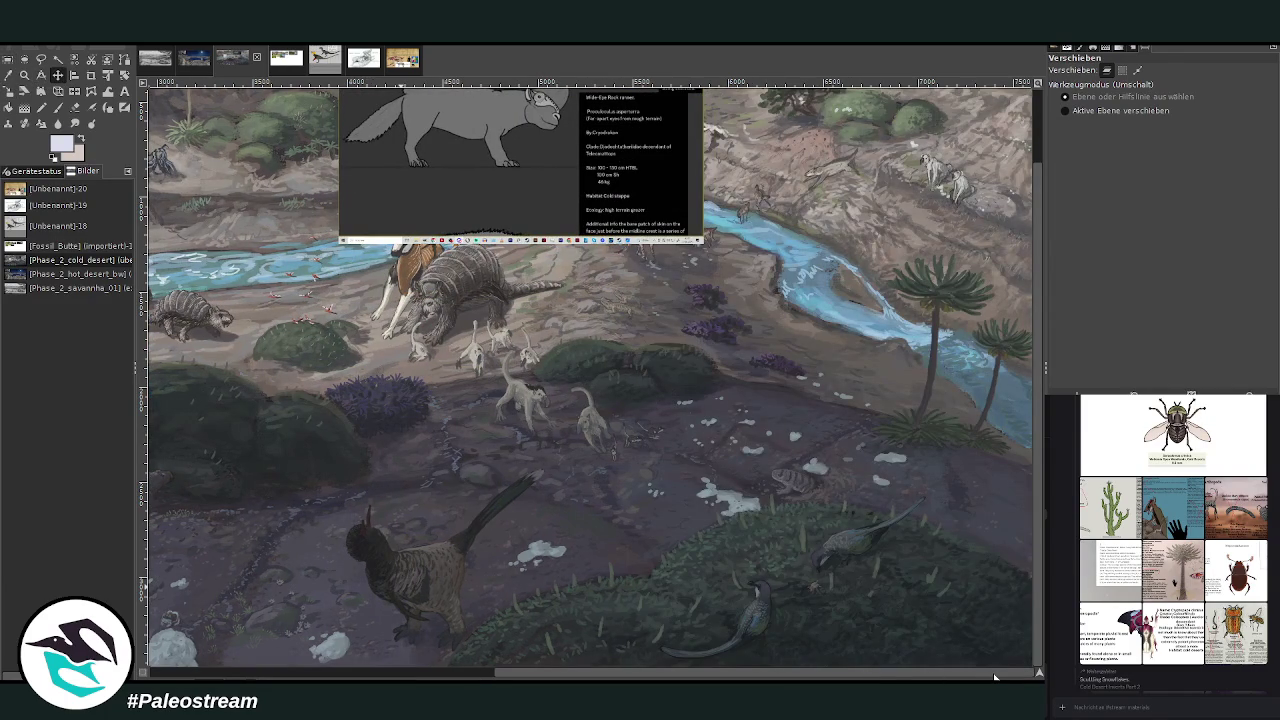
pyautogui.moveTo(967, 676); pyautogui.dragTo(569, 668)
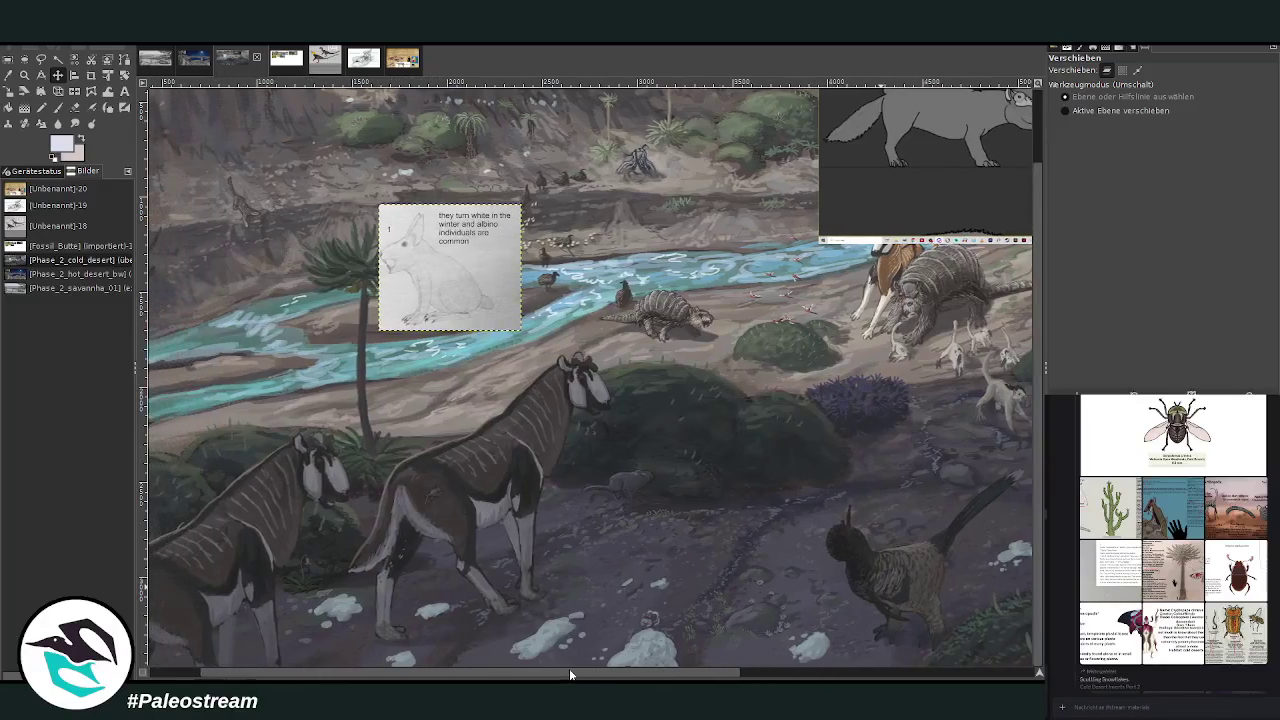
pyautogui.click(24, 75)
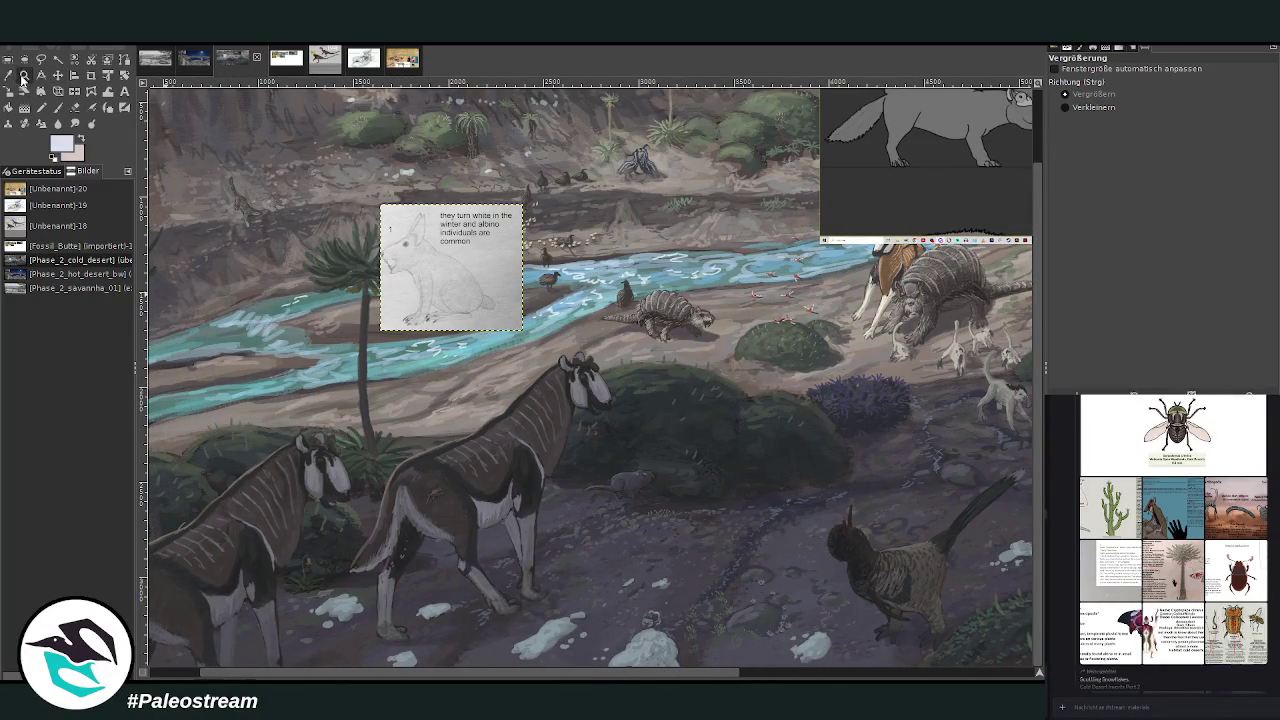
pyautogui.moveTo(262, 190); pyautogui.dragTo(465, 428)
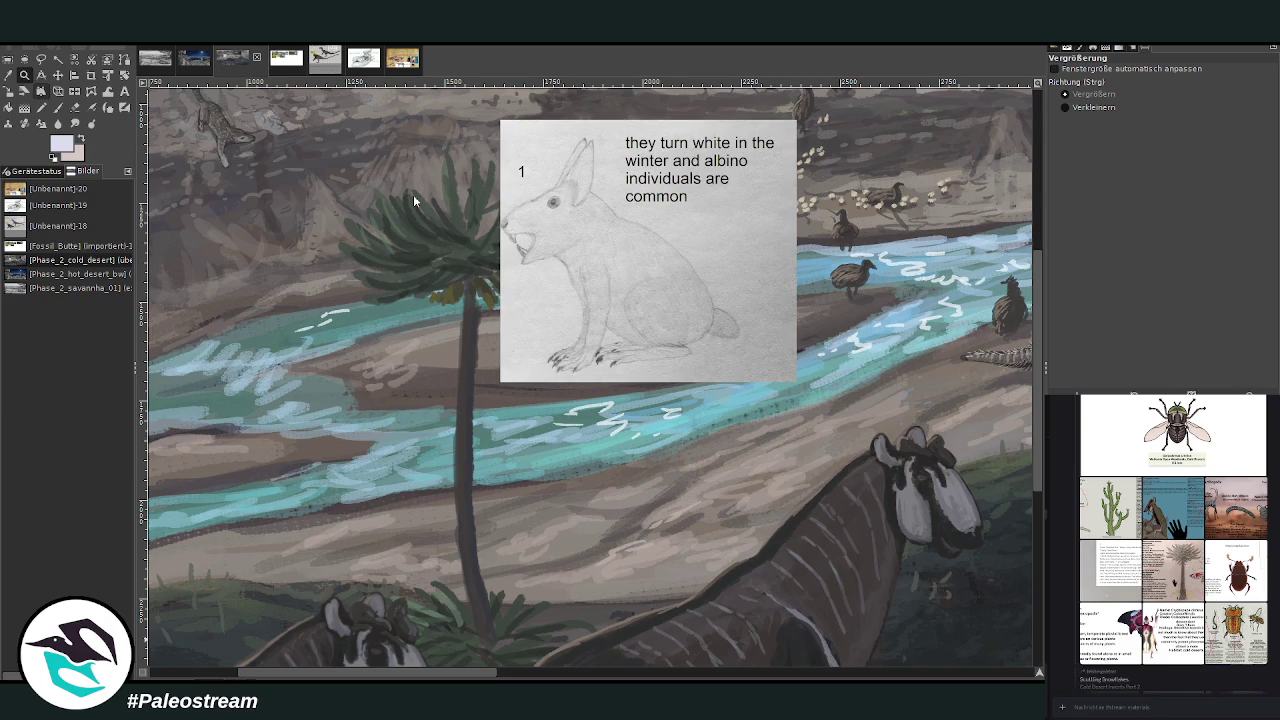
pyautogui.moveTo(376, 120); pyautogui.dragTo(864, 625)
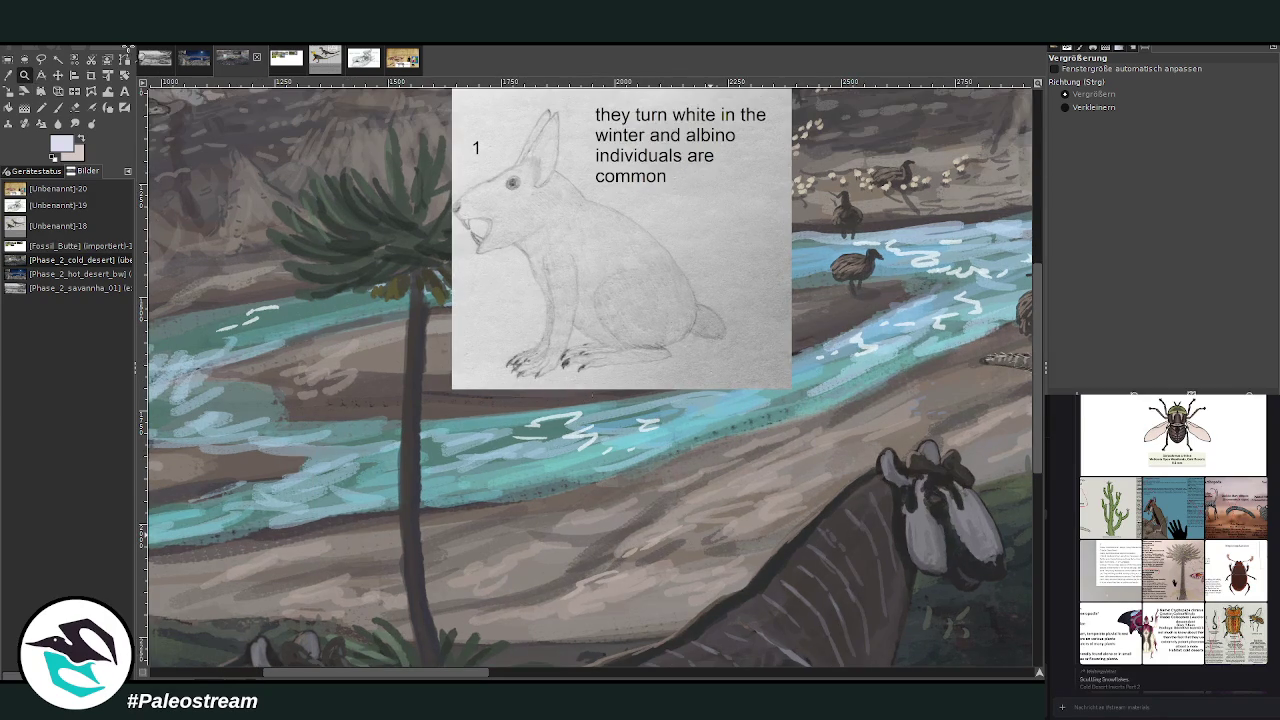
# - Switch to the Paintbrush with the Chalk 03 brush at size 36
pyautogui.click(58, 107)
pyautogui.click(8, 75)
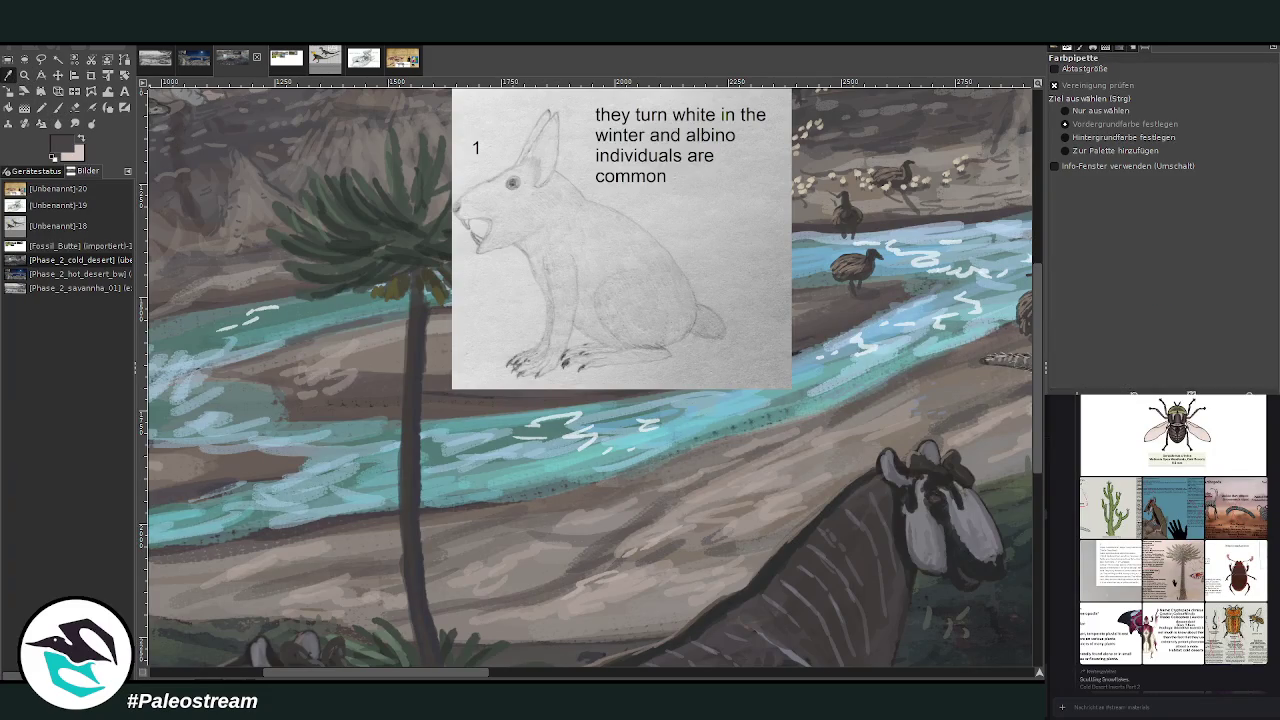
pyautogui.click(58, 107)
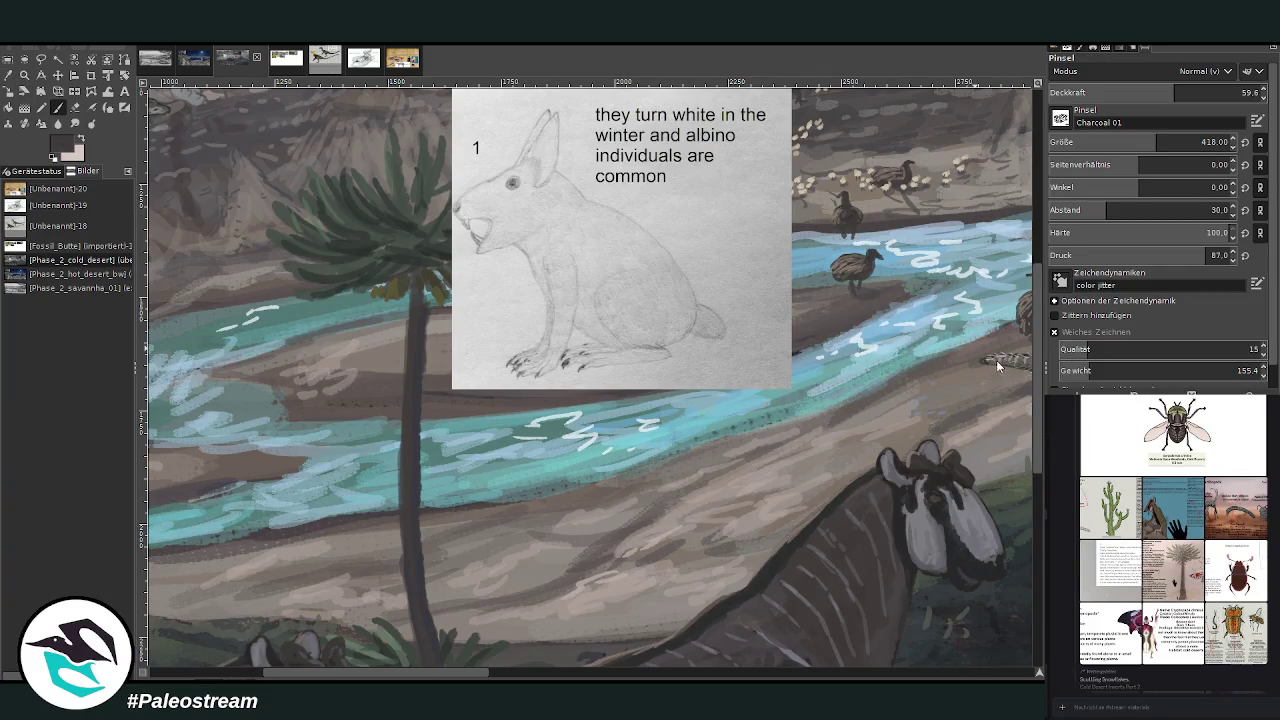
pyautogui.moveTo(1066, 142); pyautogui.dragTo(1072, 142)
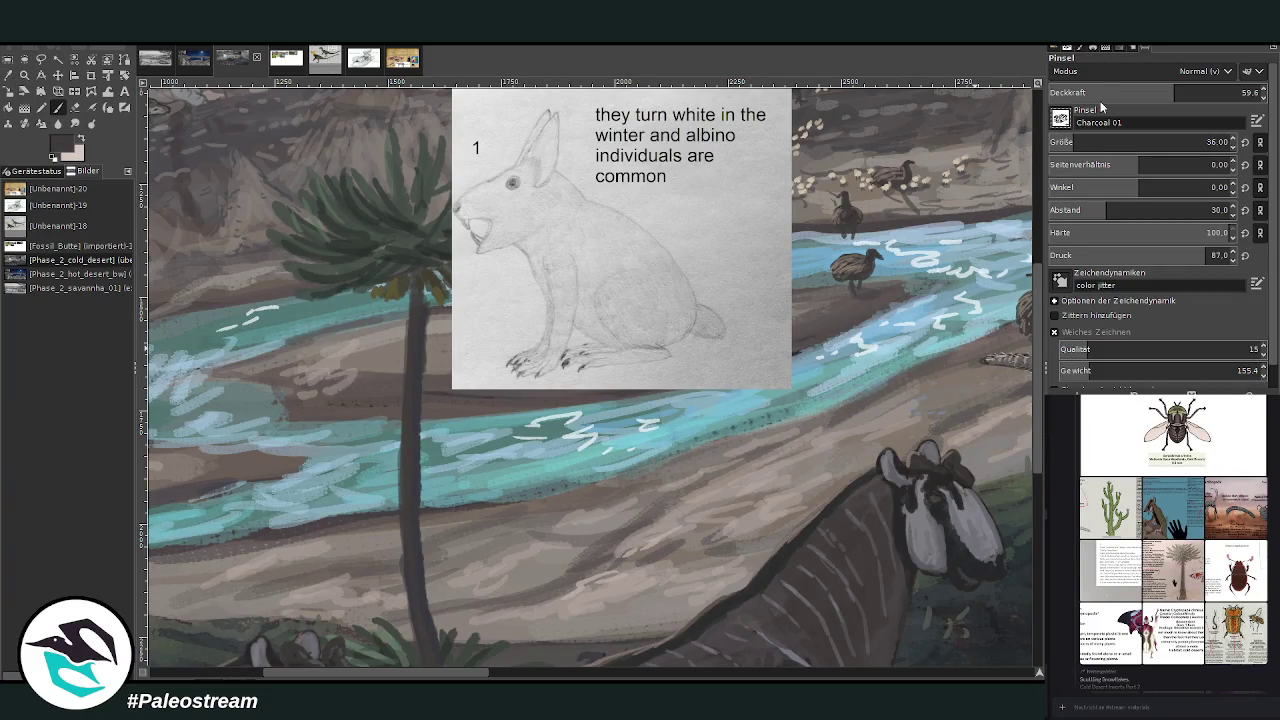
pyautogui.click(1080, 142)
pyautogui.scroll(-2, 997, 363)
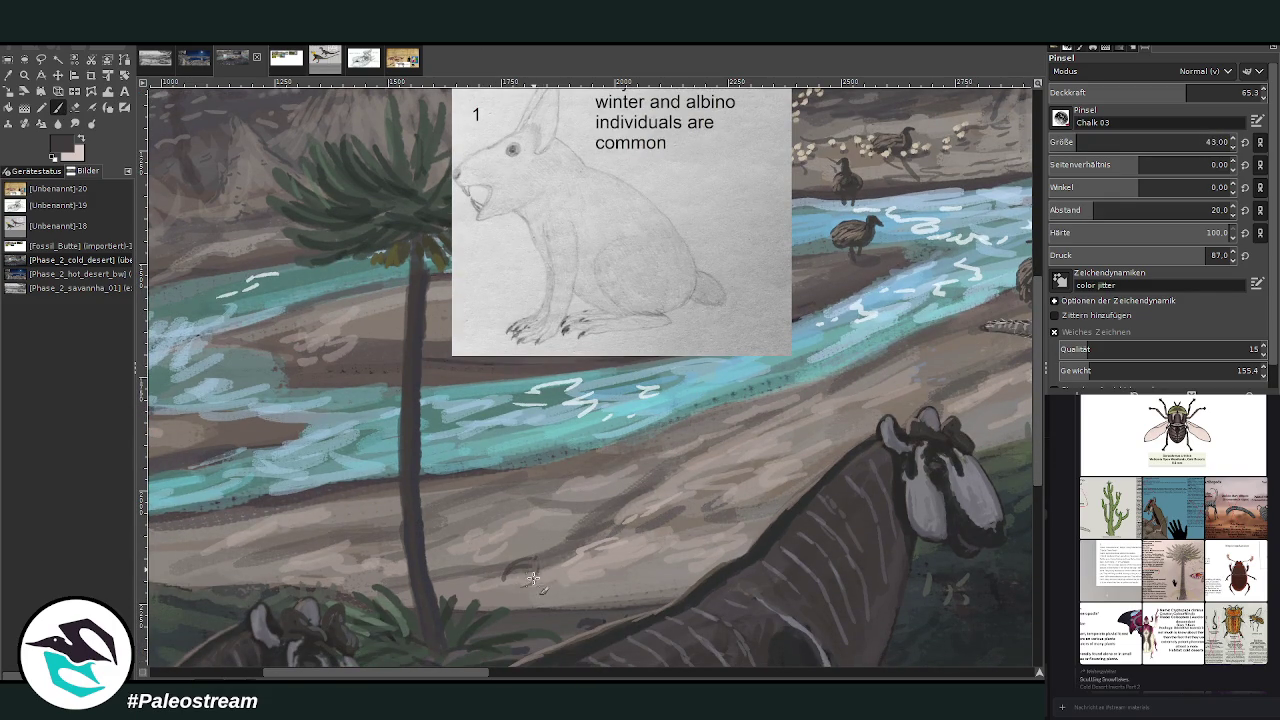
# - Sketch three small hares on the sandy riverbank beside the striped grazer
pyautogui.moveTo(540, 572); pyautogui.dragTo(538, 590)
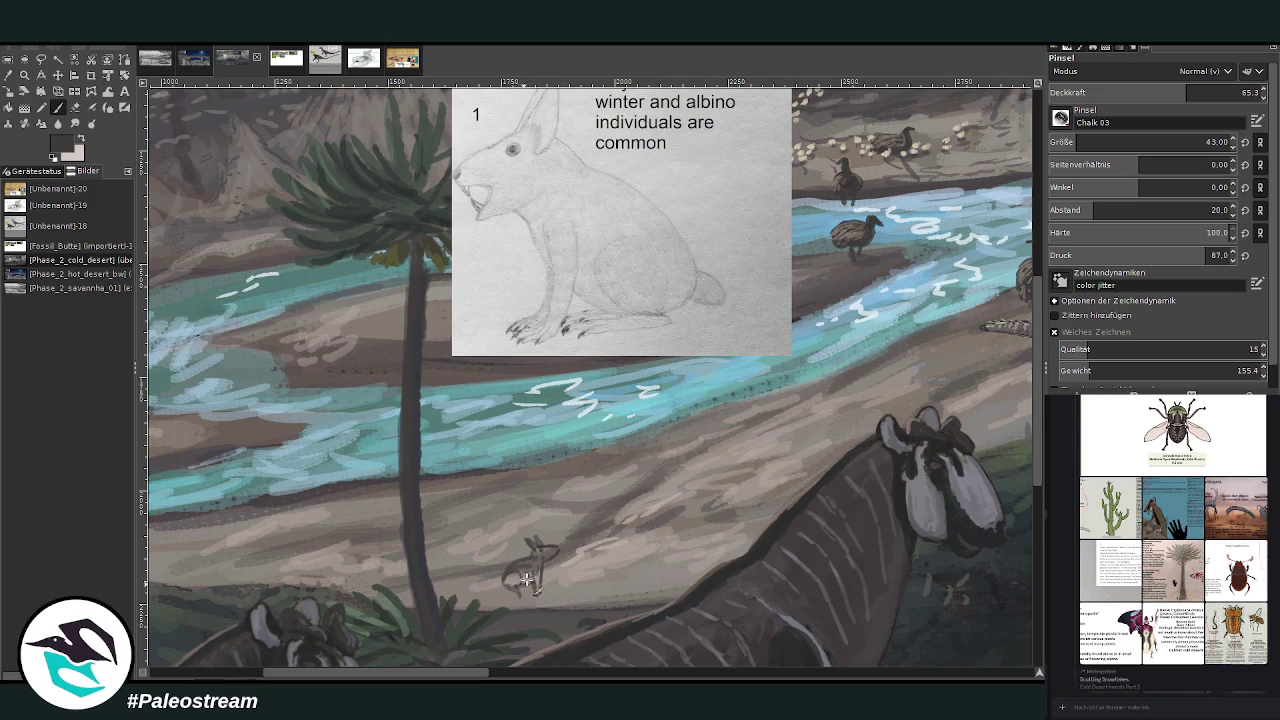
pyautogui.moveTo(615, 545)
pyautogui.mouseDown()
pyautogui.moveTo(640, 535)
pyautogui.moveTo(620, 568)
pyautogui.moveTo(610, 544)
pyautogui.moveTo(581, 548)
pyautogui.mouseUp()
pyautogui.hotkey('ctrl', 'z')
pyautogui.moveTo(620, 528); pyautogui.dragTo(656, 544)
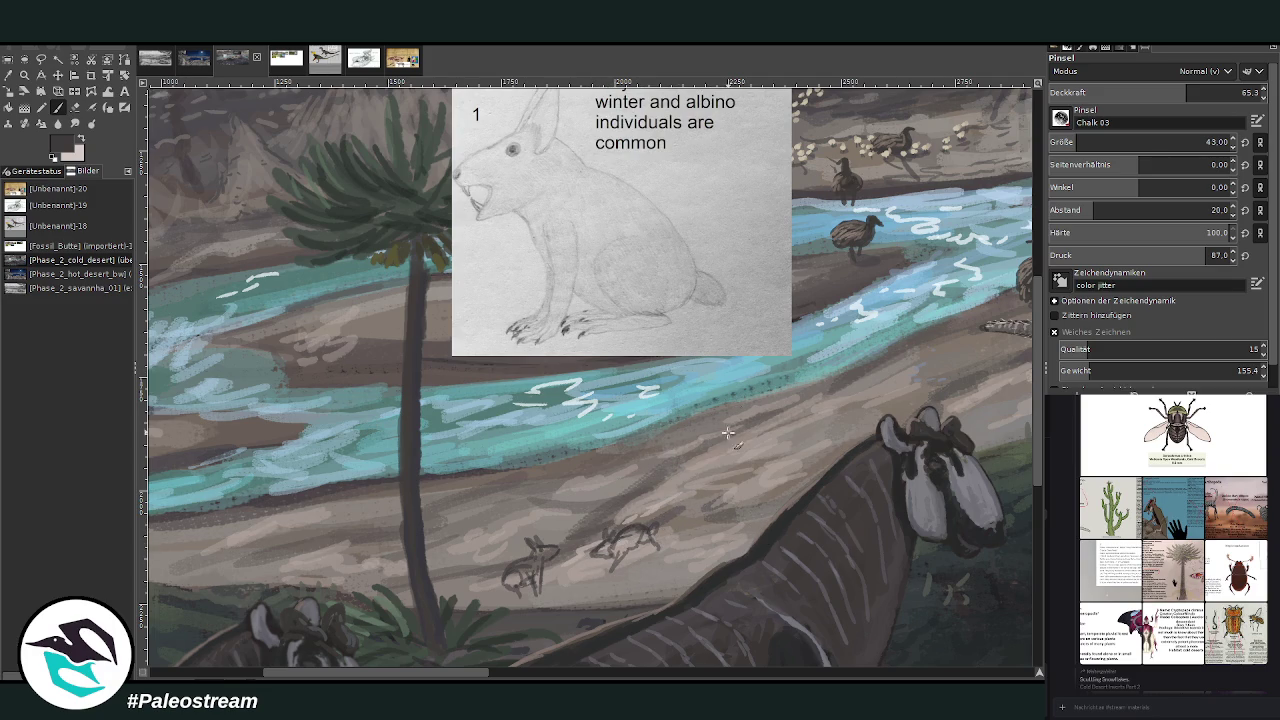
pyautogui.moveTo(690, 524)
pyautogui.mouseDown()
pyautogui.moveTo(700, 550)
pyautogui.moveTo(670, 548)
pyautogui.moveTo(696, 496)
pyautogui.moveTo(680, 532)
pyautogui.moveTo(686, 510)
pyautogui.moveTo(706, 530)
pyautogui.moveTo(680, 560)
pyautogui.moveTo(694, 566)
pyautogui.mouseUp()
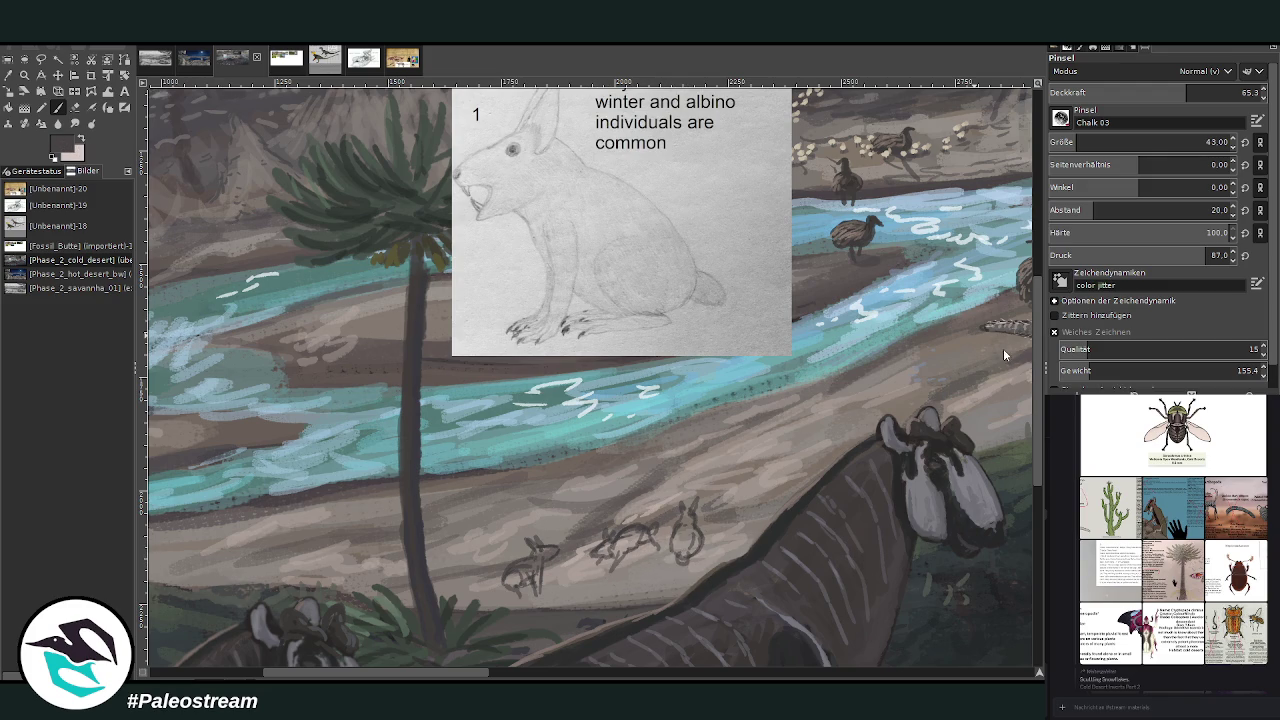
# - Enlarge the brush, raise its opacity to 71.9, and fill the left hare brown
pyautogui.click(1207, 142)
pyautogui.moveTo(1186, 93); pyautogui.dragTo(1201, 93)
pyautogui.moveTo(508, 578)
pyautogui.mouseDown()
pyautogui.moveTo(553, 549)
pyautogui.moveTo(509, 584)
pyautogui.mouseUp()
# - Fill the middle hare brown and add light grey highlights sampled from the striped animal
pyautogui.moveTo(605, 550)
pyautogui.mouseDown()
pyautogui.moveTo(615, 560)
pyautogui.moveTo(645, 540)
pyautogui.moveTo(630, 545)
pyautogui.moveTo(644, 523)
pyautogui.moveTo(684, 538)
pyautogui.moveTo(692, 558)
pyautogui.moveTo(689, 522)
pyautogui.moveTo(680, 550)
pyautogui.moveTo(692, 508)
pyautogui.moveTo(677, 523)
pyautogui.mouseUp()
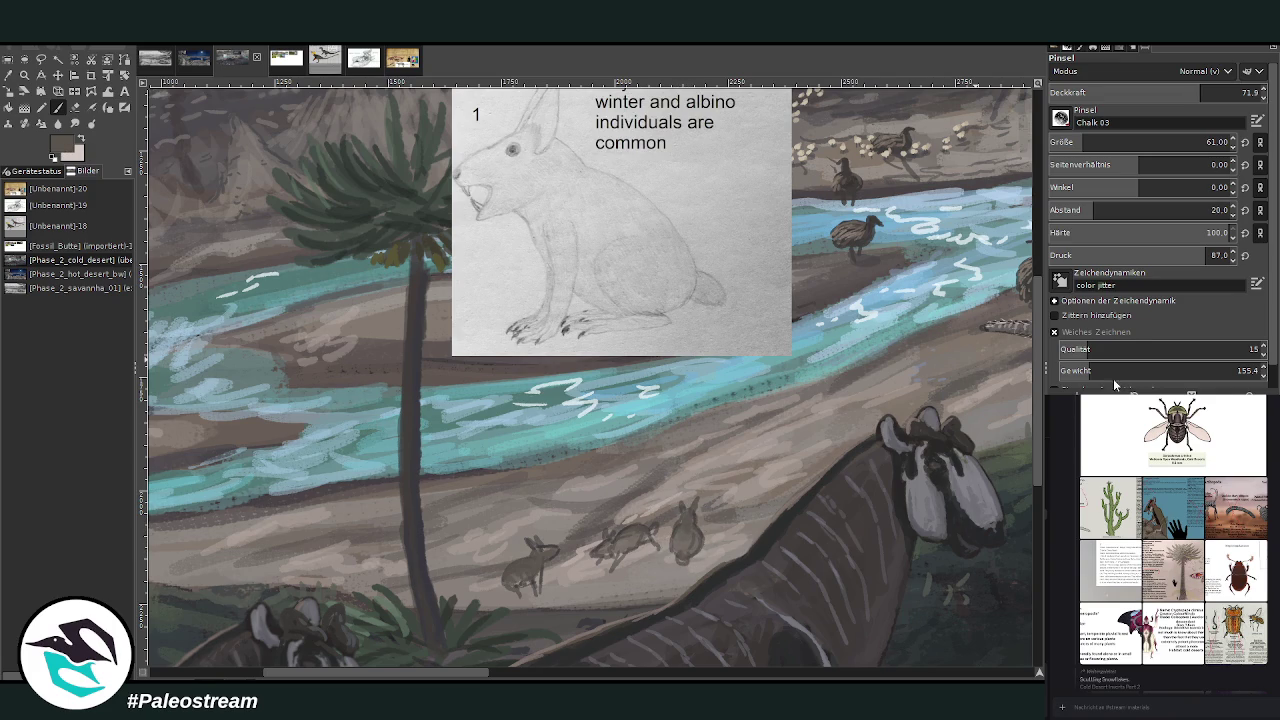
pyautogui.keyDown('ctrl'); pyautogui.click(1005, 331); pyautogui.keyUp('ctrl')
pyautogui.keyDown('ctrl'); pyautogui.click(1001, 330); pyautogui.keyUp('ctrl')
pyautogui.moveTo(677, 535)
pyautogui.mouseDown()
pyautogui.moveTo(692, 540)
pyautogui.moveTo(630, 532)
pyautogui.mouseUp()
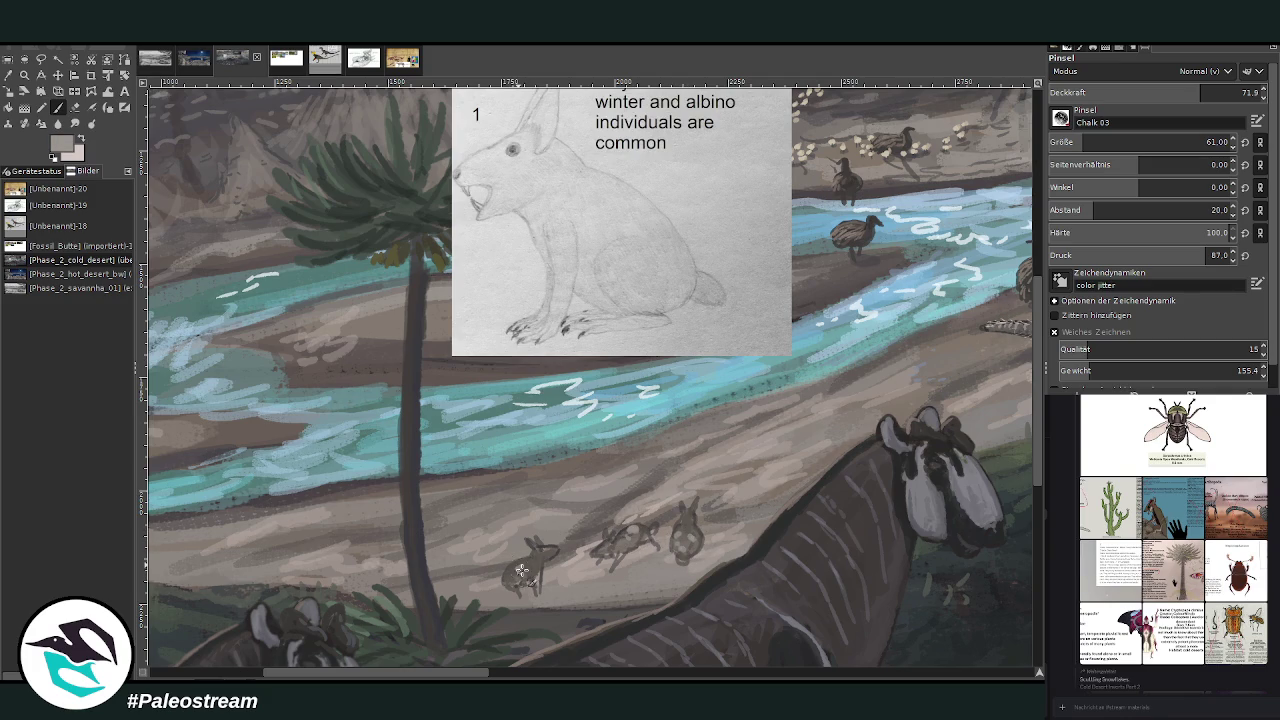
pyautogui.moveTo(520, 562)
pyautogui.mouseDown()
pyautogui.moveTo(533, 556)
pyautogui.moveTo(506, 569)
pyautogui.mouseUp()
# - Pick a darker colour from the painting and shade the hares darker at about 52 opacity
pyautogui.click(8, 75)
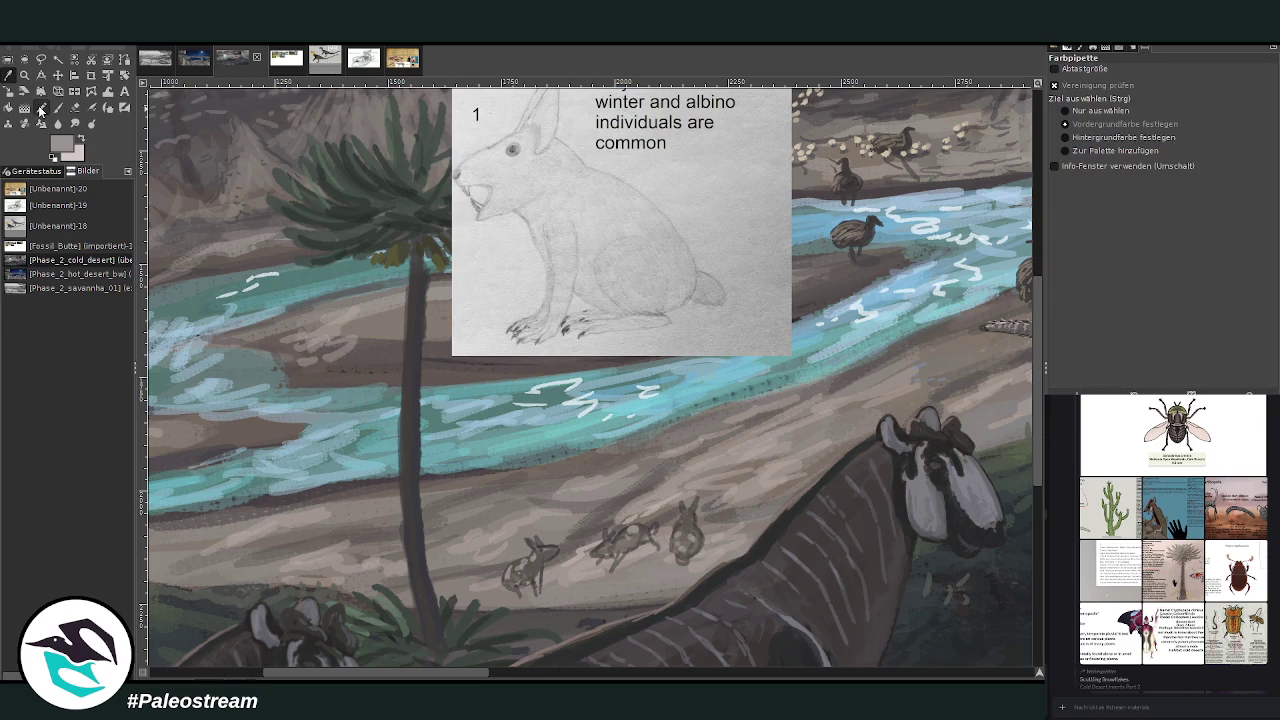
pyautogui.click(365, 332)
pyautogui.press('p')
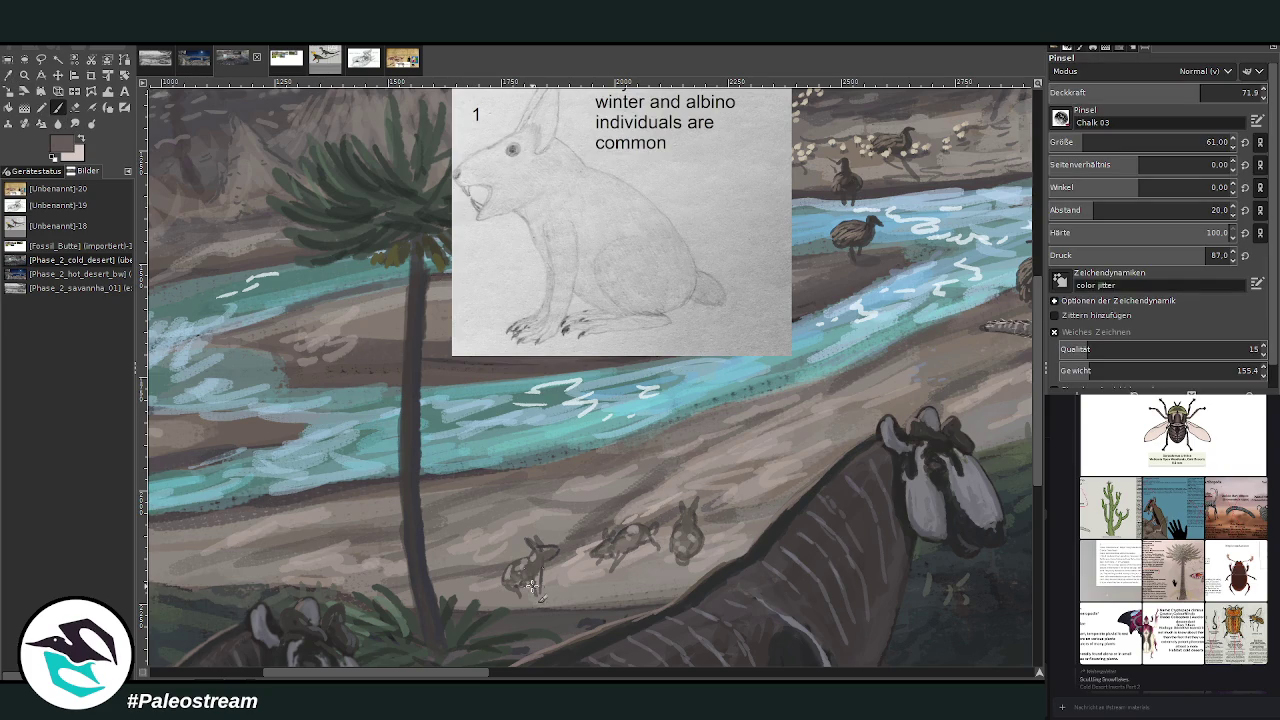
pyautogui.moveTo(543, 590); pyautogui.dragTo(531, 583)
pyautogui.moveTo(645, 550); pyautogui.dragTo(629, 549)
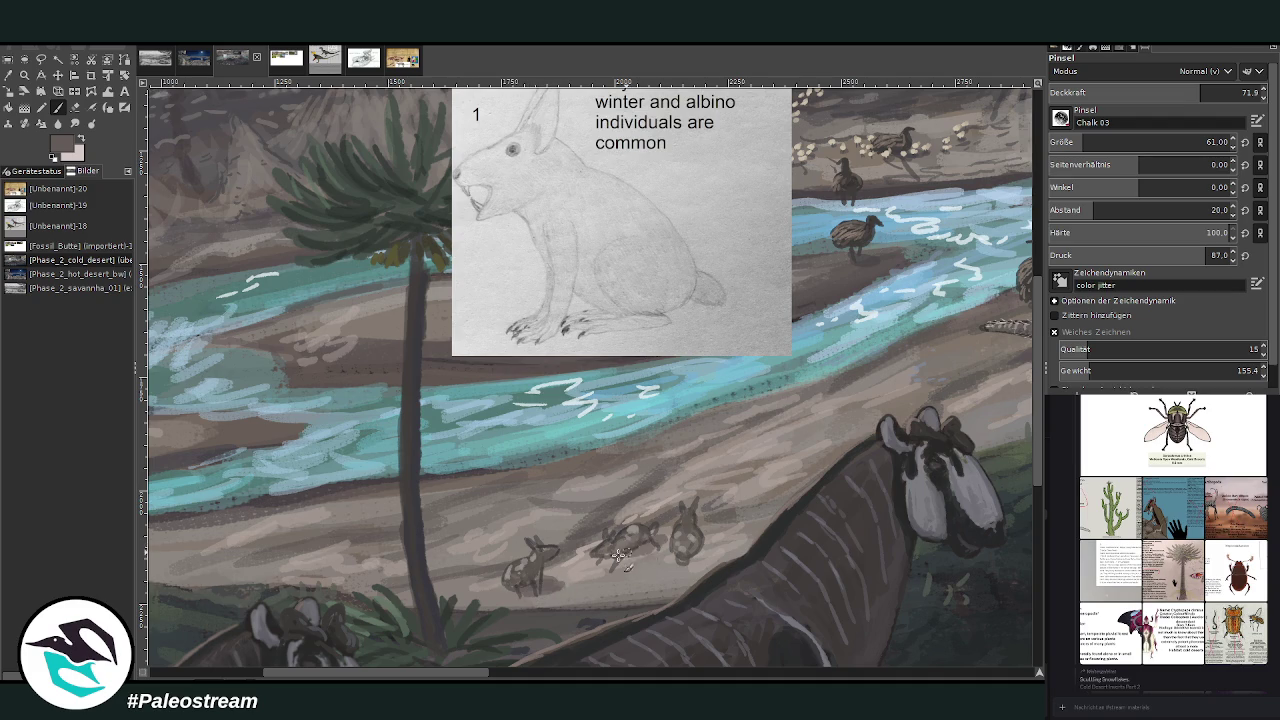
pyautogui.moveTo(467, 674); pyautogui.dragTo(531, 676)
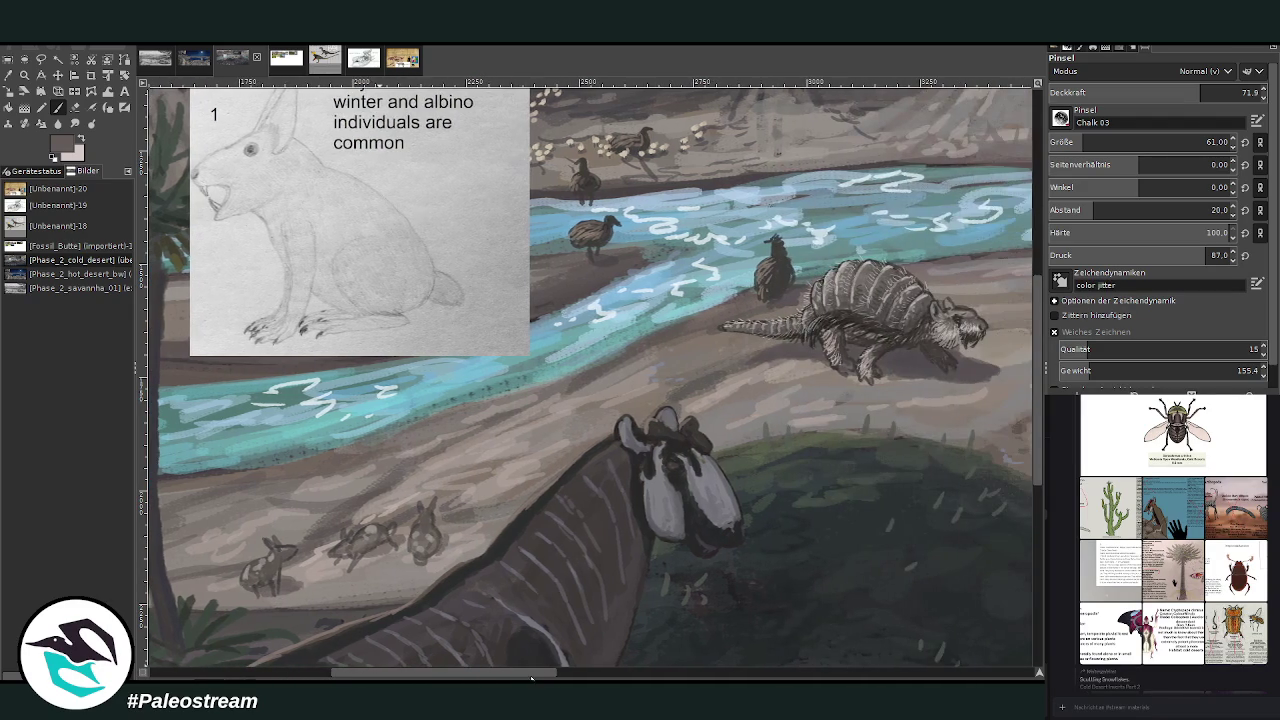
pyautogui.click(40, 90)
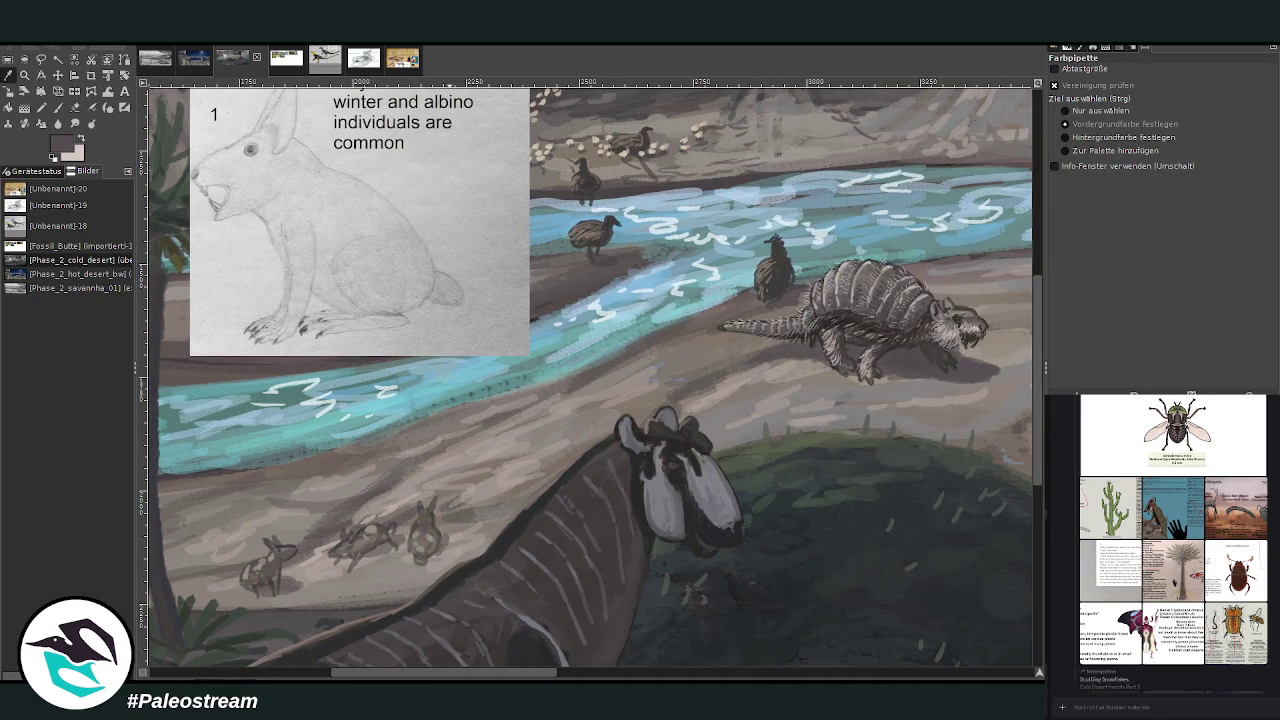
pyautogui.click(57, 107)
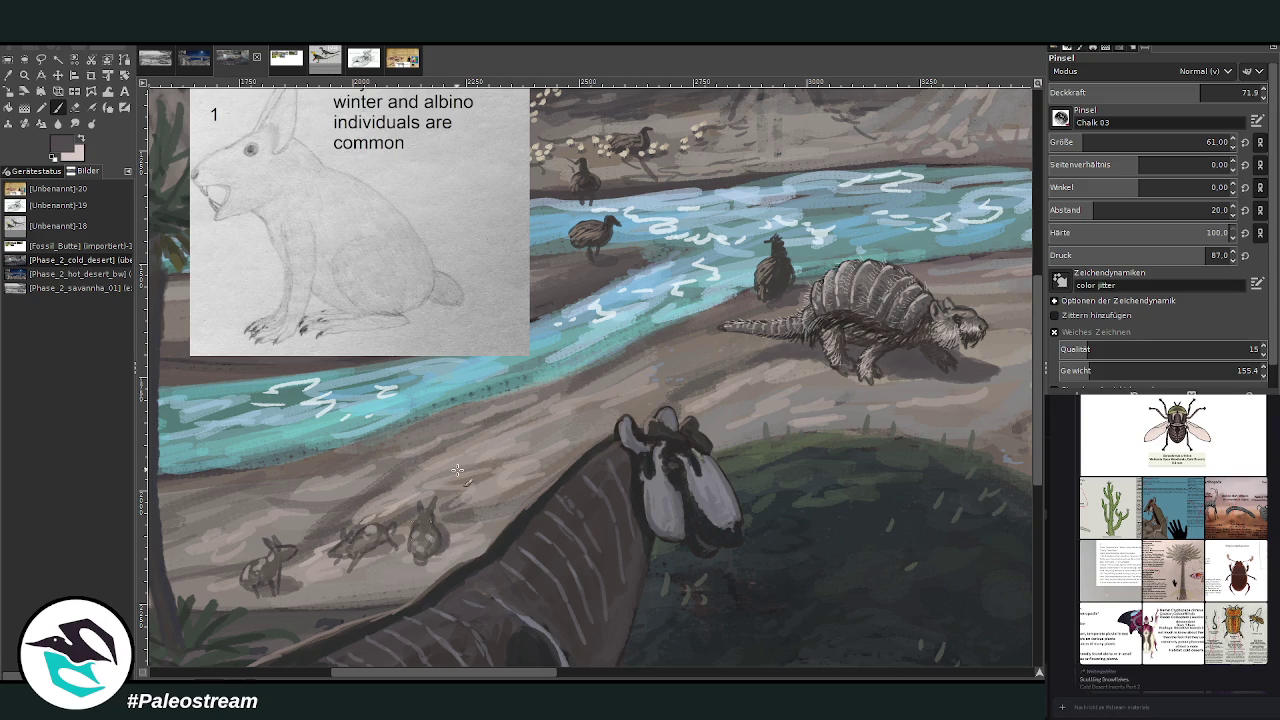
pyautogui.click(1159, 93)
pyautogui.moveTo(436, 540)
pyautogui.mouseDown()
pyautogui.moveTo(345, 565)
pyautogui.moveTo(395, 542)
pyautogui.moveTo(370, 556)
pyautogui.moveTo(436, 585)
pyautogui.moveTo(386, 588)
pyautogui.moveTo(413, 570)
pyautogui.mouseUp()
# - Shrink the brush to size 6, pick the spiky creature's dark grey, and zoom onto the hares
pyautogui.hscroll(-5, 440, 578)
pyautogui.hscroll(-1, 430, 578)
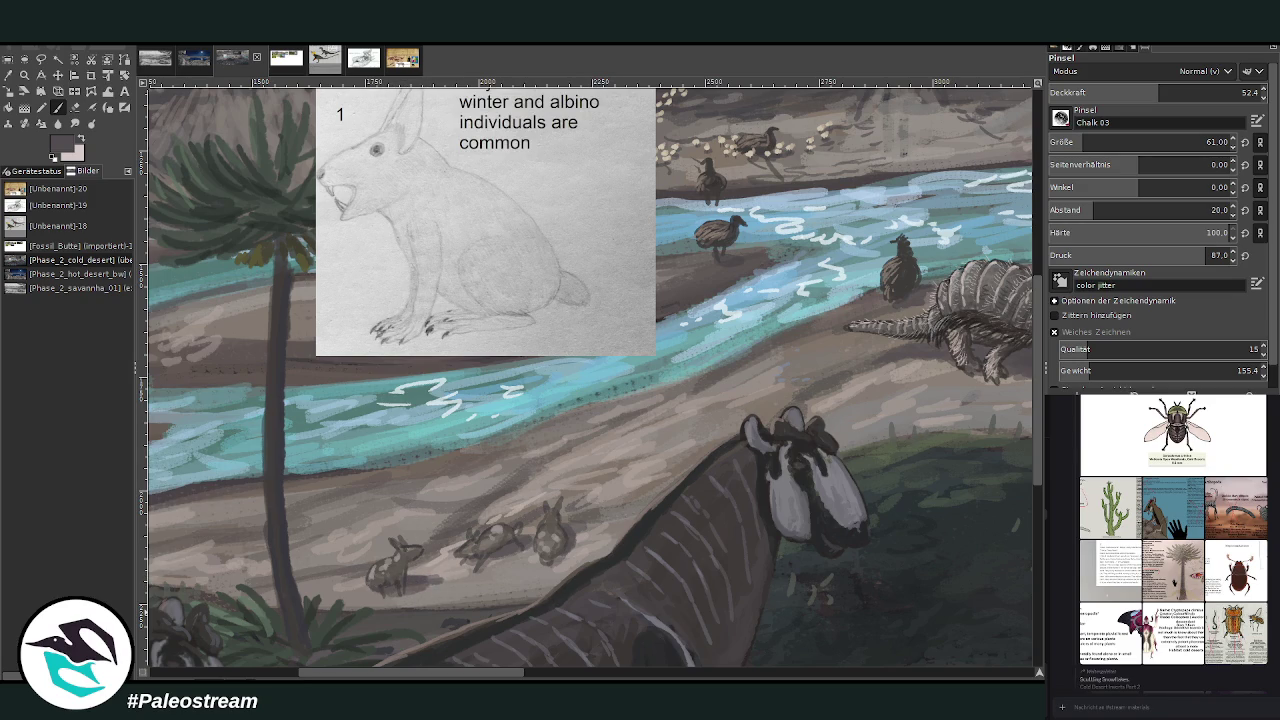
pyautogui.click(82, 142)
pyautogui.moveTo(1080, 143); pyautogui.dragTo(1045, 130)
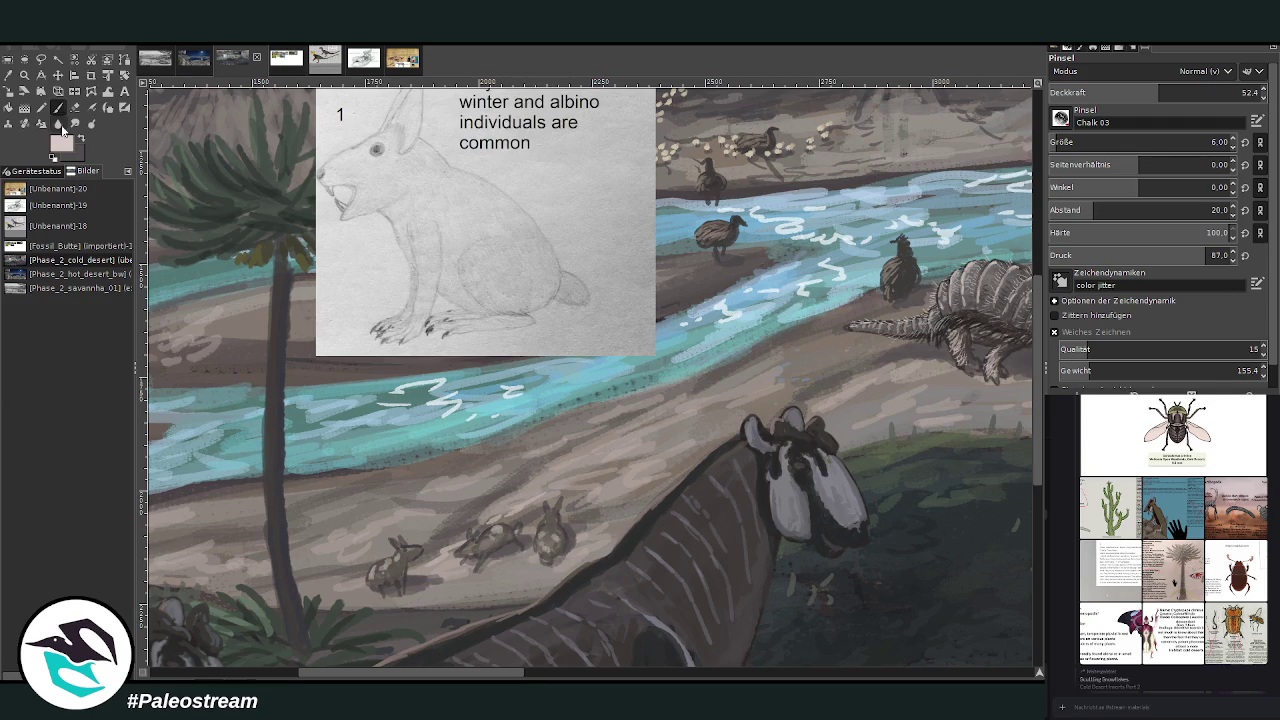
pyautogui.keyDown('ctrl'); pyautogui.click(997, 334); pyautogui.keyUp('ctrl')
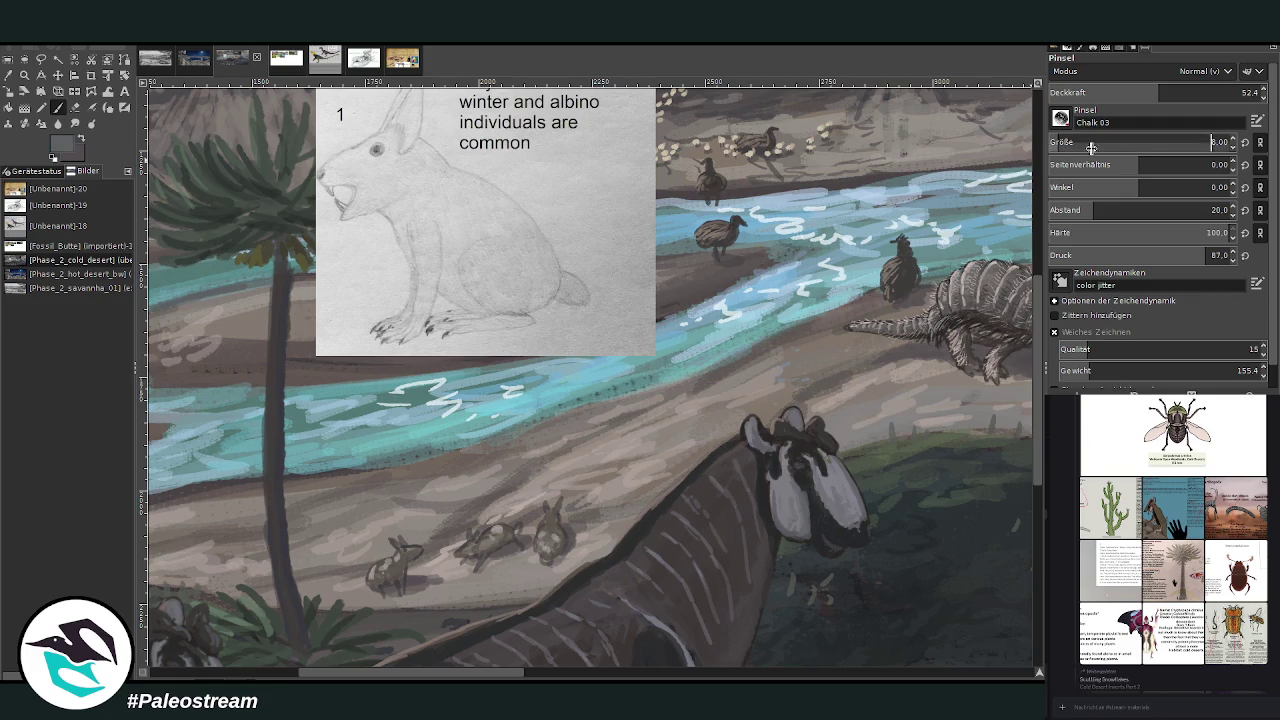
pyautogui.click(24, 75)
pyautogui.moveTo(342, 326); pyautogui.dragTo(600, 645)
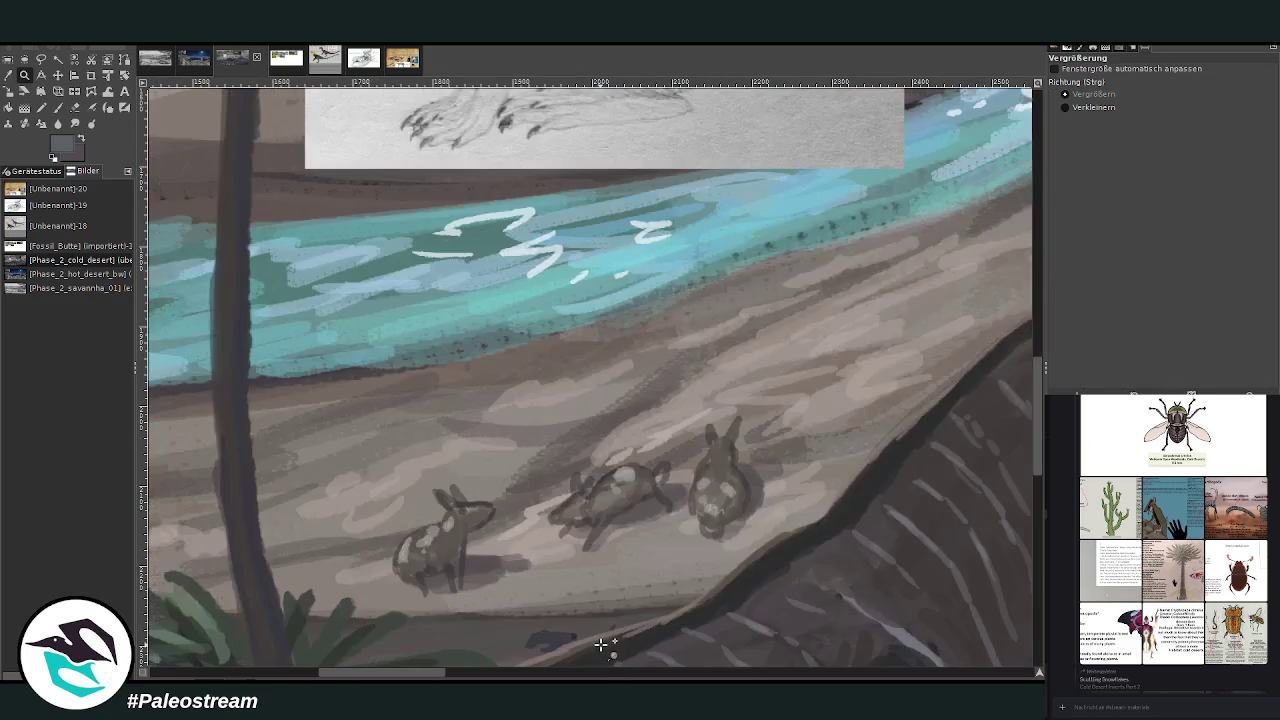
# - Paint a second ear on the right hare in light sand at brush size 16
pyautogui.click(58, 107)
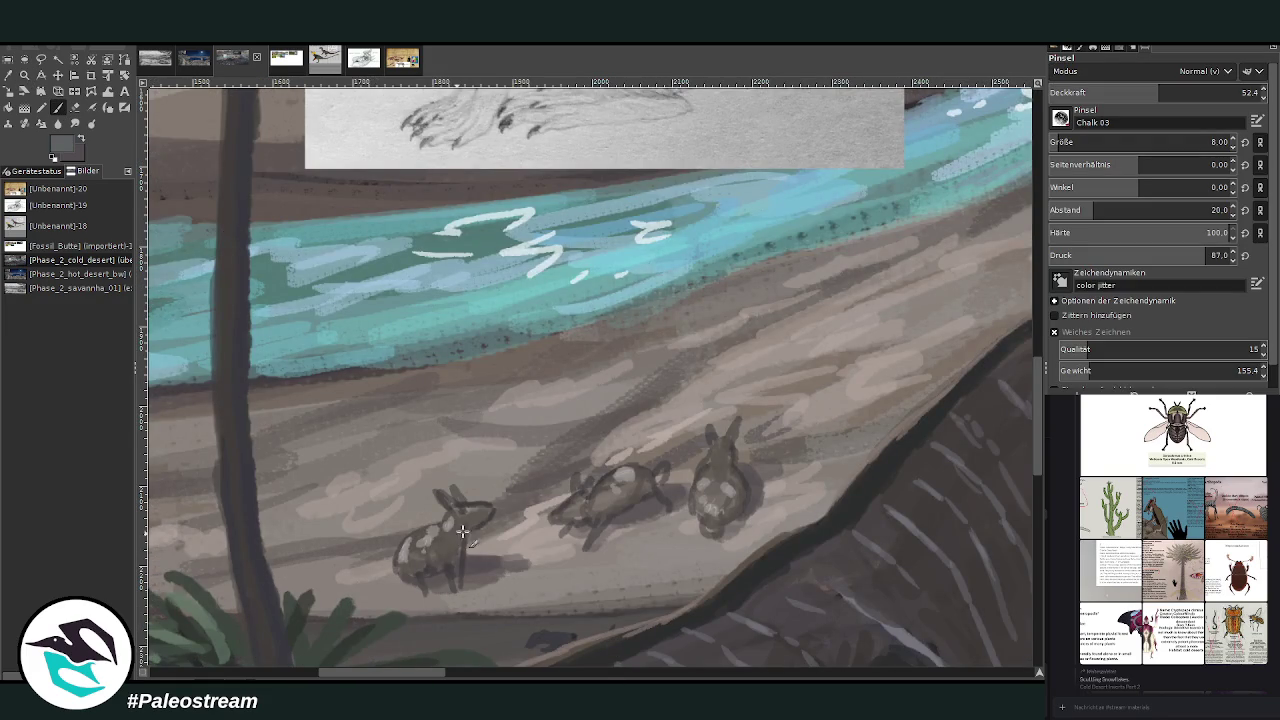
pyautogui.press(']')
pyautogui.press(']')
pyautogui.press(']')
pyautogui.press(']')
pyautogui.press(']')
pyautogui.press(']')
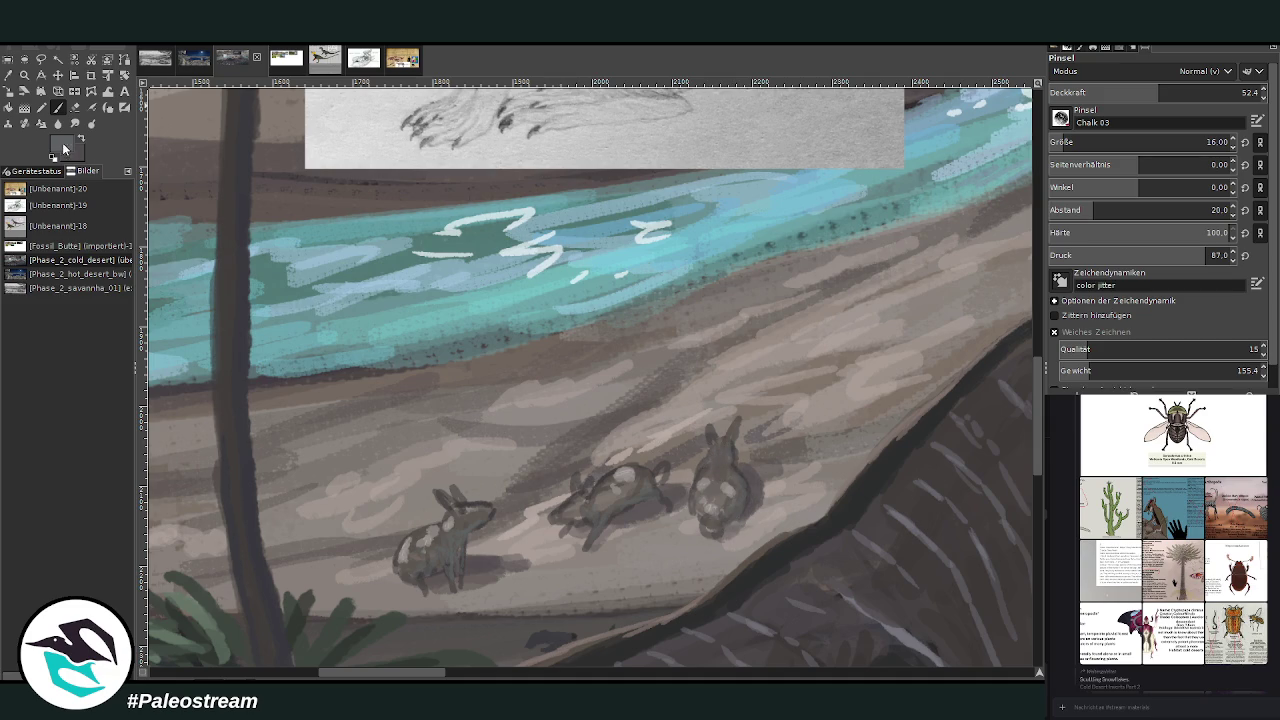
pyautogui.keyDown('ctrl'); pyautogui.click(996, 328); pyautogui.keyUp('ctrl')
pyautogui.moveTo(712, 430); pyautogui.dragTo(709, 448)
# - Darken the left hare's snout and head and the middle hare's rear with darker grey
pyautogui.keyDown('ctrl'); pyautogui.click(993, 343); pyautogui.keyUp('ctrl')
pyautogui.moveTo(489, 507)
pyautogui.mouseDown()
pyautogui.moveTo(476, 518)
pyautogui.moveTo(491, 497)
pyautogui.moveTo(568, 530)
pyautogui.moveTo(580, 512)
pyautogui.mouseUp()
pyautogui.moveTo(658, 496); pyautogui.dragTo(666, 508)
# - Pick a lighter grey and fine-tune the brush size and opacity
pyautogui.keyDown('ctrl'); pyautogui.click(1001, 366); pyautogui.keyUp('ctrl')
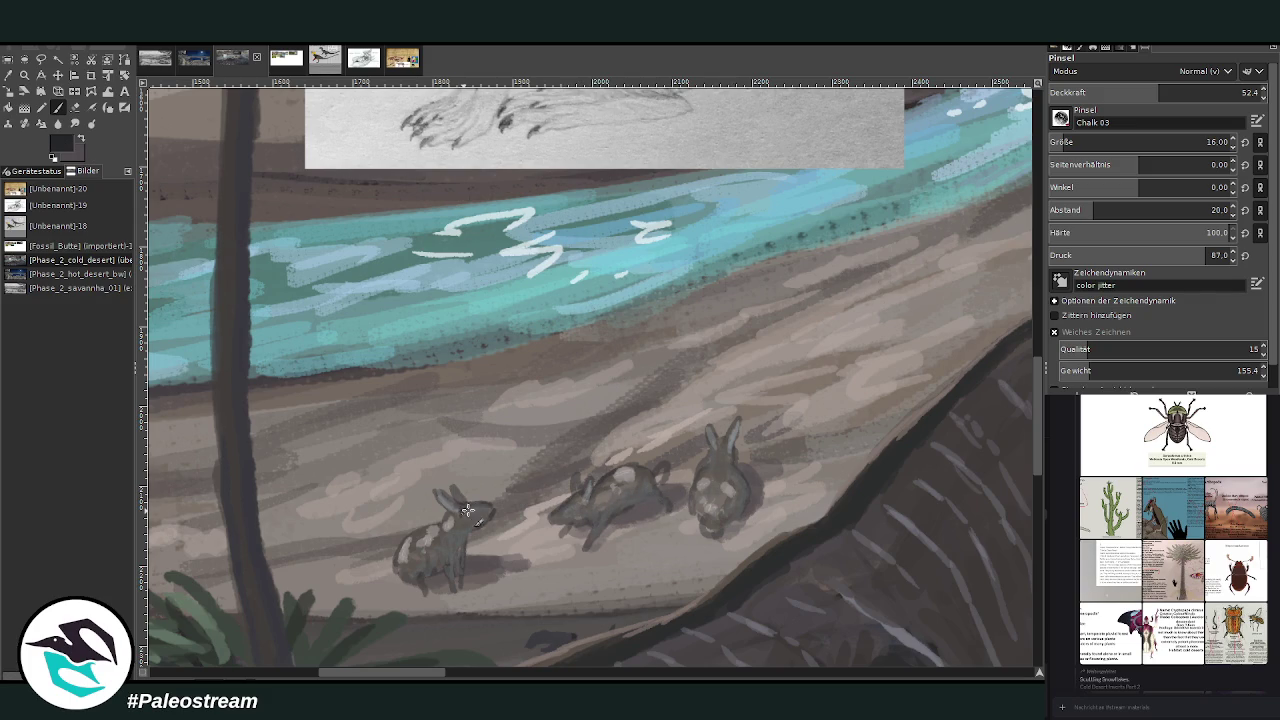
pyautogui.moveTo(1160, 92); pyautogui.dragTo(1229, 92)
pyautogui.keyDown('ctrl'); pyautogui.click(997, 327); pyautogui.keyUp('ctrl')
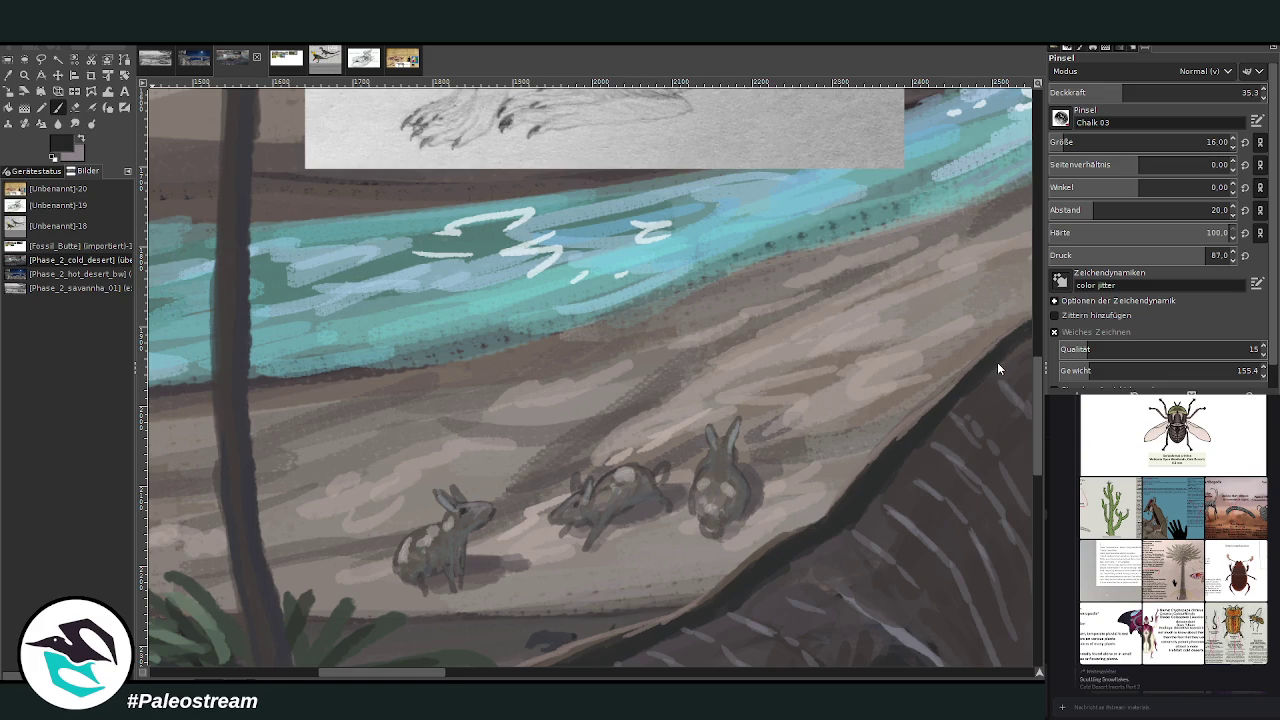
pyautogui.moveTo(1050, 140); pyautogui.dragTo(1045, 140)
pyautogui.moveTo(1060, 95); pyautogui.dragTo(1022, 97)
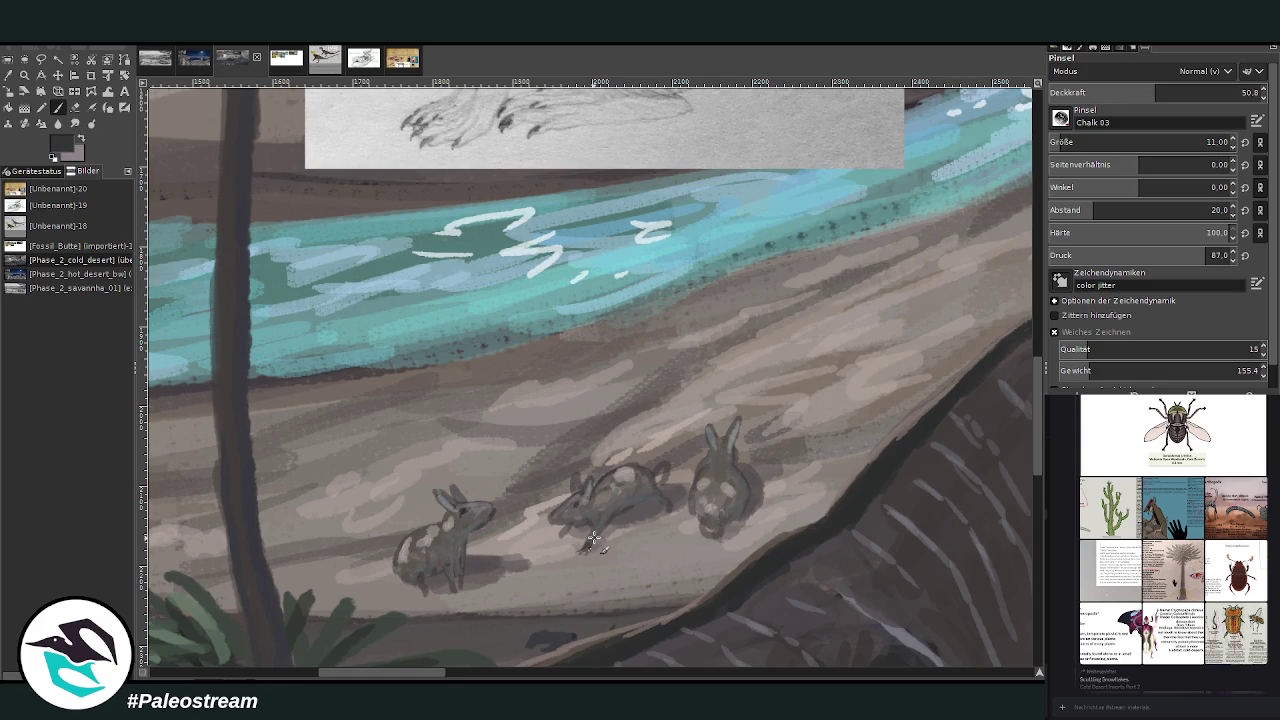
pyautogui.moveTo(1060, 145); pyautogui.dragTo(1070, 145)
pyautogui.moveTo(1100, 95); pyautogui.dragTo(1138, 72)
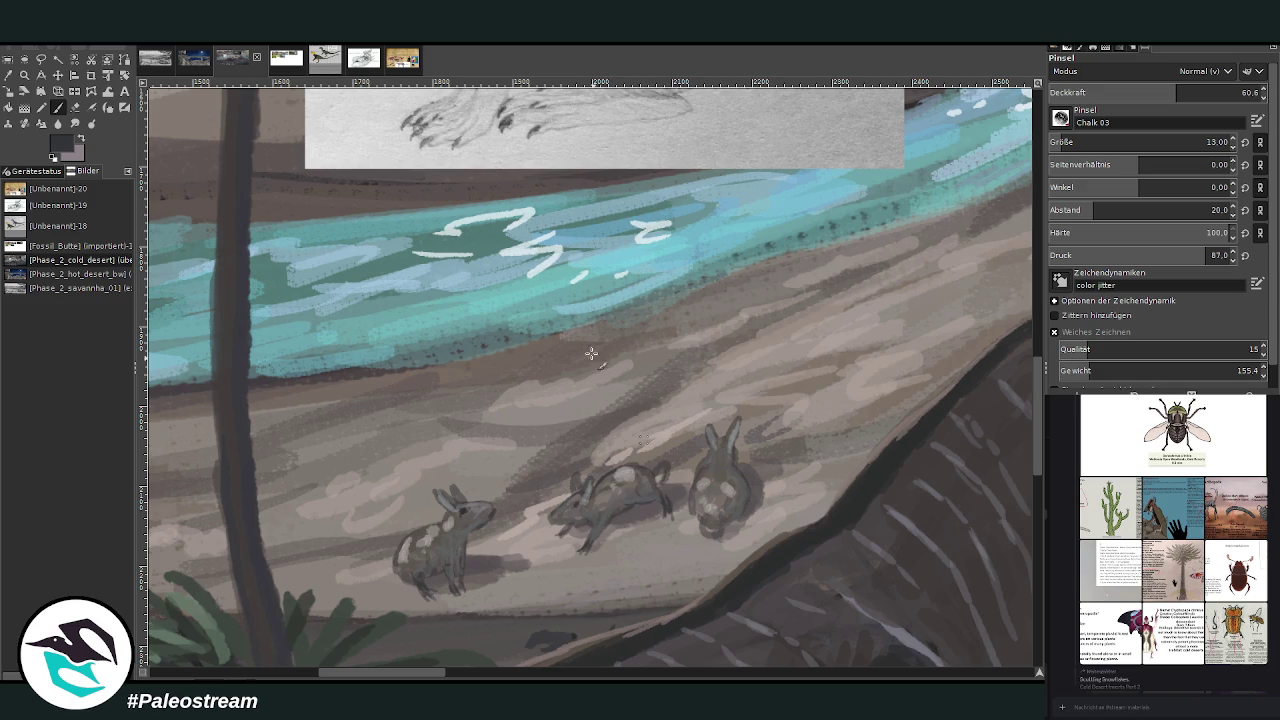
# - Sample a light grey-beige from the ground and set the brush to size 45, opacity 68.8
pyautogui.press('o')
pyautogui.click(430, 540)
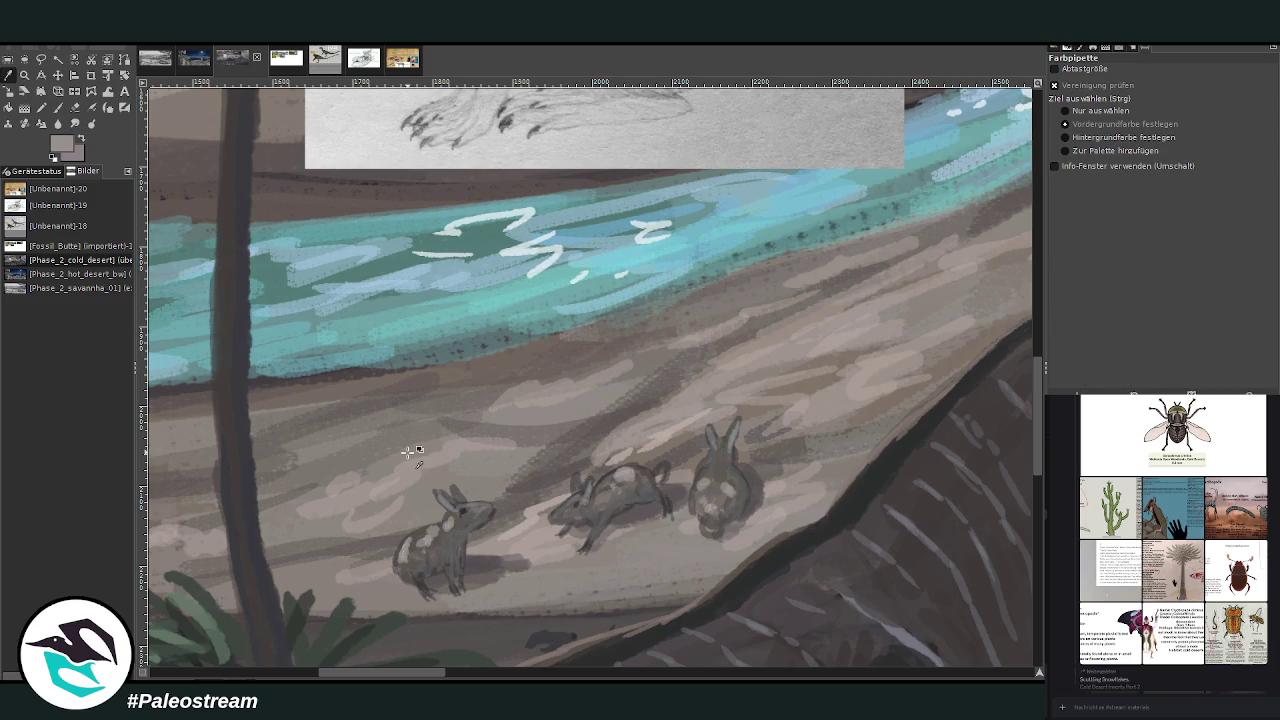
pyautogui.click(58, 108)
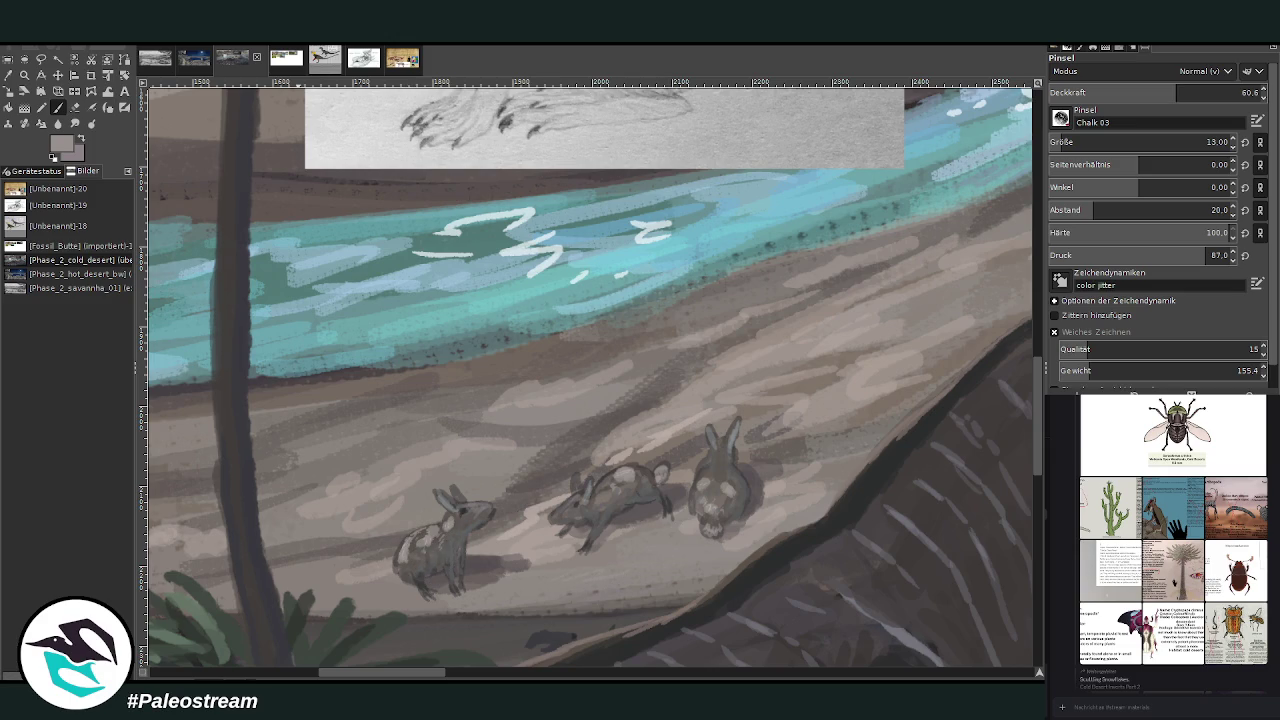
pyautogui.click(1120, 142)
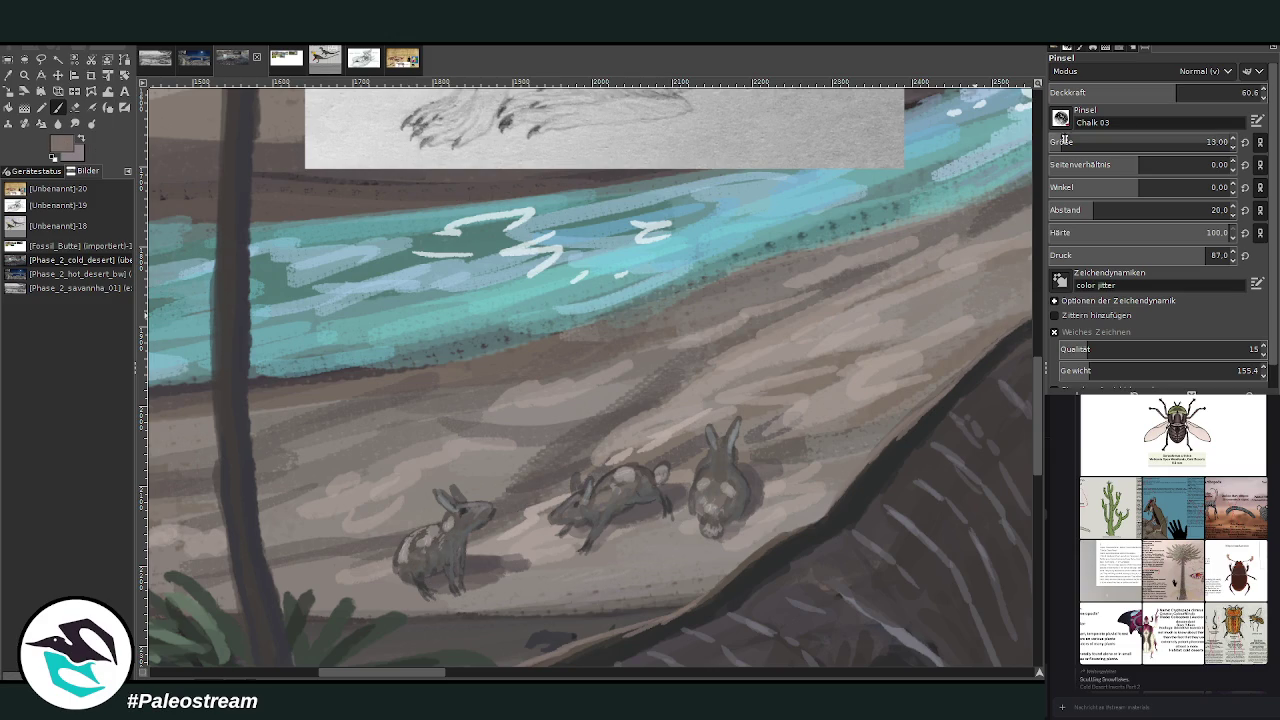
pyautogui.write('15')
pyautogui.click(1218, 92)
pyautogui.press('Return')
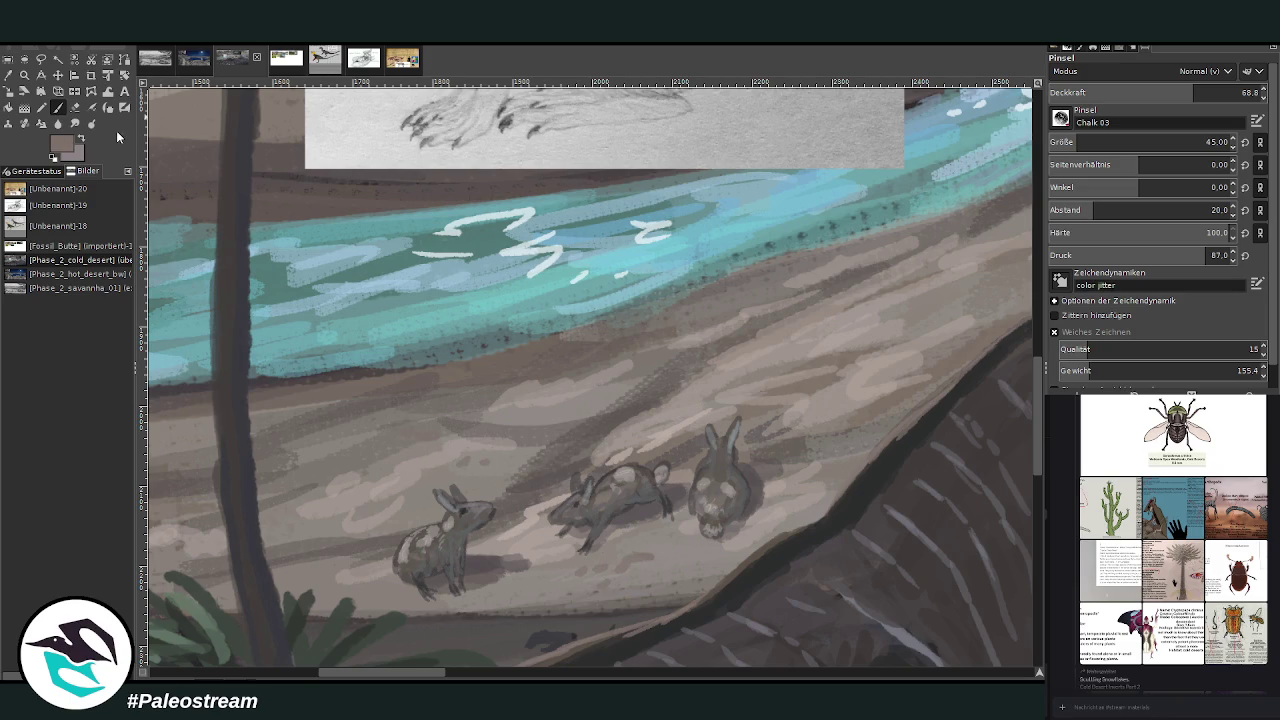
# - Paint dark grey strokes, a zig-zag and hatching across the ground left of the hares
pyautogui.keyDown('ctrl'); pyautogui.click(1005, 350); pyautogui.keyUp('ctrl')
pyautogui.moveTo(438, 441); pyautogui.dragTo(532, 445)
pyautogui.moveTo(334, 512); pyautogui.dragTo(358, 426)
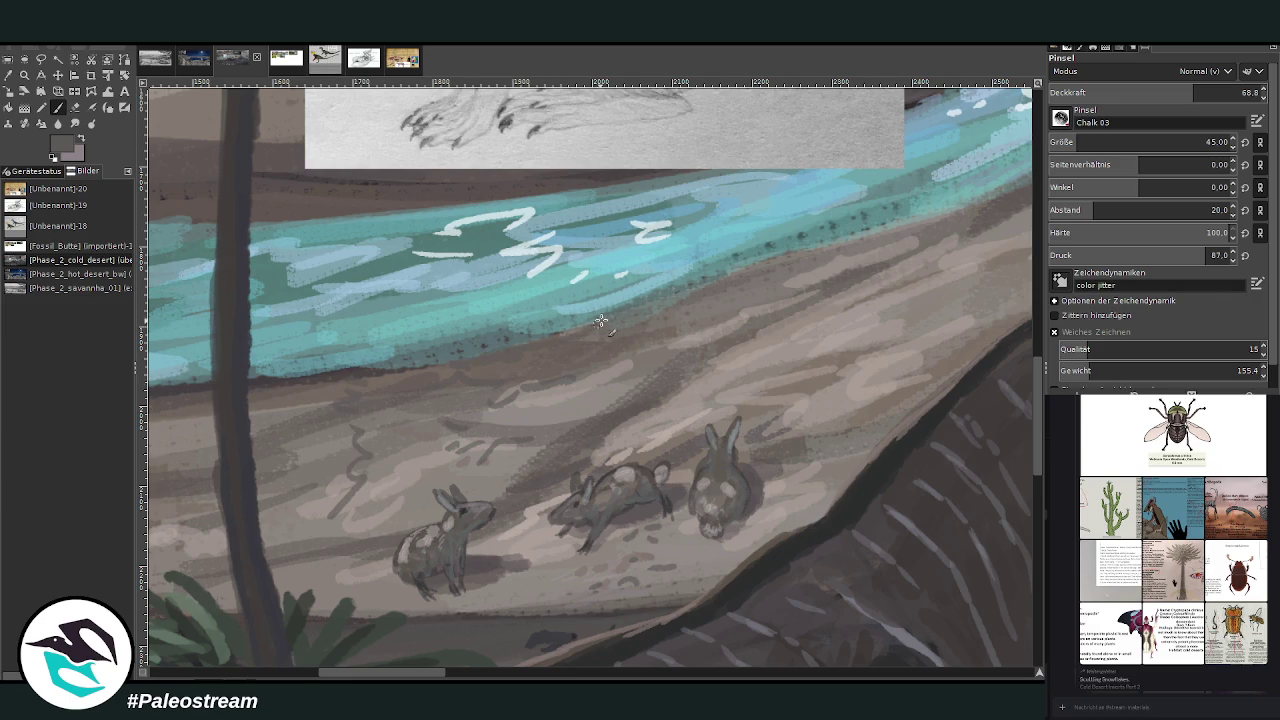
pyautogui.moveTo(796, 298); pyautogui.dragTo(444, 378)
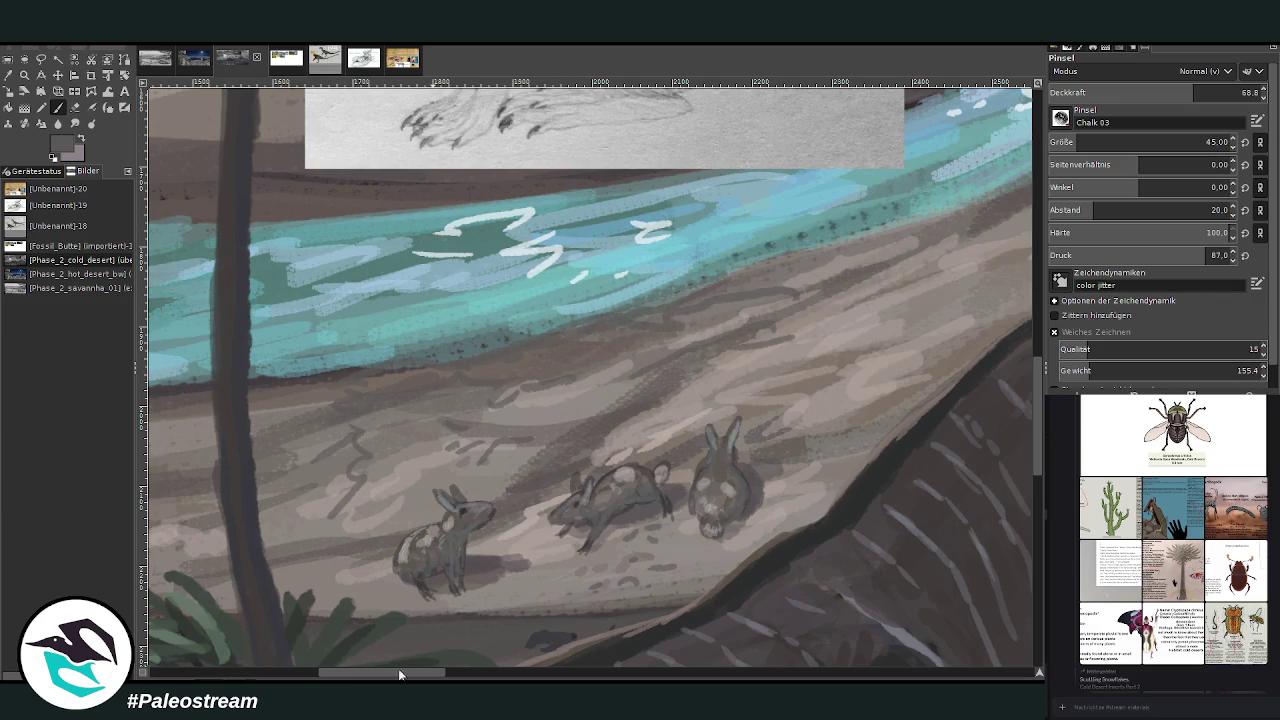
pyautogui.hscroll(-5, 340, 440)
# - Add more dark squiggles and strokes across the ground below the water and around the hares
pyautogui.moveTo(333, 443); pyautogui.dragTo(385, 500)
pyautogui.moveTo(410, 440); pyautogui.dragTo(460, 475)
pyautogui.moveTo(330, 505); pyautogui.dragTo(265, 462)
pyautogui.moveTo(251, 509)
pyautogui.mouseDown()
pyautogui.moveTo(229, 522)
pyautogui.moveTo(165, 518)
pyautogui.mouseUp()
pyautogui.moveTo(200, 470); pyautogui.dragTo(245, 482)
pyautogui.moveTo(445, 415)
pyautogui.mouseDown()
pyautogui.moveTo(480, 456)
pyautogui.moveTo(545, 460)
pyautogui.mouseUp()
pyautogui.moveTo(505, 500); pyautogui.dragTo(240, 540)
pyautogui.moveTo(420, 555); pyautogui.dragTo(275, 568)
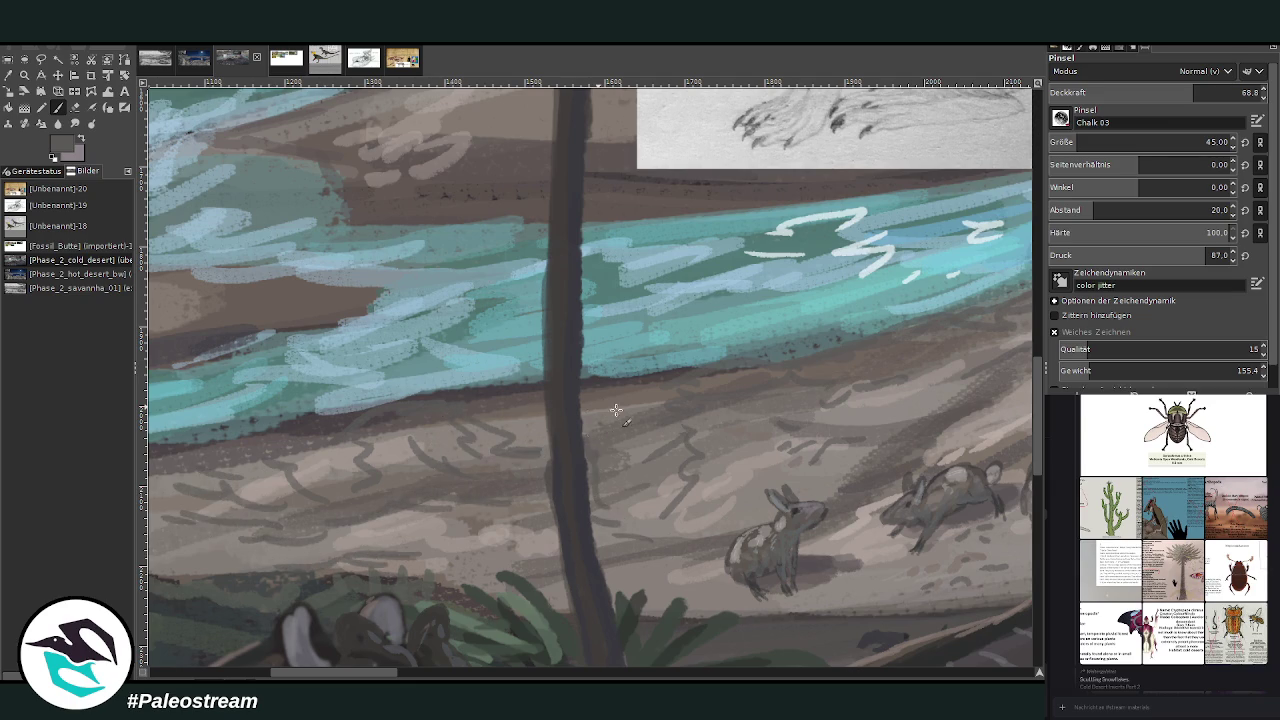
pyautogui.moveTo(688, 382); pyautogui.dragTo(714, 406)
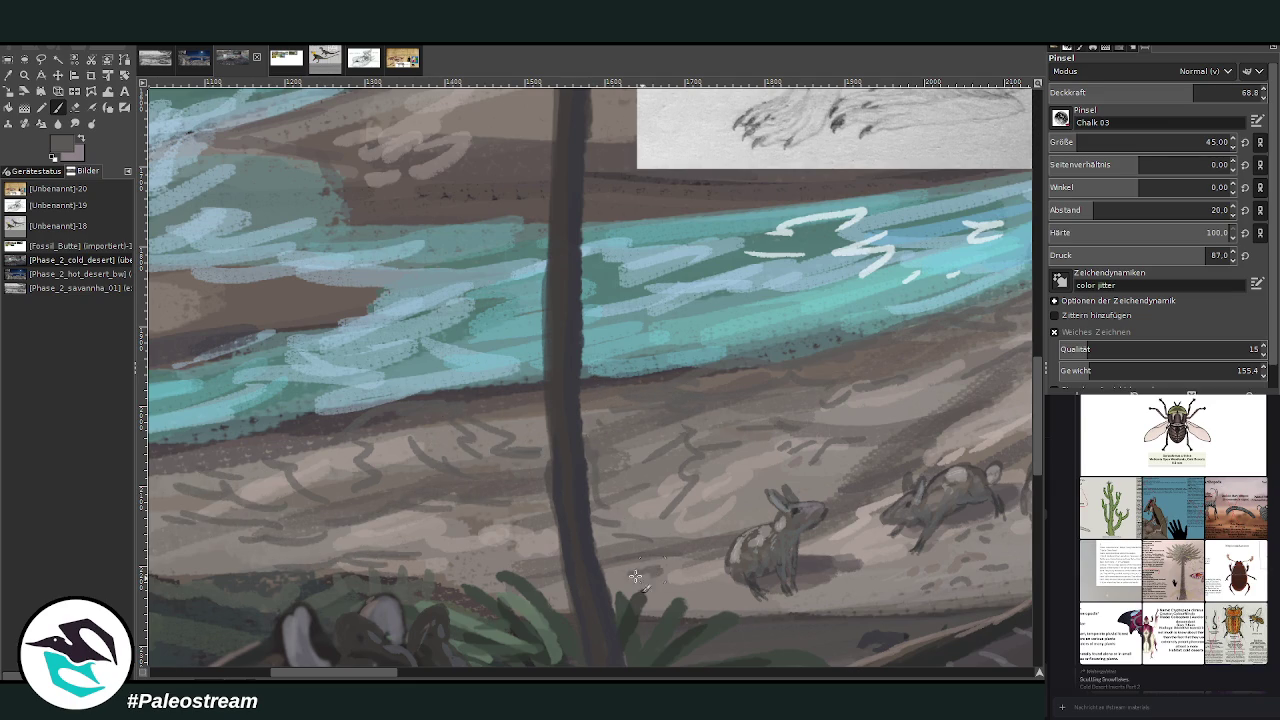
# - Brush faint greenish strokes across the dirt and below the hares at lower opacity
pyautogui.click(607, 673)
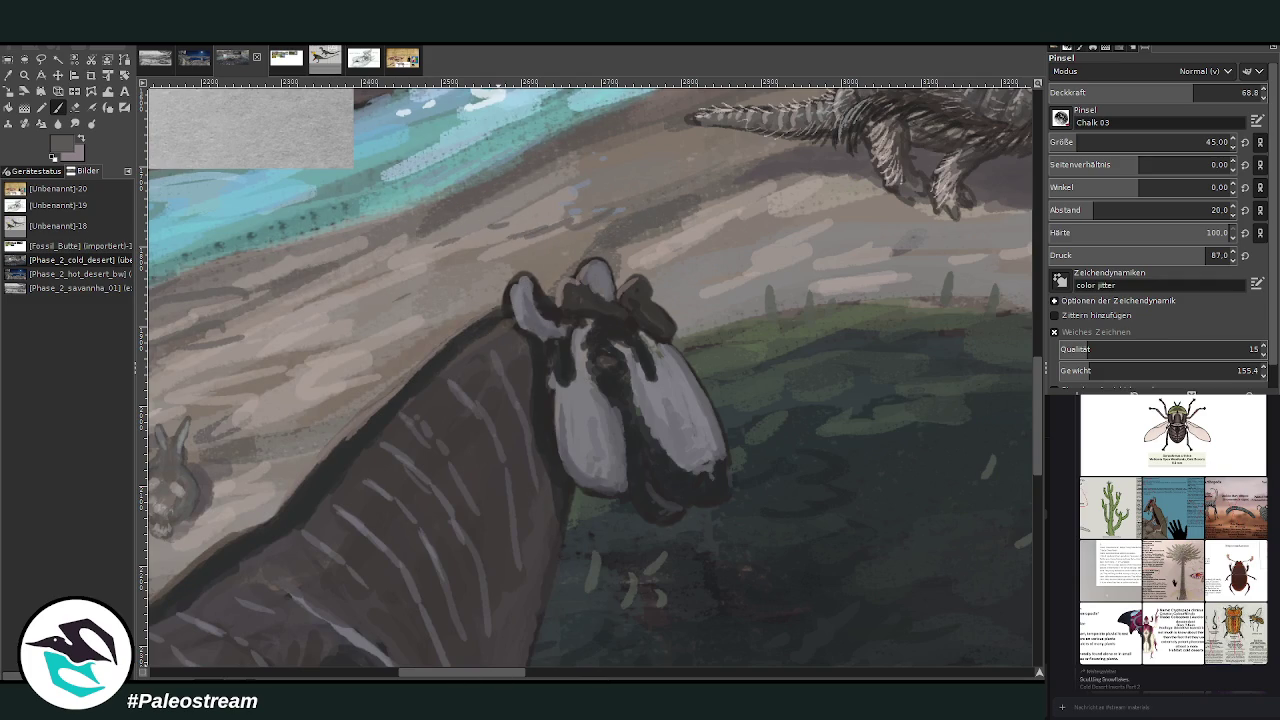
pyautogui.moveTo(437, 678); pyautogui.dragTo(394, 673)
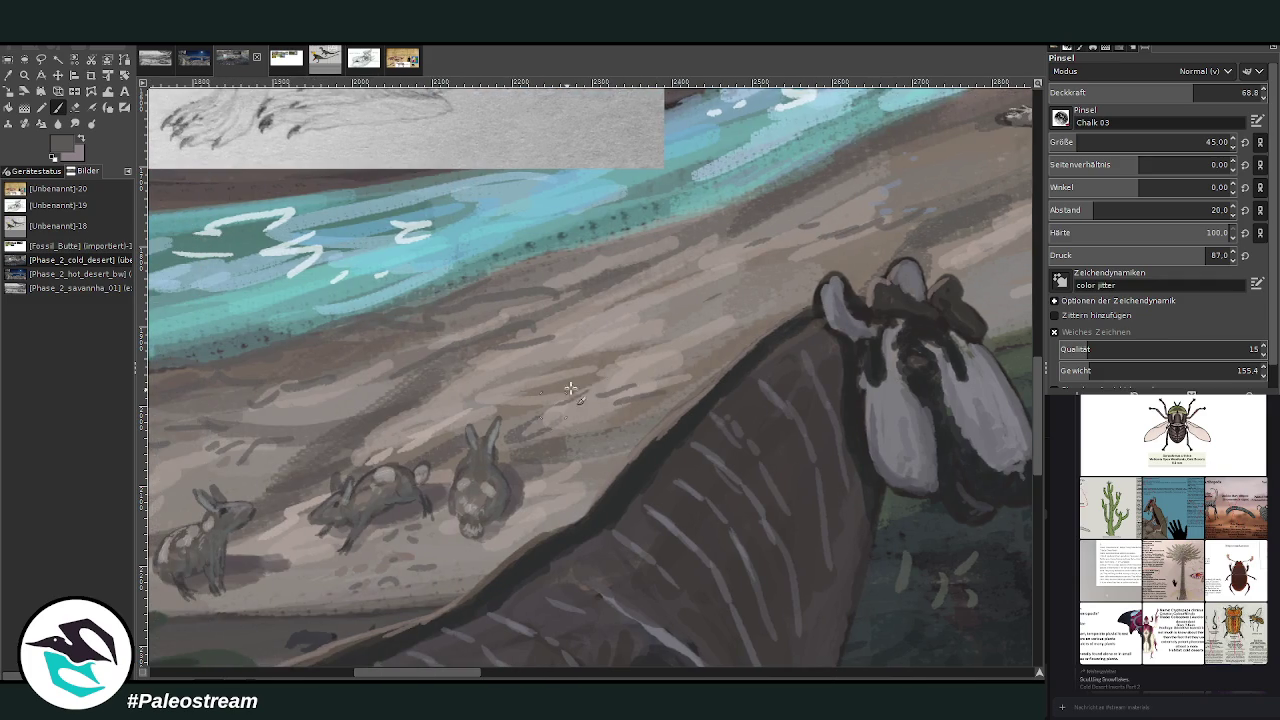
pyautogui.press('less')
pyautogui.press('less')
pyautogui.press('less')
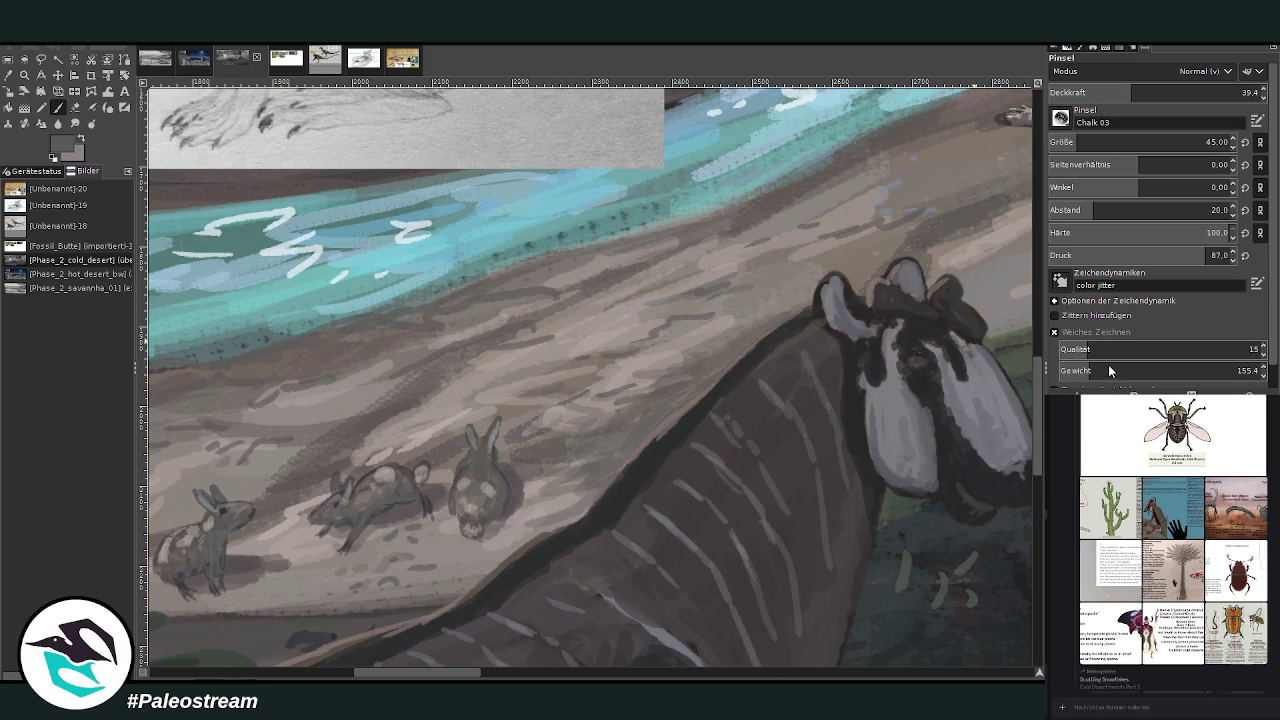
pyautogui.keyDown('ctrl'); pyautogui.click(1021, 340); pyautogui.keyUp('ctrl')
pyautogui.click(1146, 92)
pyautogui.keyDown('ctrl'); pyautogui.click(1024, 333); pyautogui.keyUp('ctrl')
pyautogui.moveTo(690, 371)
pyautogui.mouseDown()
pyautogui.moveTo(617, 460)
pyautogui.moveTo(550, 370)
pyautogui.moveTo(465, 392)
pyautogui.moveTo(457, 371)
pyautogui.moveTo(503, 340)
pyautogui.moveTo(446, 408)
pyautogui.mouseUp()
pyautogui.click(1186, 92)
pyautogui.click(1206, 142)
pyautogui.moveTo(443, 547)
pyautogui.mouseDown()
pyautogui.moveTo(473, 599)
pyautogui.moveTo(422, 579)
pyautogui.mouseUp()
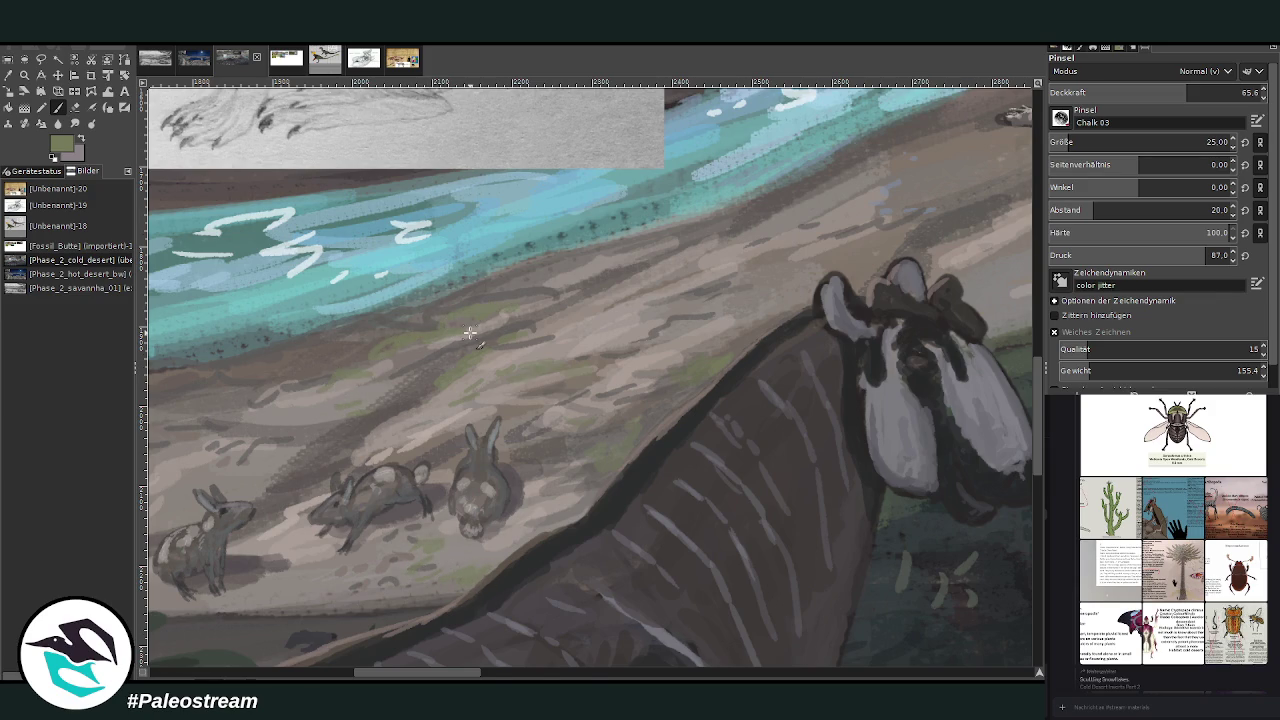
pyautogui.scroll(-3, 469, 332)
pyautogui.scroll(-2, 469, 332)
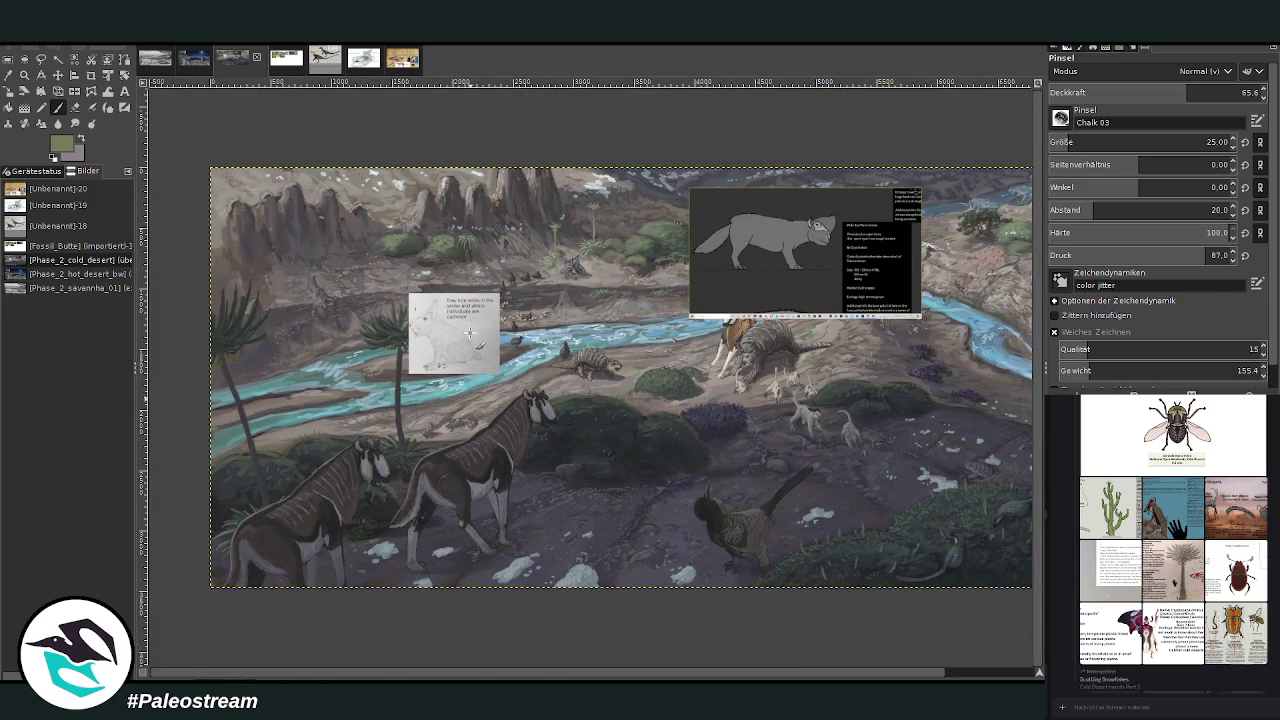
pyautogui.click(24, 74)
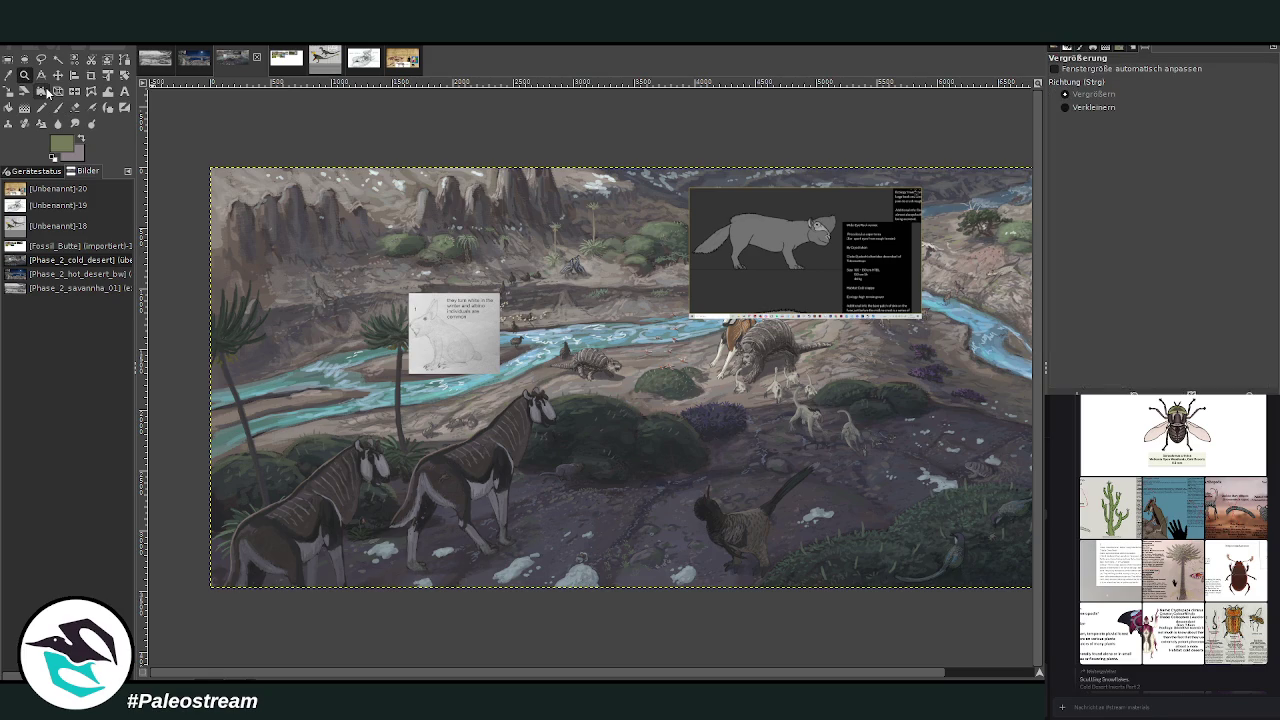
pyautogui.moveTo(418, 268); pyautogui.dragTo(812, 552)
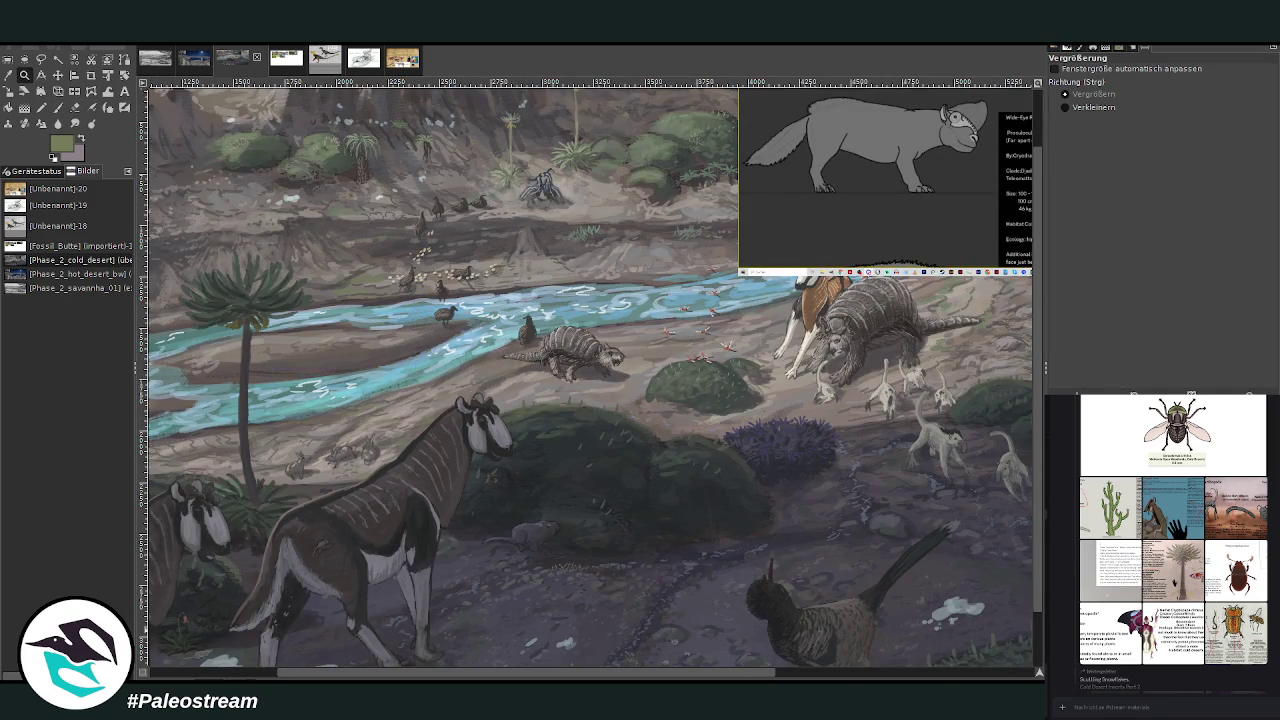
pyautogui.moveTo(745, 676); pyautogui.dragTo(1000, 676)
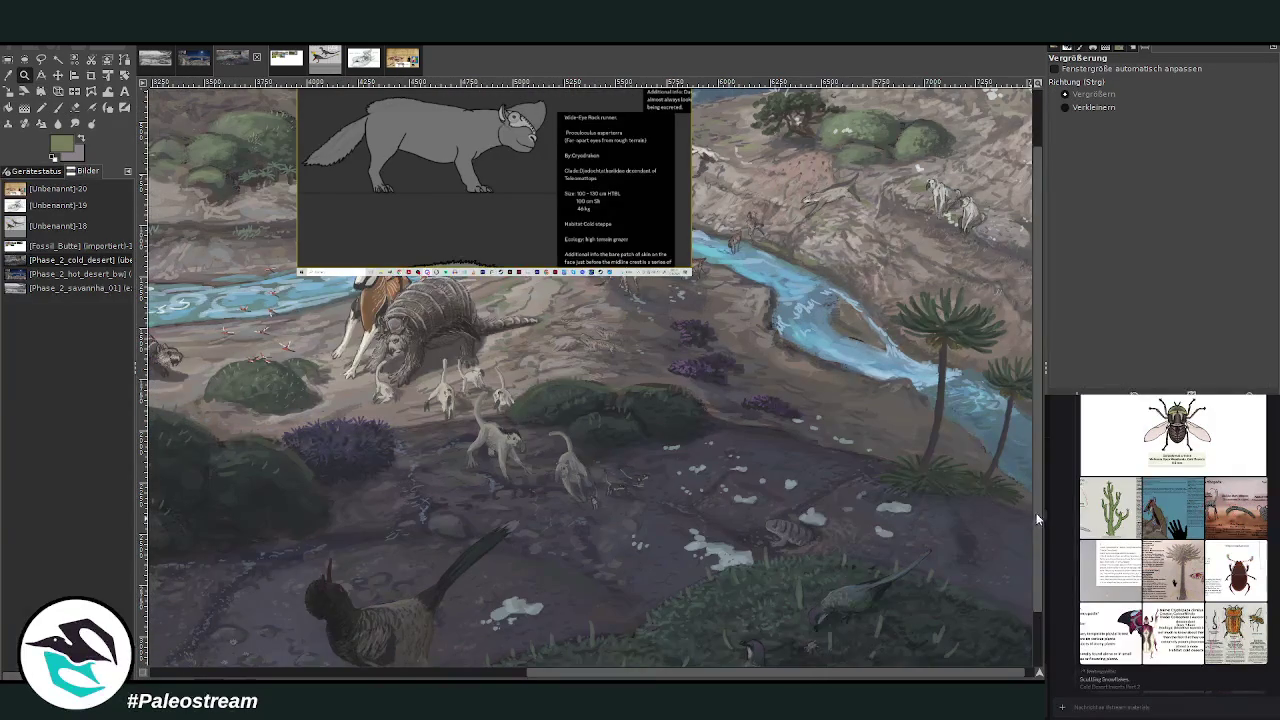
pyautogui.moveTo(1035, 513); pyautogui.dragTo(1037, 374)
pyautogui.press('m')
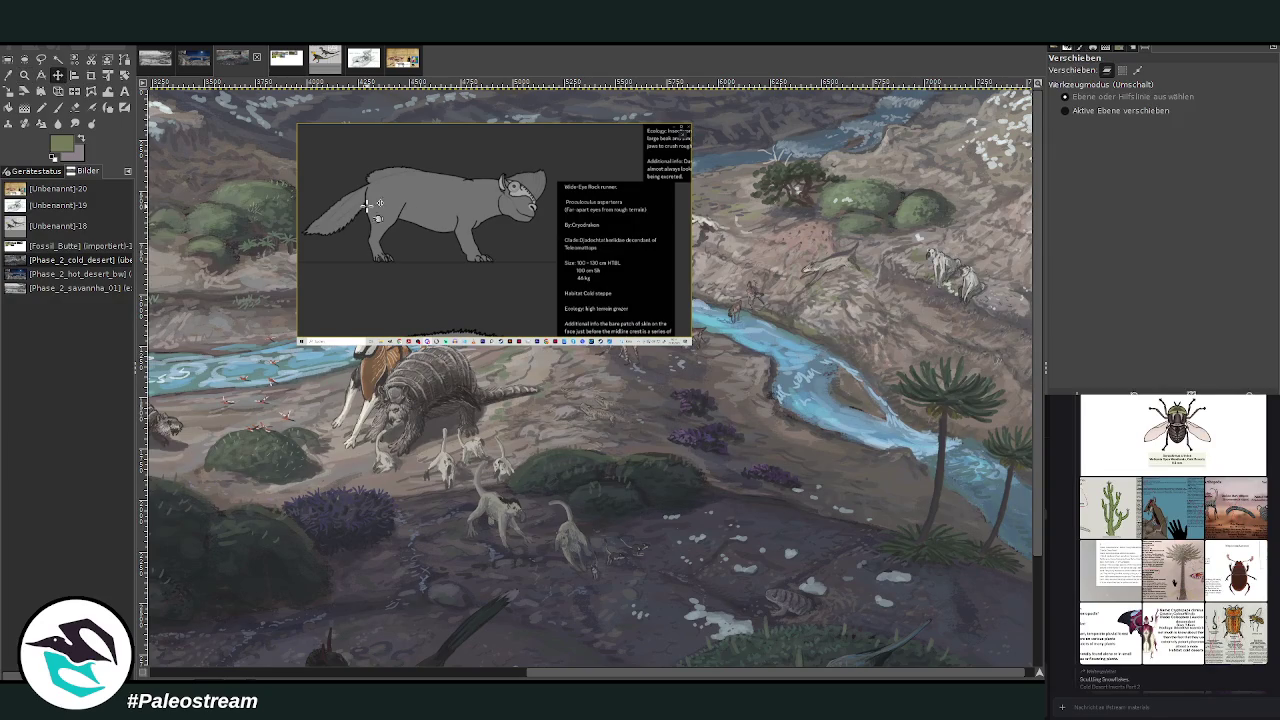
pyautogui.moveTo(379, 213); pyautogui.dragTo(409, 188)
pyautogui.moveTo(591, 274); pyautogui.dragTo(575, 262)
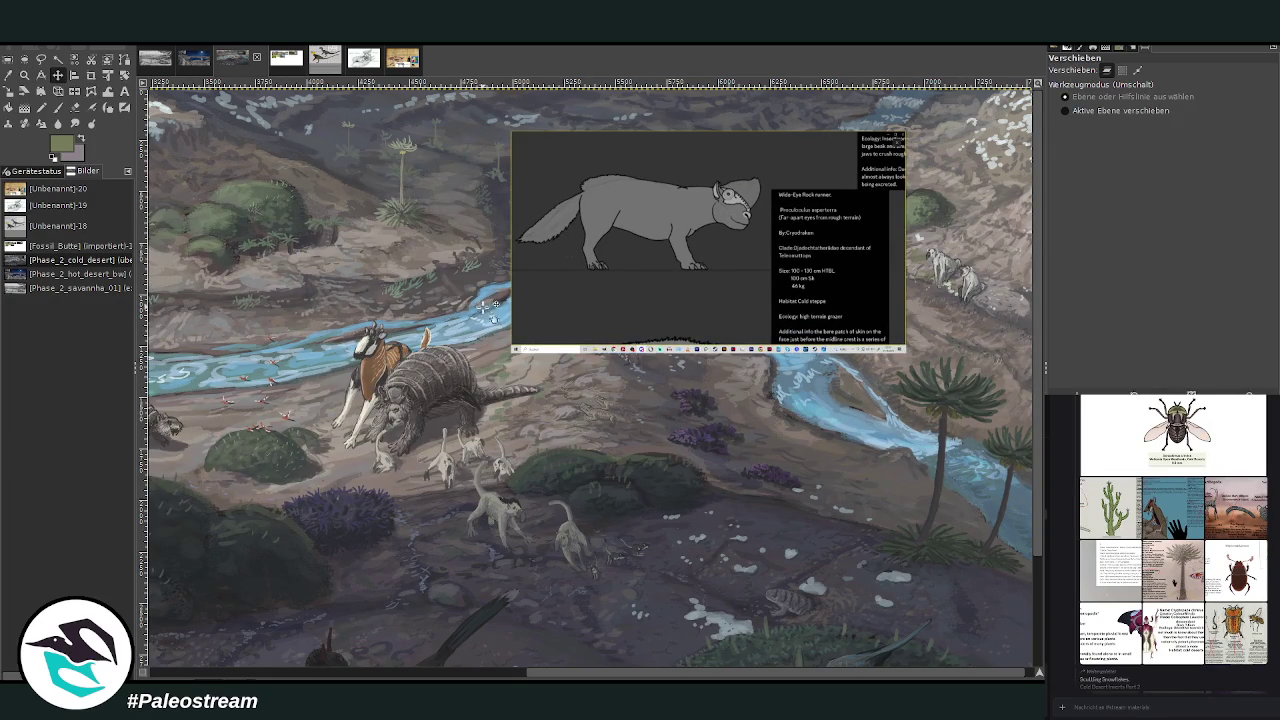
pyautogui.click(24, 75)
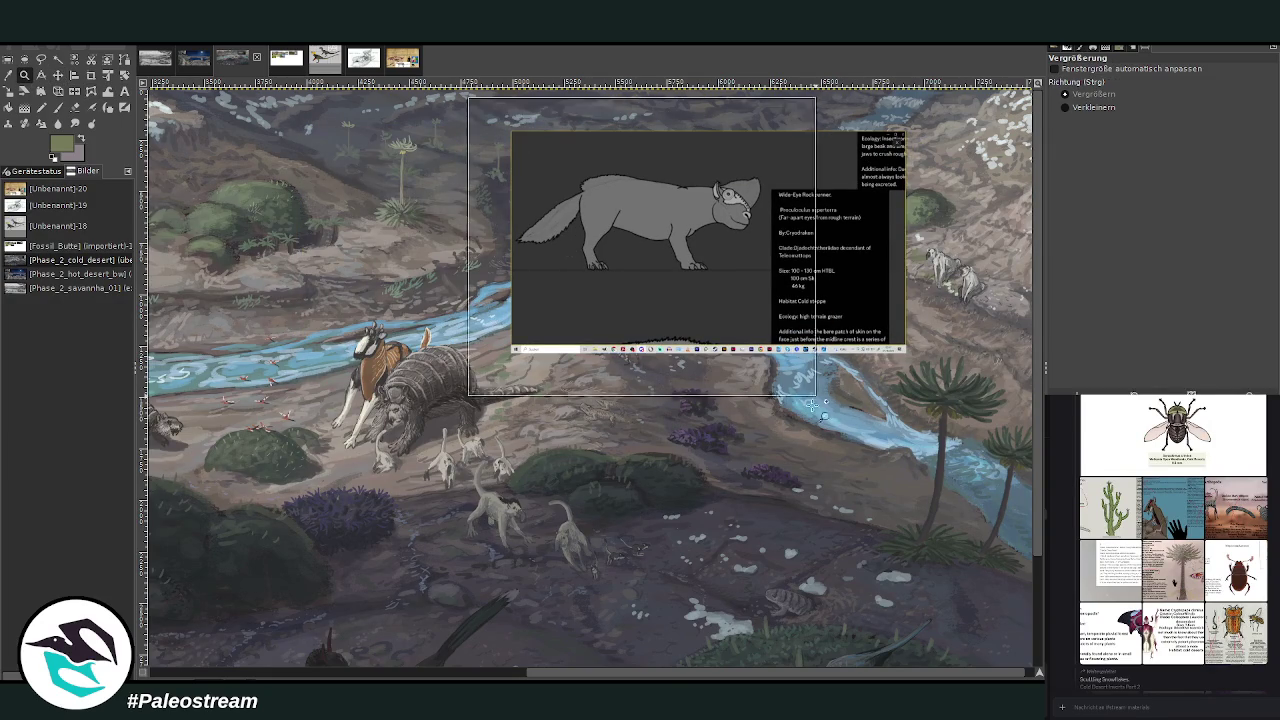
pyautogui.click(642, 238)
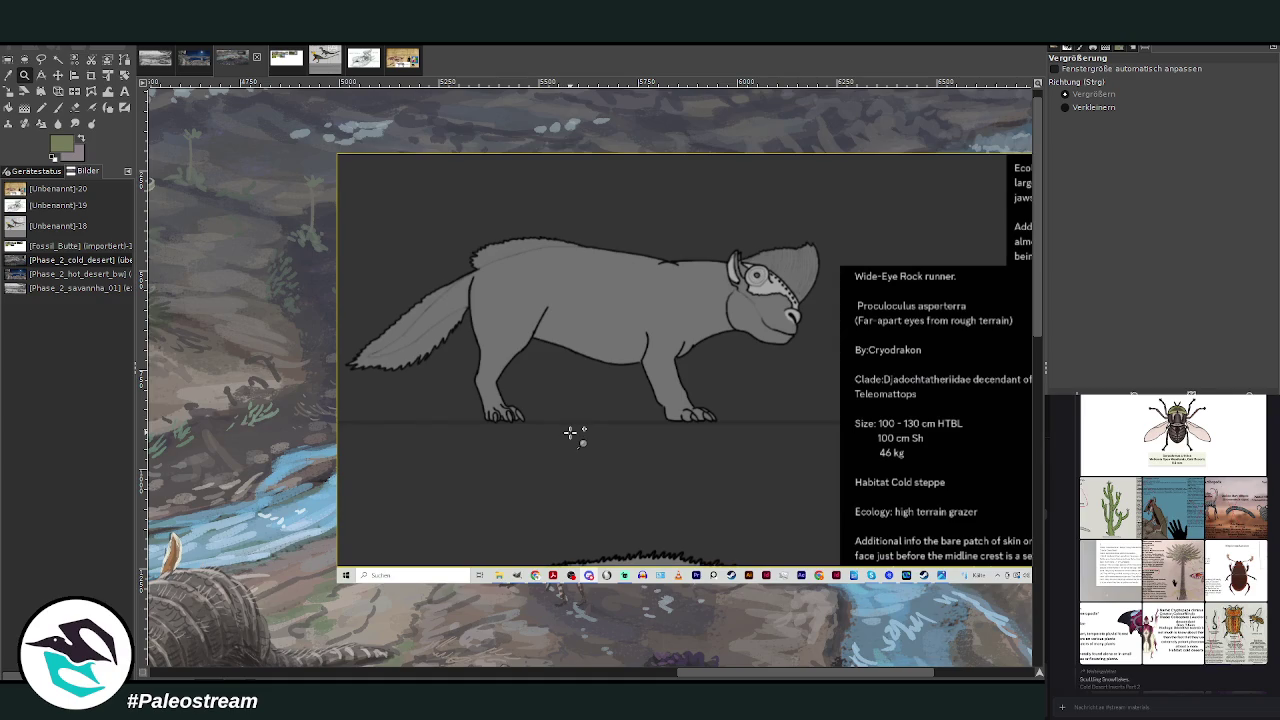
pyautogui.hscroll(-2, 570, 432)
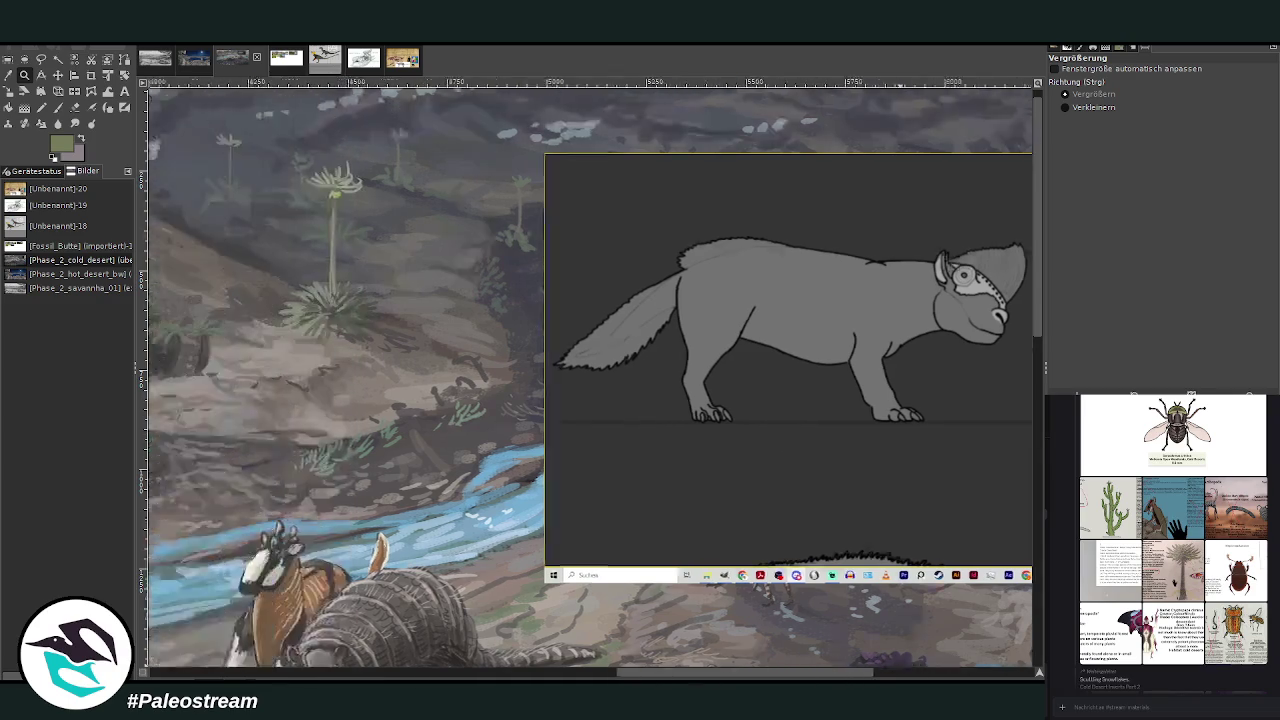
pyautogui.hscroll(-4, 570, 432)
pyautogui.hscroll(-5, 570, 432)
pyautogui.hscroll(1, 590, 378)
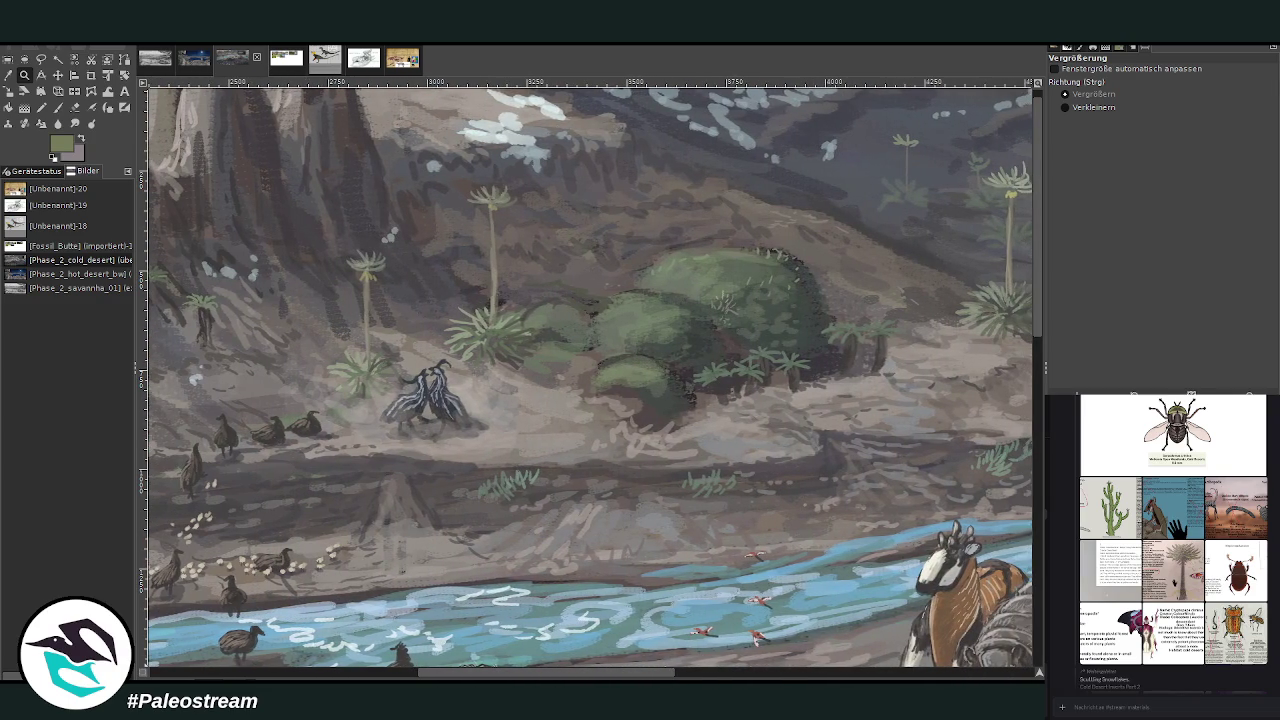
pyautogui.hscroll(5, 590, 377)
pyautogui.hscroll(2, 590, 377)
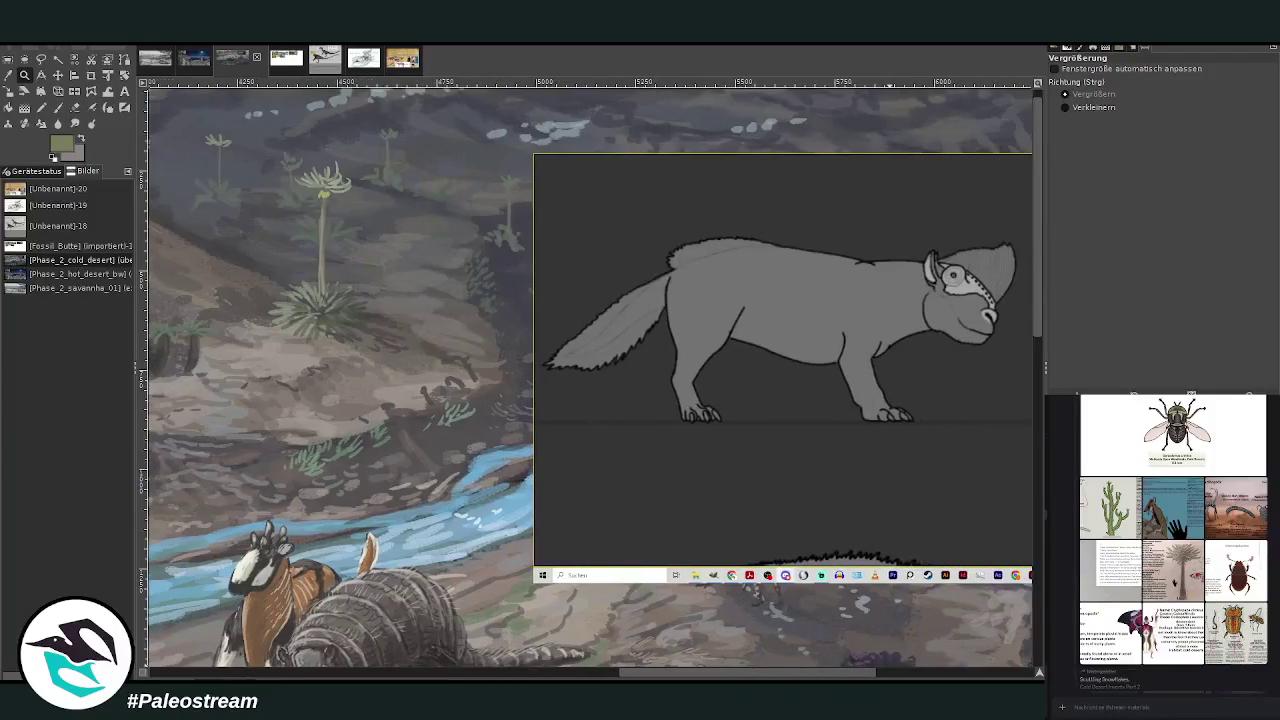
pyautogui.hscroll(-3, 590, 377)
pyautogui.hscroll(-4, 590, 377)
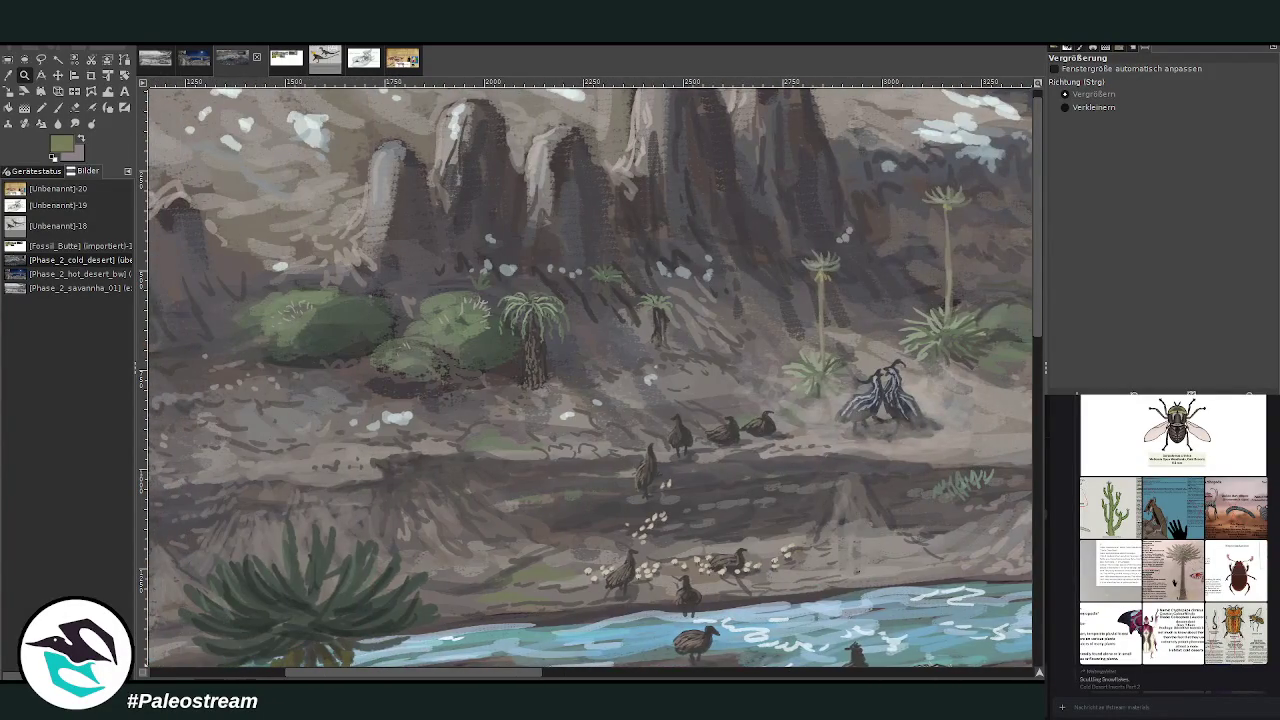
pyautogui.hscroll(-3, 590, 377)
pyautogui.hscroll(-1, 590, 377)
pyautogui.hscroll(4, 590, 377)
pyautogui.hscroll(3, 590, 377)
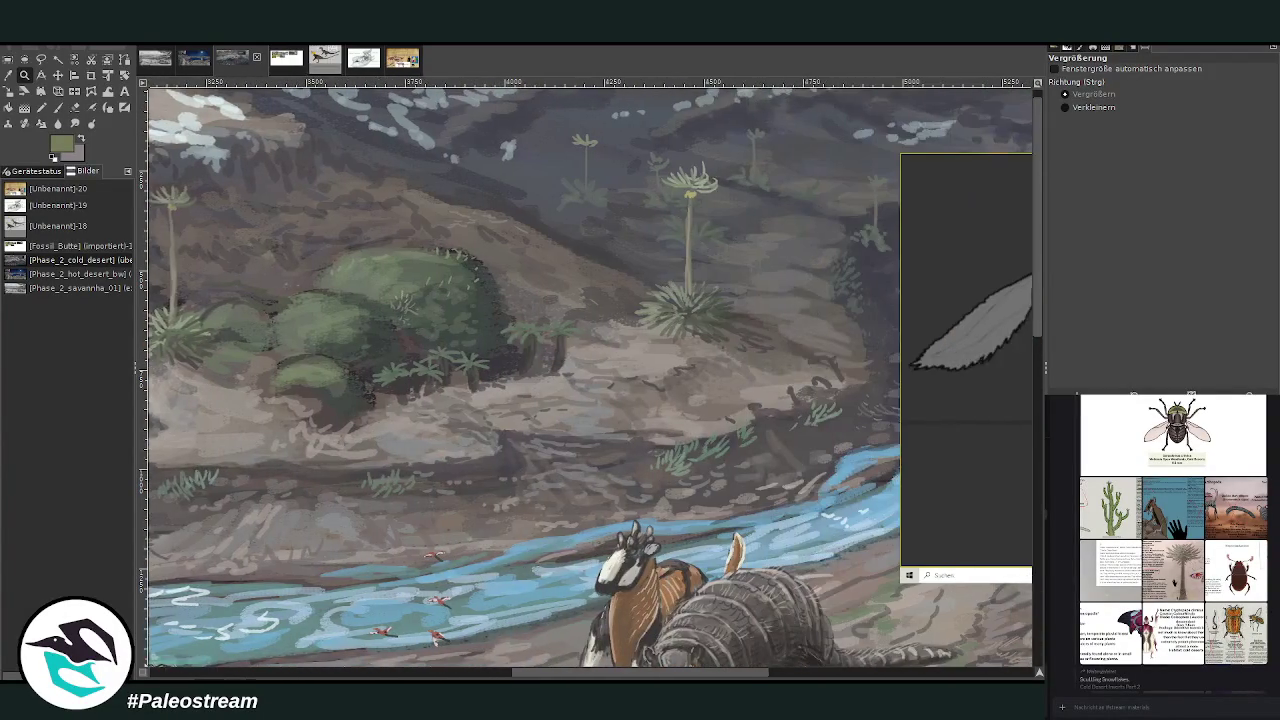
pyautogui.hscroll(1, 590, 377)
pyautogui.click(58, 75)
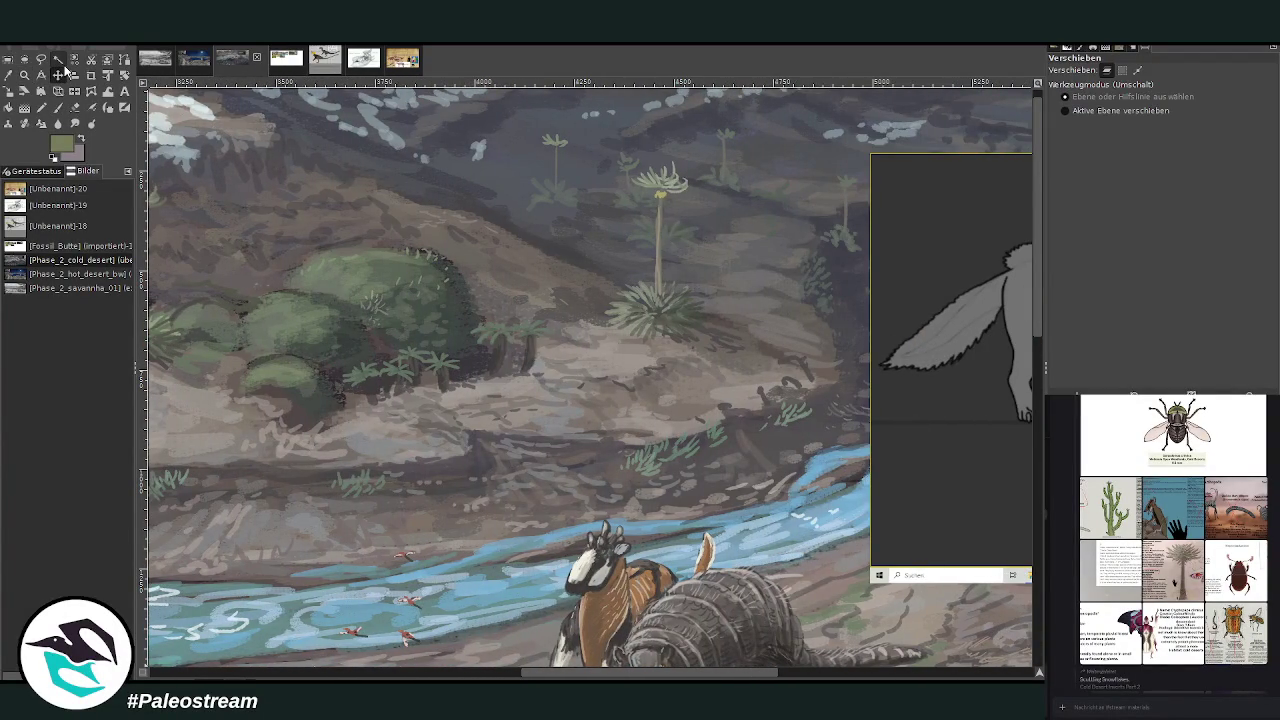
# - Move the creature reference up-left and set a dark grey brush at opacity 83.9, size 23
pyautogui.moveTo(894, 425); pyautogui.dragTo(433, 395)
pyautogui.click(58, 107)
pyautogui.keyDown('ctrl'); pyautogui.click(1005, 360); pyautogui.keyUp('ctrl')
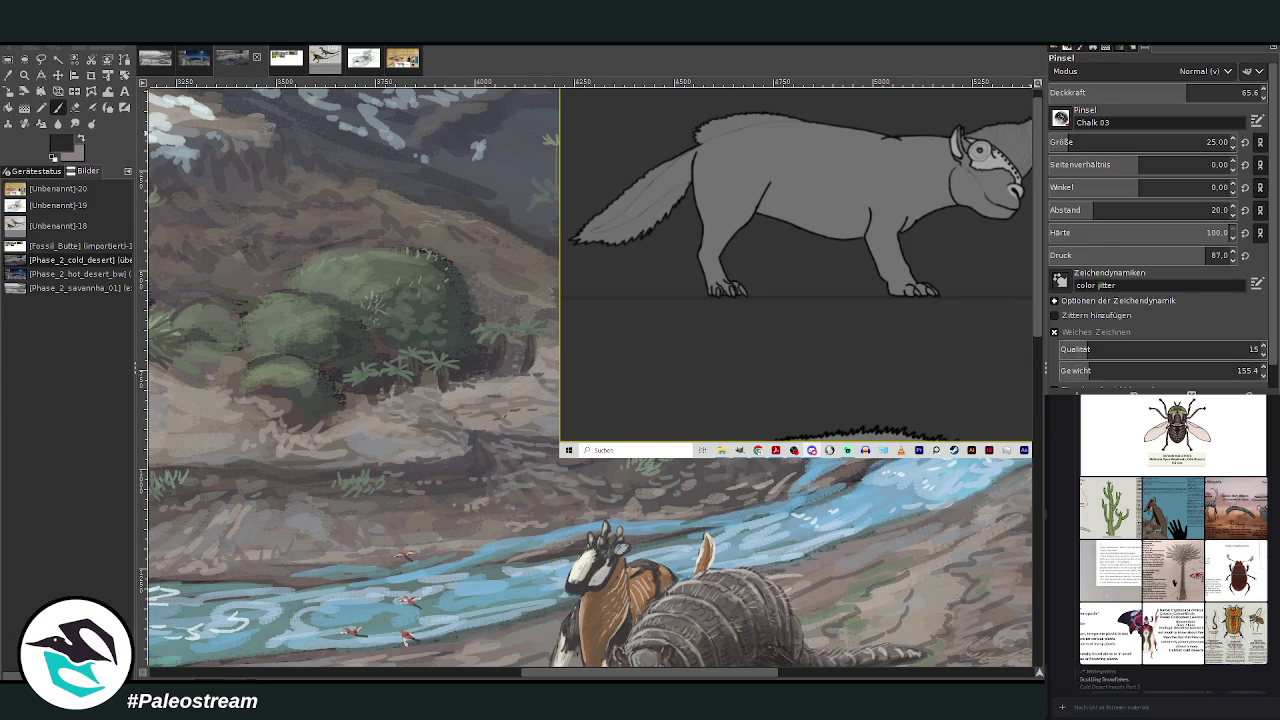
pyautogui.moveTo(1075, 96); pyautogui.dragTo(1110, 96)
pyautogui.moveTo(1066, 142); pyautogui.dragTo(1060, 142)
# - Sketch the grazer's body, head and neck on the bank below the bushes
pyautogui.moveTo(445, 420)
pyautogui.mouseDown()
pyautogui.moveTo(455, 456)
pyautogui.moveTo(419, 452)
pyautogui.mouseUp()
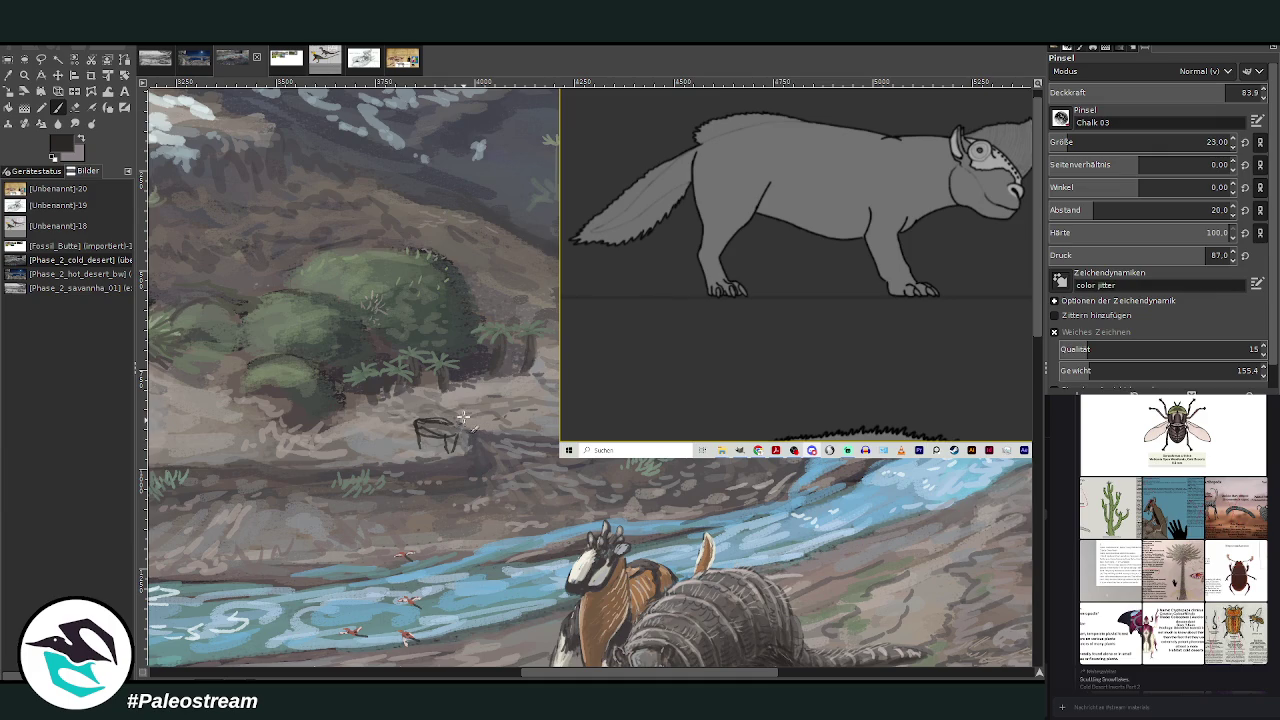
pyautogui.moveTo(467, 416); pyautogui.dragTo(457, 424)
pyautogui.moveTo(412, 422); pyautogui.dragTo(377, 427)
pyautogui.hscroll(-10, 390, 432)
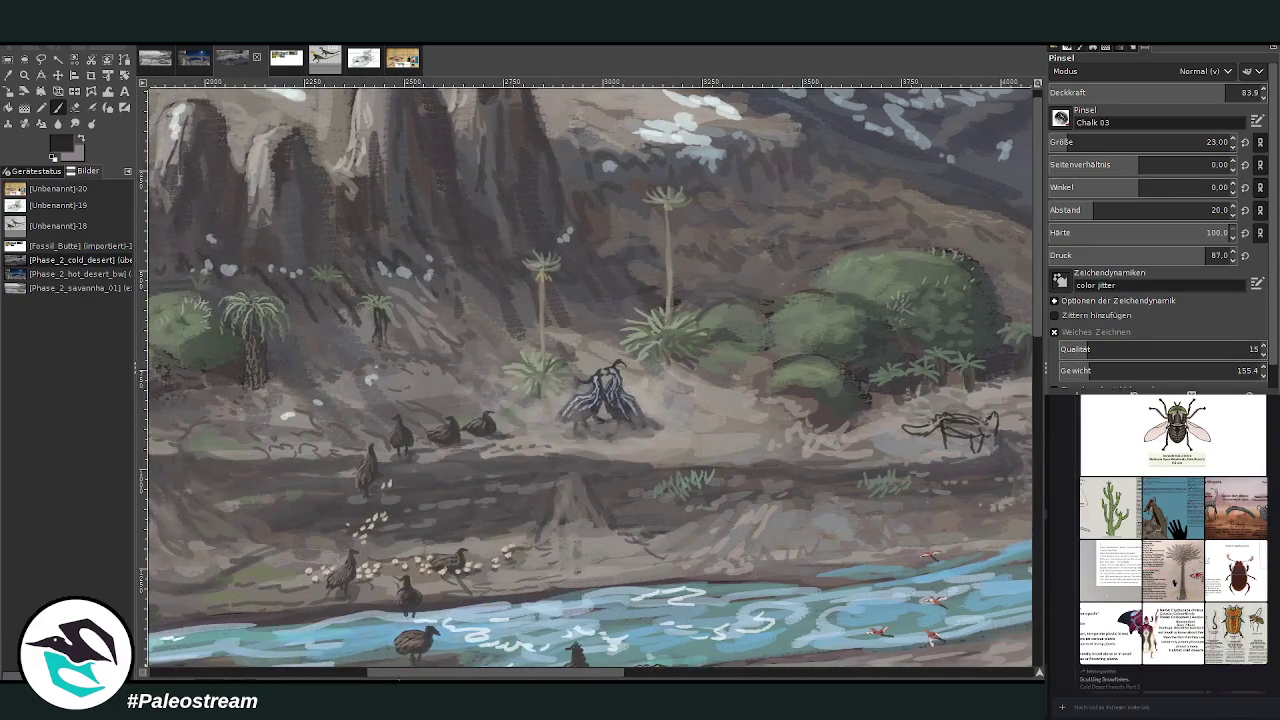
pyautogui.hscroll(10, 590, 377)
pyautogui.click(9, 59)
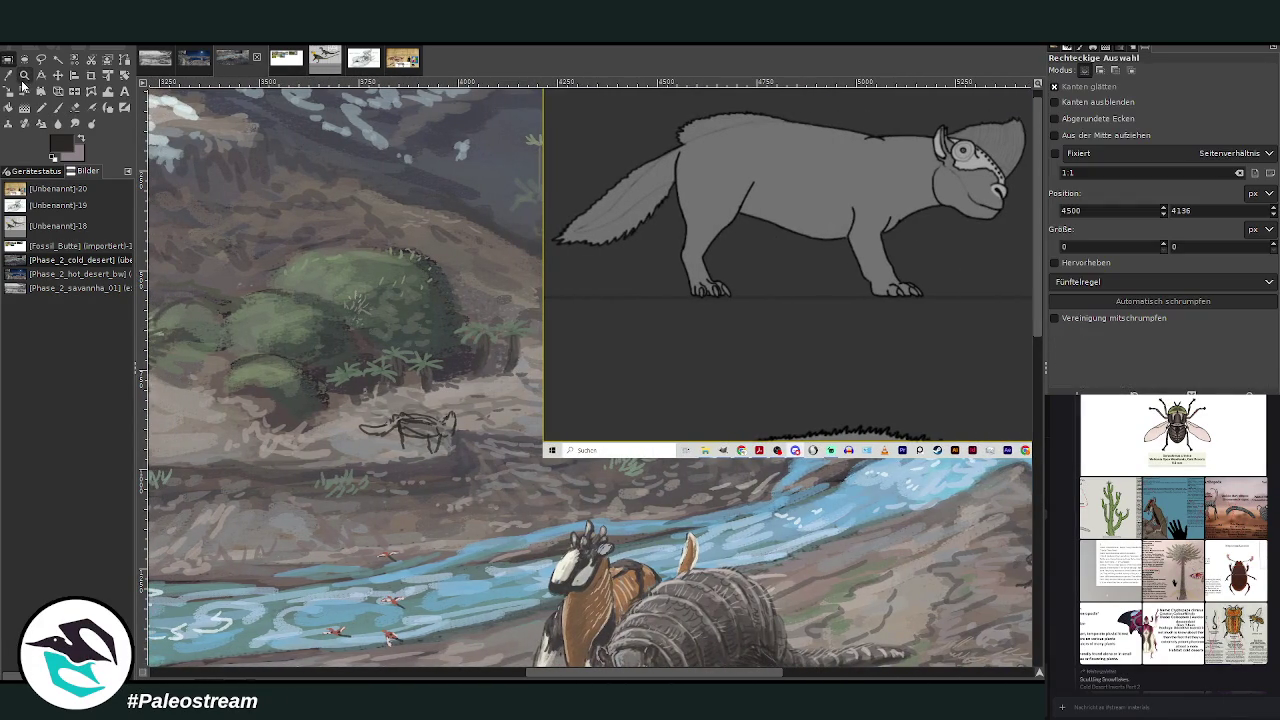
# - Select the grazer sketch and scale it slightly larger
pyautogui.moveTo(352, 396); pyautogui.dragTo(477, 466)
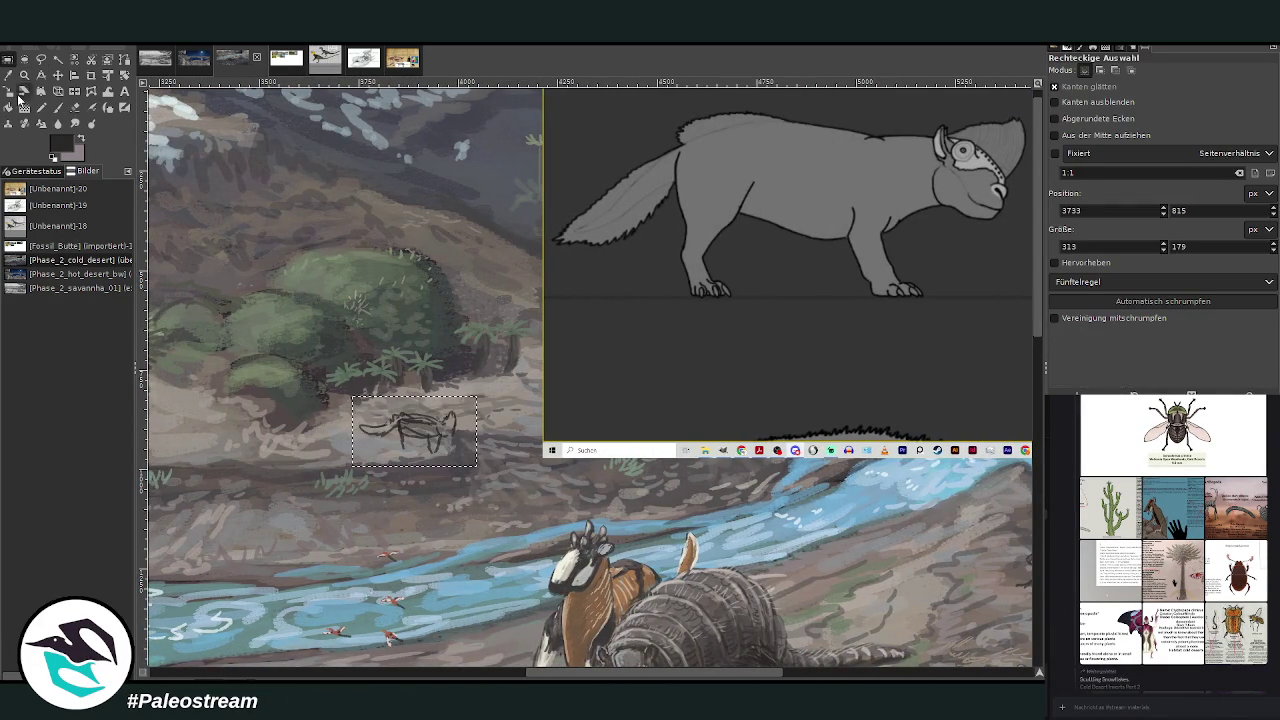
pyautogui.click(22, 93)
pyautogui.click(394, 426)
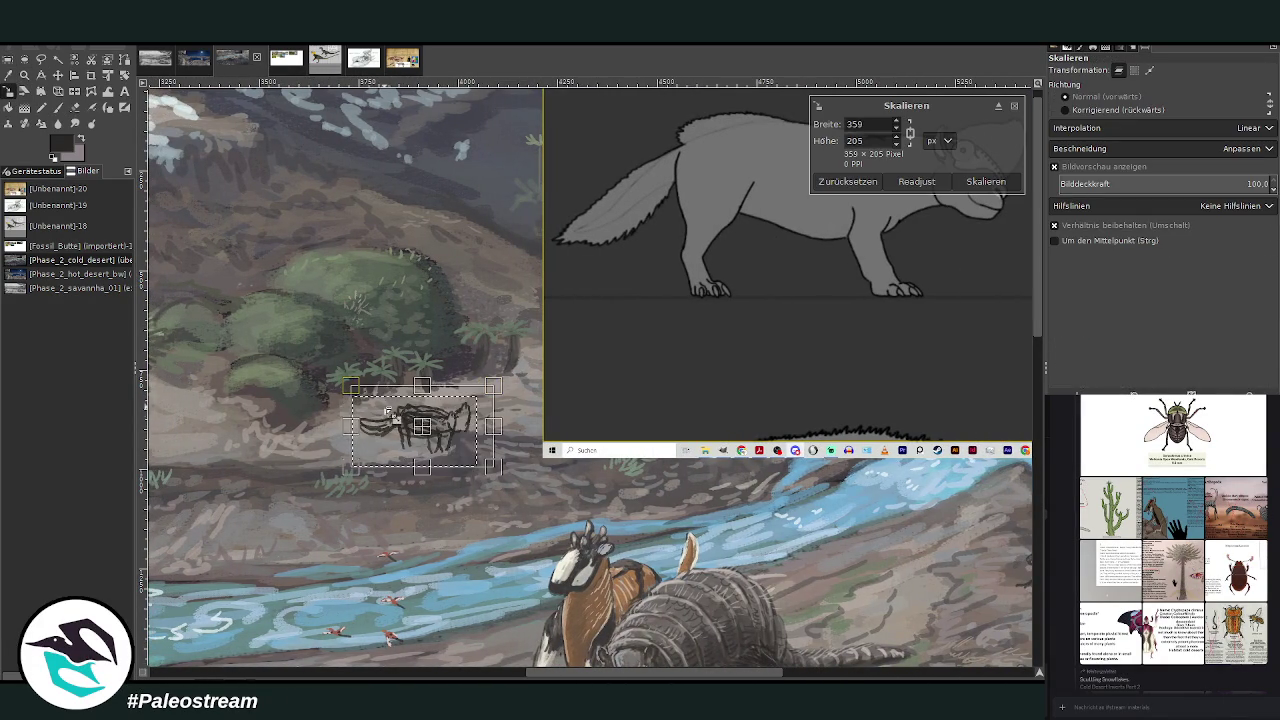
pyautogui.press('z')
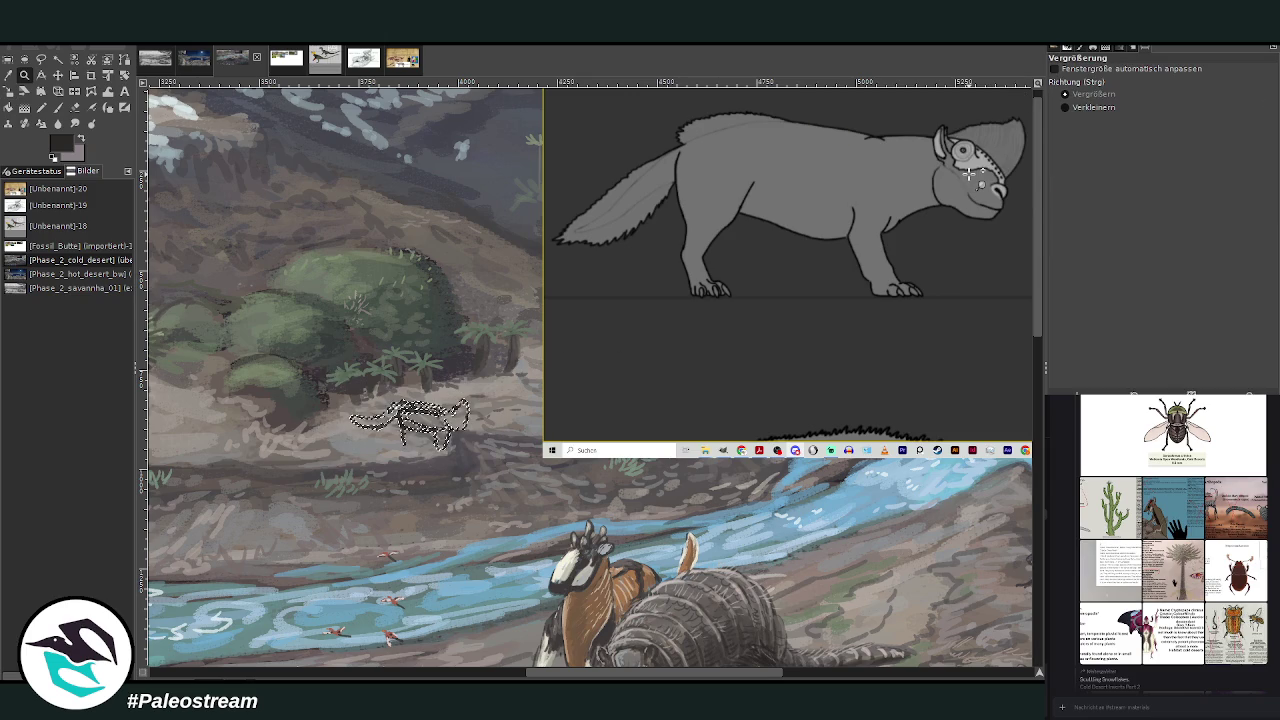
pyautogui.click(8, 90)
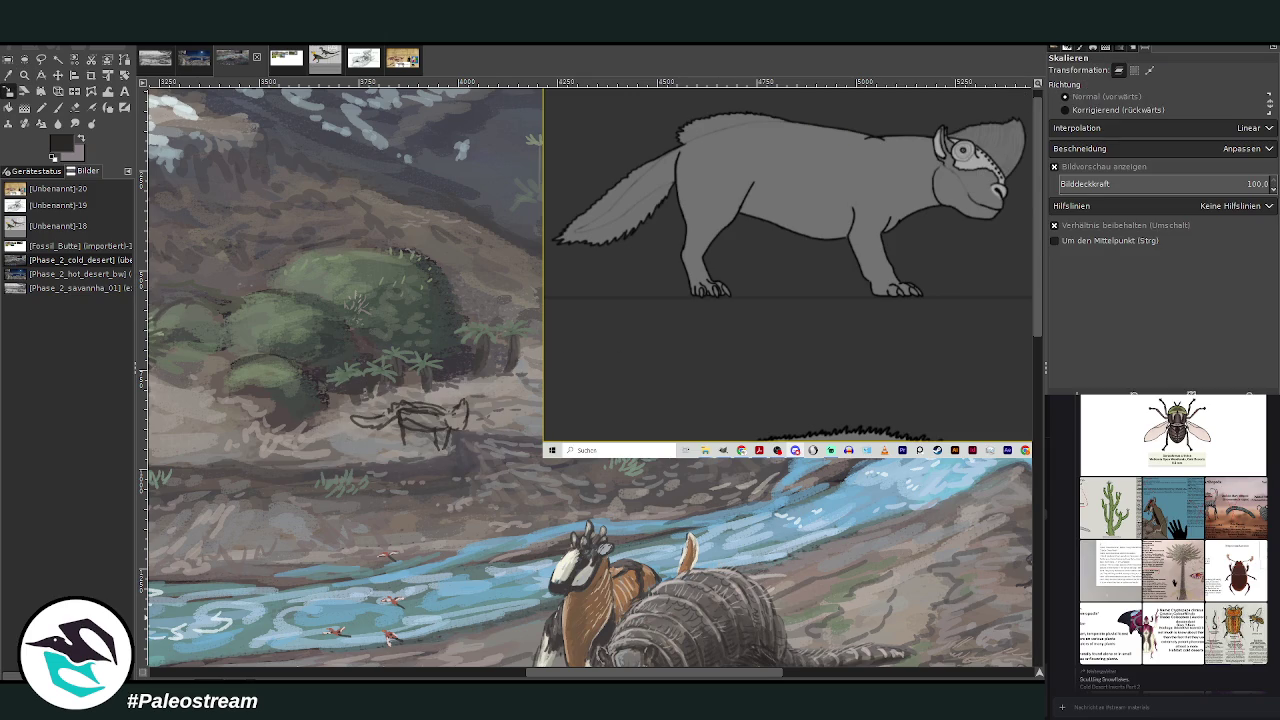
# - Zoom out to the whole painting and move the reference sheet to its upper right
pyautogui.hotkey('shift', 'ctrl', 'j')
pyautogui.press('-')
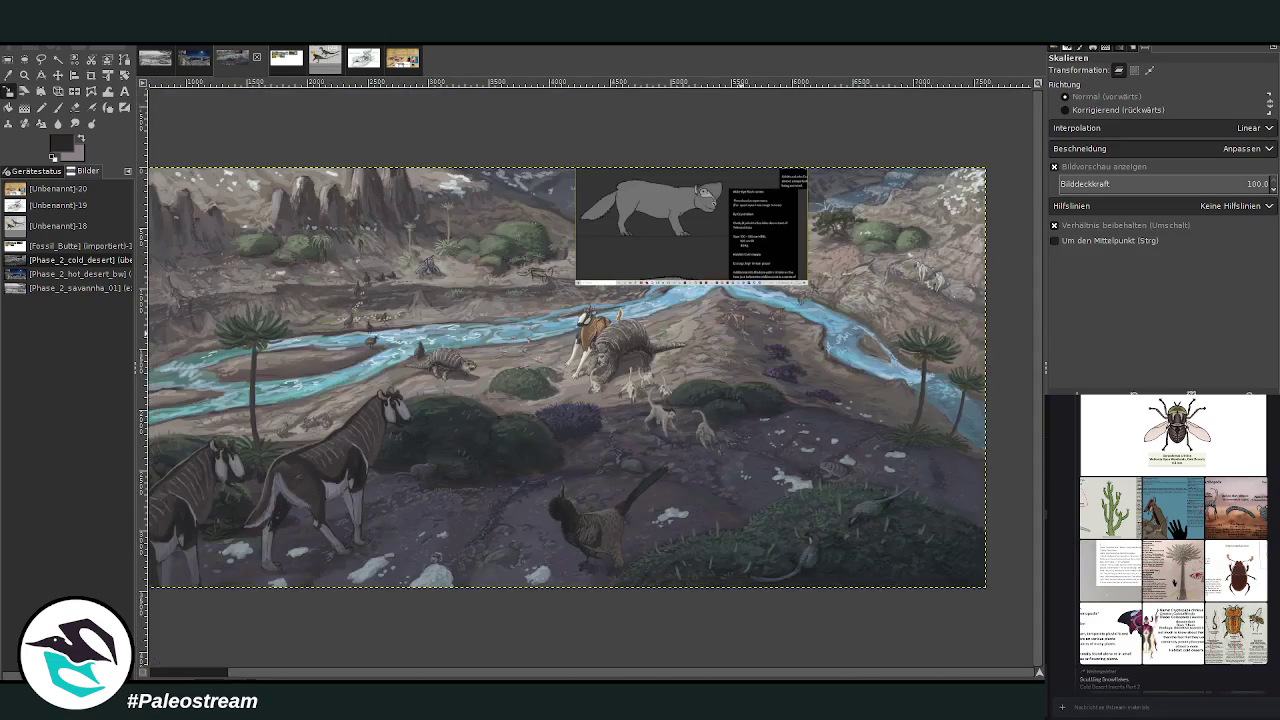
pyautogui.click(58, 75)
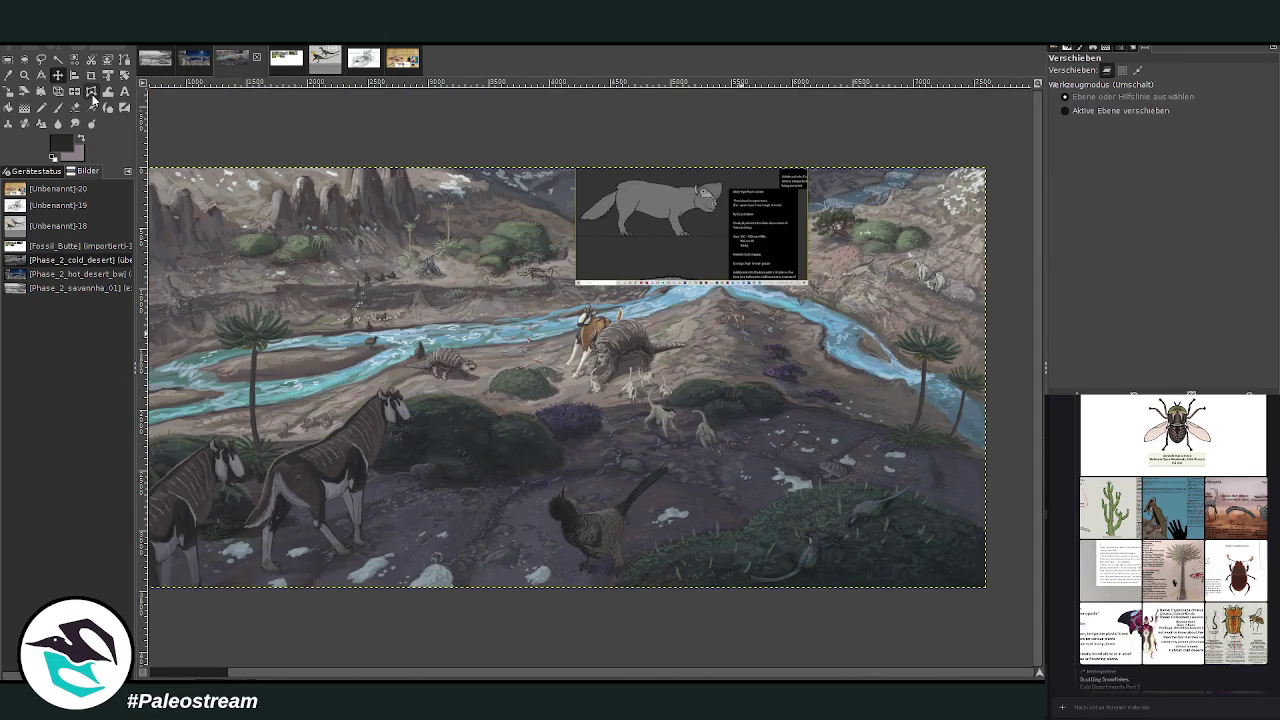
pyautogui.moveTo(621, 248); pyautogui.dragTo(745, 260)
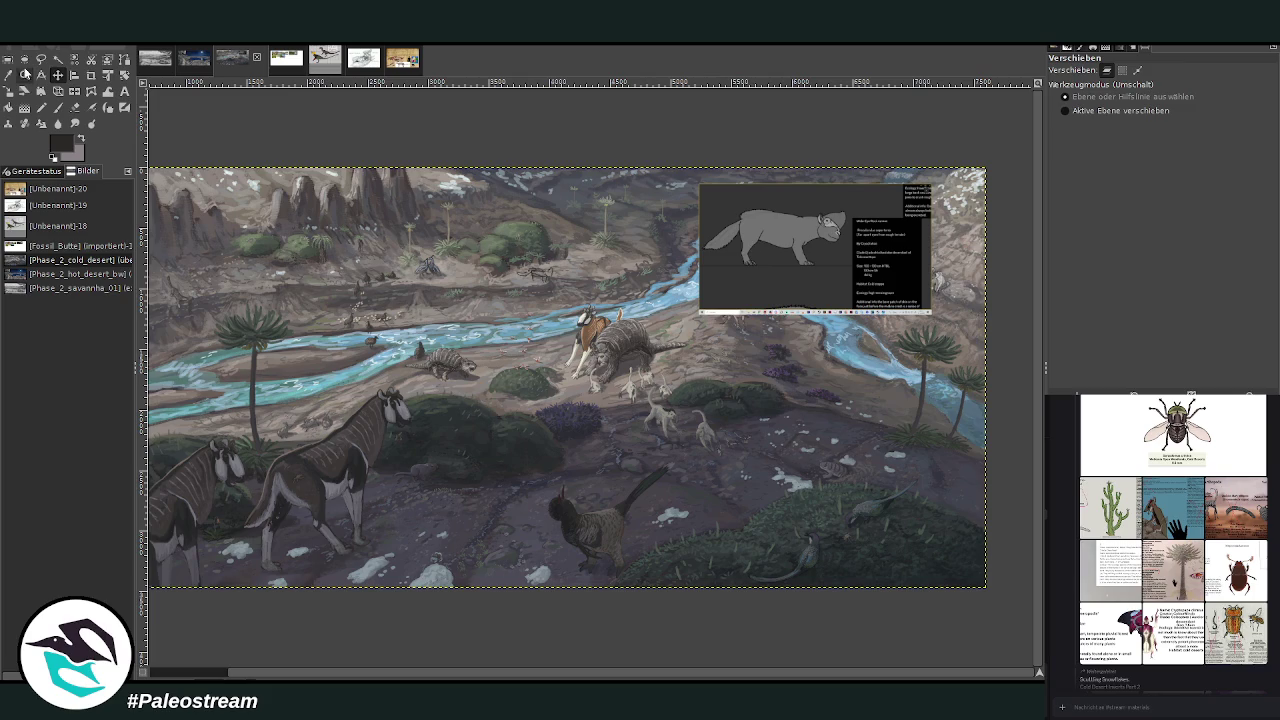
pyautogui.click(24, 75)
pyautogui.moveTo(480, 150); pyautogui.dragTo(606, 336)
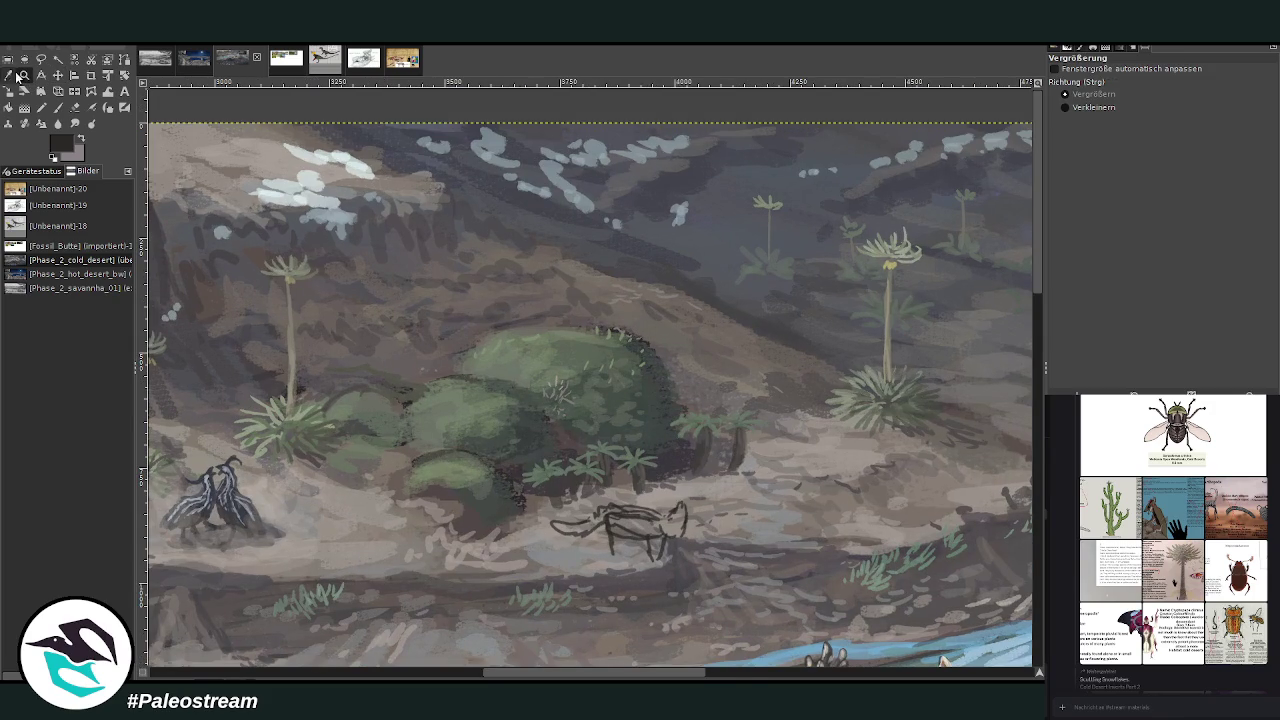
# - Select the grazer sketch and move it up onto the far hillside
pyautogui.press('r')
pyautogui.moveTo(538, 450); pyautogui.dragTo(707, 589)
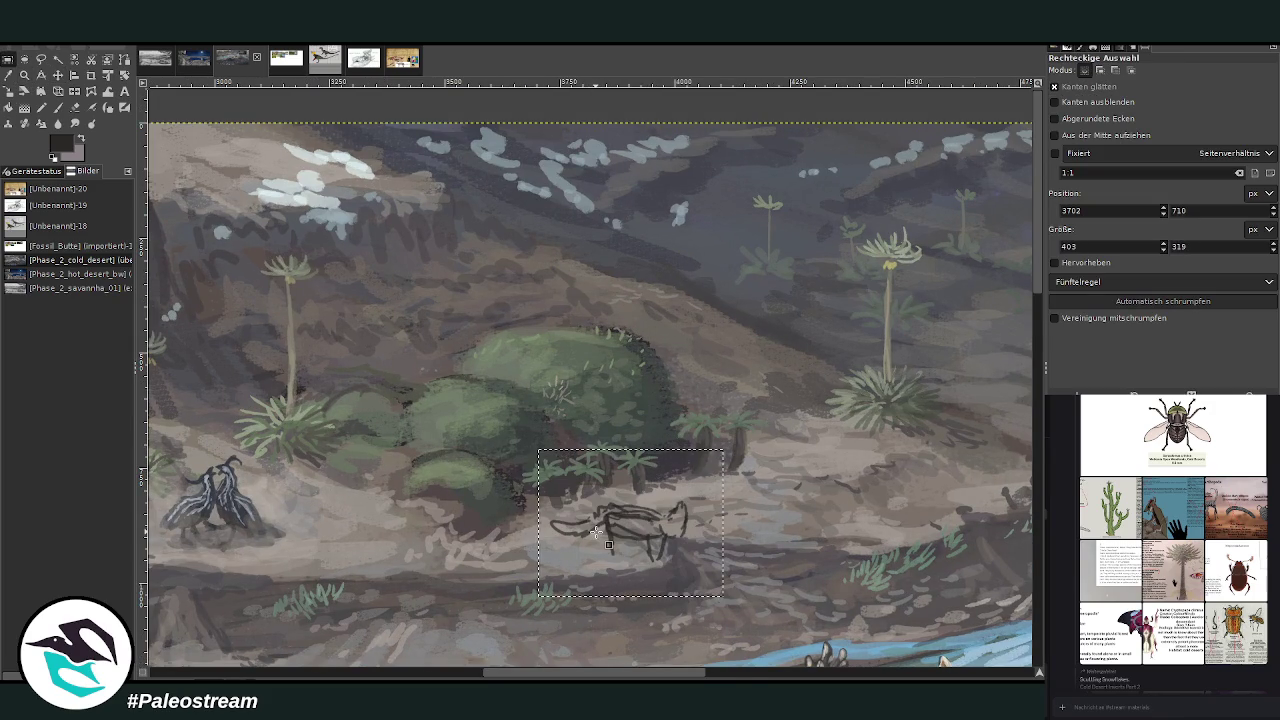
pyautogui.hotkey('shift', 's')
pyautogui.click(630, 522)
pyautogui.moveTo(630, 522); pyautogui.dragTo(600, 239)
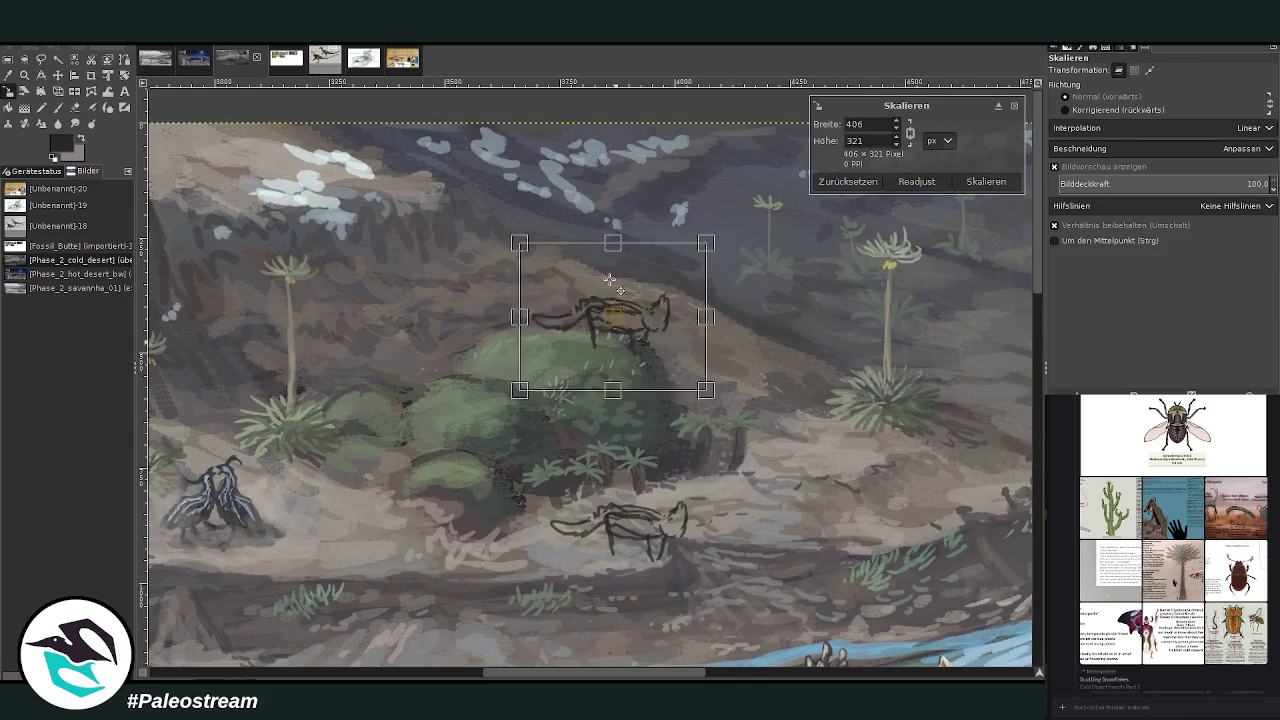
pyautogui.click(986, 182)
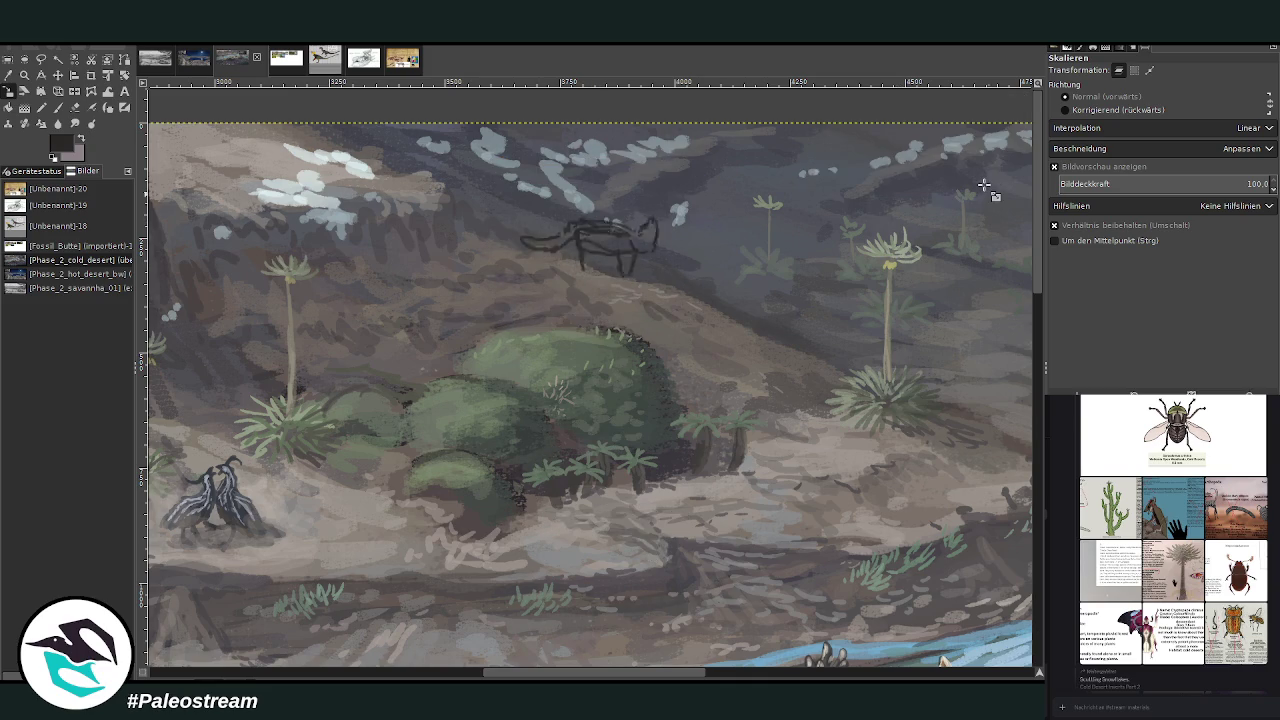
# - Shrink the grazer sketch, clear the selection, and zoom out to the full painting
pyautogui.click(595, 235)
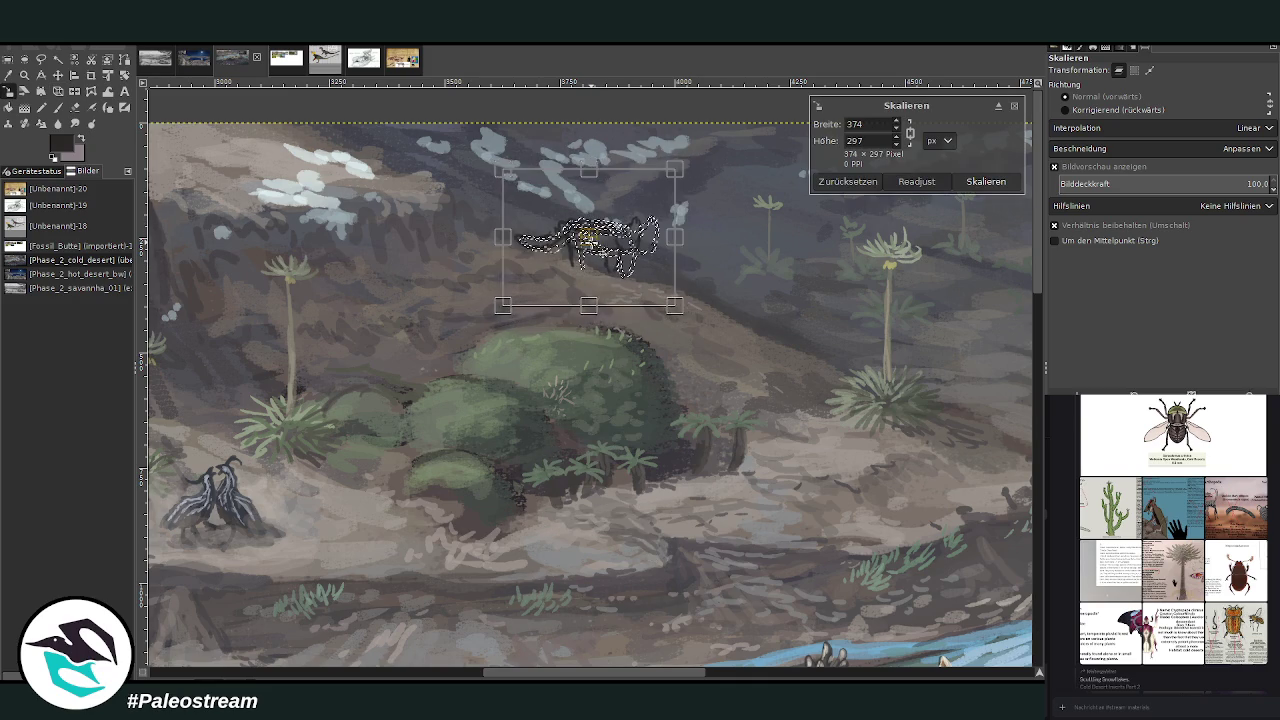
pyautogui.click(986, 182)
pyautogui.press('+')
pyautogui.hotkey('ctrl', 'shift', 'a')
pyautogui.press('-')
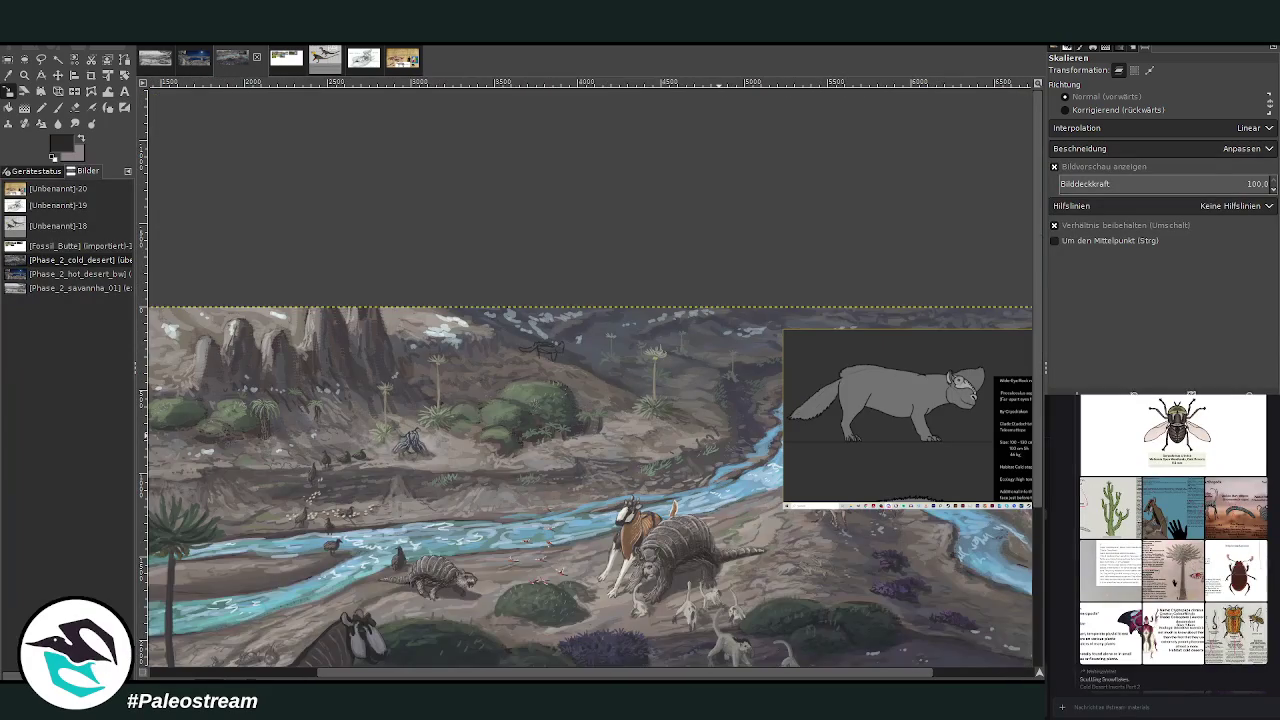
# - Make the Wide-Eye Rock runner reference the active layer and zoom in on its sheet
pyautogui.press('pageup')
pyautogui.press('z')
pyautogui.moveTo(793, 335); pyautogui.dragTo(1034, 516)
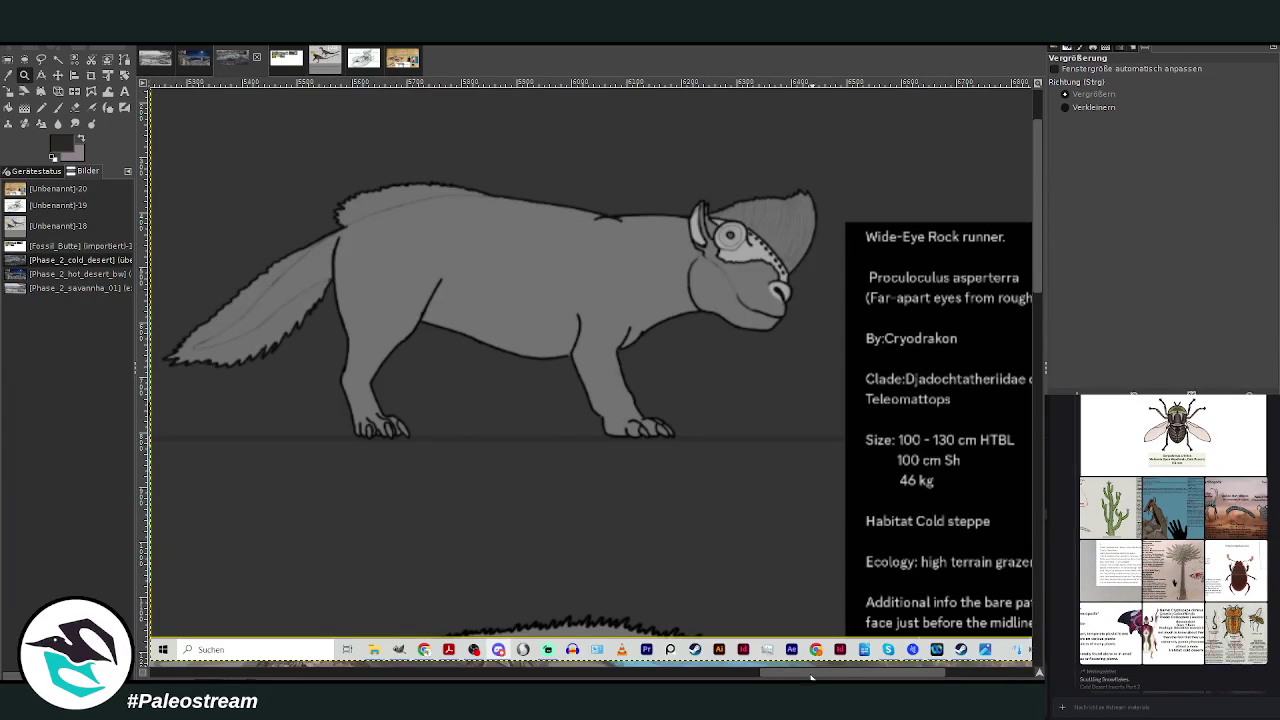
pyautogui.moveTo(845, 677); pyautogui.dragTo(875, 677)
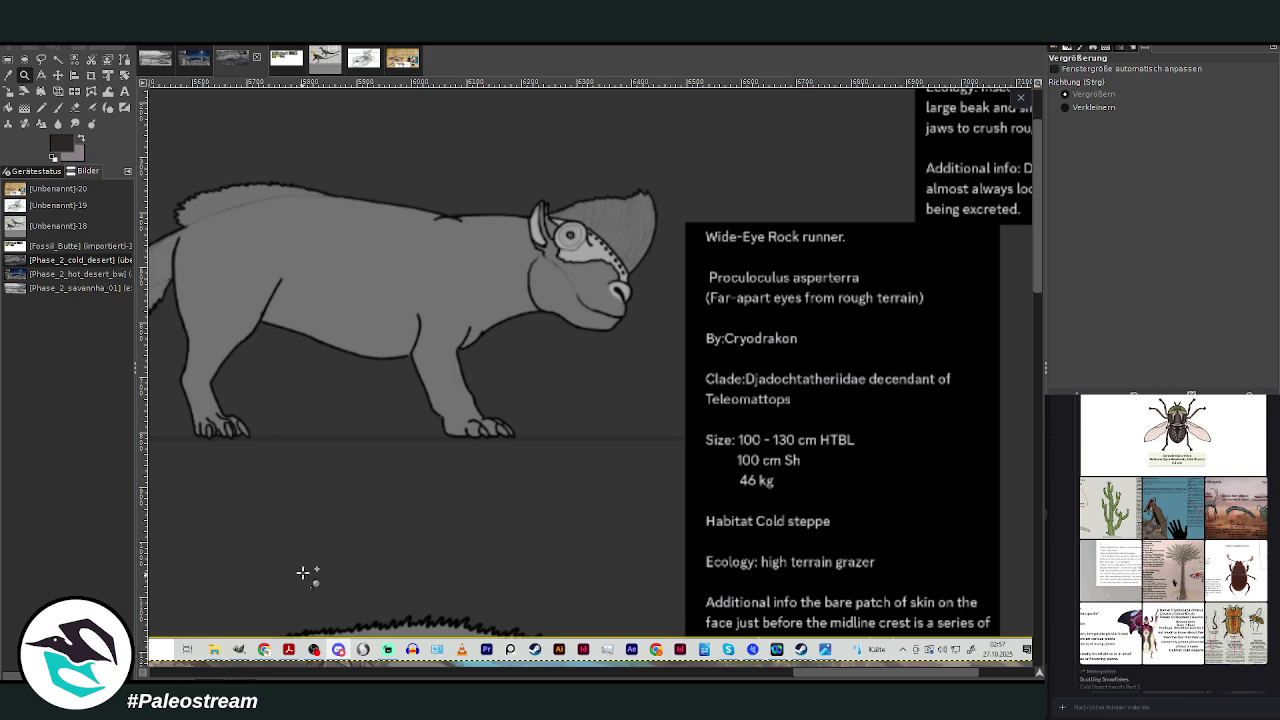
# - Zoom out and crop the pasted reference layer to just the grey creature drawing
pyautogui.keyDown('ctrl'); pyautogui.click(252, 210); pyautogui.keyUp('ctrl')
pyautogui.keyDown('ctrl'); pyautogui.click(252, 210); pyautogui.keyUp('ctrl')
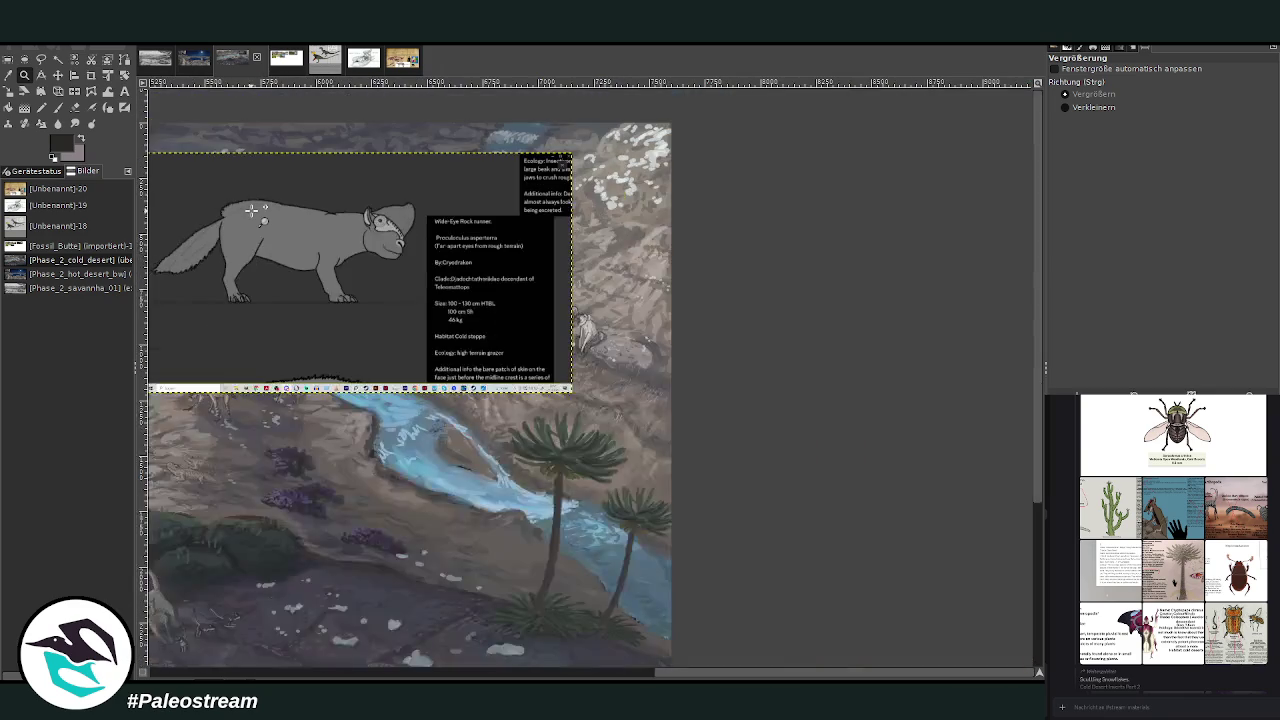
pyautogui.click(91, 75)
pyautogui.moveTo(683, 671); pyautogui.dragTo(553, 676)
pyautogui.moveTo(587, 178); pyautogui.dragTo(851, 310)
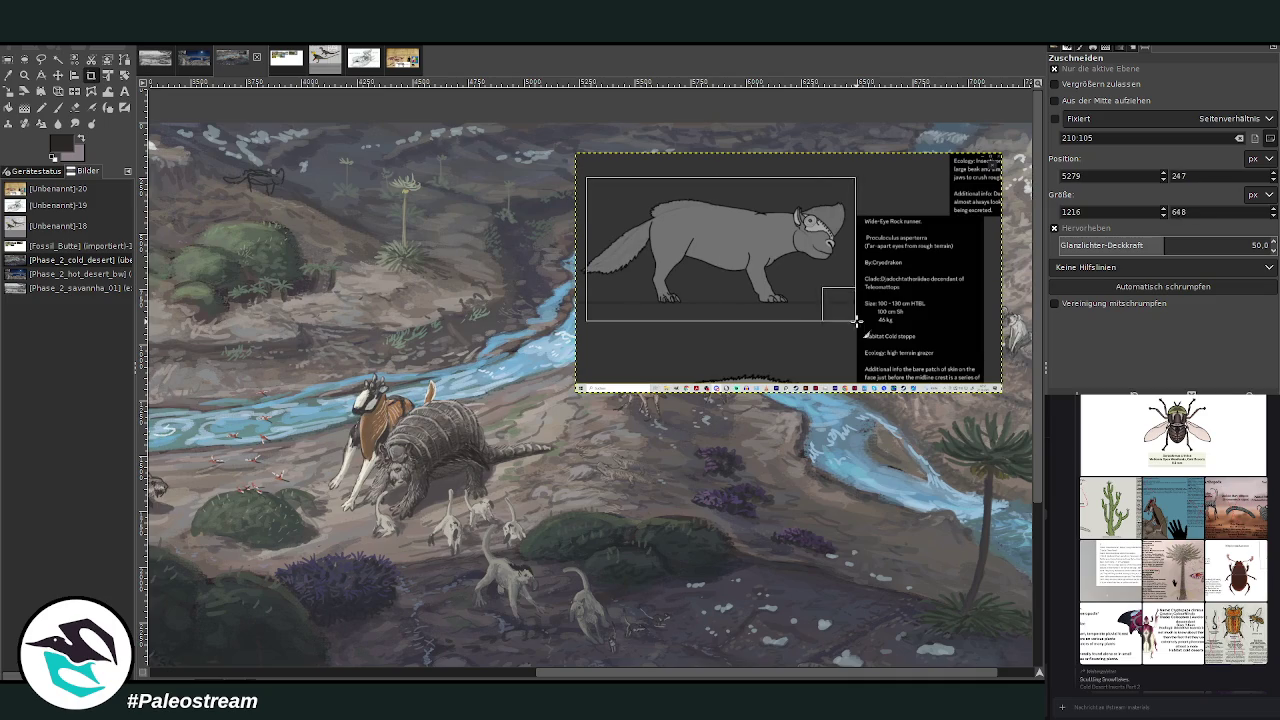
pyautogui.click(642, 274)
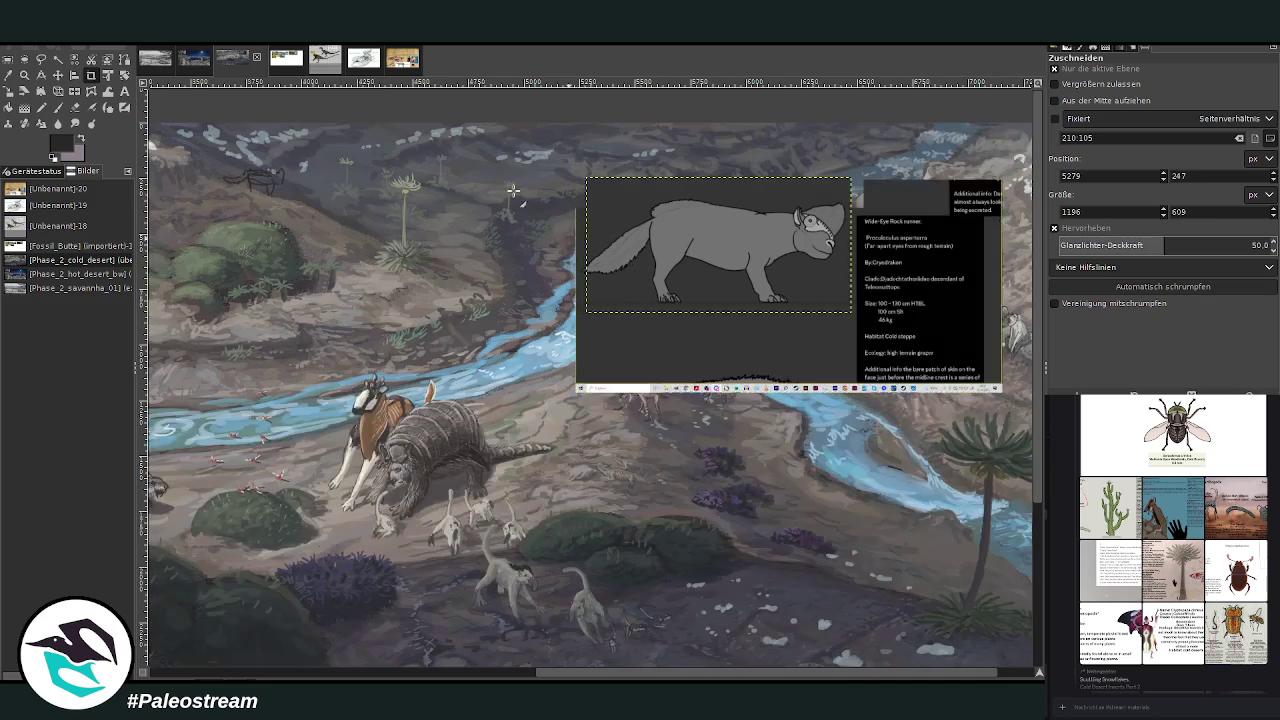
pyautogui.hotkey('shift', 's')
# - Scale the creature reference down to about 573 × 292 px at the painting's upper left
pyautogui.click(650, 283)
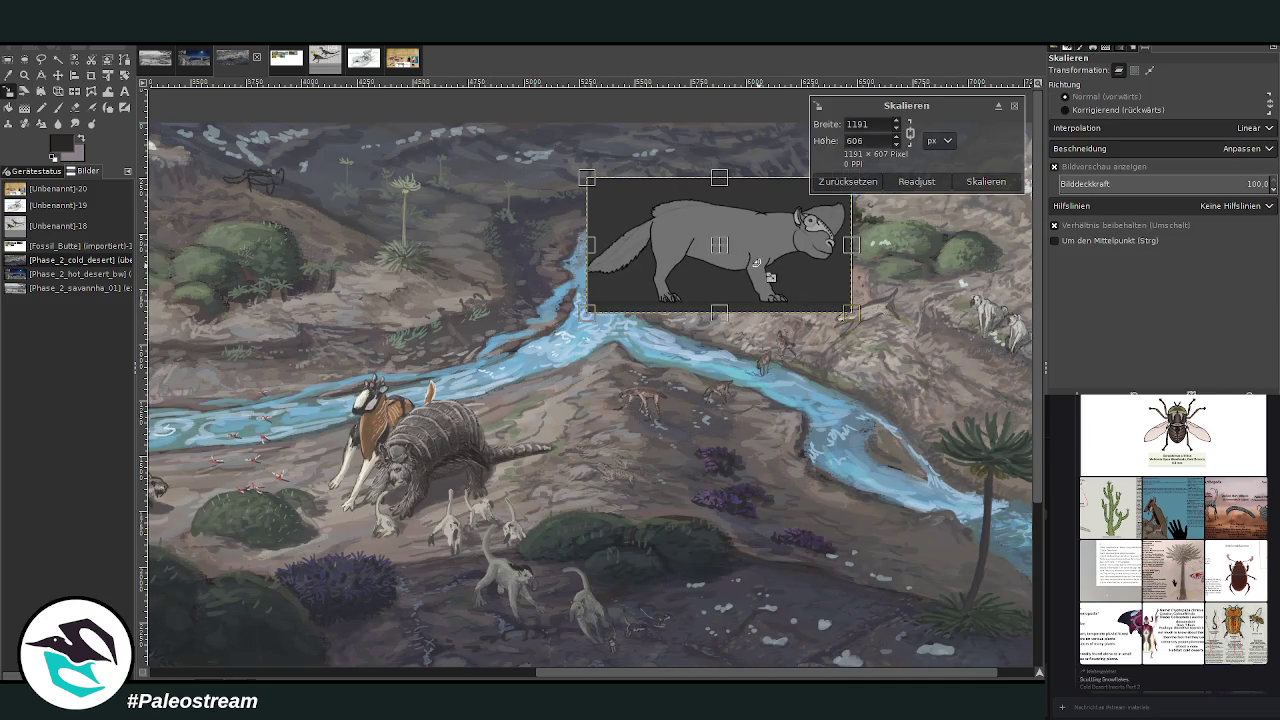
pyautogui.moveTo(851, 312); pyautogui.dragTo(766, 271)
pyautogui.moveTo(694, 238); pyautogui.dragTo(423, 210)
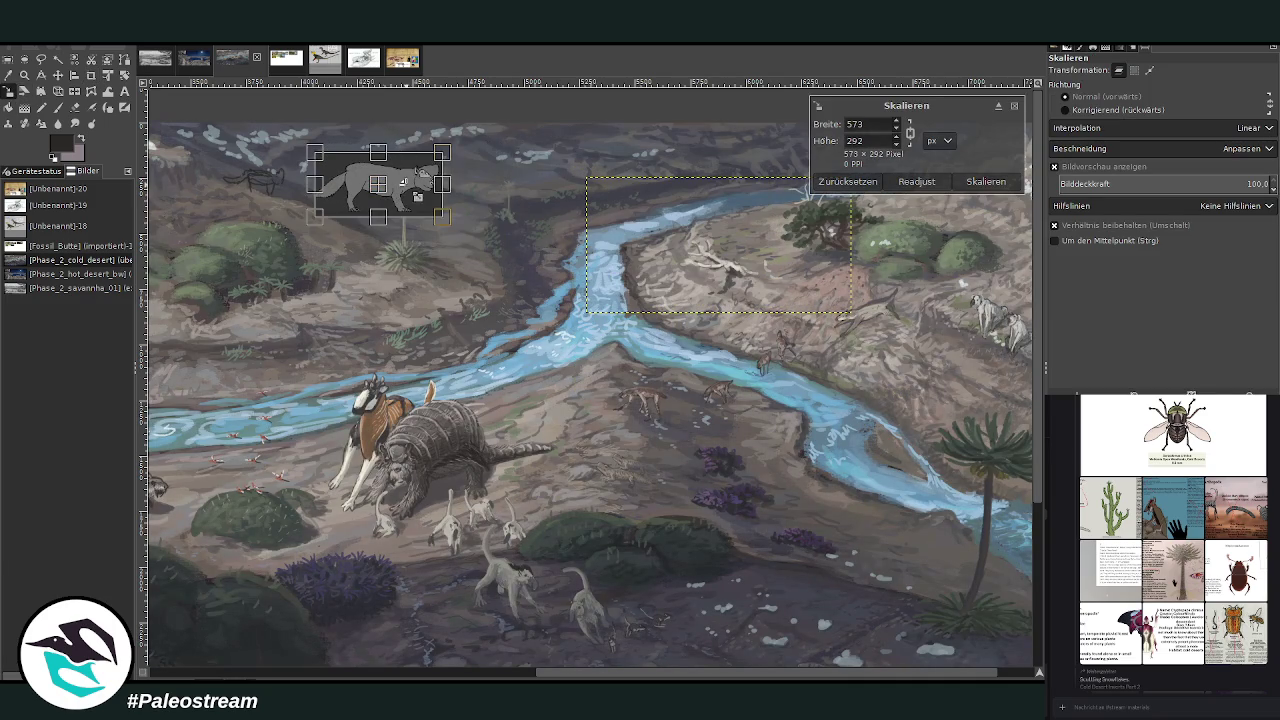
pyautogui.click(985, 181)
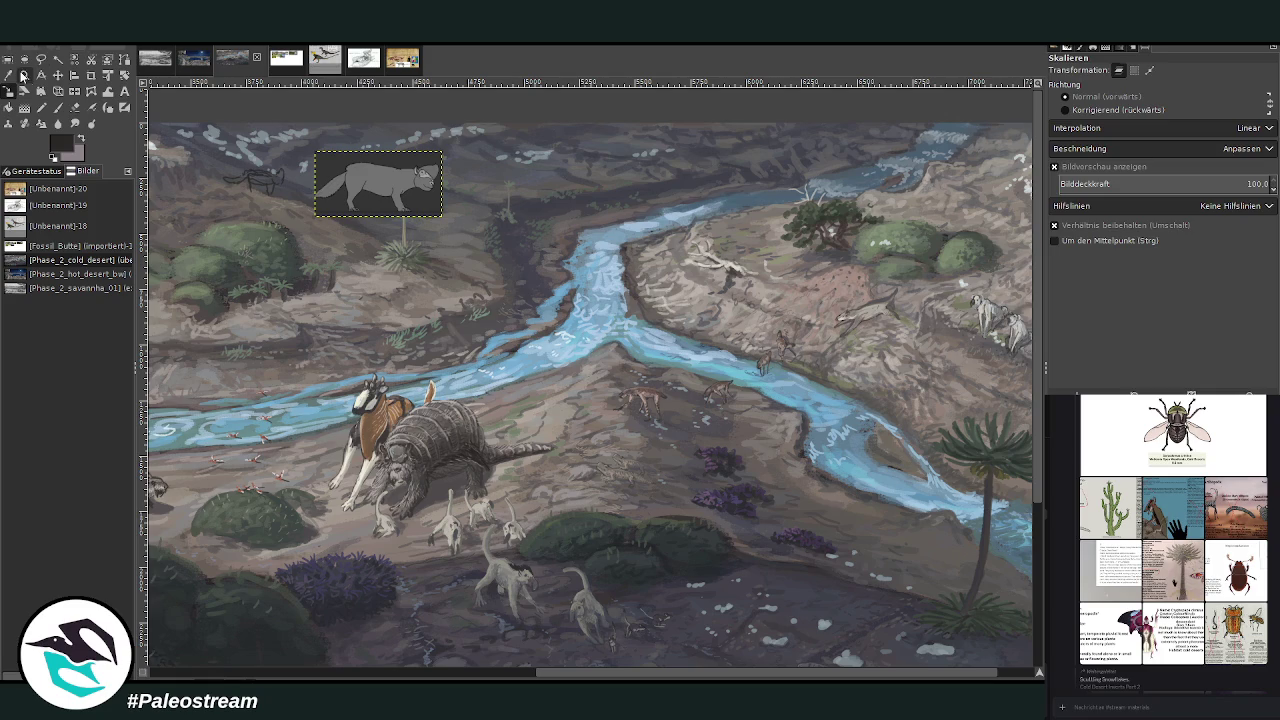
pyautogui.click(24, 74)
pyautogui.hscroll(2, 648, 605)
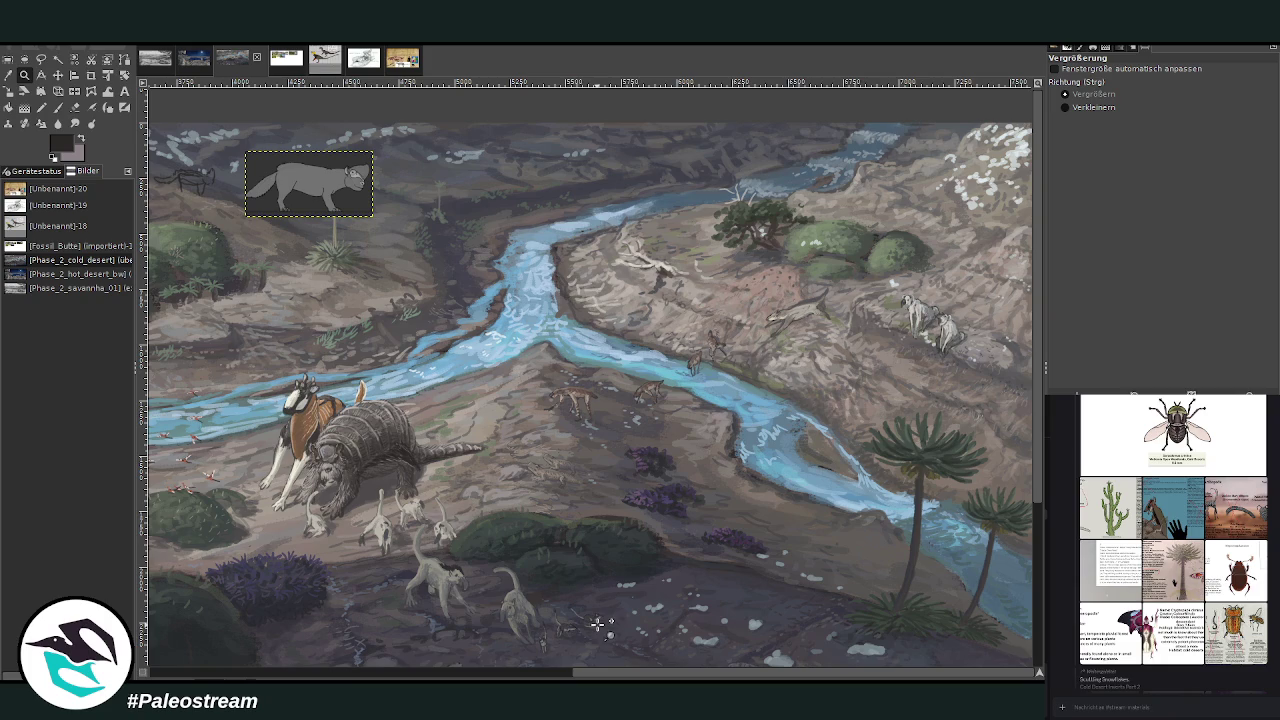
pyautogui.click(179, 147)
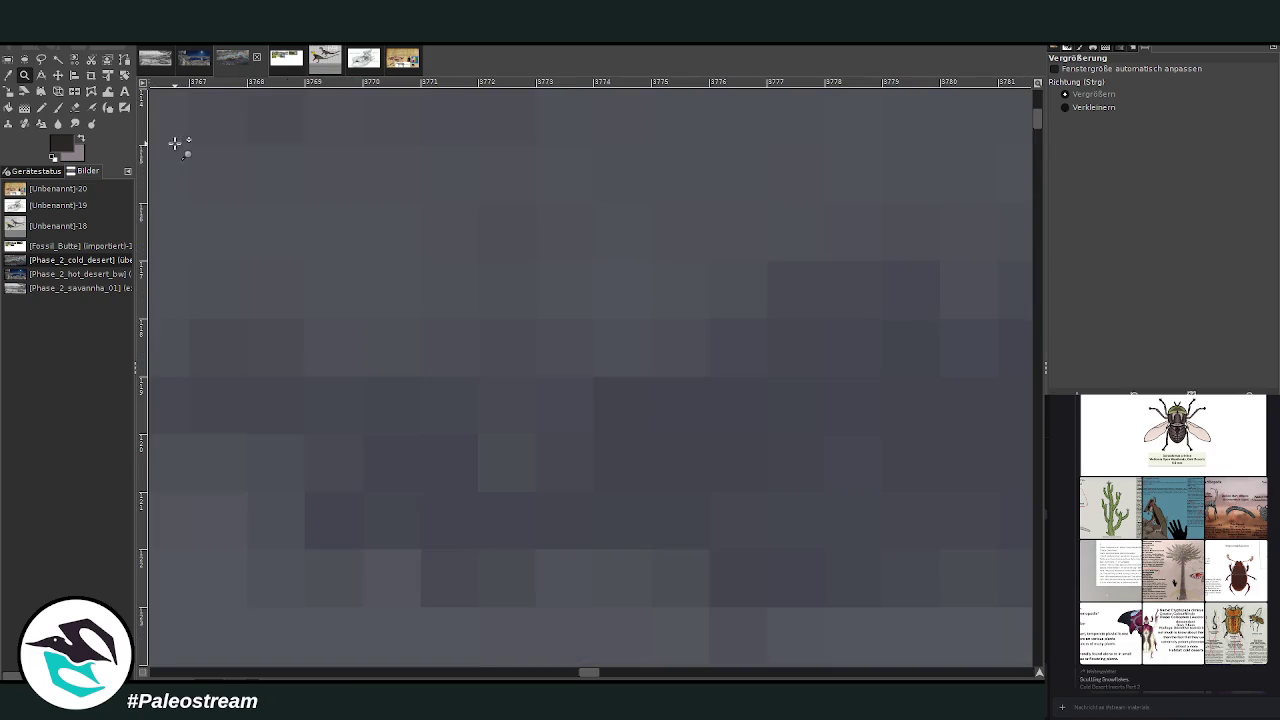
pyautogui.scroll(-3, 193, 426)
pyautogui.scroll(-3, 193, 426)
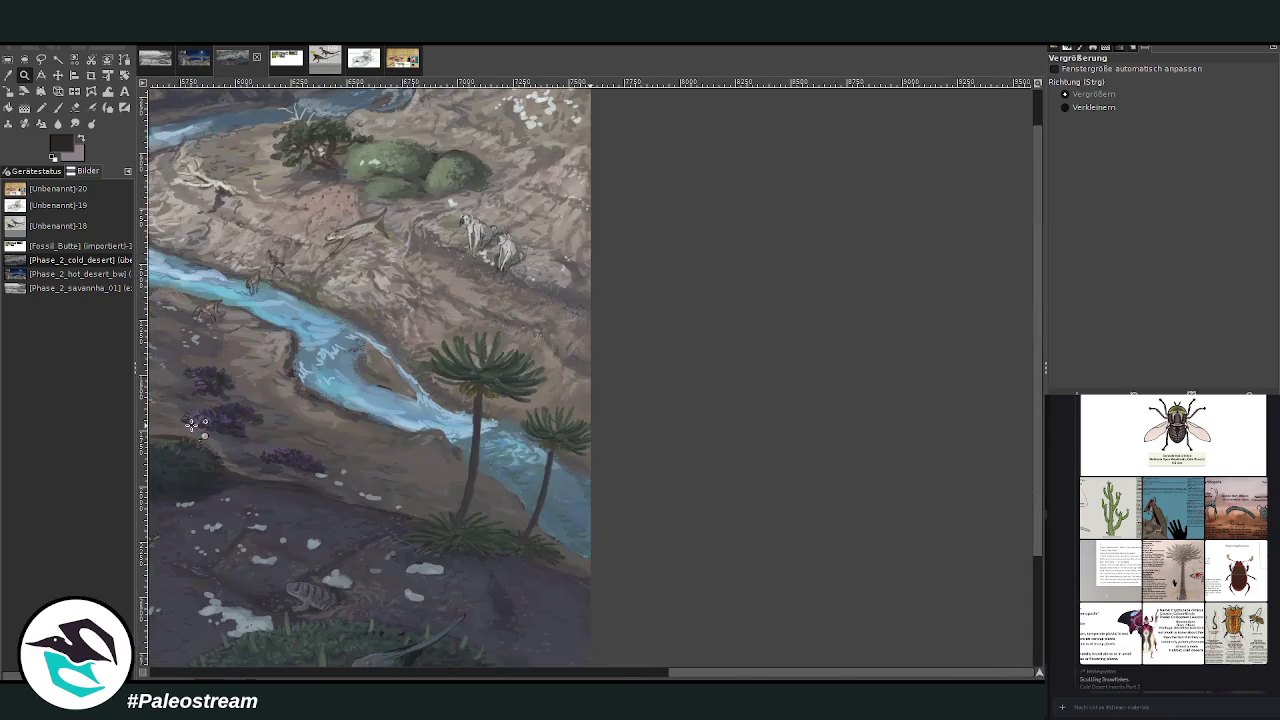
pyautogui.scroll(-2, 193, 426)
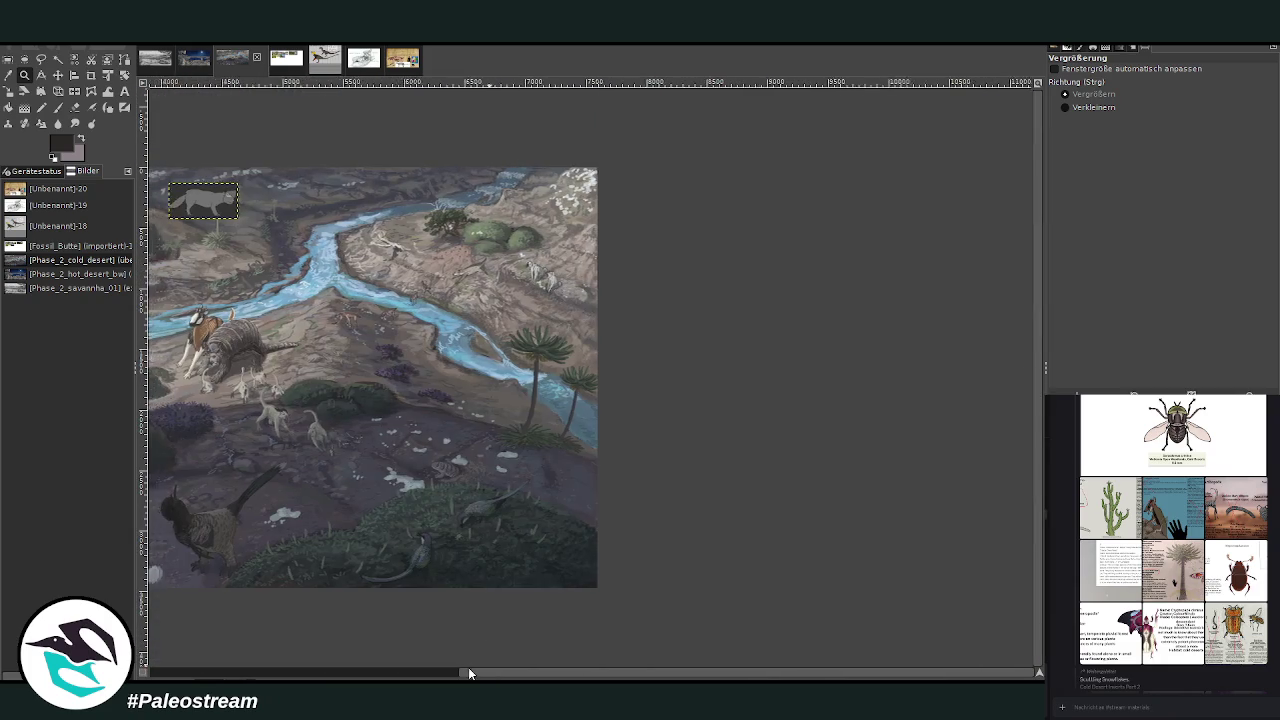
pyautogui.moveTo(436, 170); pyautogui.dragTo(554, 258)
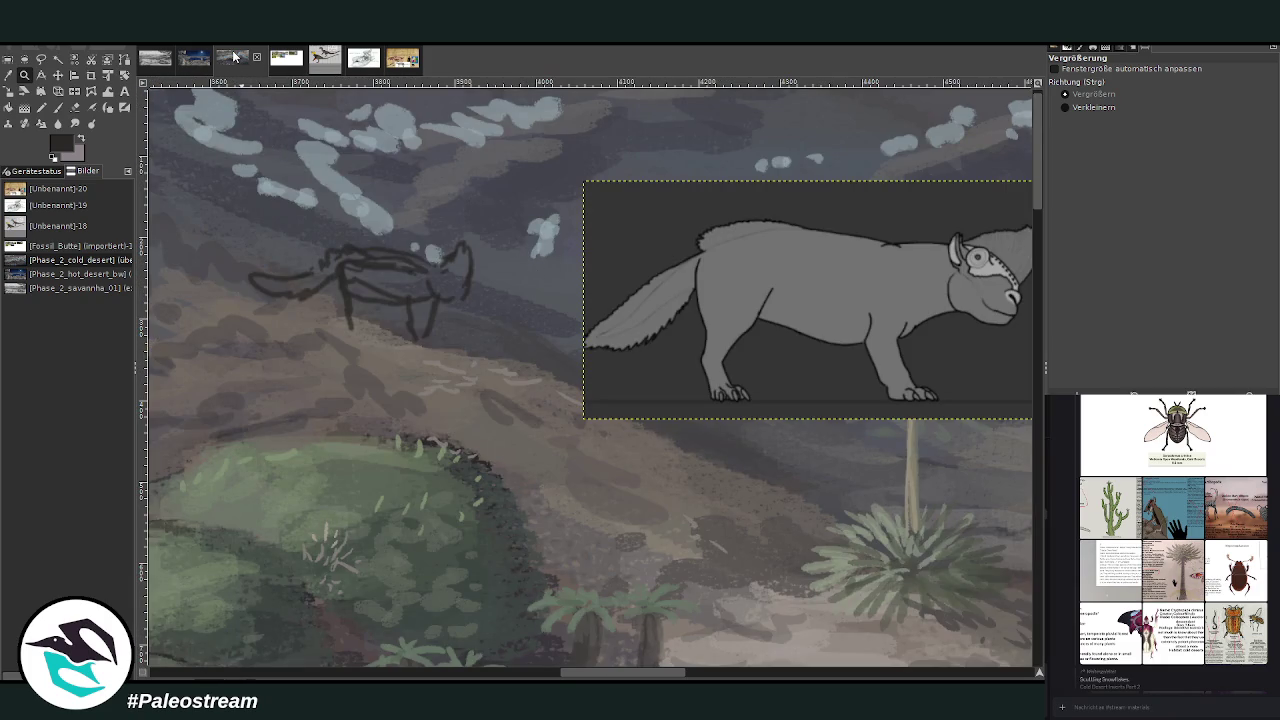
# - On the sketch layer, redraw the creature's head and ear with the Chalk 03 brush
pyautogui.click(58, 107)
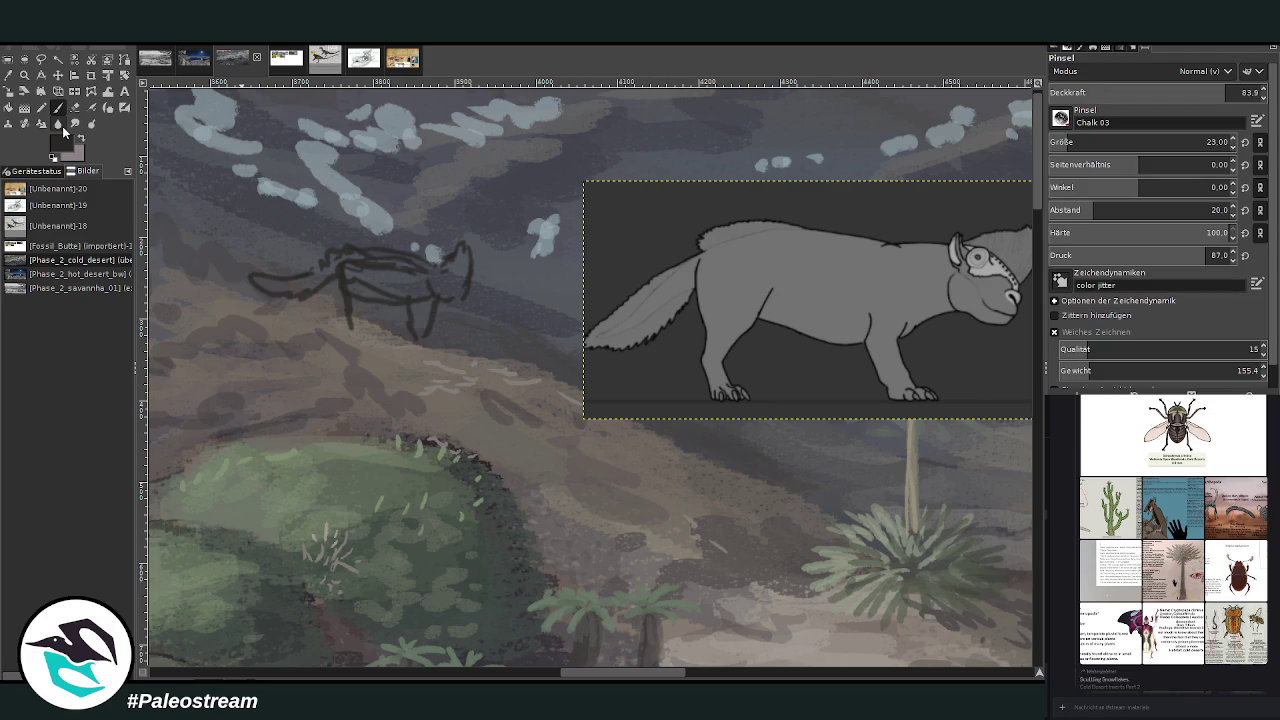
pyautogui.scroll(-10, 1100, 142)
pyautogui.hscroll(1, 665, 670)
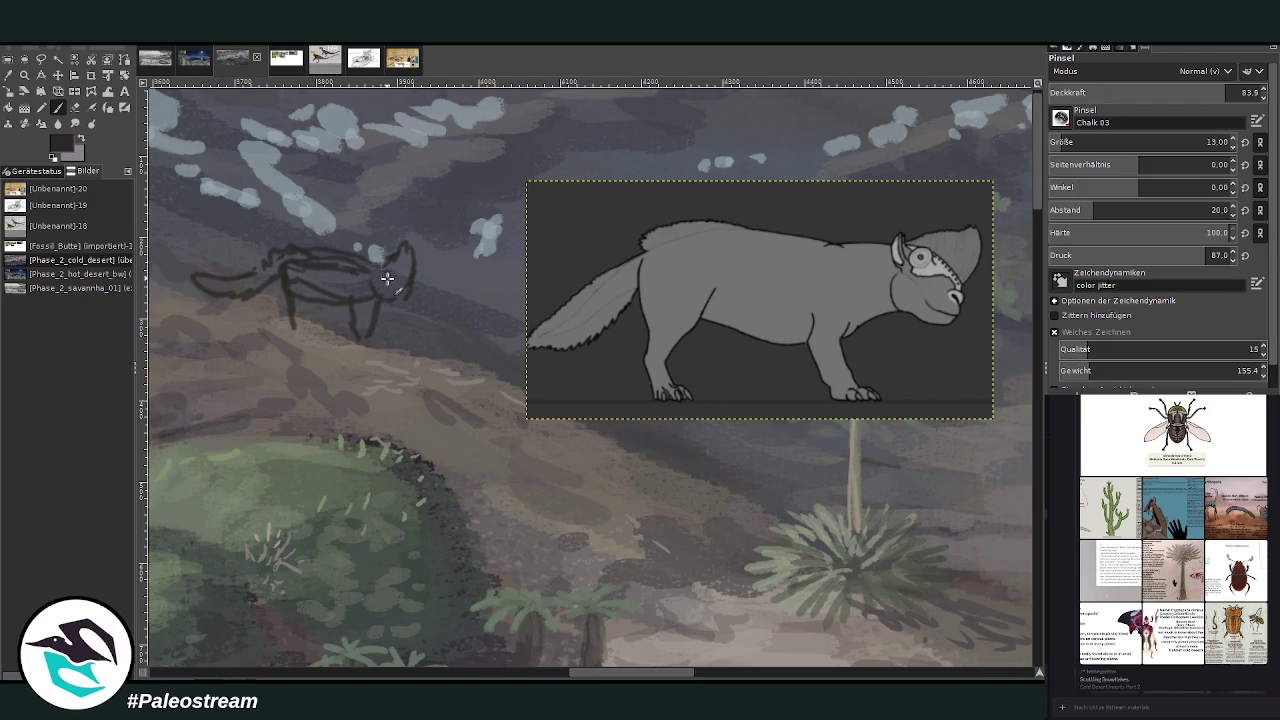
pyautogui.press('pagedown')
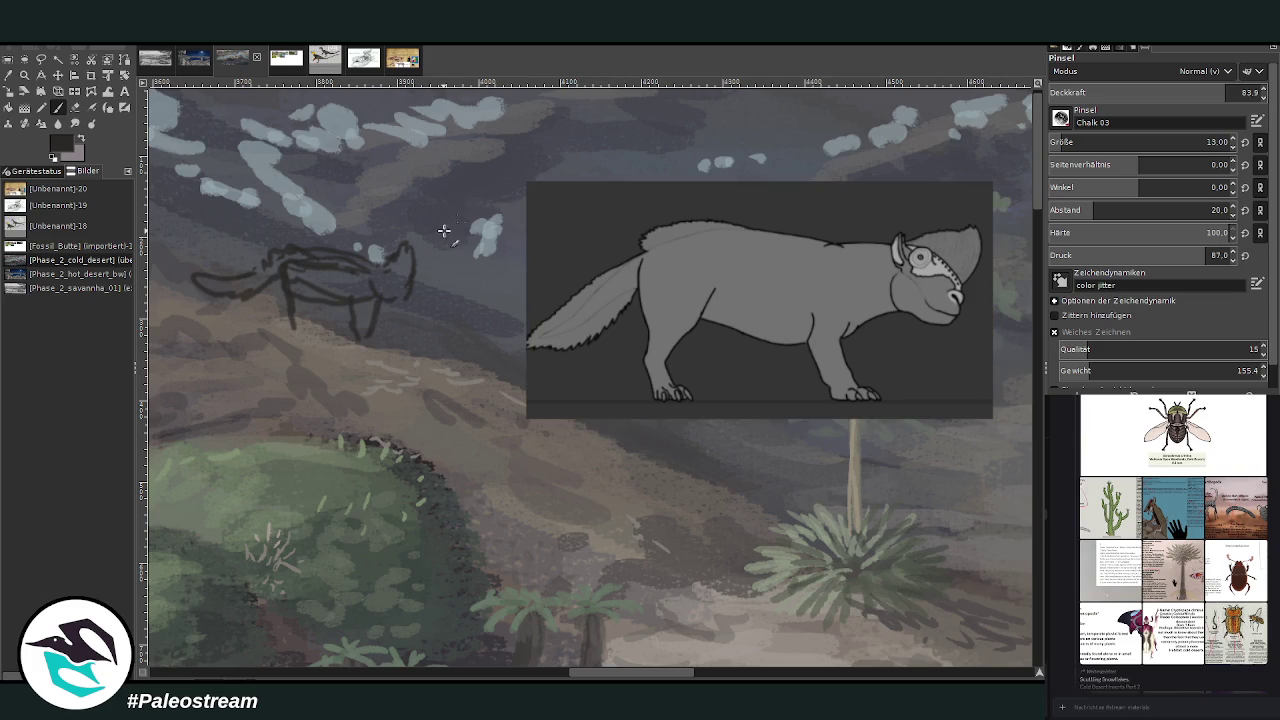
pyautogui.moveTo(396, 262)
pyautogui.mouseDown()
pyautogui.moveTo(405, 243)
pyautogui.moveTo(397, 288)
pyautogui.mouseUp()
pyautogui.moveTo(369, 277)
pyautogui.mouseDown()
pyautogui.moveTo(370, 288)
pyautogui.moveTo(370, 260)
pyautogui.mouseUp()
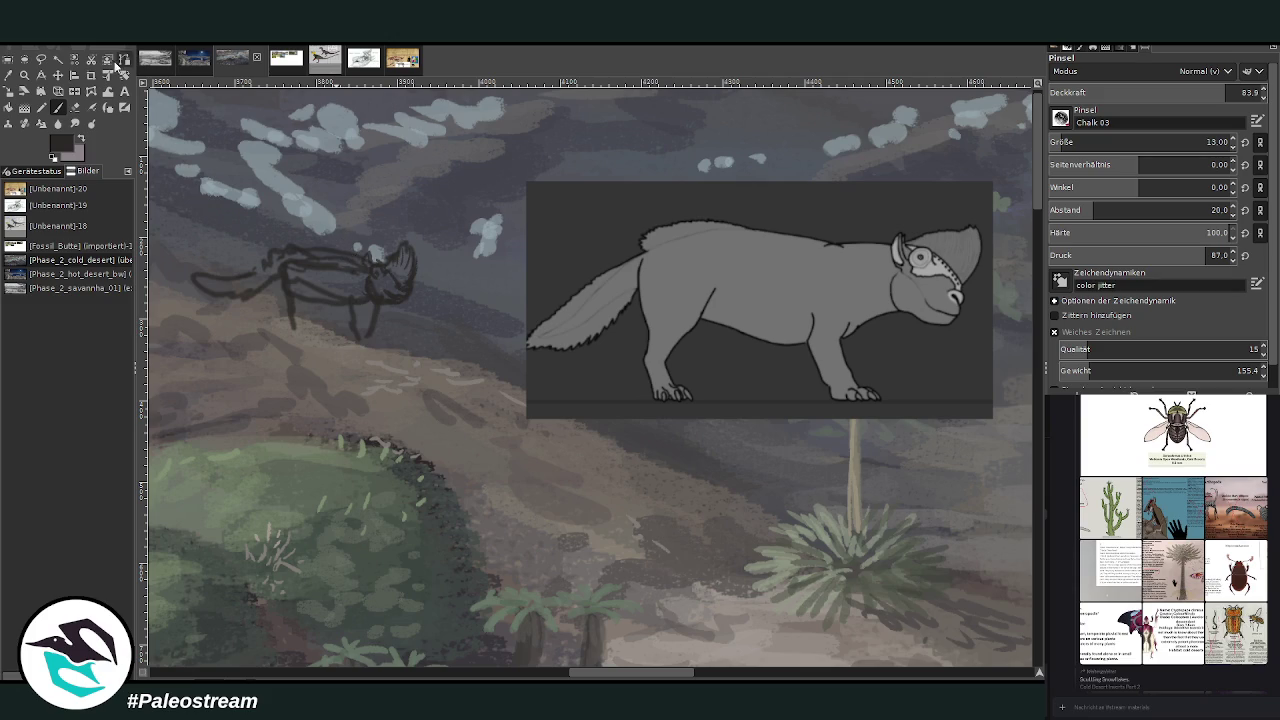
# - Redraw the creature's front legs with brush and eraser, then refine its head outline
pyautogui.hotkey('shift', 'e')
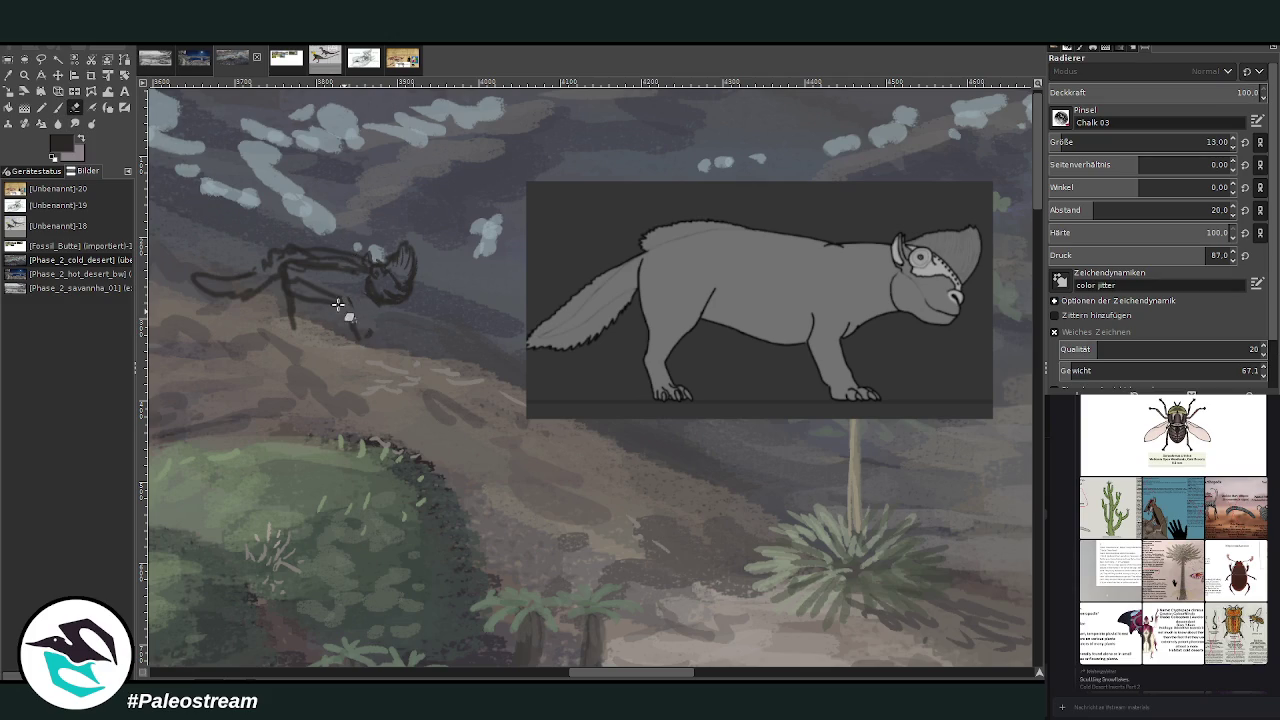
pyautogui.click(57, 108)
pyautogui.moveTo(372, 301)
pyautogui.mouseDown()
pyautogui.moveTo(357, 314)
pyautogui.moveTo(346, 297)
pyautogui.moveTo(325, 333)
pyautogui.moveTo(354, 304)
pyautogui.moveTo(325, 322)
pyautogui.moveTo(350, 346)
pyautogui.moveTo(325, 330)
pyautogui.mouseUp()
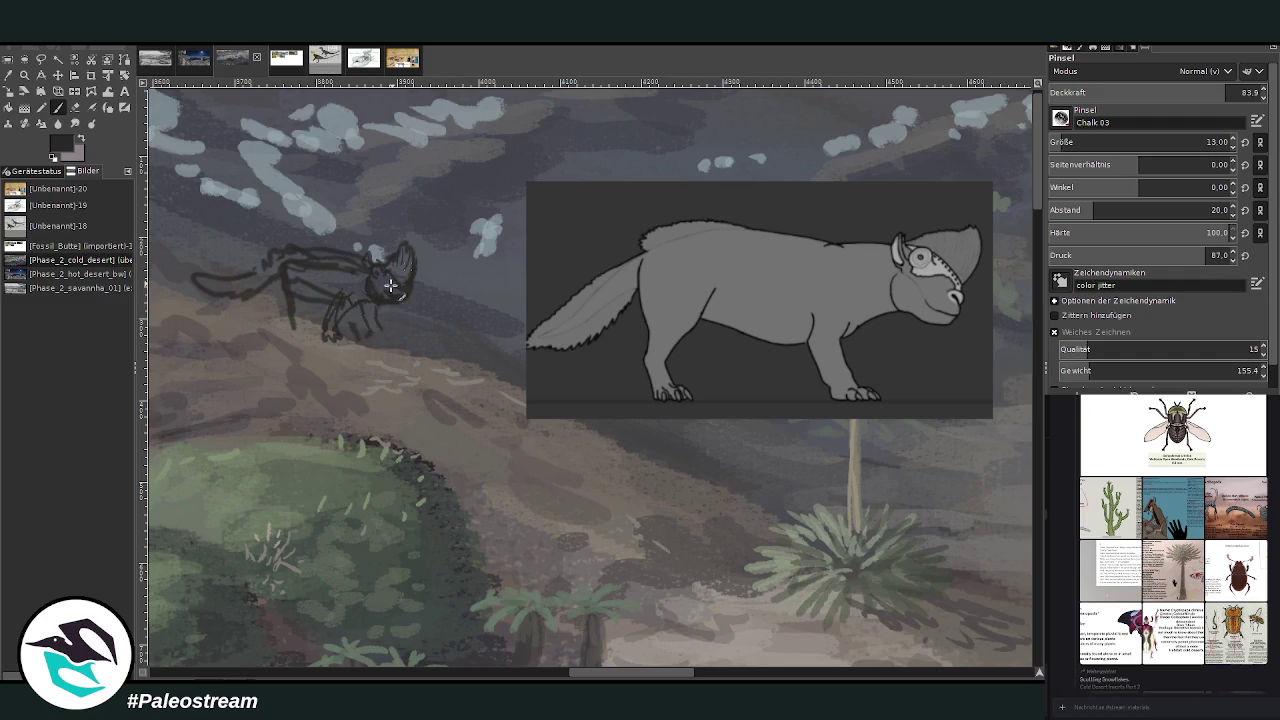
pyautogui.moveTo(361, 305); pyautogui.dragTo(388, 338)
pyautogui.hotkey('shift', 'e')
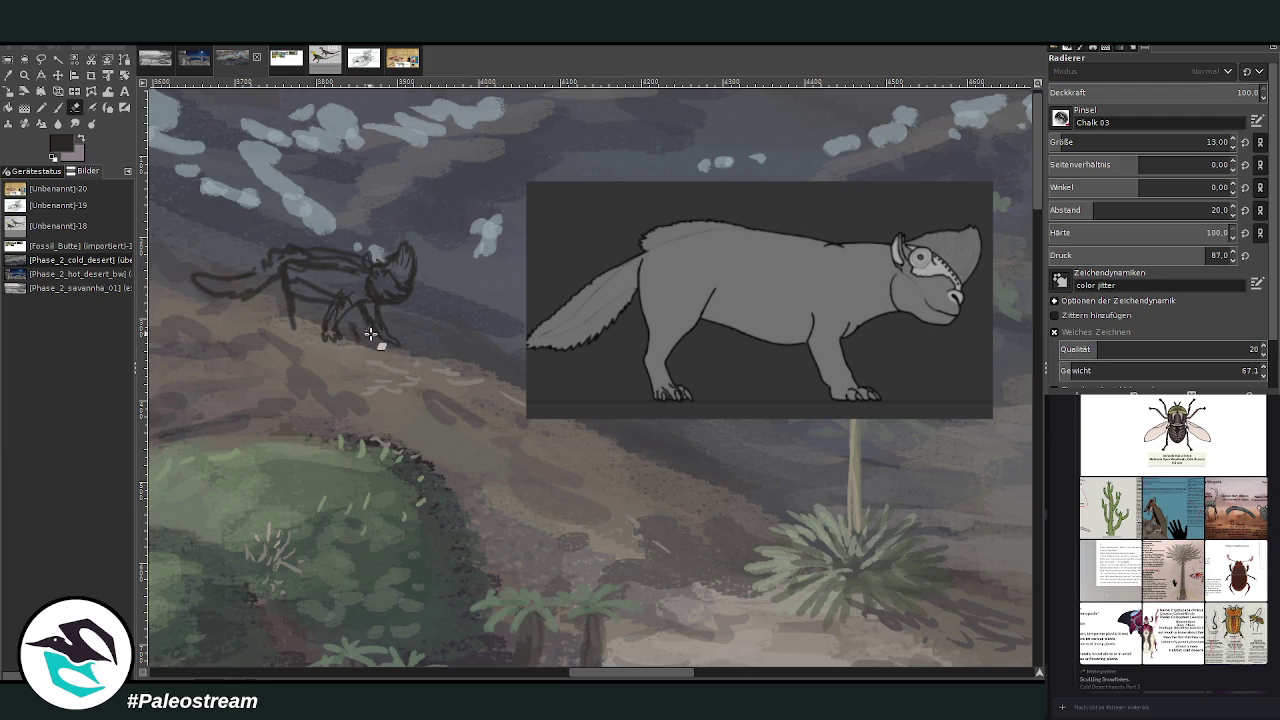
pyautogui.click(74, 106)
pyautogui.press('p')
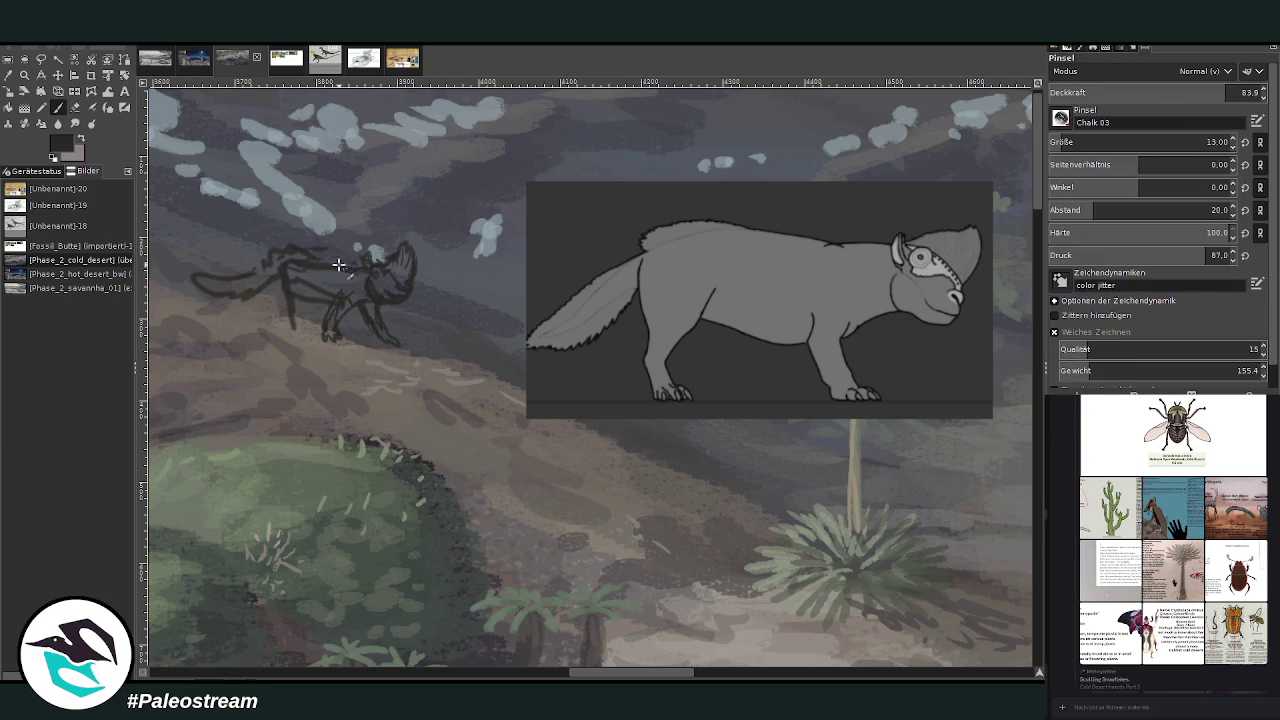
pyautogui.moveTo(300, 264); pyautogui.dragTo(273, 253)
pyautogui.click(1130, 138)
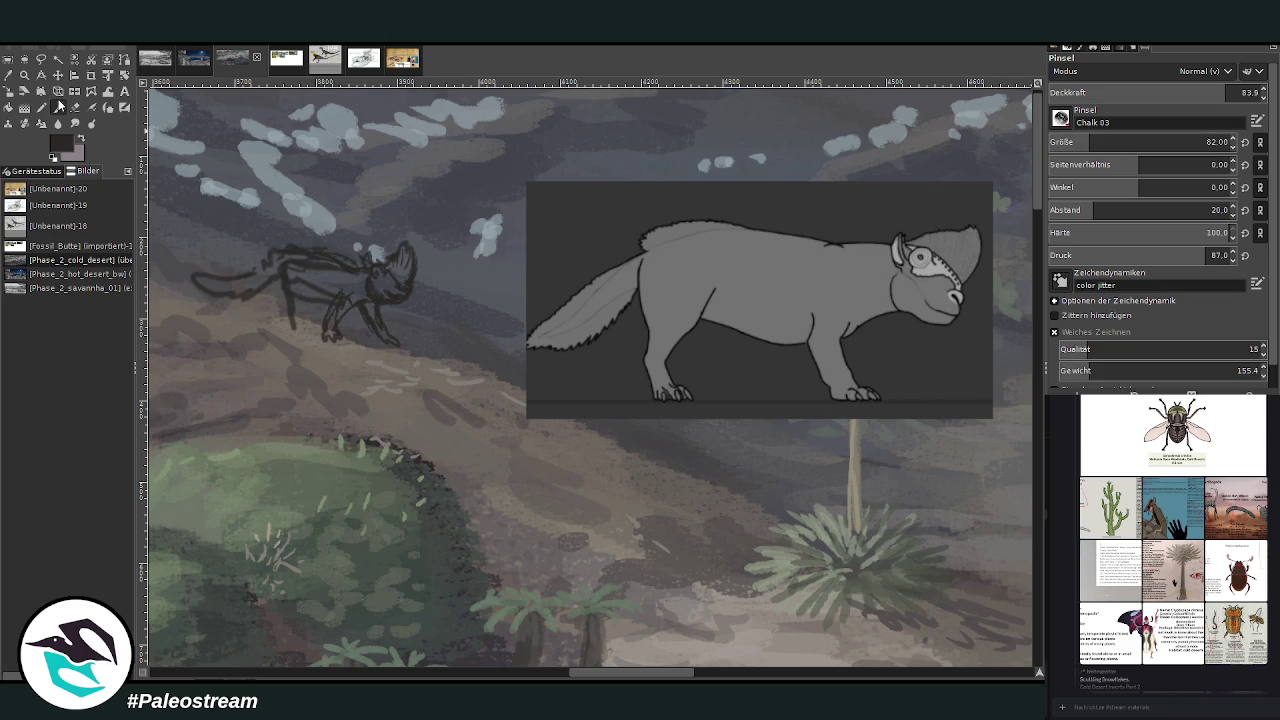
pyautogui.click(70, 108)
# - Erase the old head lines and draw the creature's neck, belly and chest legs
pyautogui.moveTo(335, 275)
pyautogui.mouseDown()
pyautogui.moveTo(330, 224)
pyautogui.moveTo(243, 323)
pyautogui.moveTo(237, 271)
pyautogui.mouseUp()
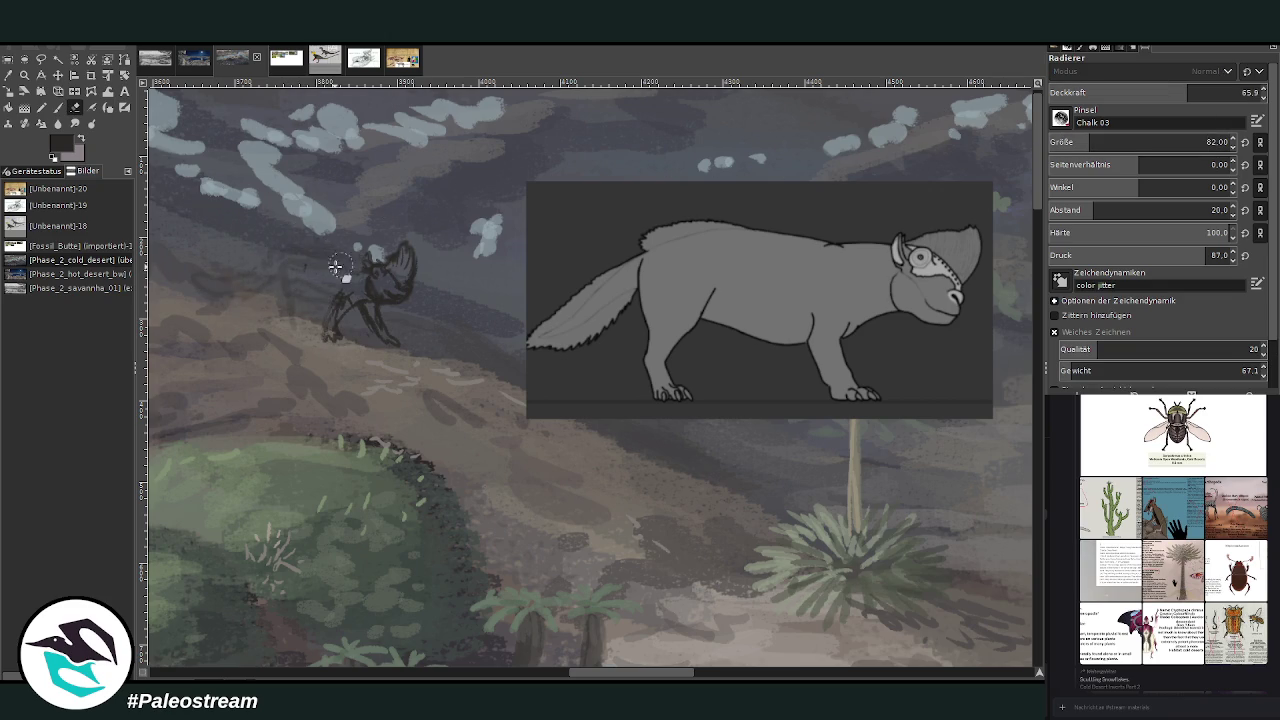
pyautogui.click(58, 107)
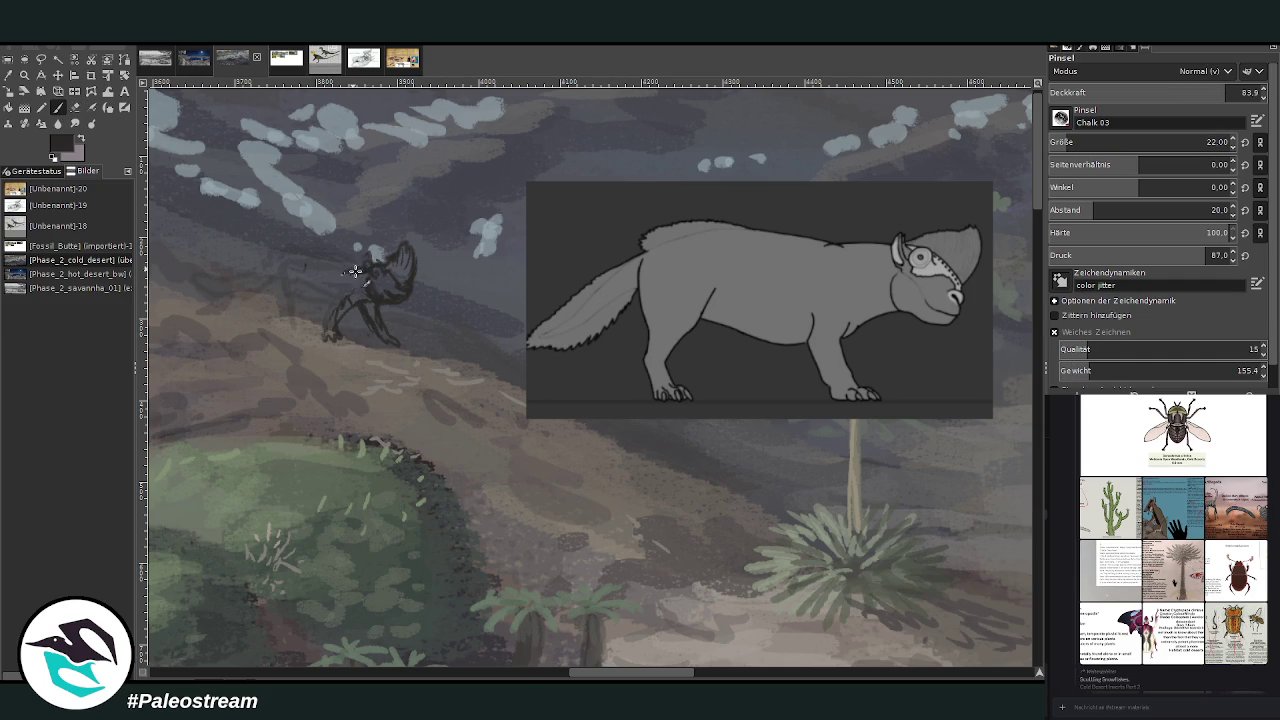
pyautogui.moveTo(332, 261)
pyautogui.mouseDown()
pyautogui.moveTo(284, 241)
pyautogui.moveTo(214, 277)
pyautogui.moveTo(259, 273)
pyautogui.mouseUp()
pyautogui.moveTo(340, 294)
pyautogui.mouseDown()
pyautogui.moveTo(290, 284)
pyautogui.moveTo(296, 298)
pyautogui.moveTo(268, 322)
pyautogui.mouseUp()
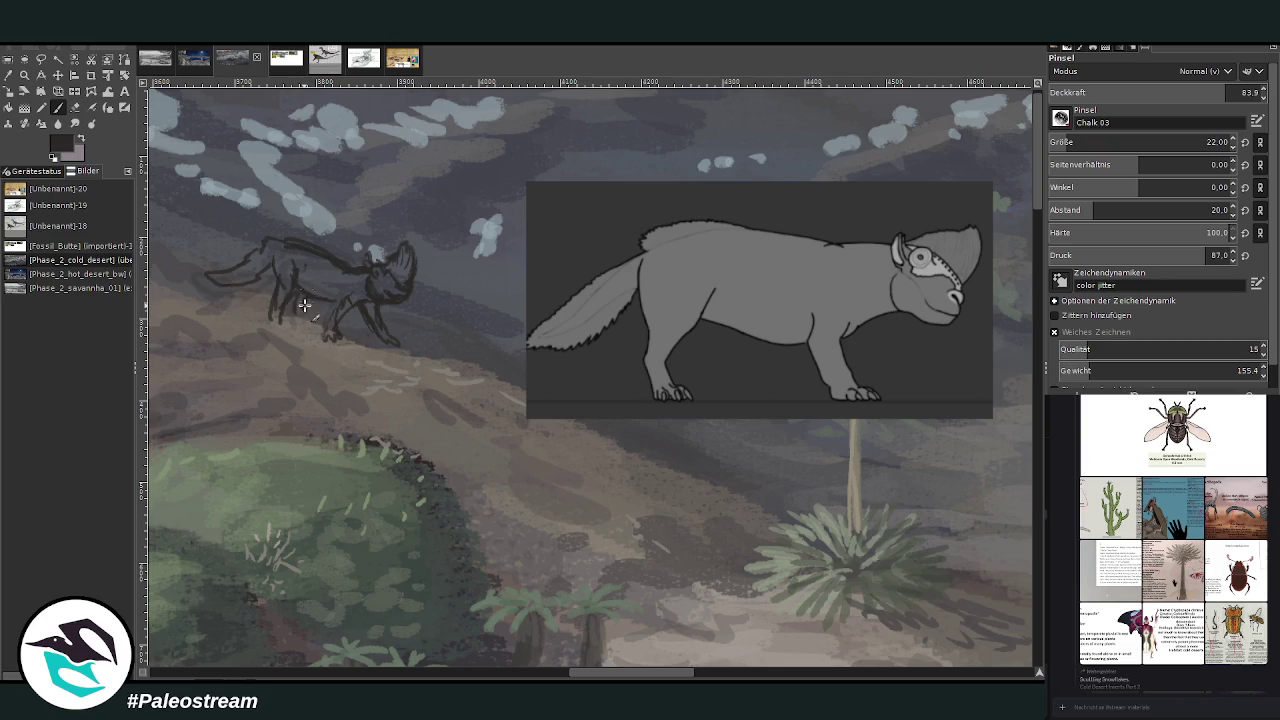
pyautogui.moveTo(278, 317)
pyautogui.mouseDown()
pyautogui.moveTo(277, 334)
pyautogui.moveTo(272, 304)
pyautogui.mouseUp()
pyautogui.moveTo(352, 284); pyautogui.dragTo(335, 302)
# - Fill out the creature's bushy tail and back, and add ear and head detail
pyautogui.click(76, 107)
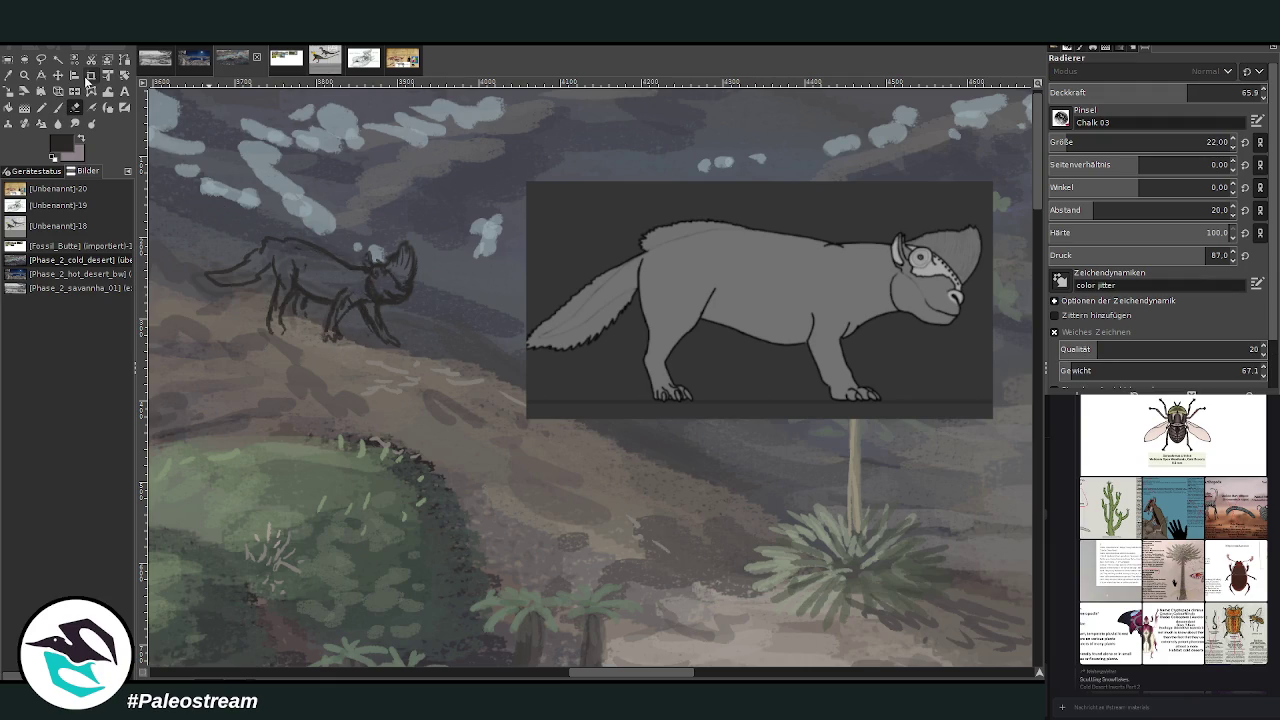
pyautogui.click(58, 107)
pyautogui.moveTo(279, 260)
pyautogui.mouseDown()
pyautogui.moveTo(250, 282)
pyautogui.moveTo(208, 278)
pyautogui.moveTo(300, 246)
pyautogui.moveTo(384, 260)
pyautogui.mouseUp()
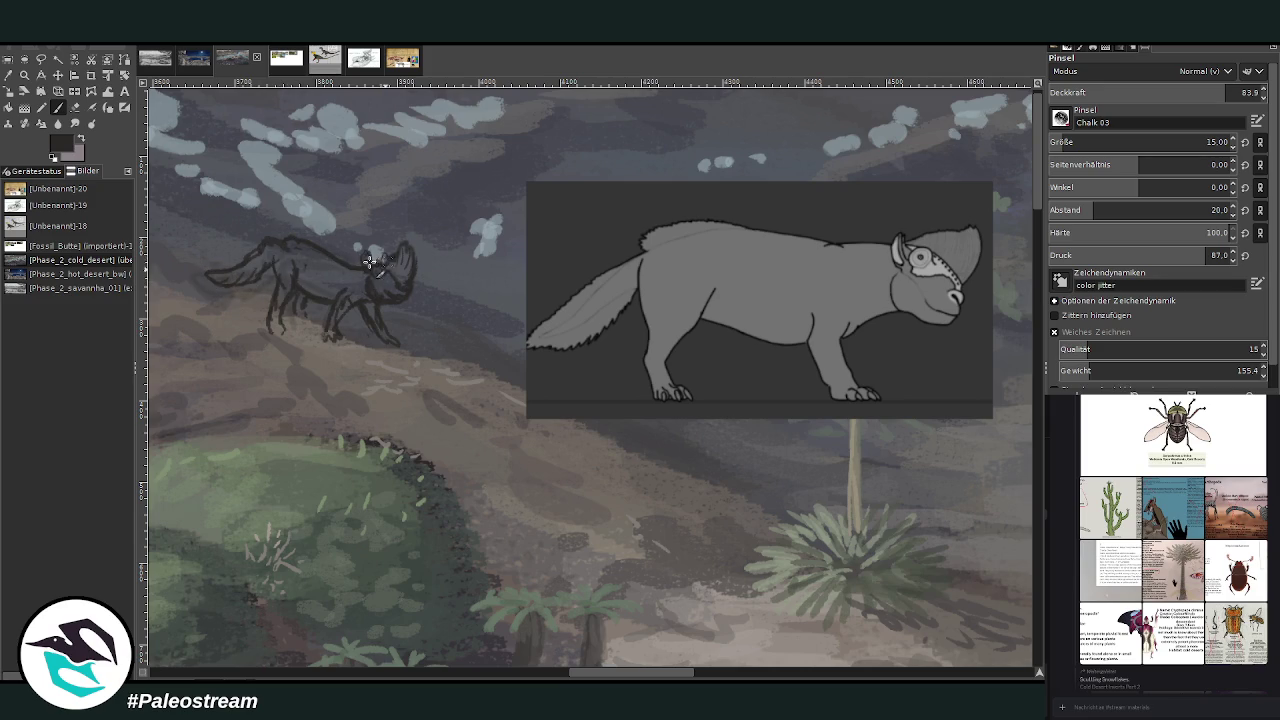
pyautogui.hotkey('shift', 'e')
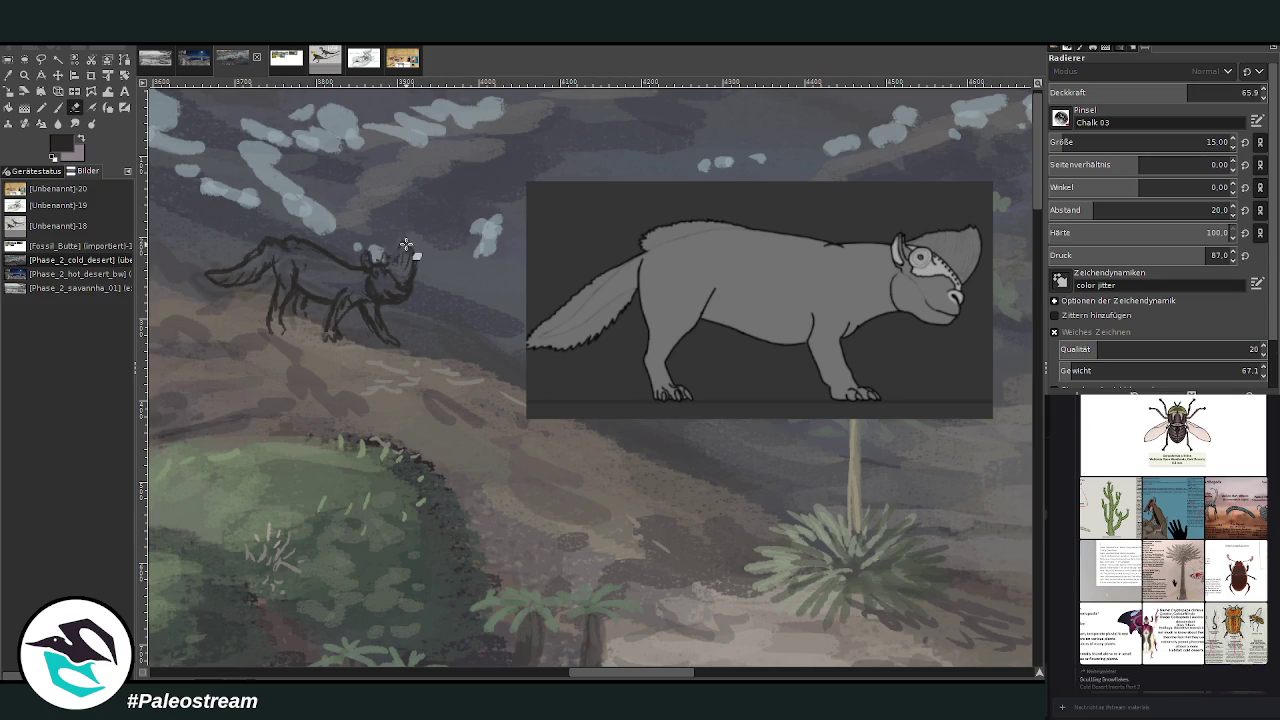
pyautogui.press('p')
pyautogui.moveTo(385, 262)
pyautogui.mouseDown()
pyautogui.moveTo(430, 270)
pyautogui.moveTo(366, 268)
pyautogui.mouseUp()
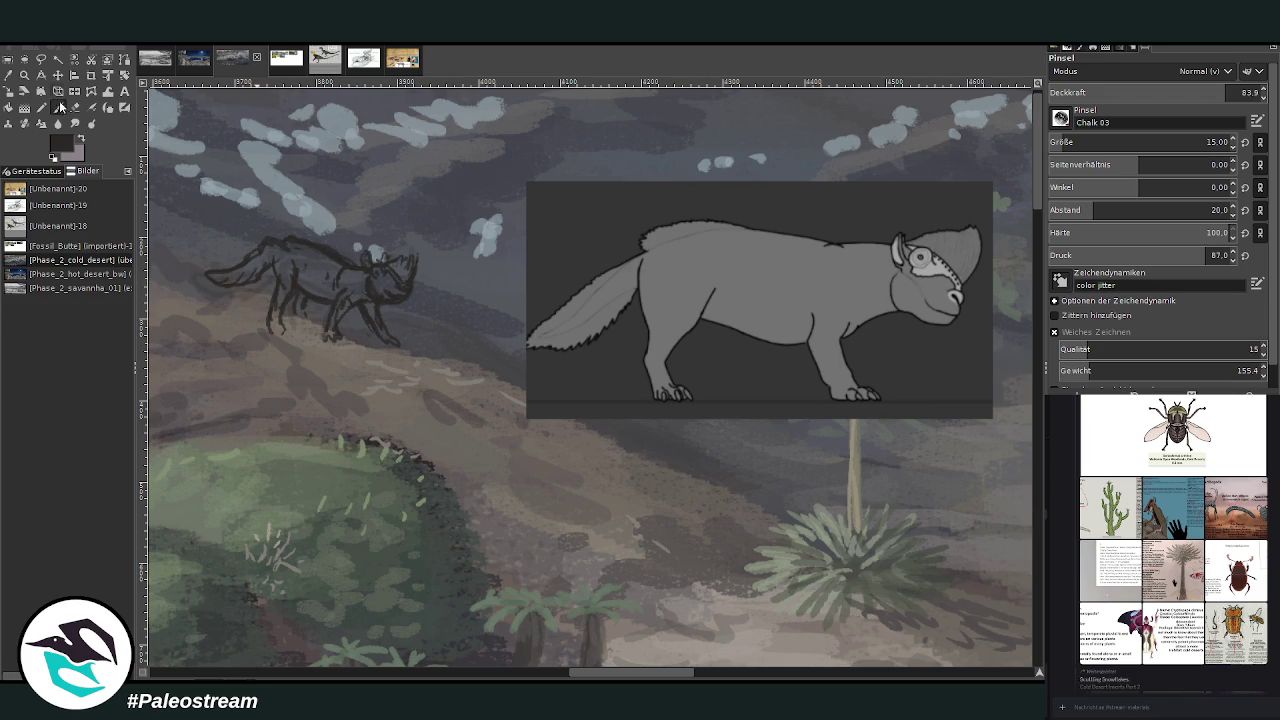
# - Pick a light grey and brush it over the creature's body
pyautogui.click(74, 107)
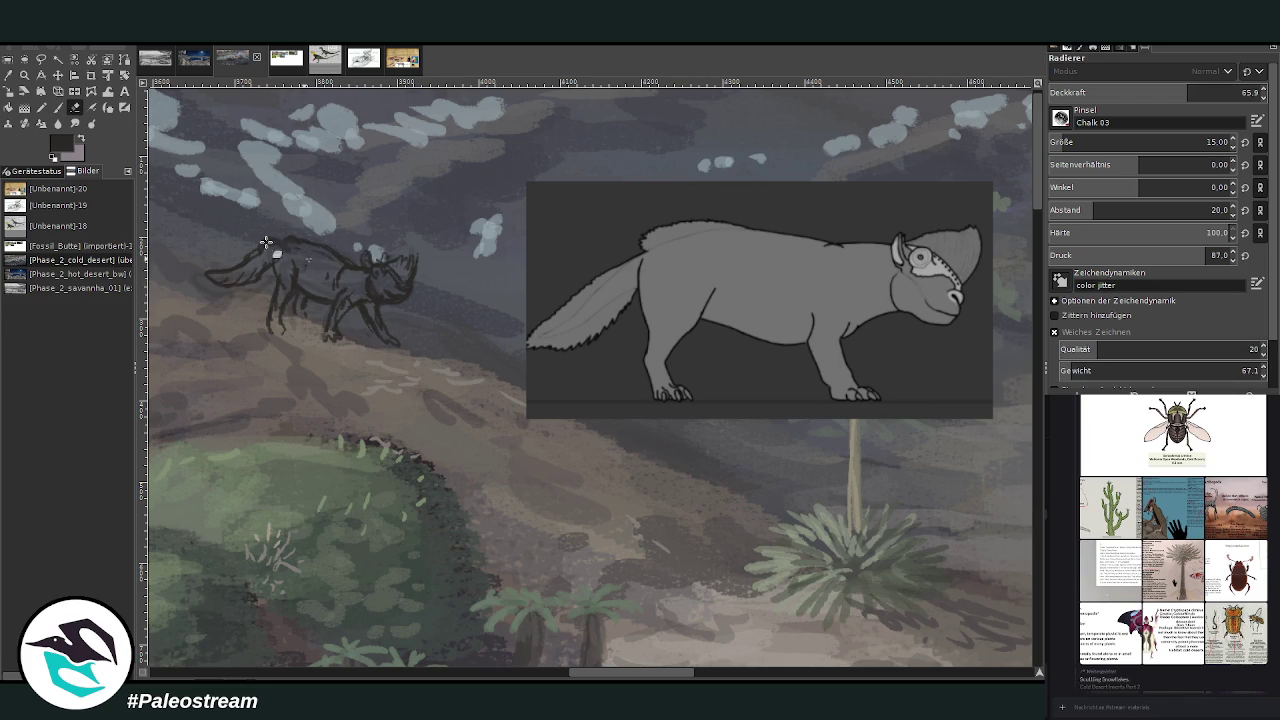
pyautogui.keyDown('ctrl'); pyautogui.click(975, 225); pyautogui.keyUp('ctrl')
pyautogui.press('p')
pyautogui.moveTo(348, 287)
pyautogui.mouseDown()
pyautogui.moveTo(301, 255)
pyautogui.moveTo(279, 301)
pyautogui.mouseUp()
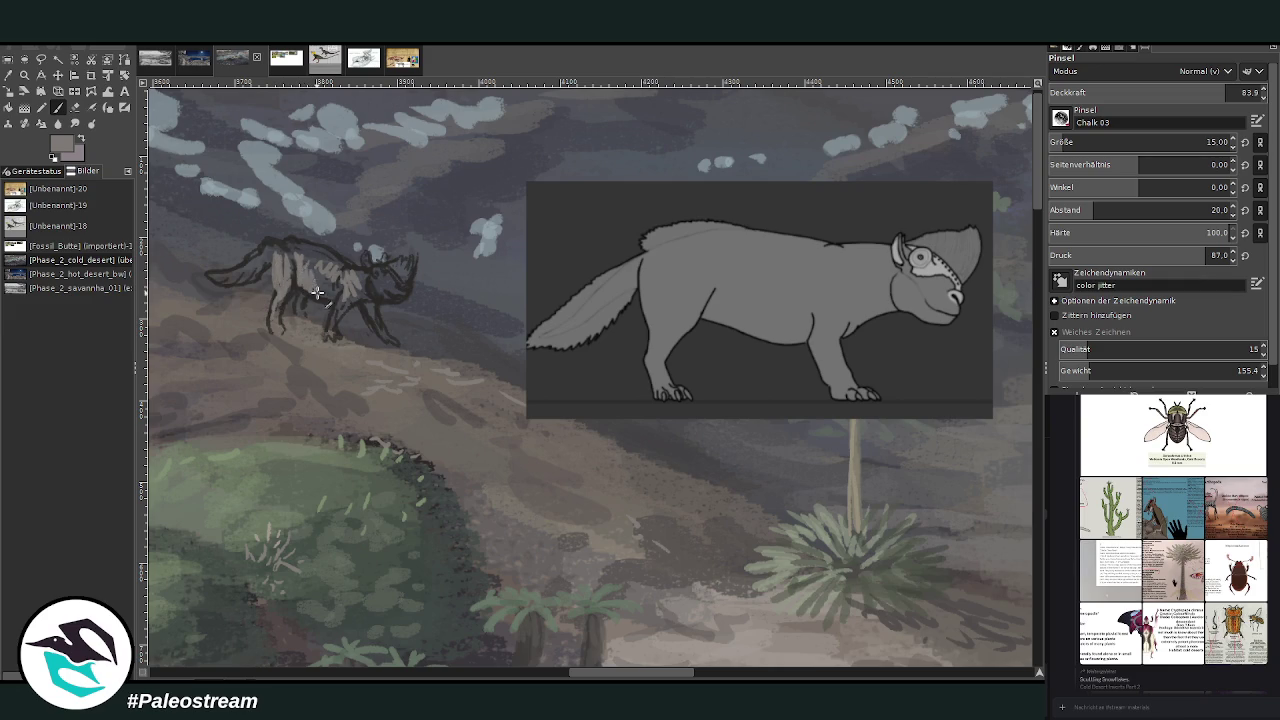
# - Paint light grey fur along the creature's back and darken the mark on its neck
pyautogui.click(9, 76)
pyautogui.click(383, 362)
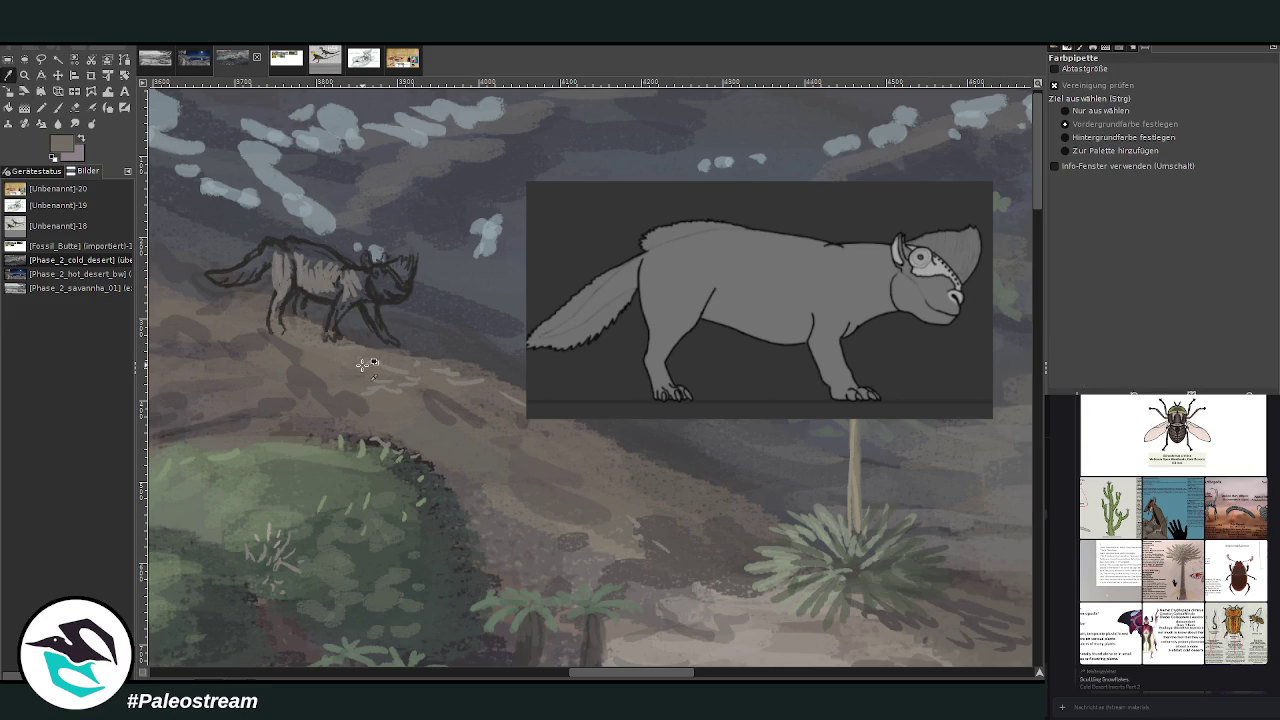
pyautogui.press('p')
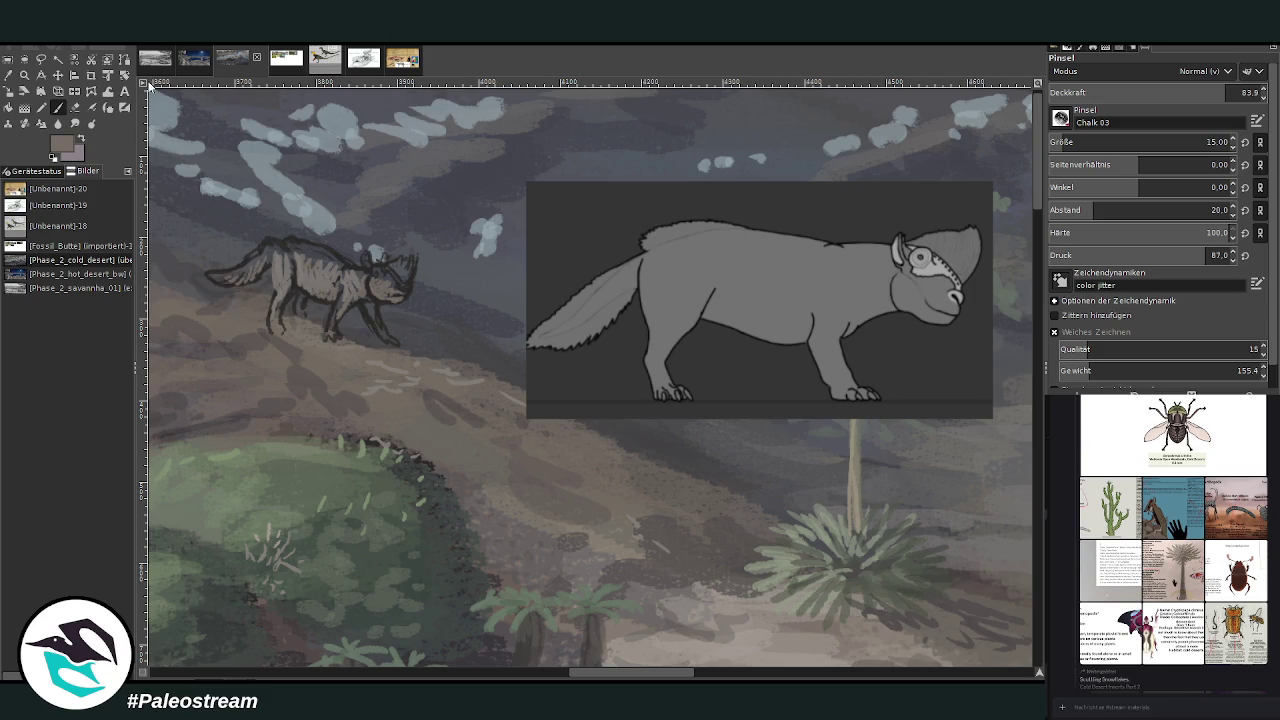
pyautogui.keyDown('ctrl'); pyautogui.click(930, 280); pyautogui.keyUp('ctrl')
pyautogui.moveTo(255, 238)
pyautogui.mouseDown()
pyautogui.moveTo(297, 240)
pyautogui.moveTo(224, 272)
pyautogui.moveTo(278, 245)
pyautogui.mouseUp()
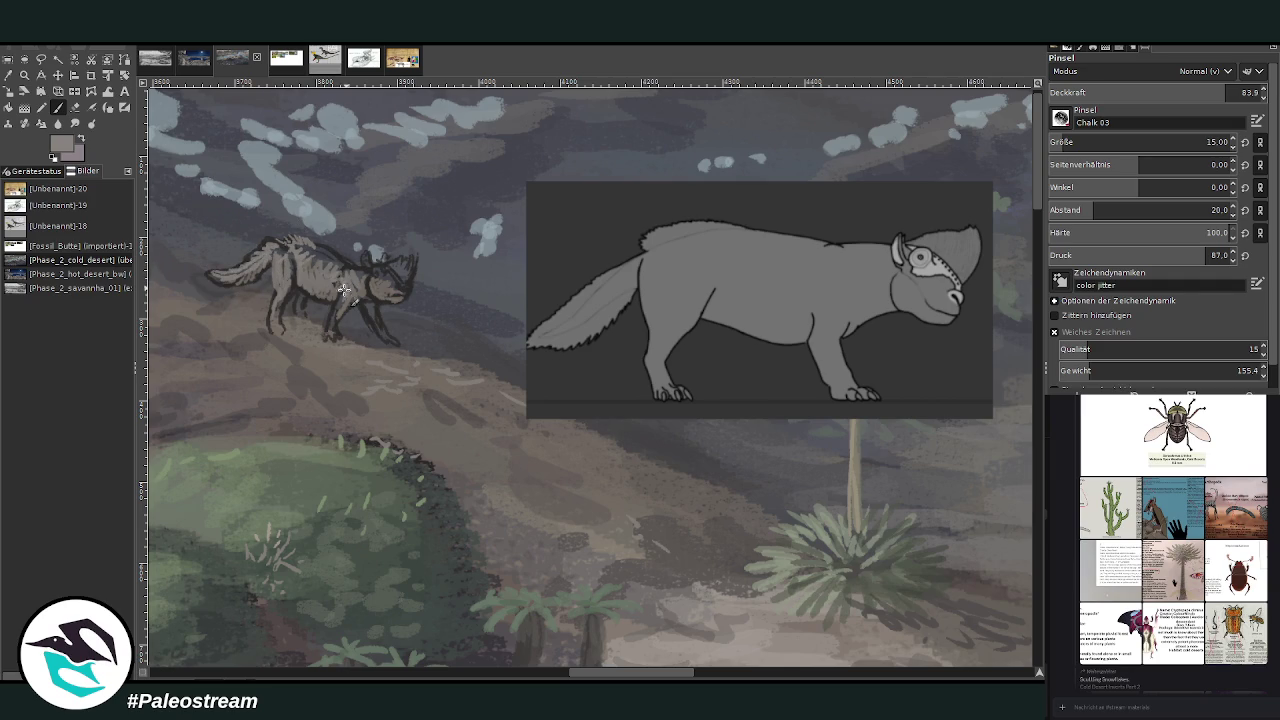
pyautogui.click(81, 140)
pyautogui.moveTo(357, 289)
pyautogui.mouseDown()
pyautogui.moveTo(392, 260)
pyautogui.moveTo(412, 266)
pyautogui.moveTo(373, 255)
pyautogui.mouseUp()
# - Paint pink onto the creature's snout and add dark grey strokes on its back
pyautogui.press('x')
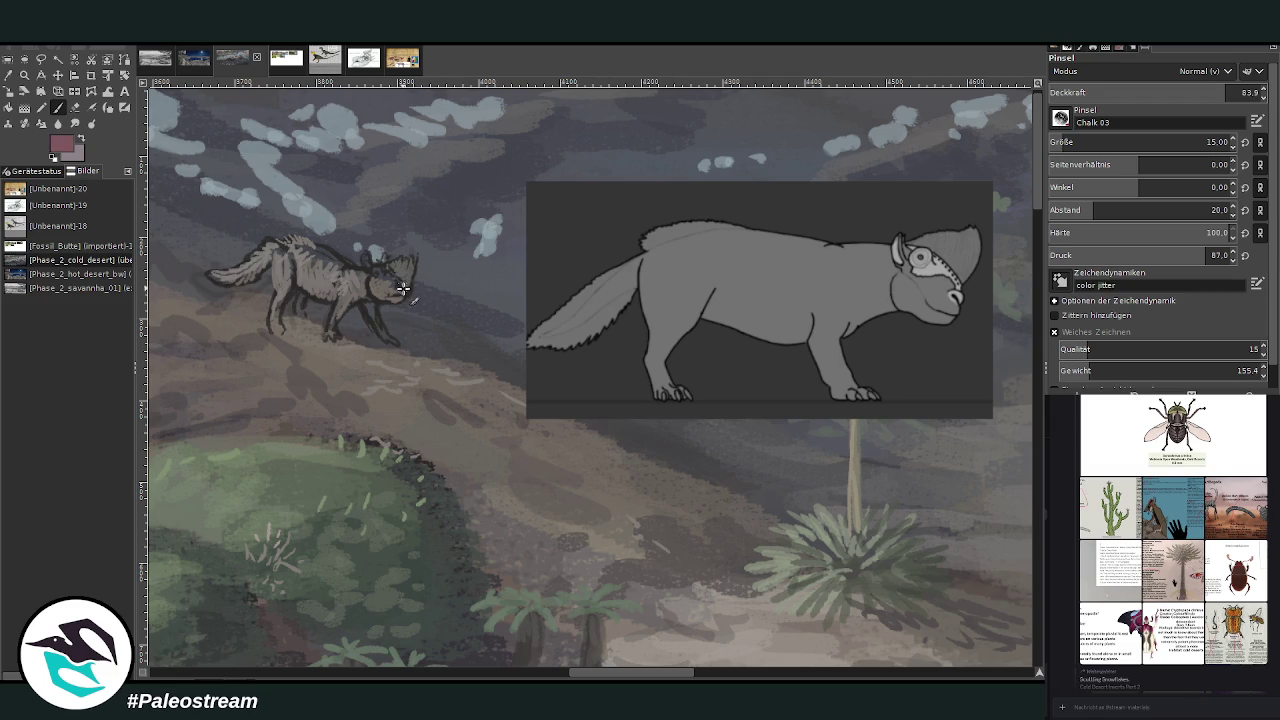
pyautogui.moveTo(390, 276); pyautogui.dragTo(398, 285)
pyautogui.keyDown('ctrl'); pyautogui.click(1016, 320); pyautogui.keyUp('ctrl')
pyautogui.moveTo(389, 276); pyautogui.dragTo(400, 288)
pyautogui.keyDown('ctrl'); pyautogui.click(300, 270); pyautogui.keyUp('ctrl')
pyautogui.moveTo(296, 265); pyautogui.dragTo(316, 246)
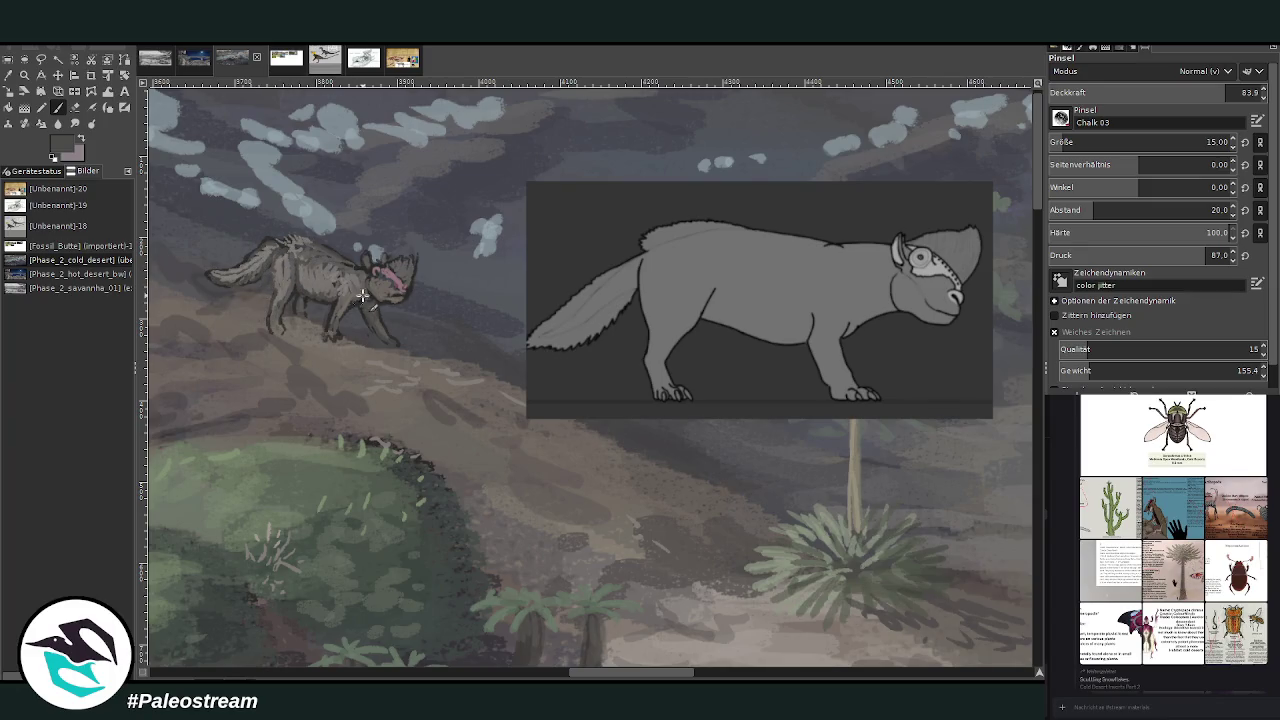
# - Sample greys from the canvas, lower brush opacity to 36, and lighten the wolf's crest and ears
pyautogui.click(8, 75)
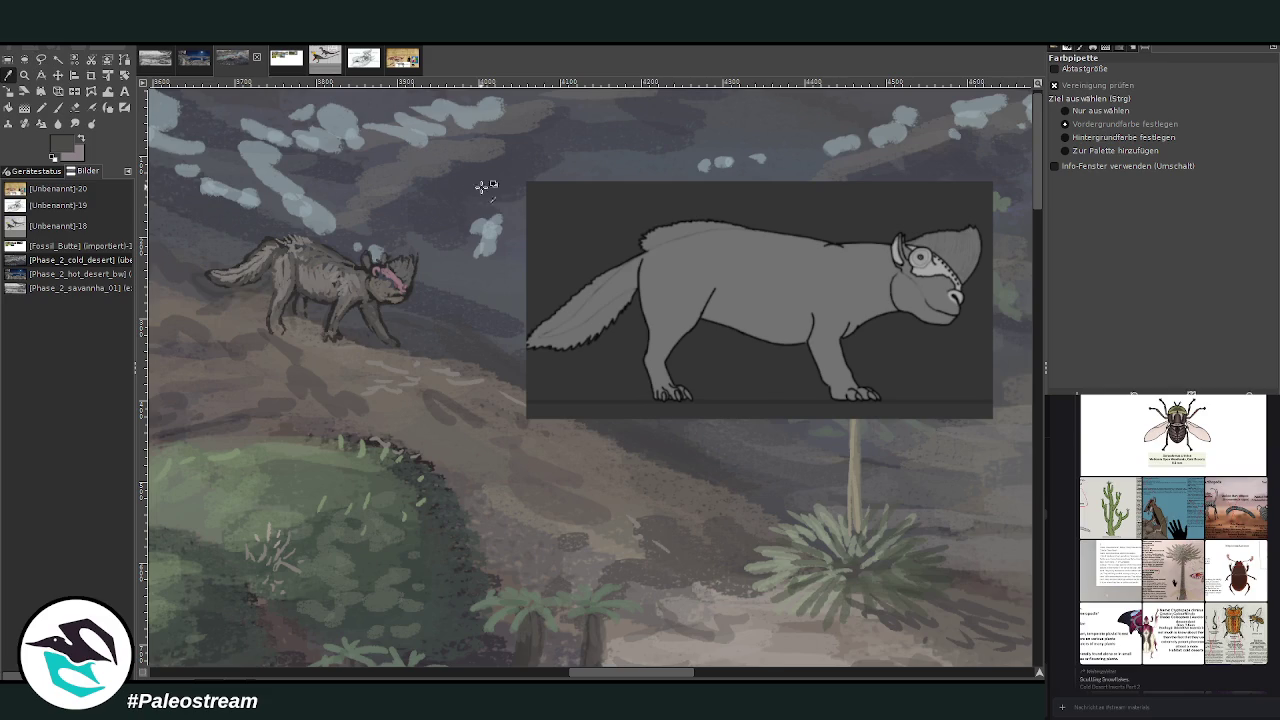
pyautogui.click(461, 268)
pyautogui.press('p')
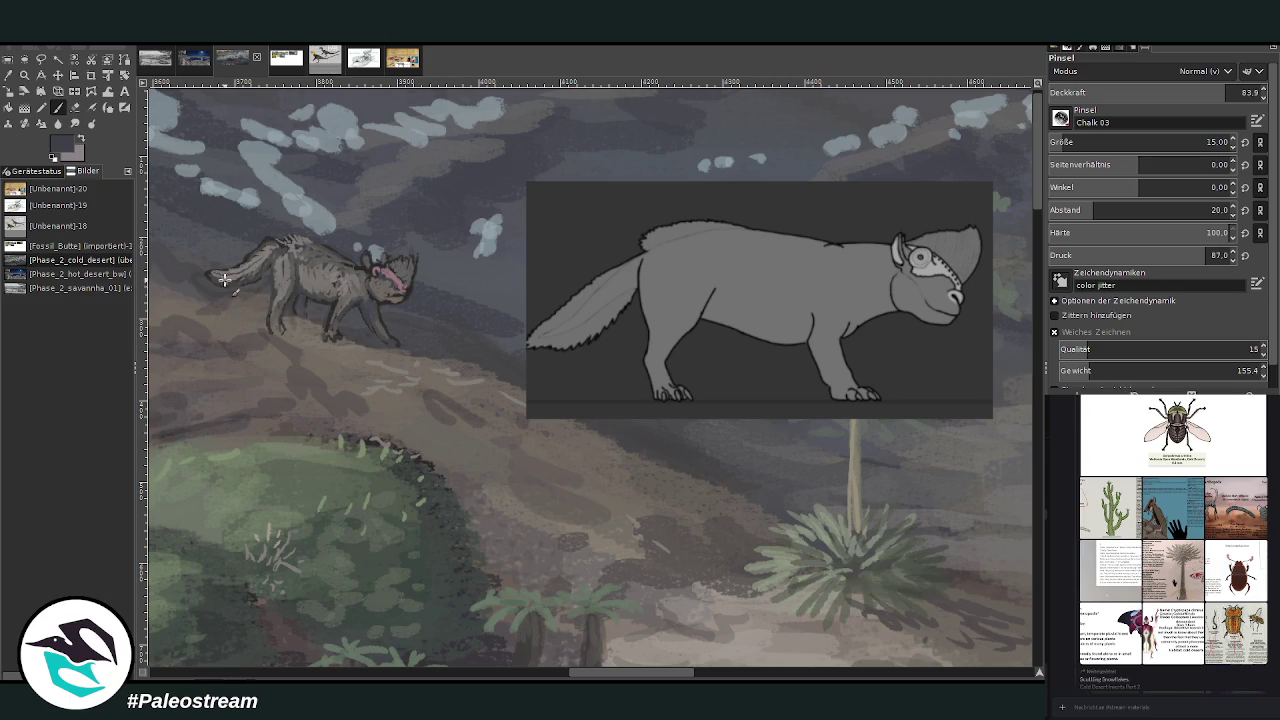
pyautogui.press('o')
pyautogui.press('p')
pyautogui.keyDown('ctrl'); pyautogui.click(998, 348); pyautogui.keyUp('ctrl')
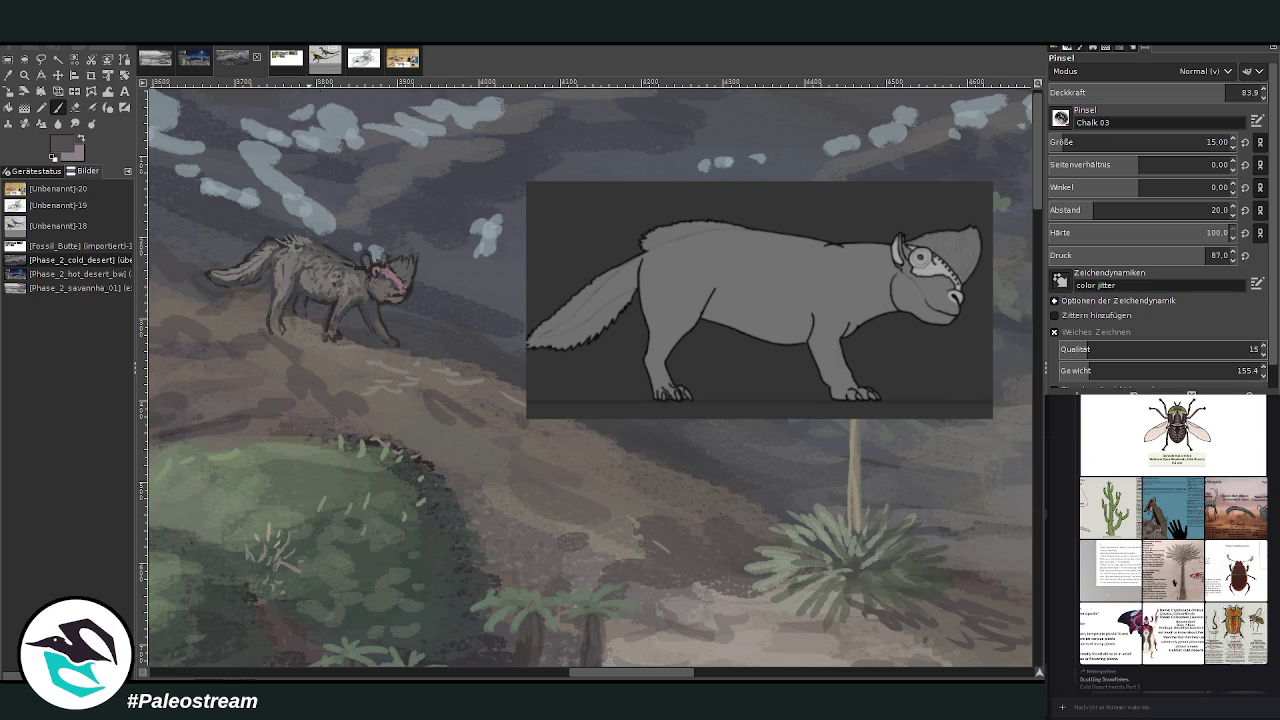
pyautogui.keyDown('ctrl'); pyautogui.click(951, 330); pyautogui.keyUp('ctrl')
pyautogui.moveTo(382, 285)
pyautogui.mouseDown()
pyautogui.moveTo(400, 262)
pyautogui.moveTo(412, 282)
pyautogui.moveTo(398, 264)
pyautogui.mouseUp()
pyautogui.moveTo(1150, 92); pyautogui.dragTo(1124, 92)
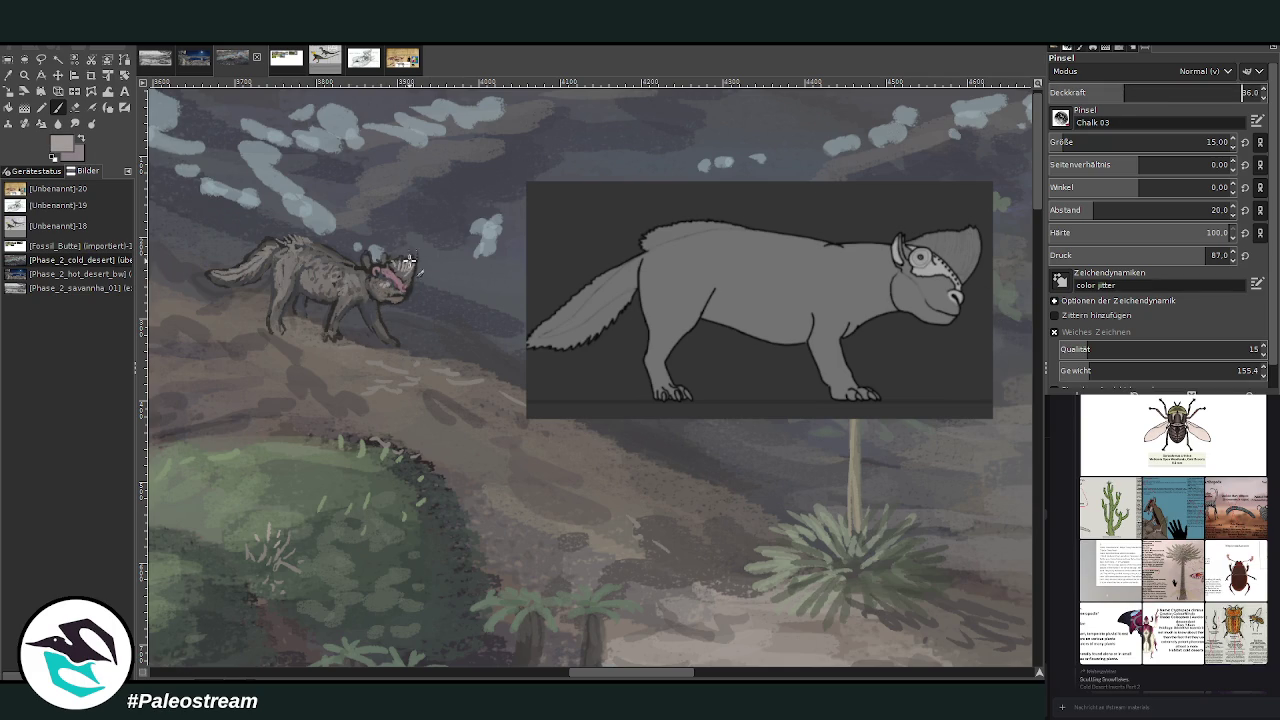
pyautogui.moveTo(400, 268)
pyautogui.mouseDown()
pyautogui.moveTo(360, 252)
pyautogui.moveTo(378, 278)
pyautogui.moveTo(382, 260)
pyautogui.moveTo(390, 298)
pyautogui.moveTo(397, 281)
pyautogui.moveTo(378, 292)
pyautogui.moveTo(340, 283)
pyautogui.mouseUp()
# - Sample a sky tone and set the chalk brush to Lighten only, size 295, opacity 15.1
pyautogui.keyDown('ctrl'); pyautogui.scroll(-1, 238, 285); pyautogui.keyUp('ctrl')
pyautogui.scroll(-1, 238, 285)
pyautogui.scroll(-1, 238, 285)
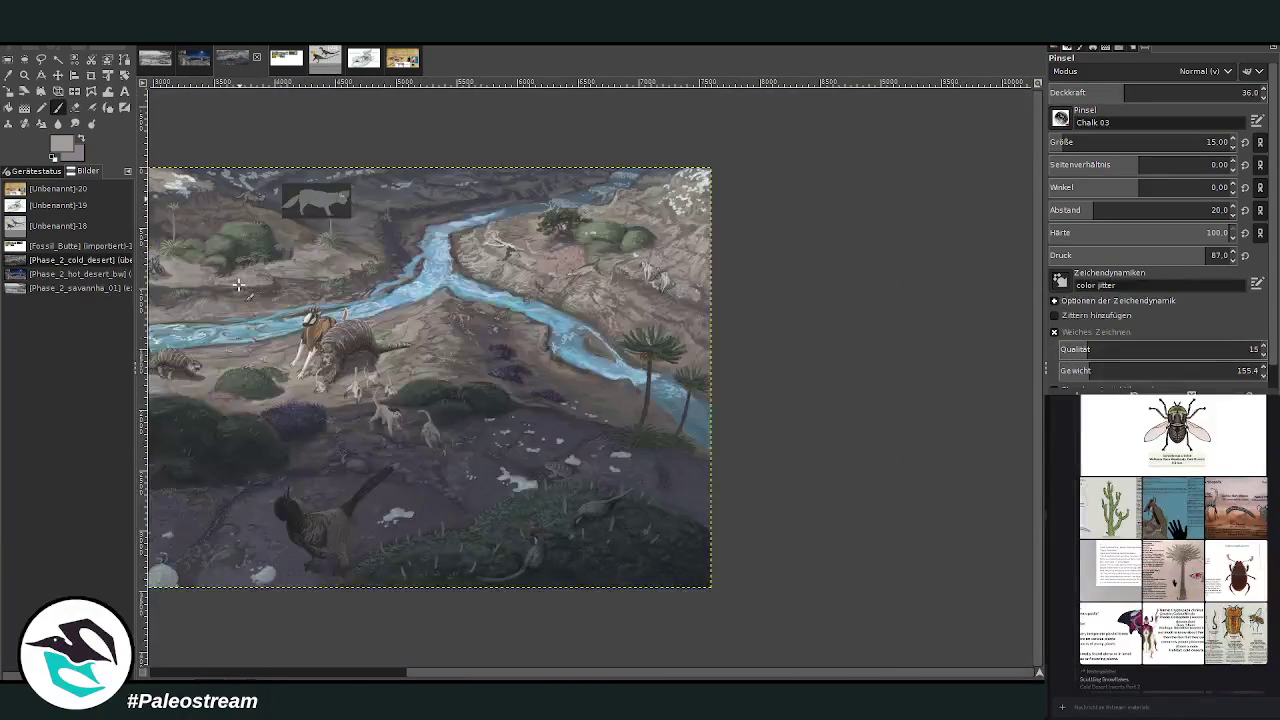
pyautogui.press('z')
pyautogui.moveTo(200, 137); pyautogui.dragTo(314, 205)
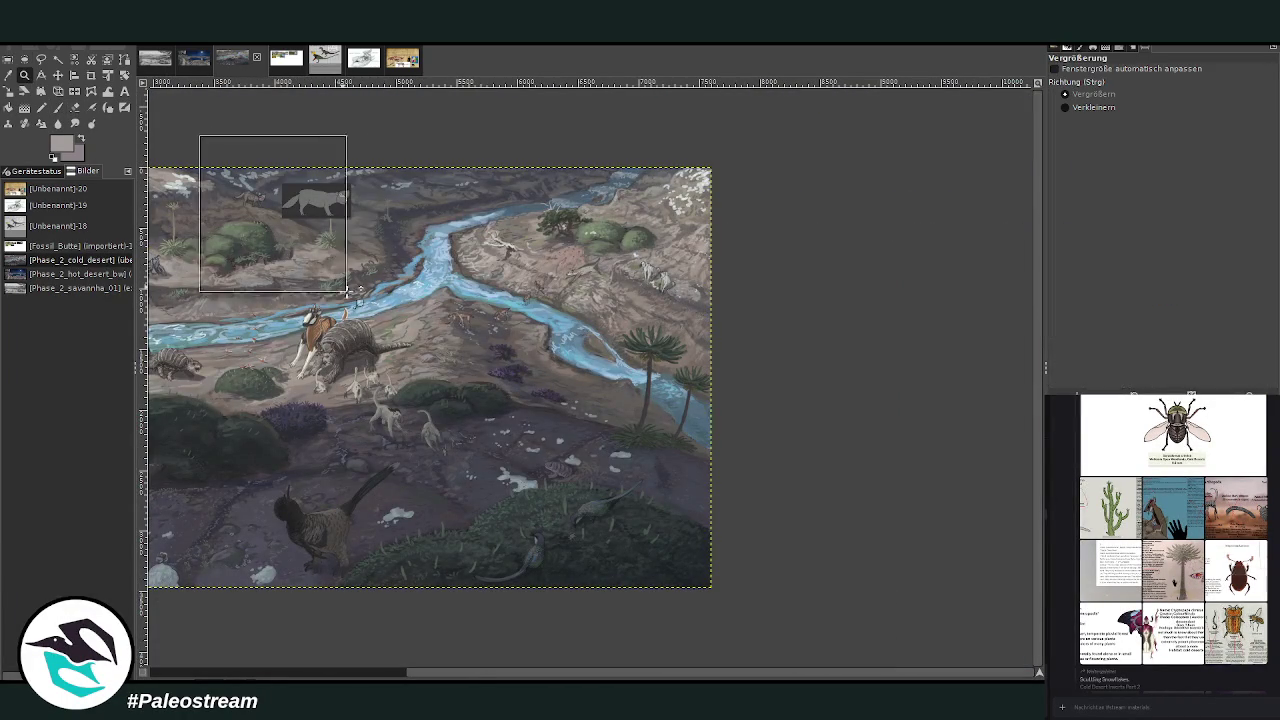
pyautogui.click(356, 250)
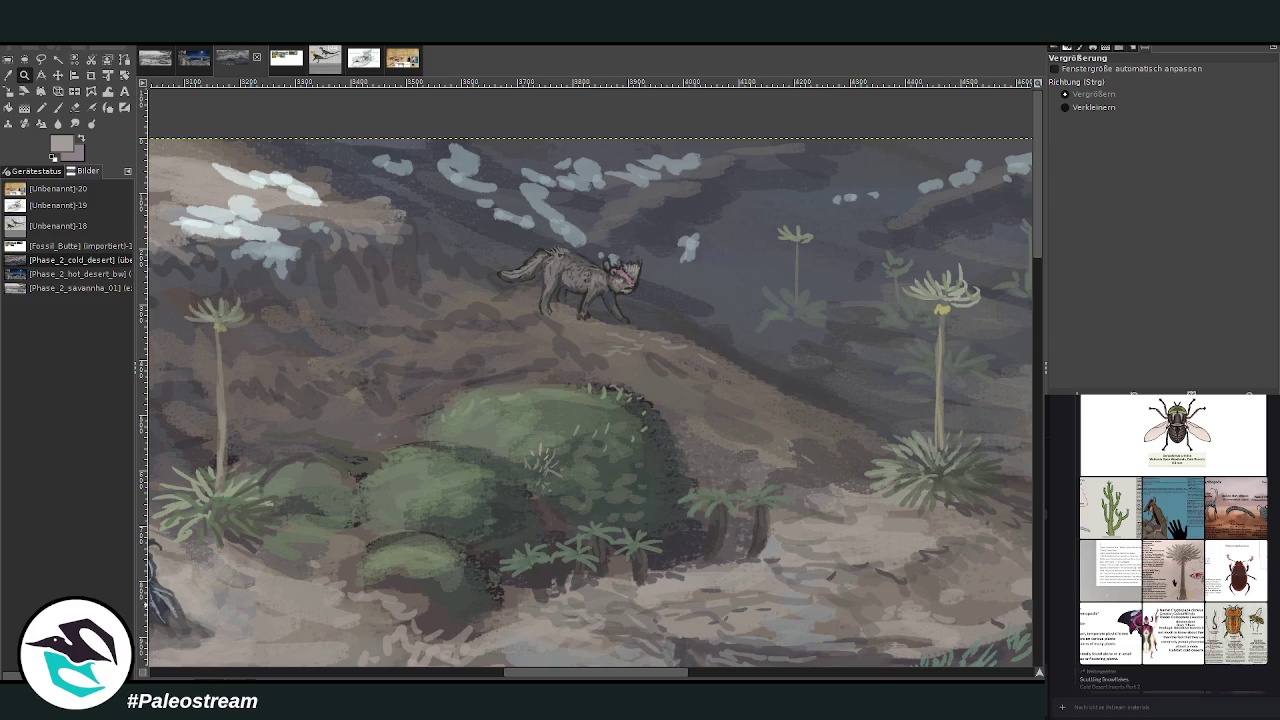
pyautogui.click(9, 76)
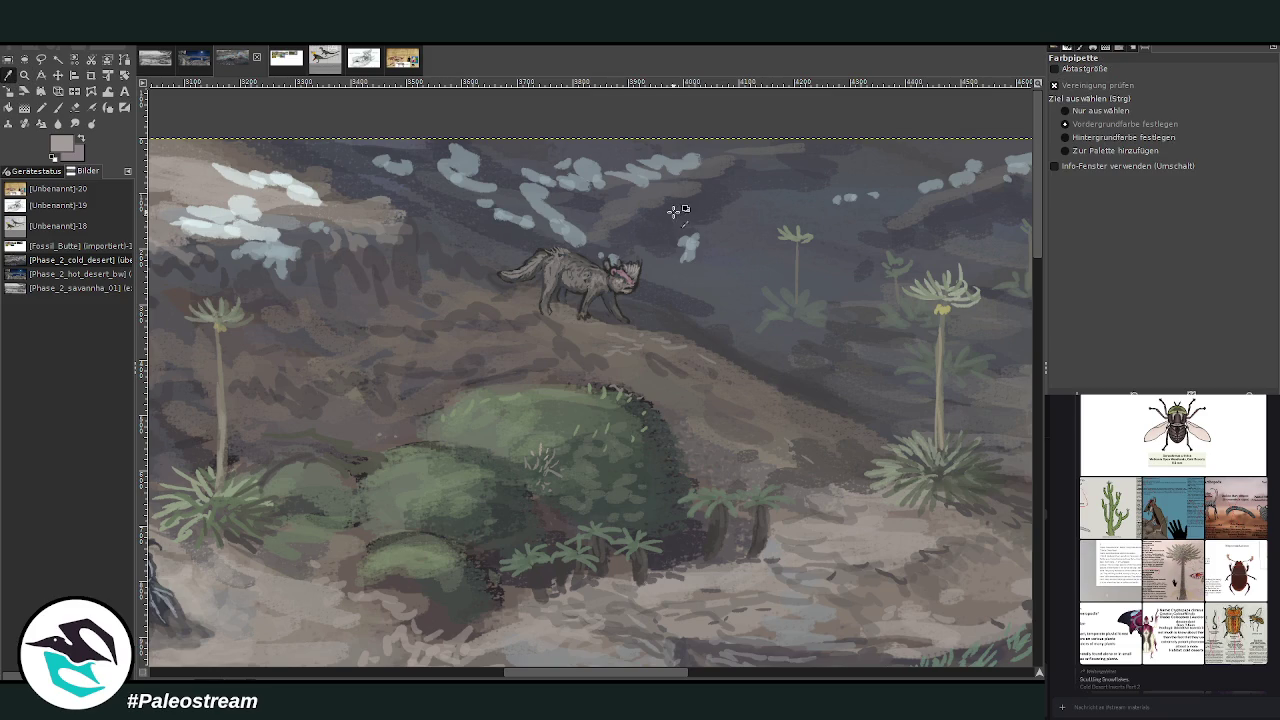
pyautogui.click(58, 107)
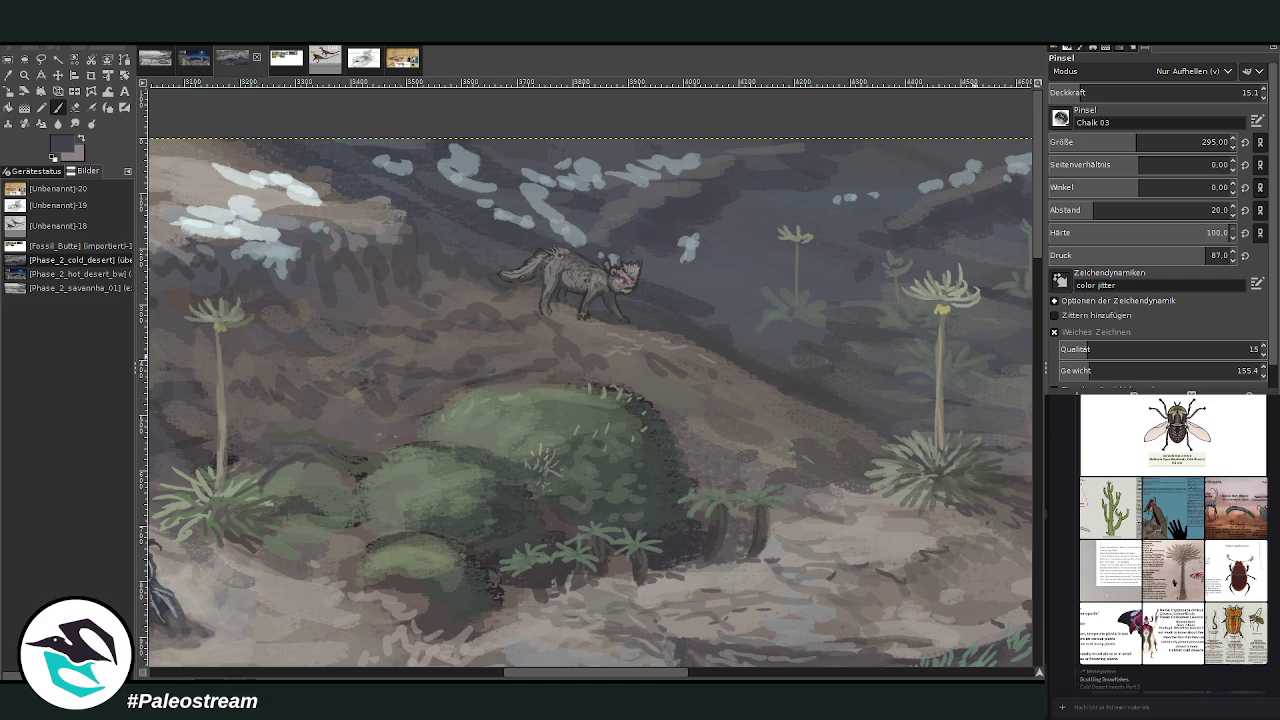
pyautogui.press('-')
pyautogui.press('-')
pyautogui.press('-')
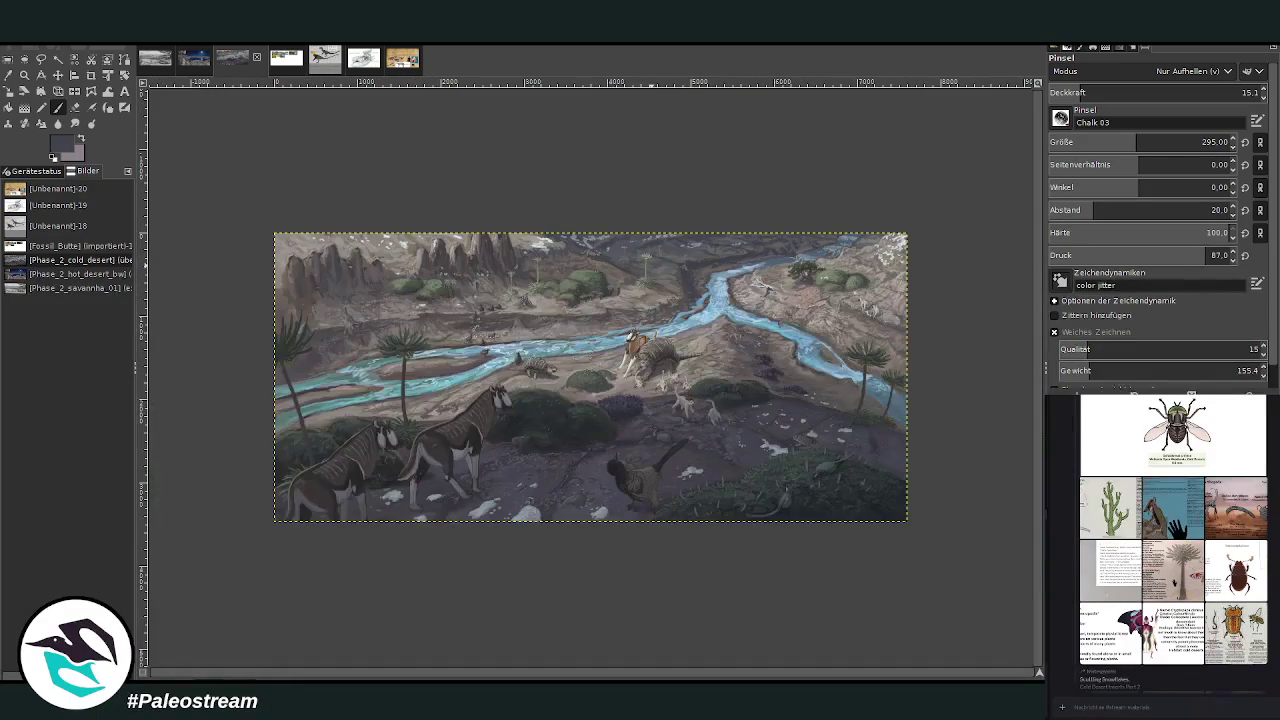
# - Enlarge the painting to review it, then bring up the wetland photo collage image
pyautogui.click(24, 75)
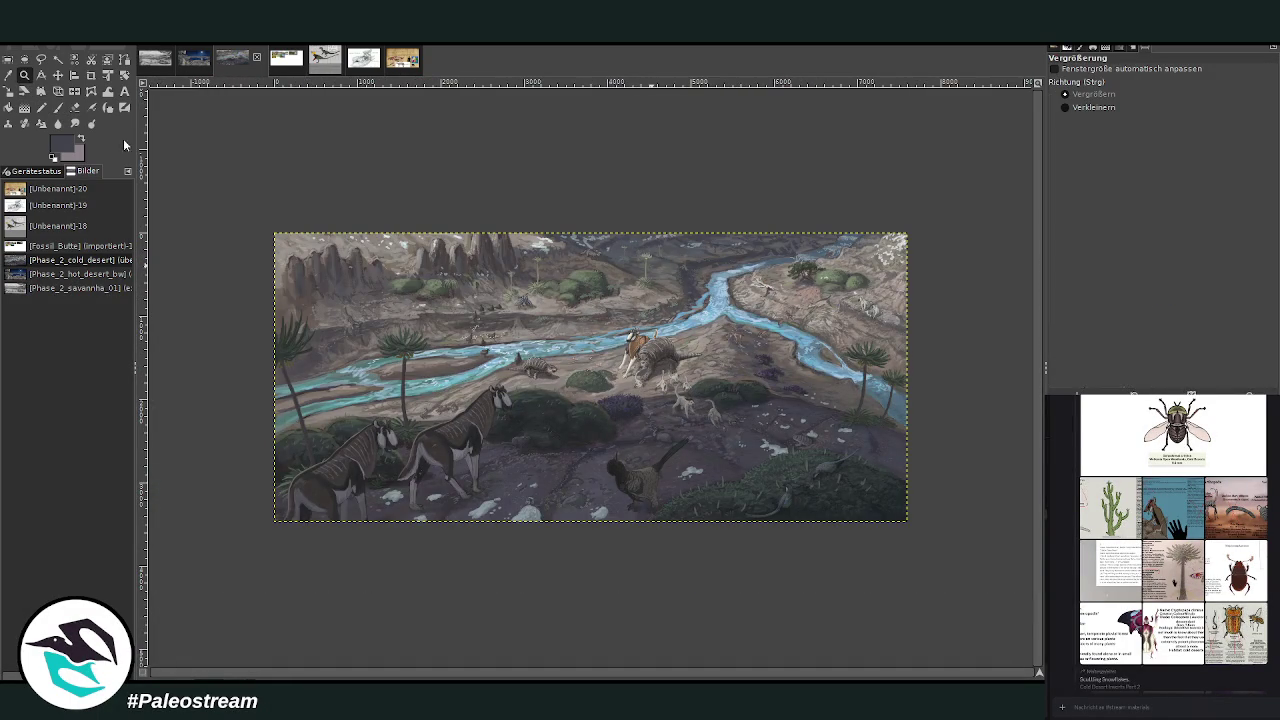
pyautogui.moveTo(266, 224)
pyautogui.mouseDown()
pyautogui.moveTo(776, 485)
pyautogui.moveTo(902, 516)
pyautogui.mouseUp()
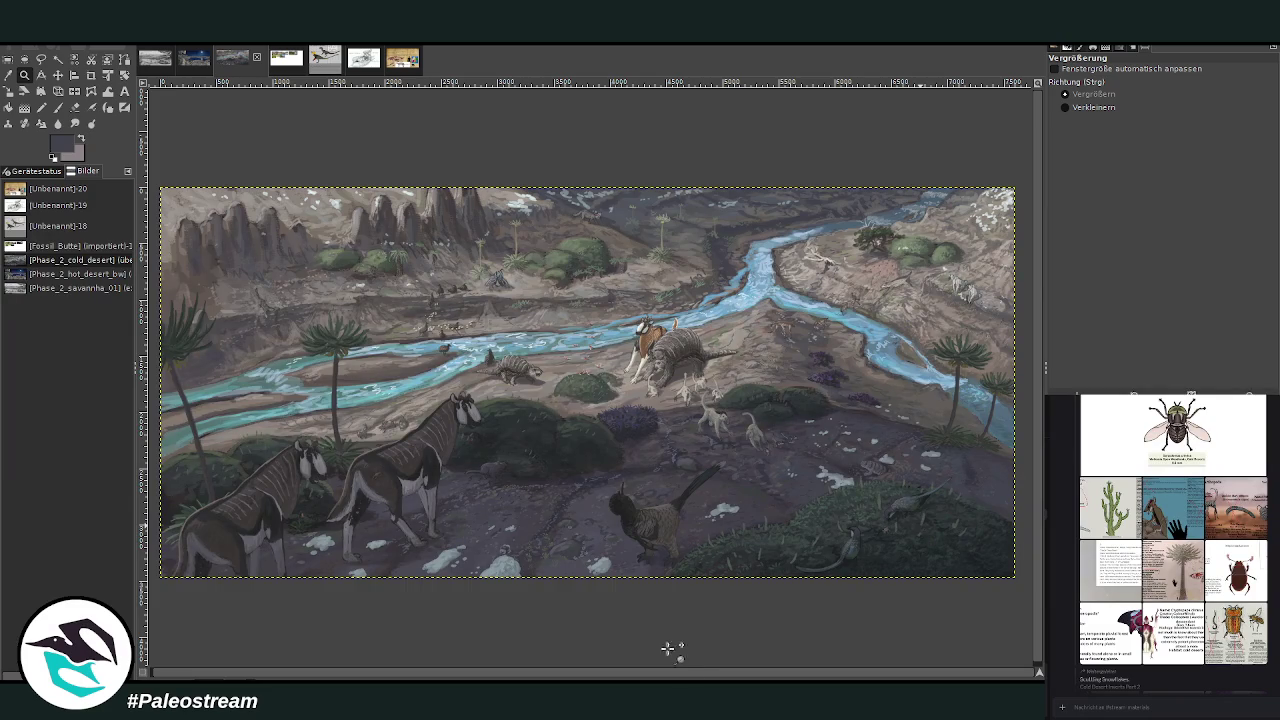
pyautogui.scroll(-1, 742, 594)
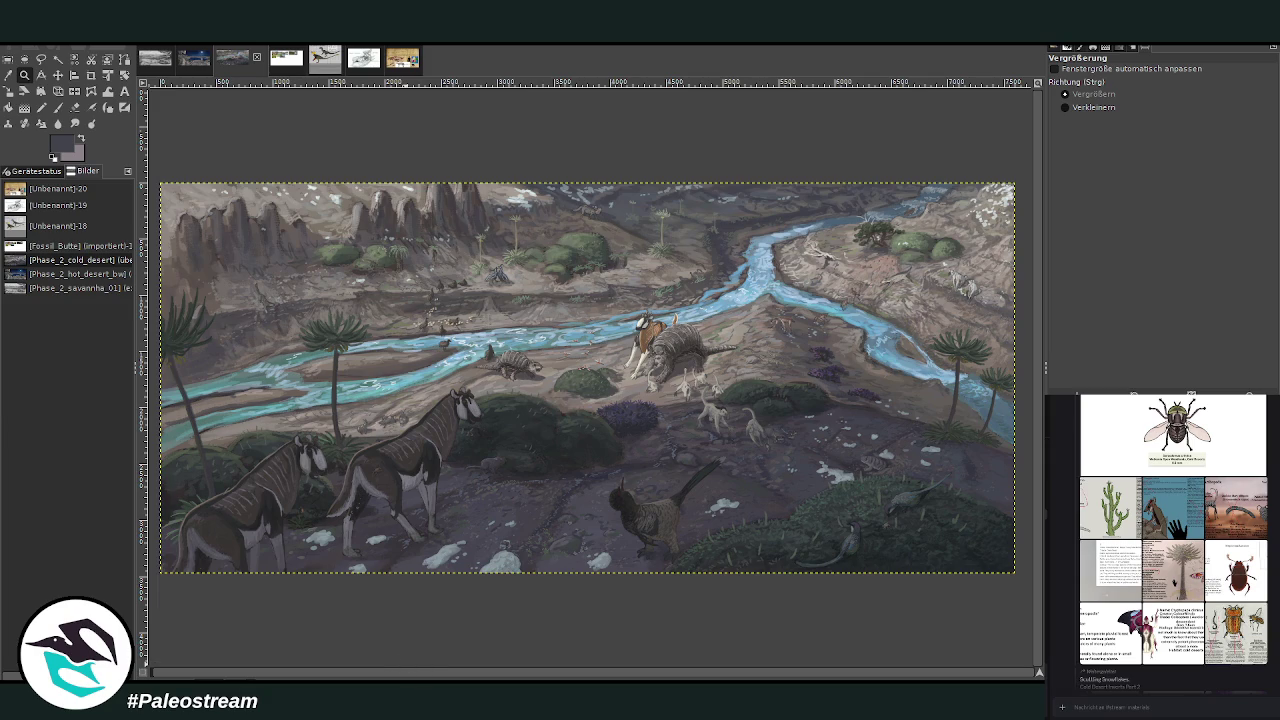
pyautogui.moveTo(404, 676); pyautogui.dragTo(401, 676)
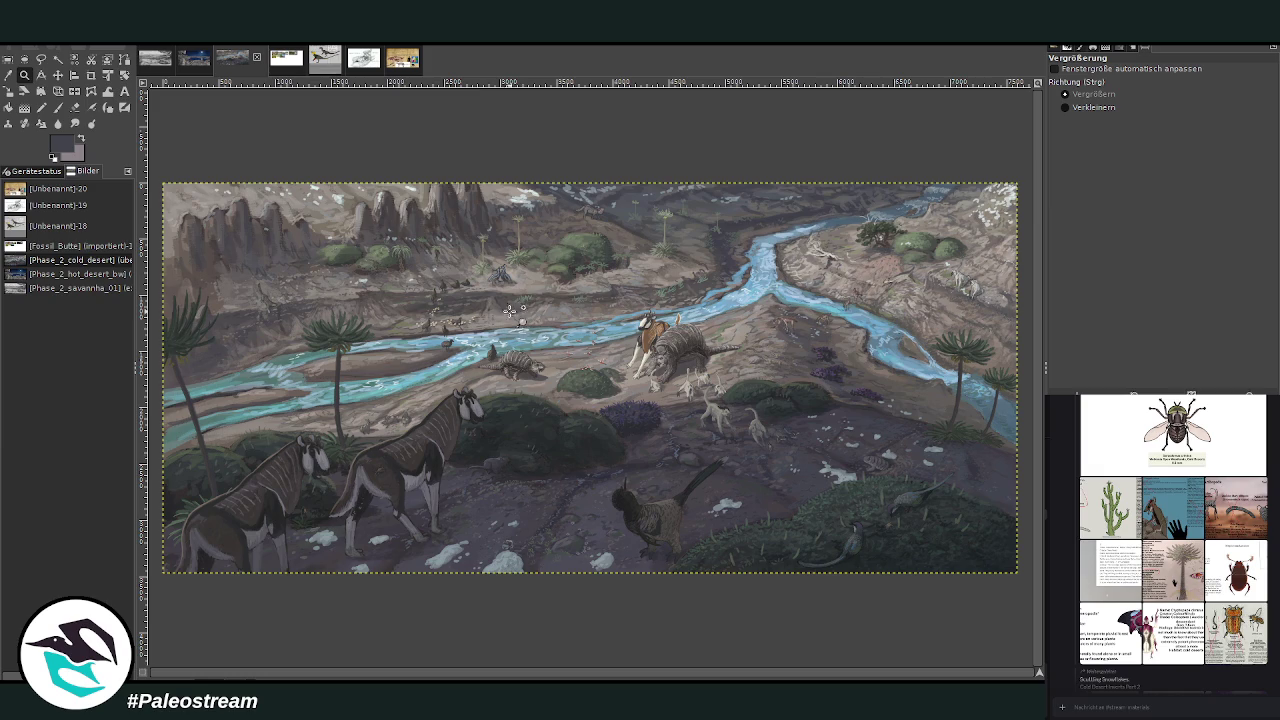
pyautogui.hotkey('ctrl', 'pagedown')
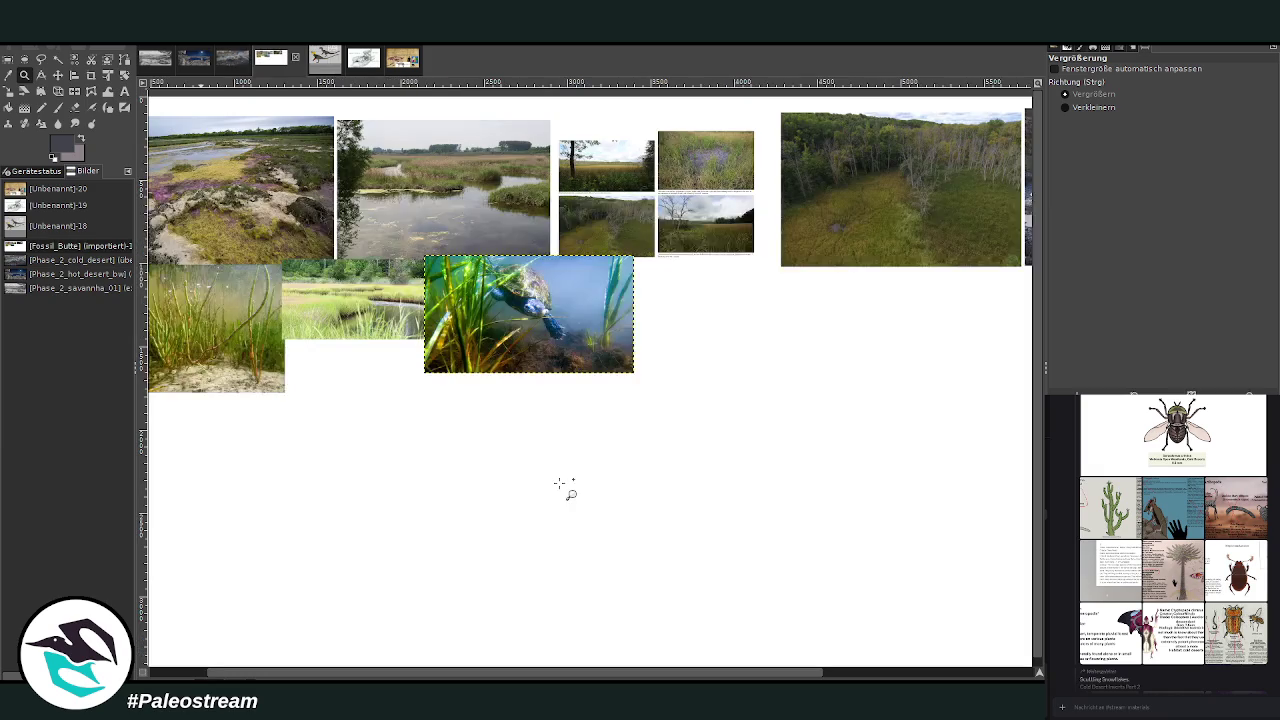
# - Deselect, zoom out and back in on the wetland photo row, then return to the desert painting
pyautogui.hotkey('ctrl', 'shift', 'a')
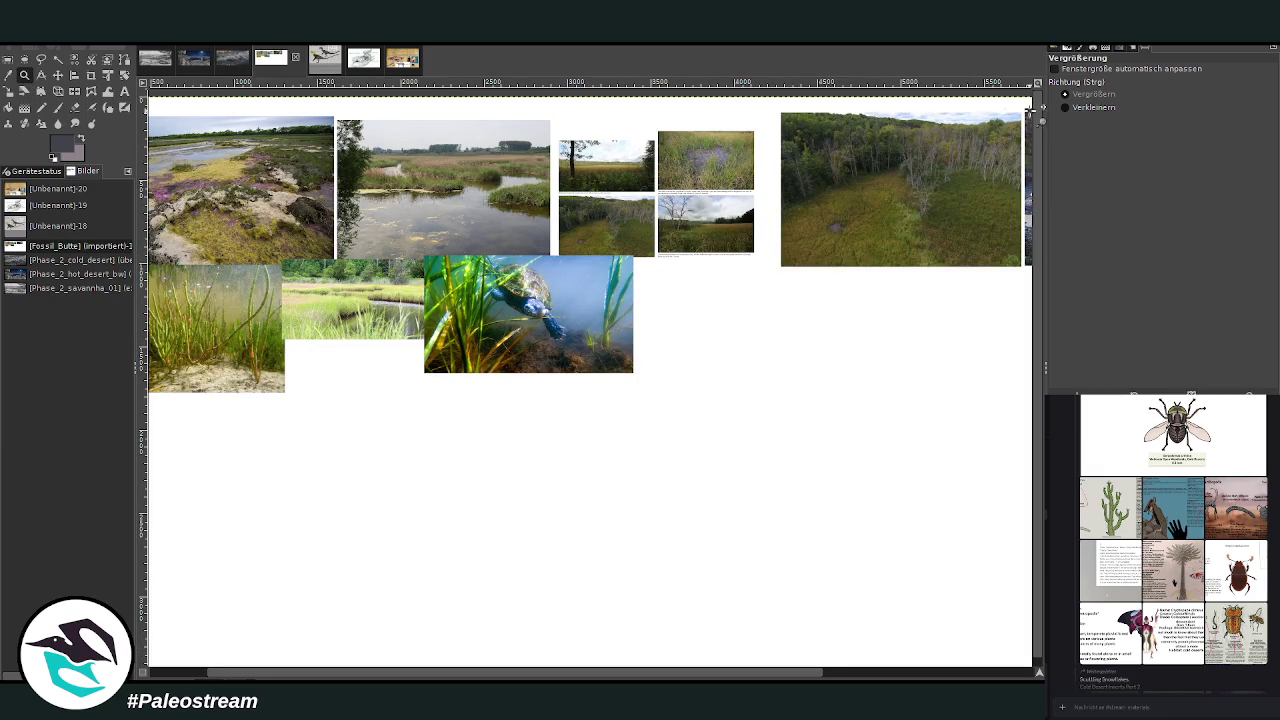
pyautogui.click(1065, 107)
pyautogui.click(845, 304)
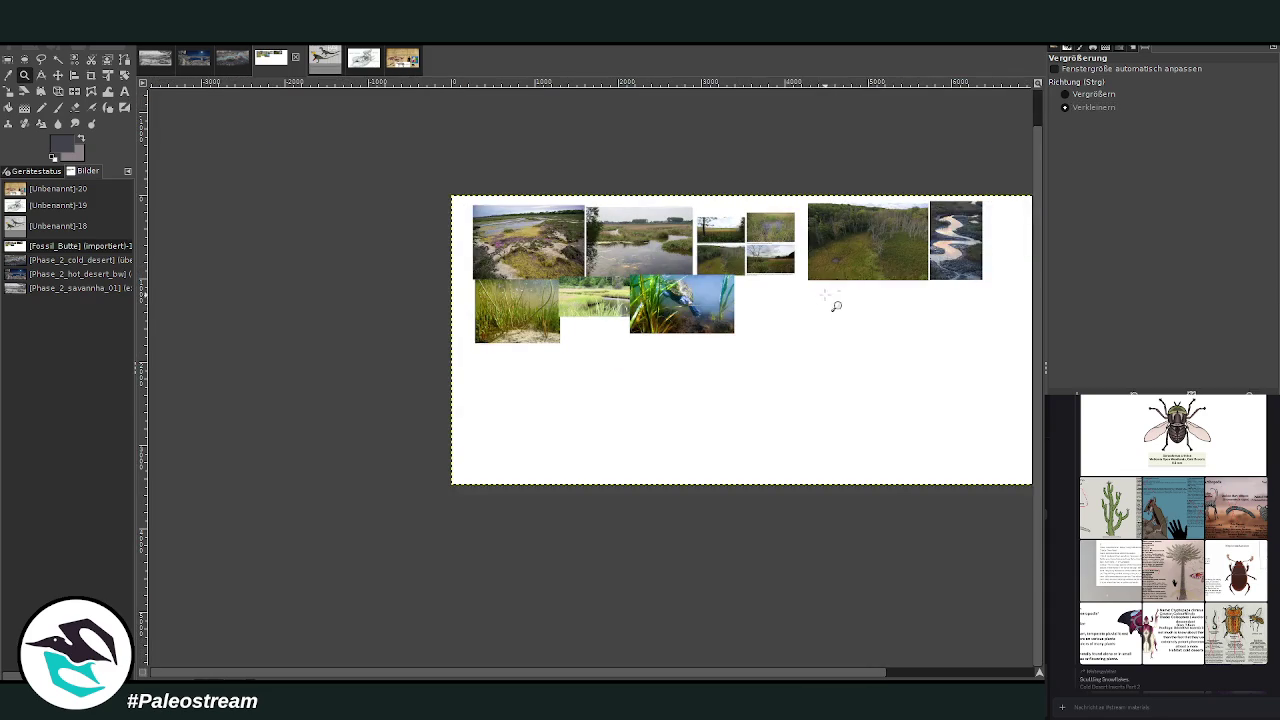
pyautogui.click(1000, 677)
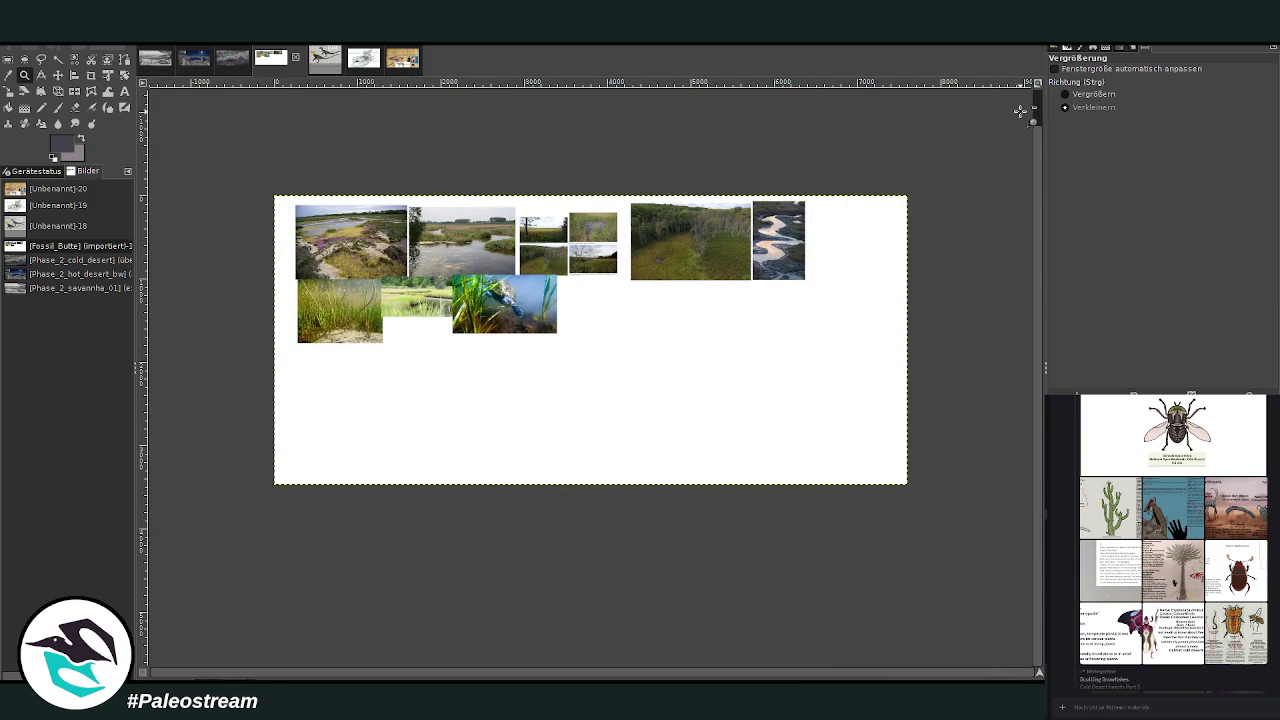
pyautogui.click(1074, 94)
pyautogui.moveTo(281, 183); pyautogui.dragTo(840, 382)
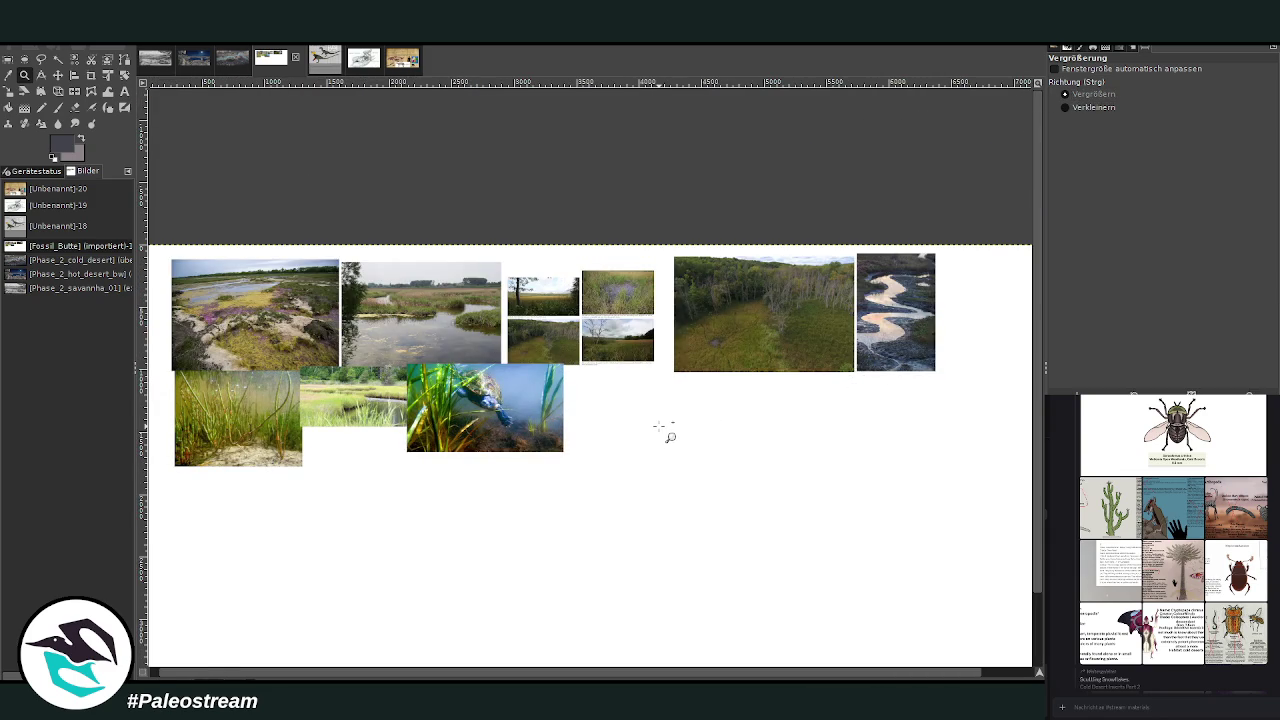
pyautogui.scroll(-2, 662, 428)
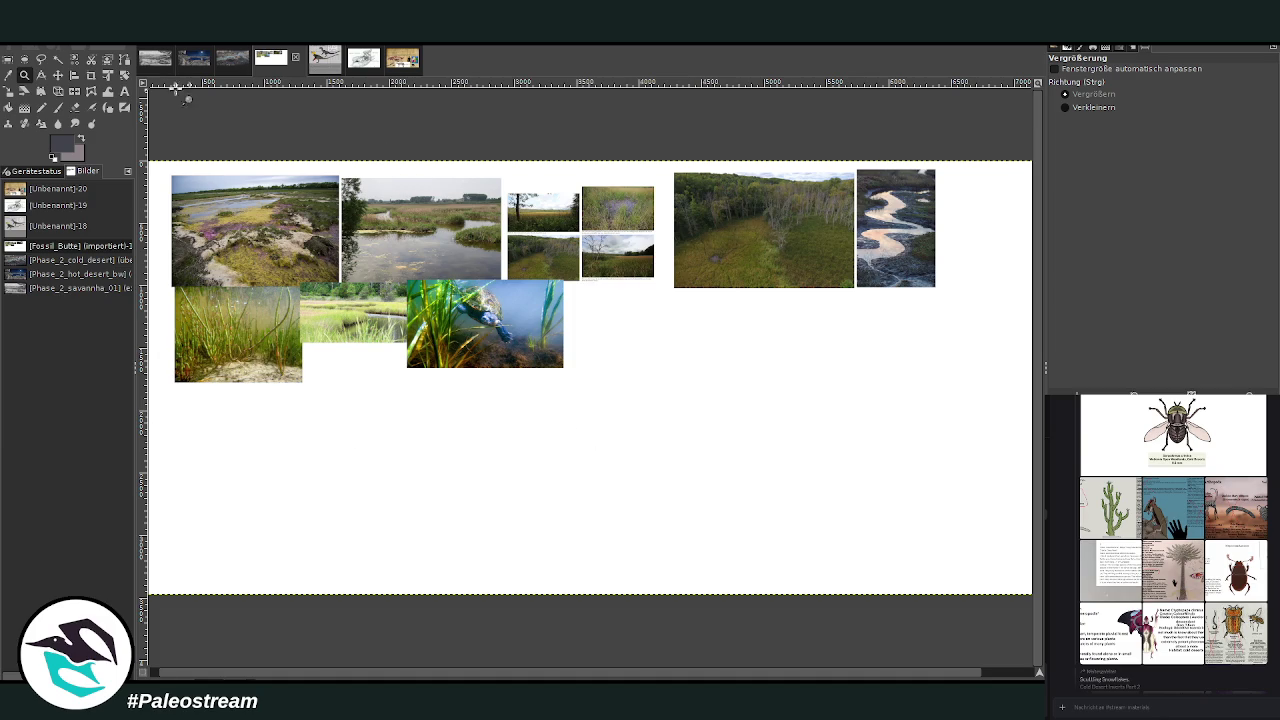
pyautogui.click(224, 60)
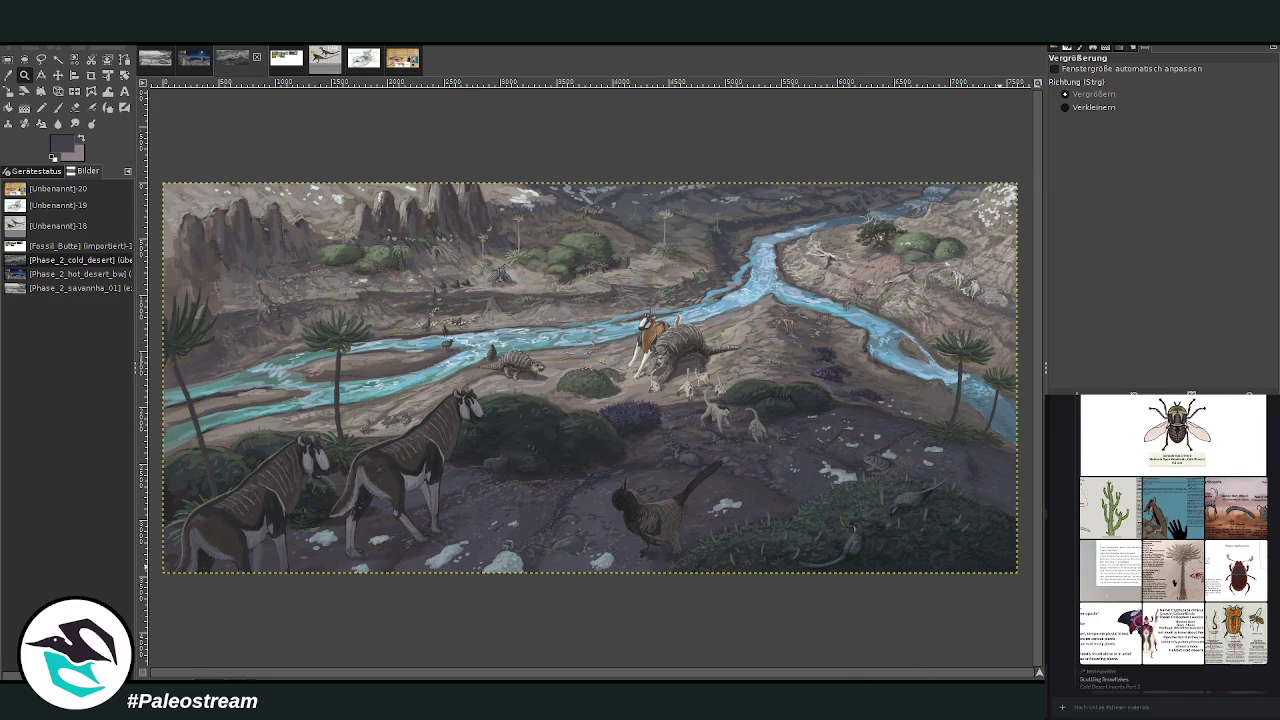
pyautogui.click(58, 75)
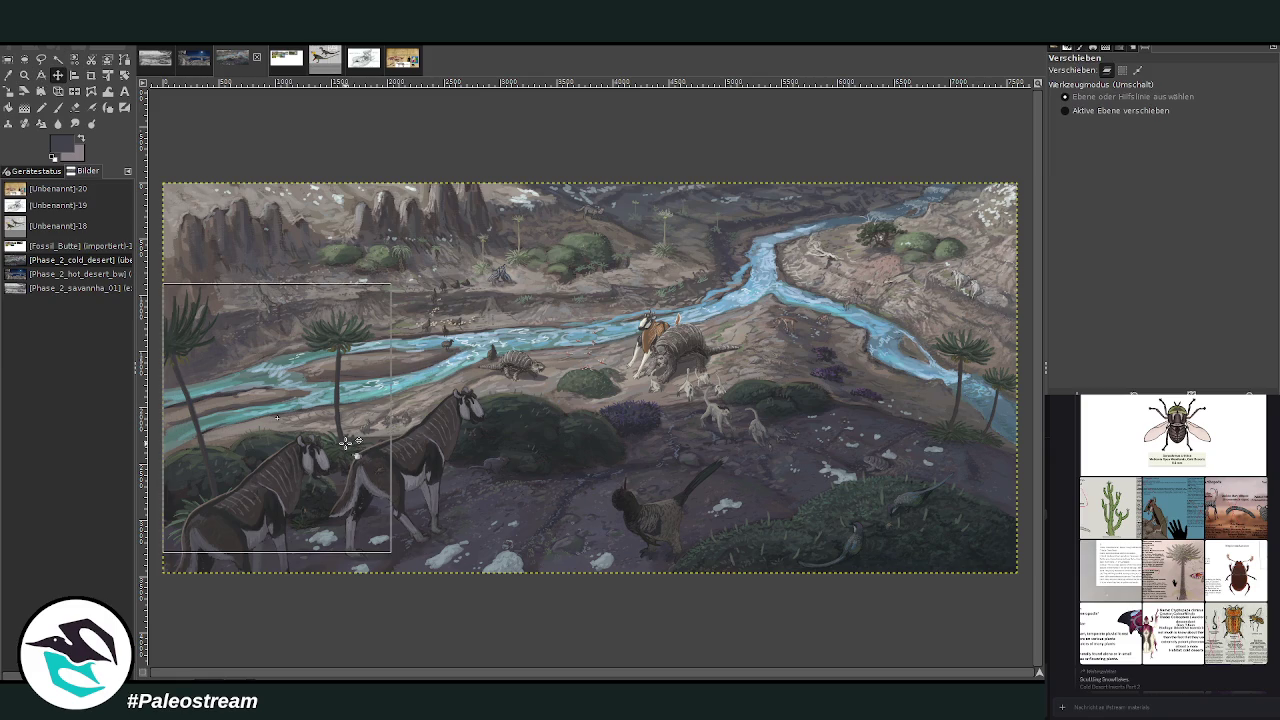
# - Lasso the left palms and trim that layer down to just the palm crowns
pyautogui.press('pageup')
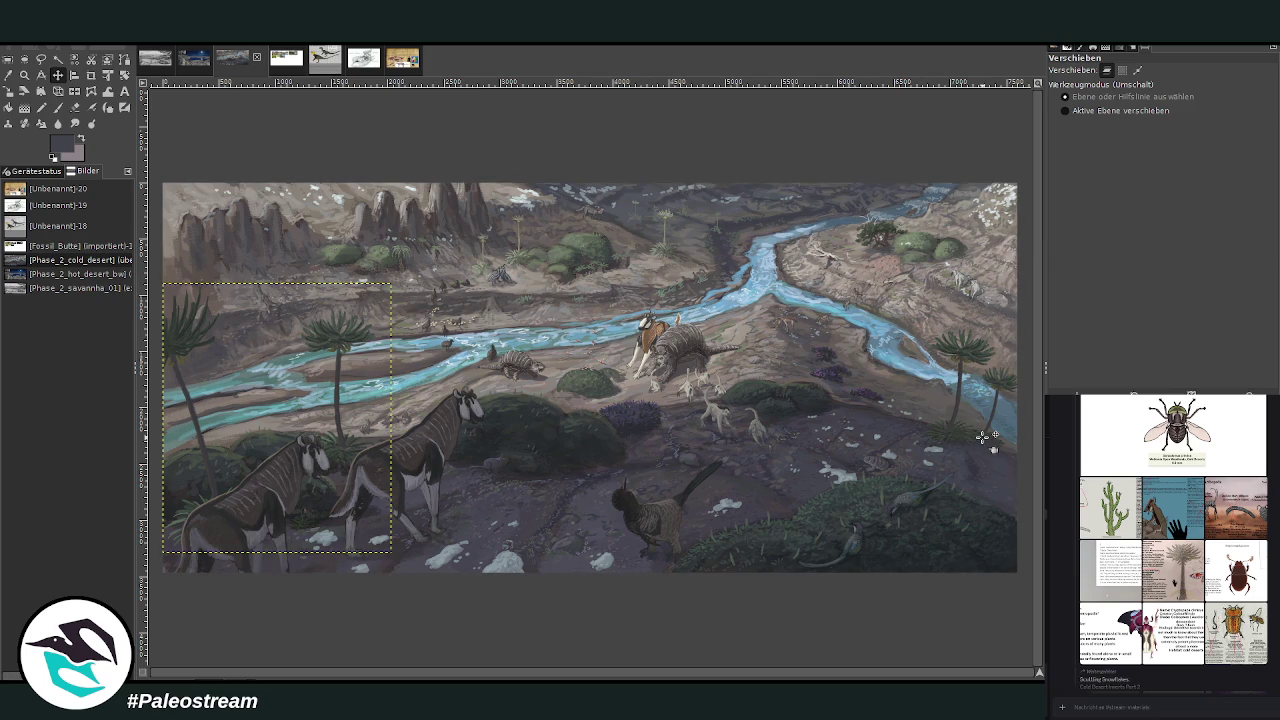
pyautogui.press('pagedown')
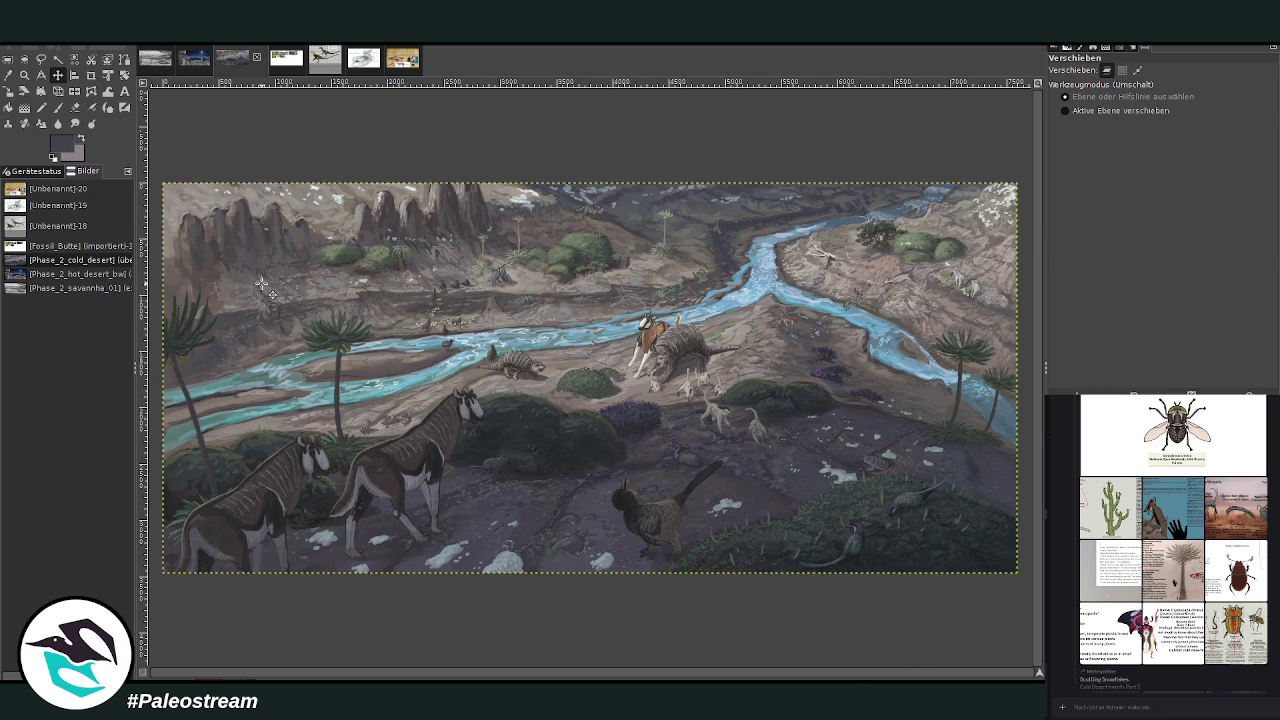
pyautogui.click(41, 59)
pyautogui.press('pageup')
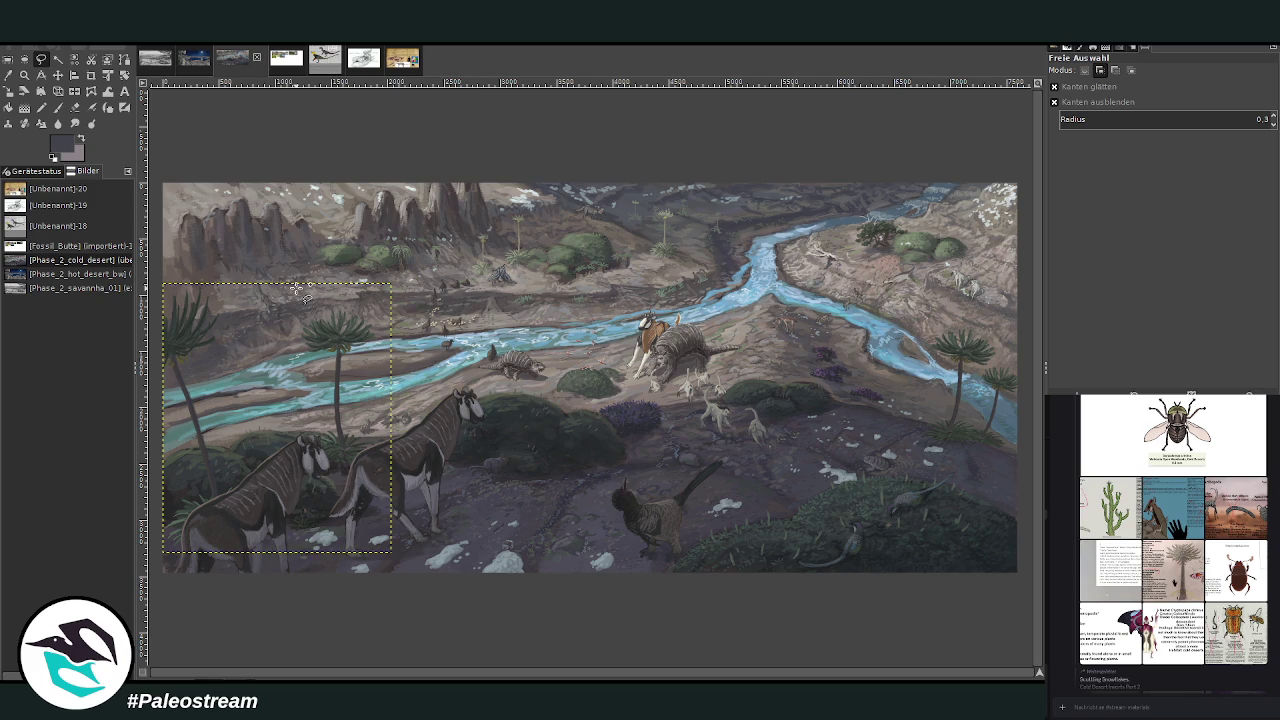
pyautogui.moveTo(259, 268)
pyautogui.mouseDown()
pyautogui.moveTo(203, 253)
pyautogui.moveTo(211, 264)
pyautogui.mouseUp()
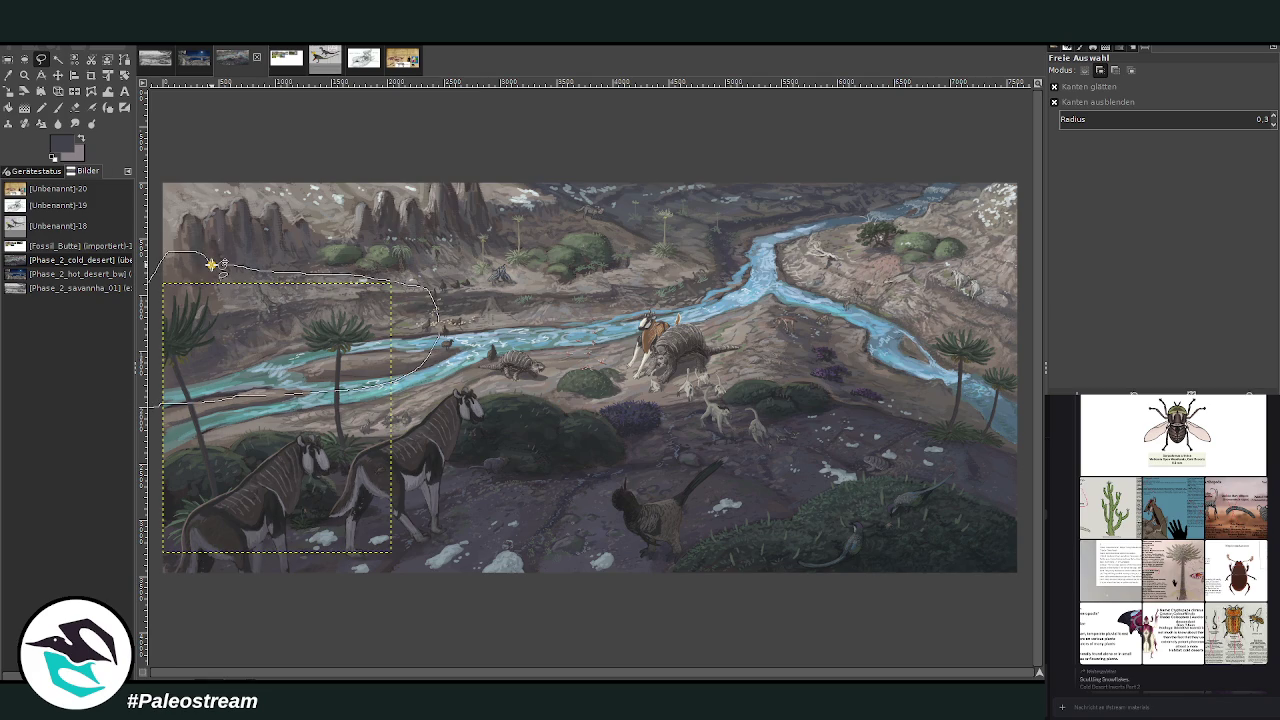
pyautogui.click(211, 264)
pyautogui.click(270, 322)
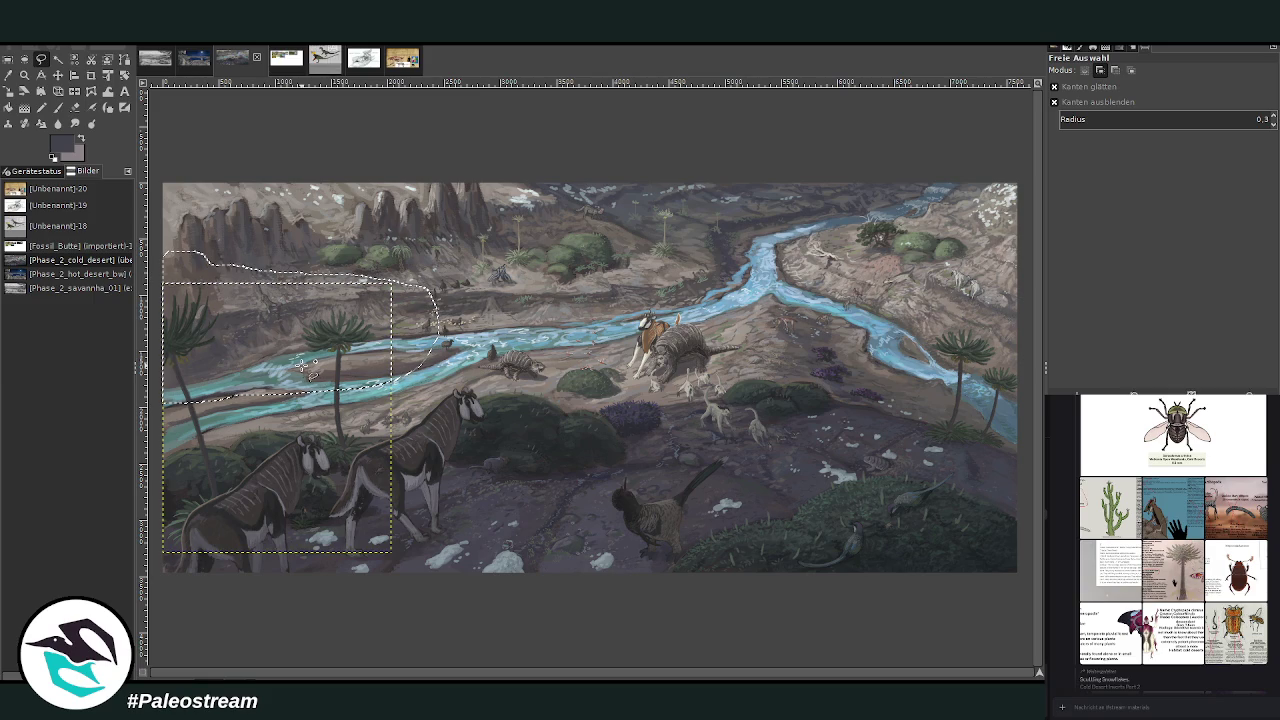
pyautogui.hotkey('ctrl', 'shift', 'a')
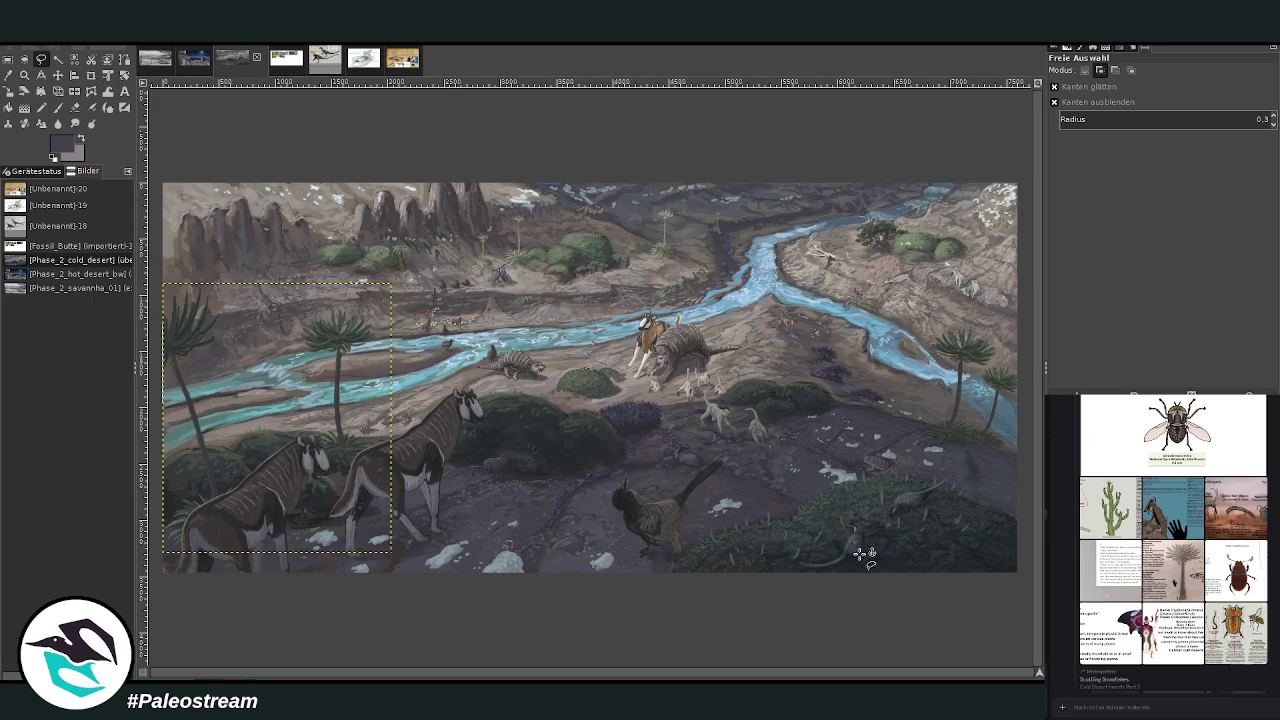
pyautogui.hotkey('ctrl', 'shift', 'a')
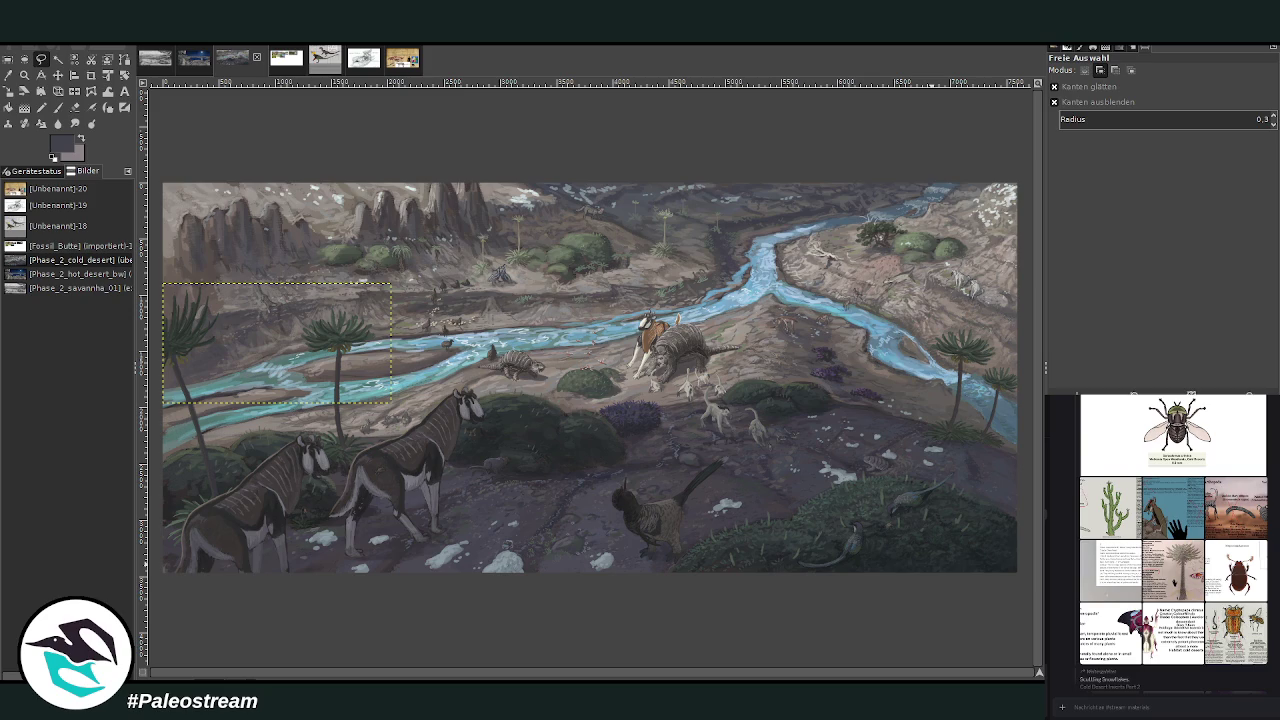
# - Enlarge the right-hand palm trees slightly toward the painting's edge
pyautogui.press('pagedown')
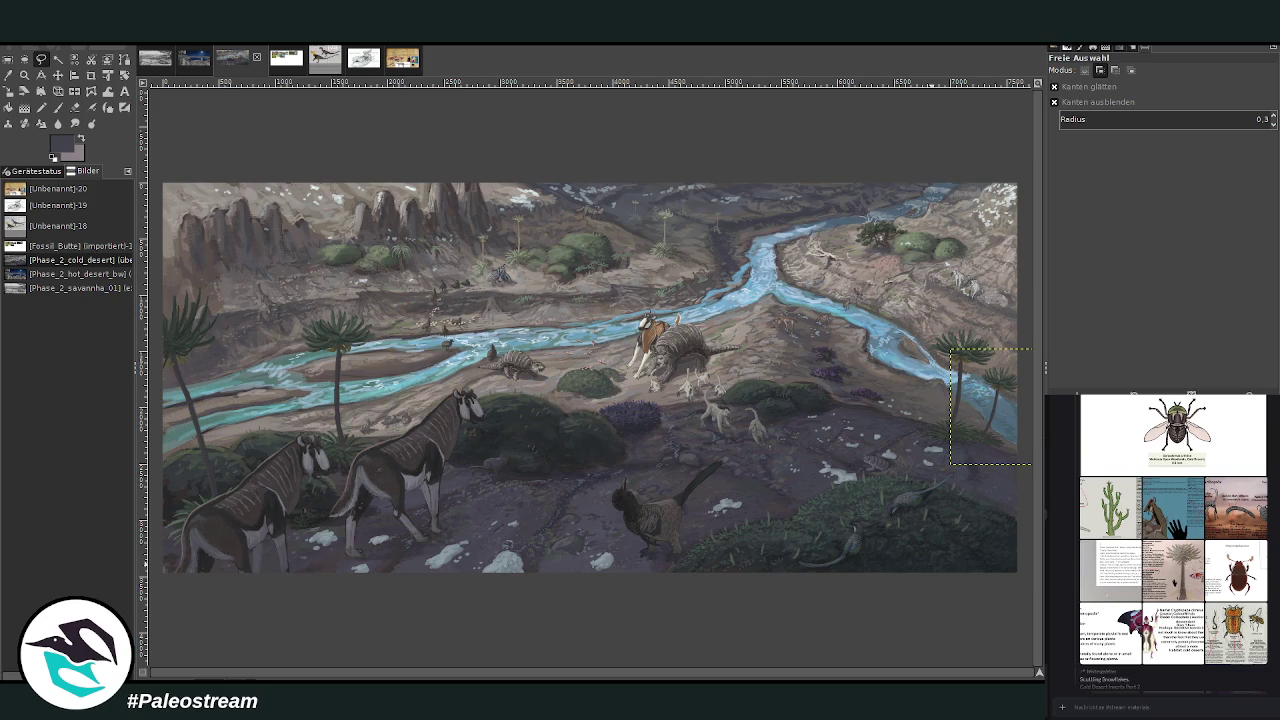
pyautogui.press('pageup')
pyautogui.press('pagedown')
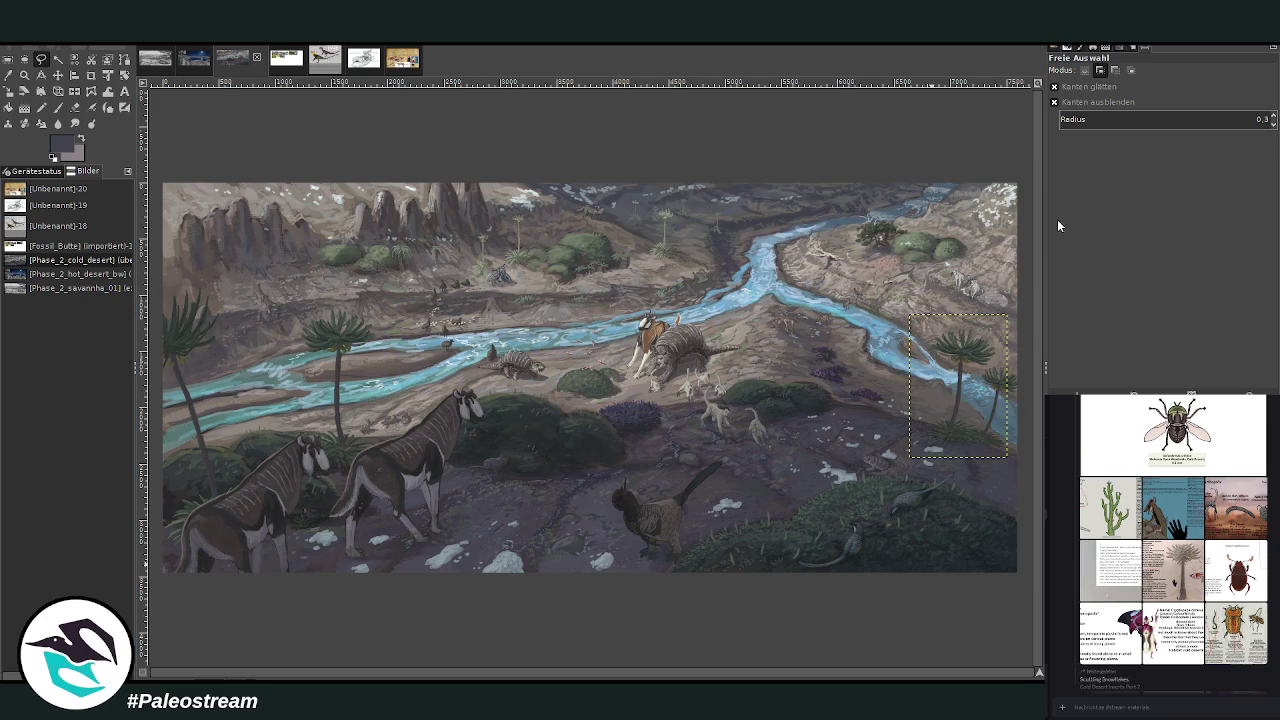
pyautogui.hotkey('ctrl', 'z')
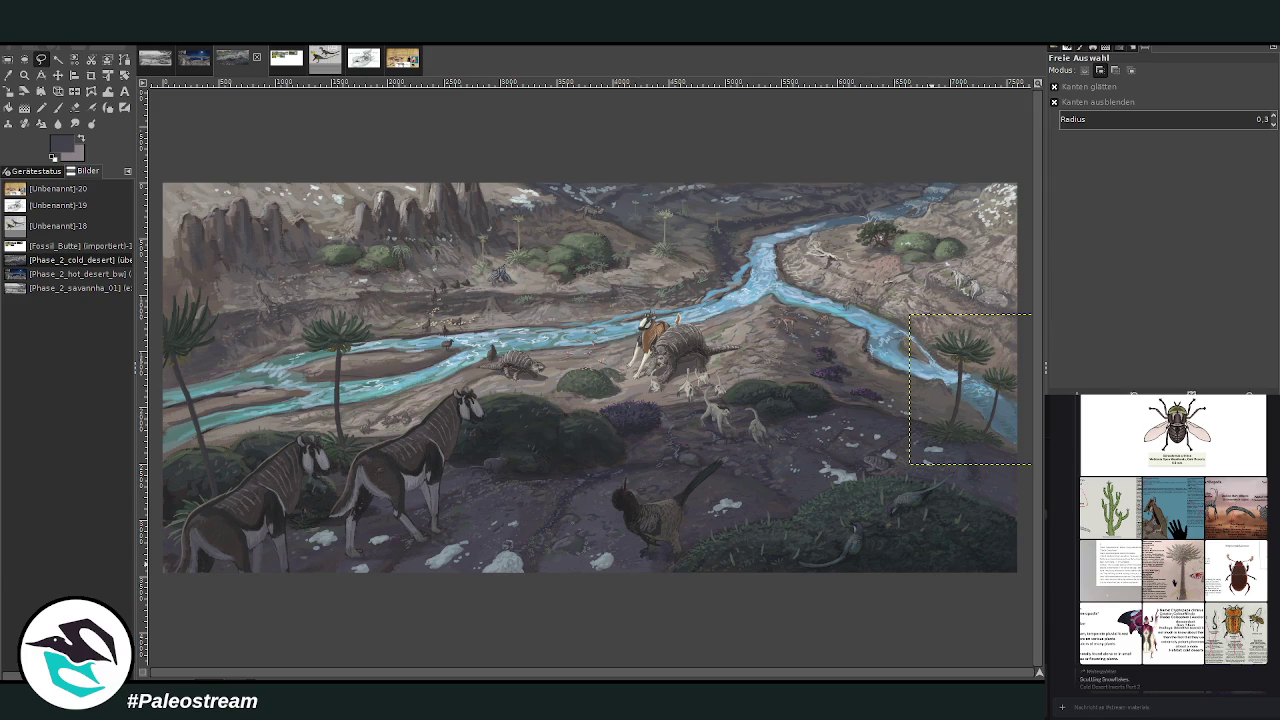
pyautogui.press('pageup')
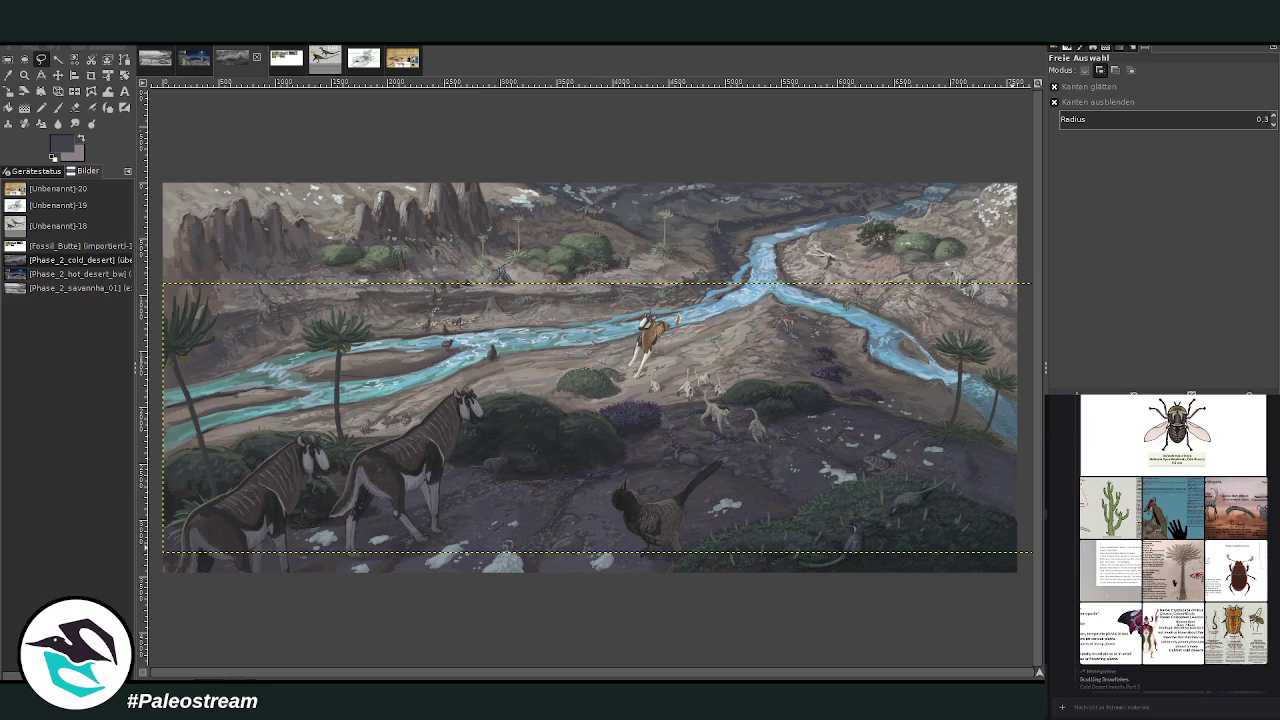
# - Hide the glyptodont layer so the tan animal stands alone on the riverbank
pyautogui.hotkey('ctrl', 'h')
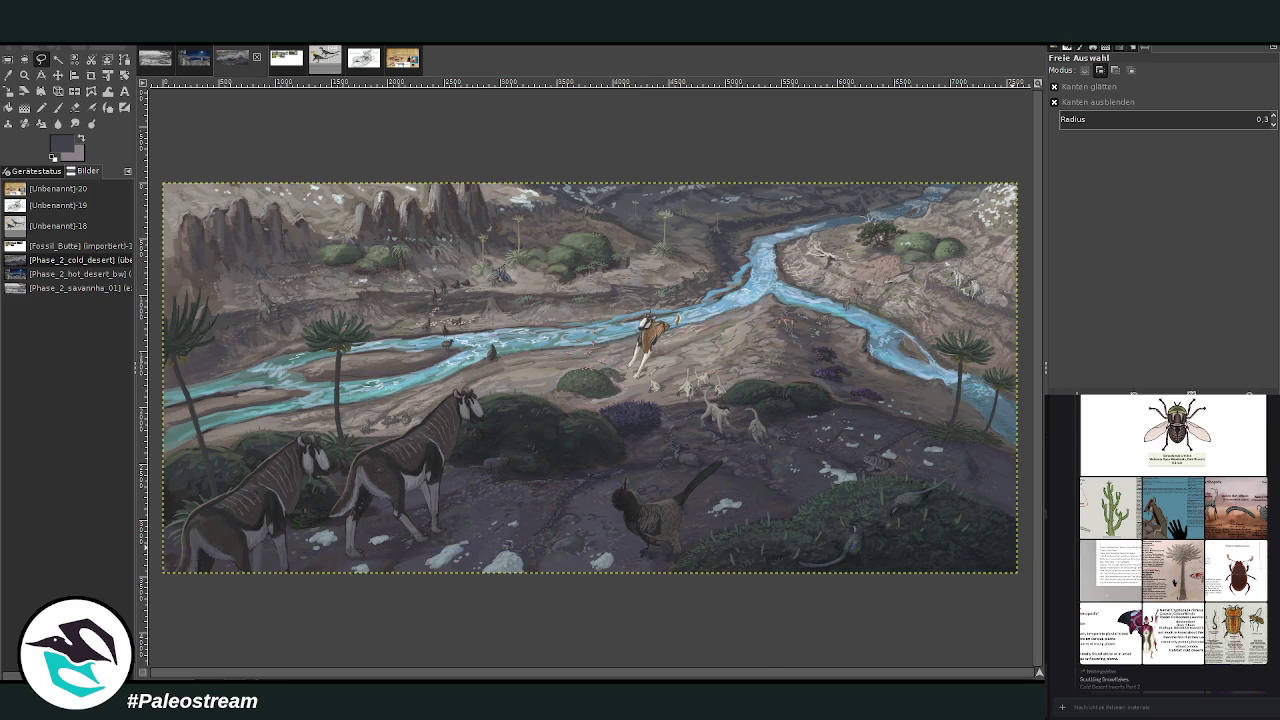
# - Make the two armored glyptodont-like animals visible again and select the whole image
pyautogui.hotkey('ctrl', 'v')
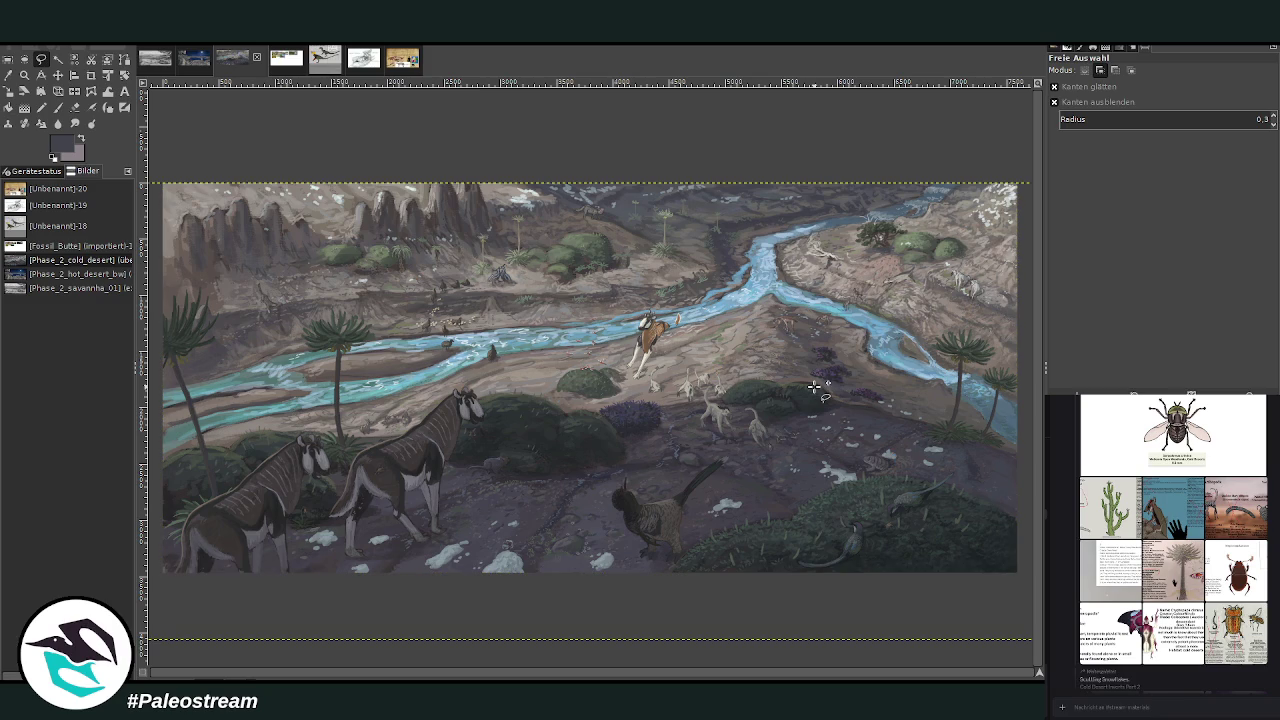
pyautogui.hotkey('ctrl', 'z')
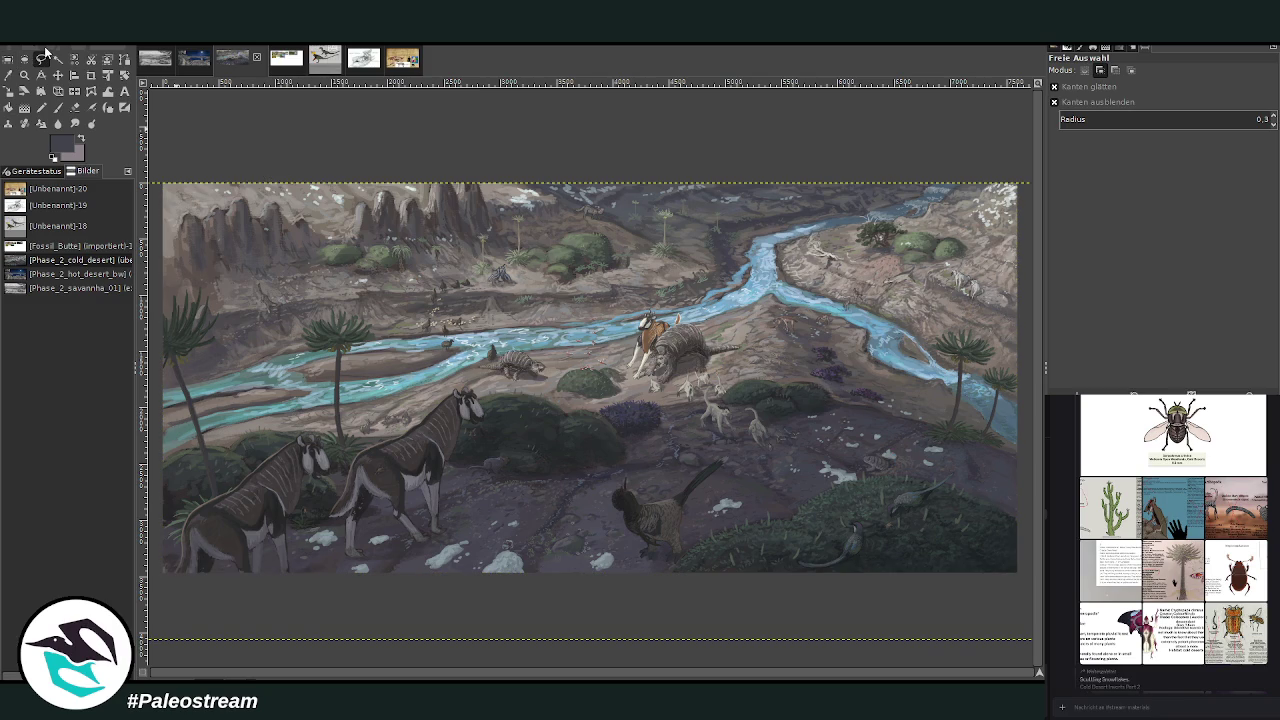
pyautogui.hotkey('ctrl', 'y')
pyautogui.hotkey('ctrl', 'y')
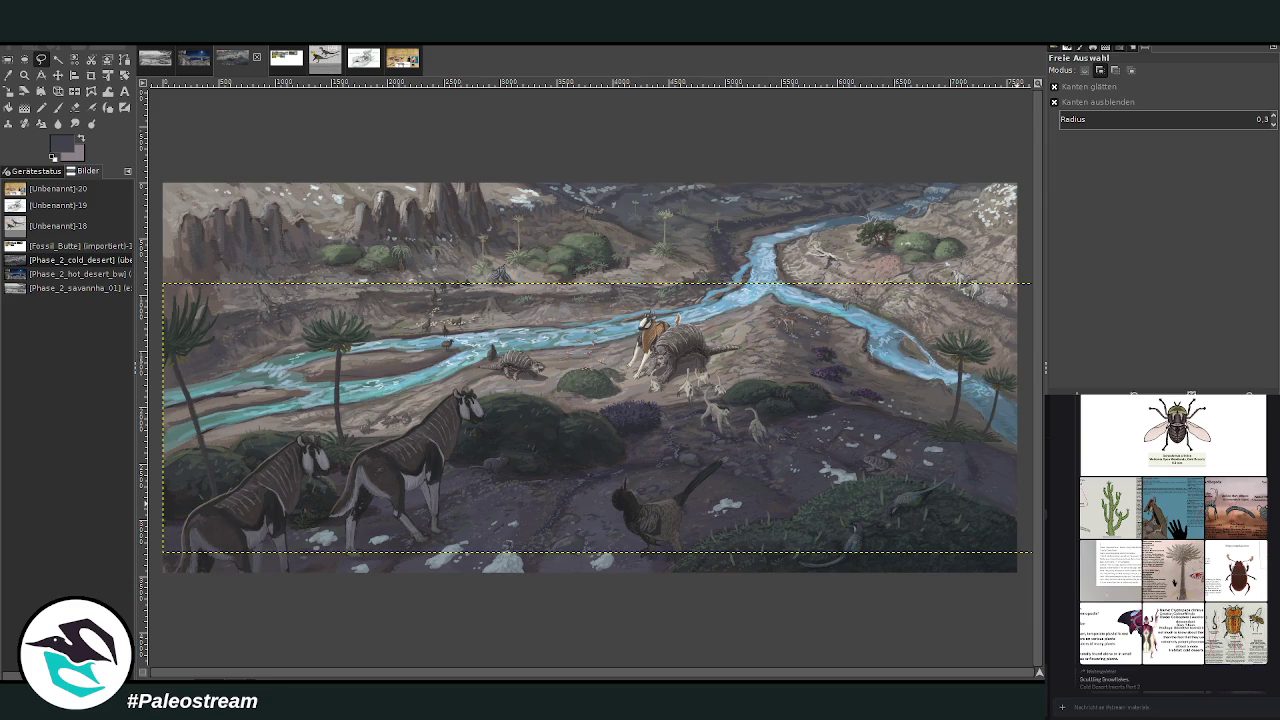
pyautogui.hotkey('ctrl', 'a')
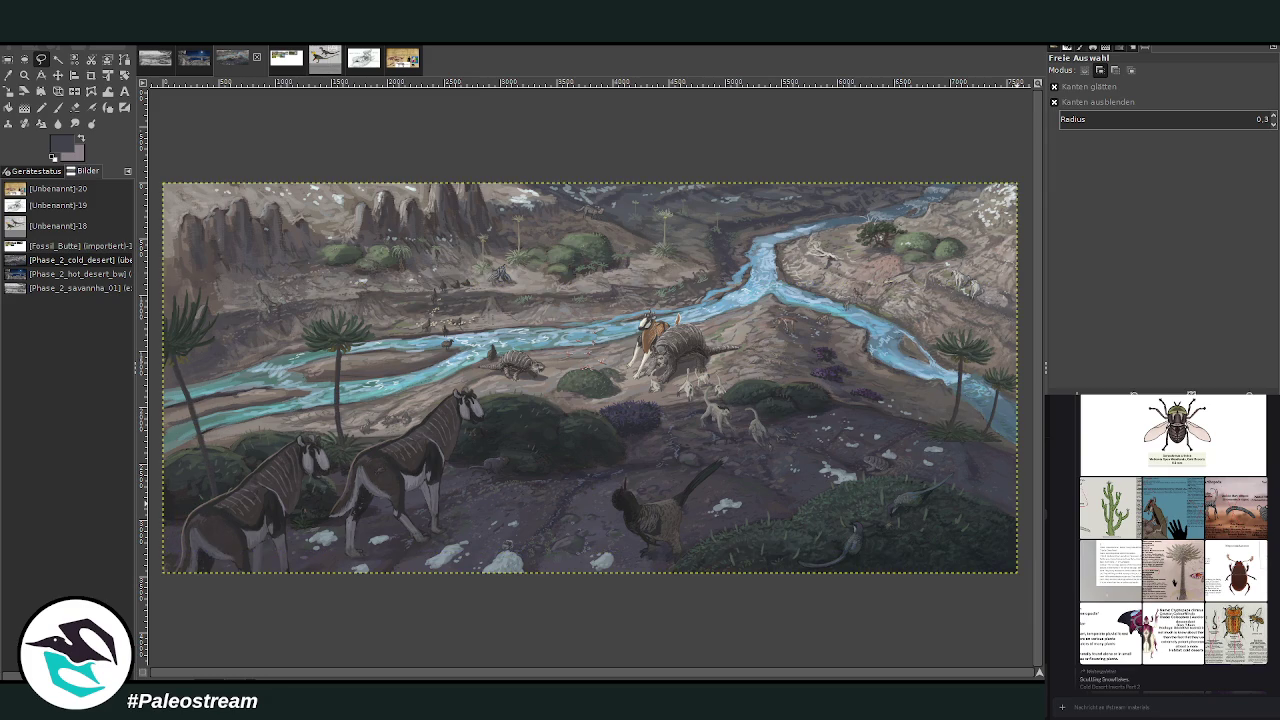
pyautogui.hotkey('ctrl', 'z')
pyautogui.hotkey('ctrl', 'z')
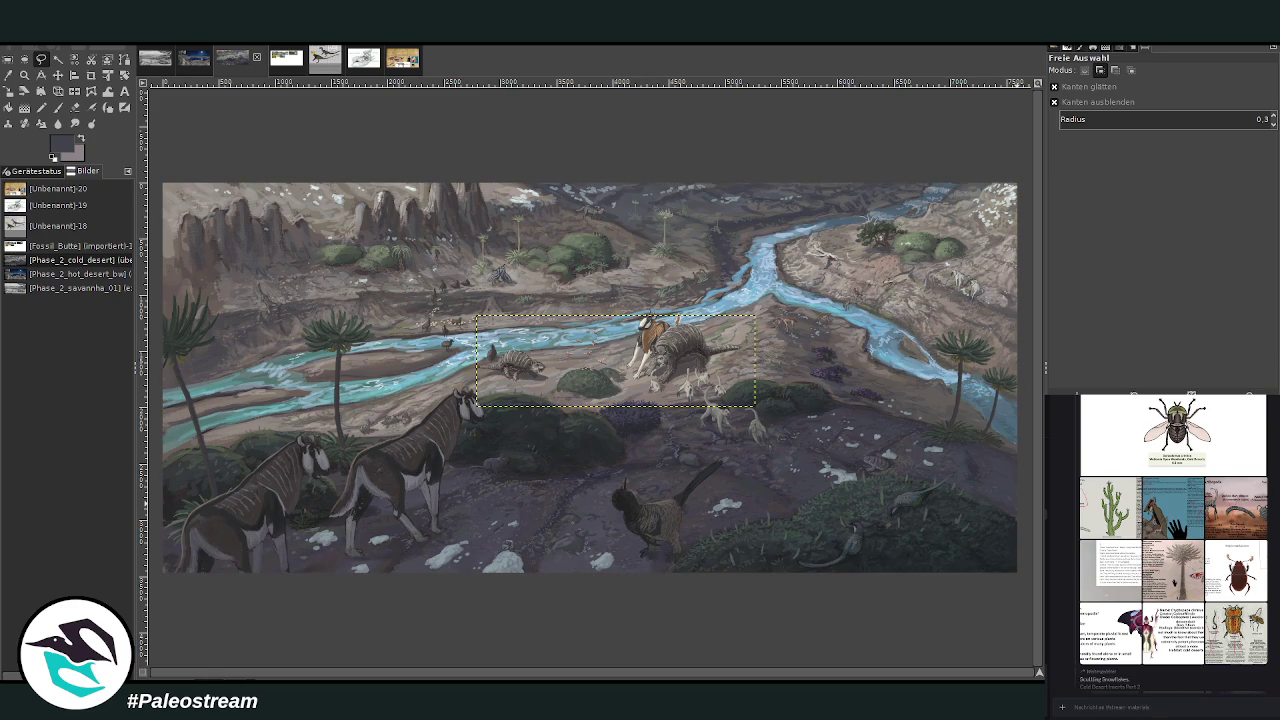
pyautogui.hotkey('ctrl', 'y')
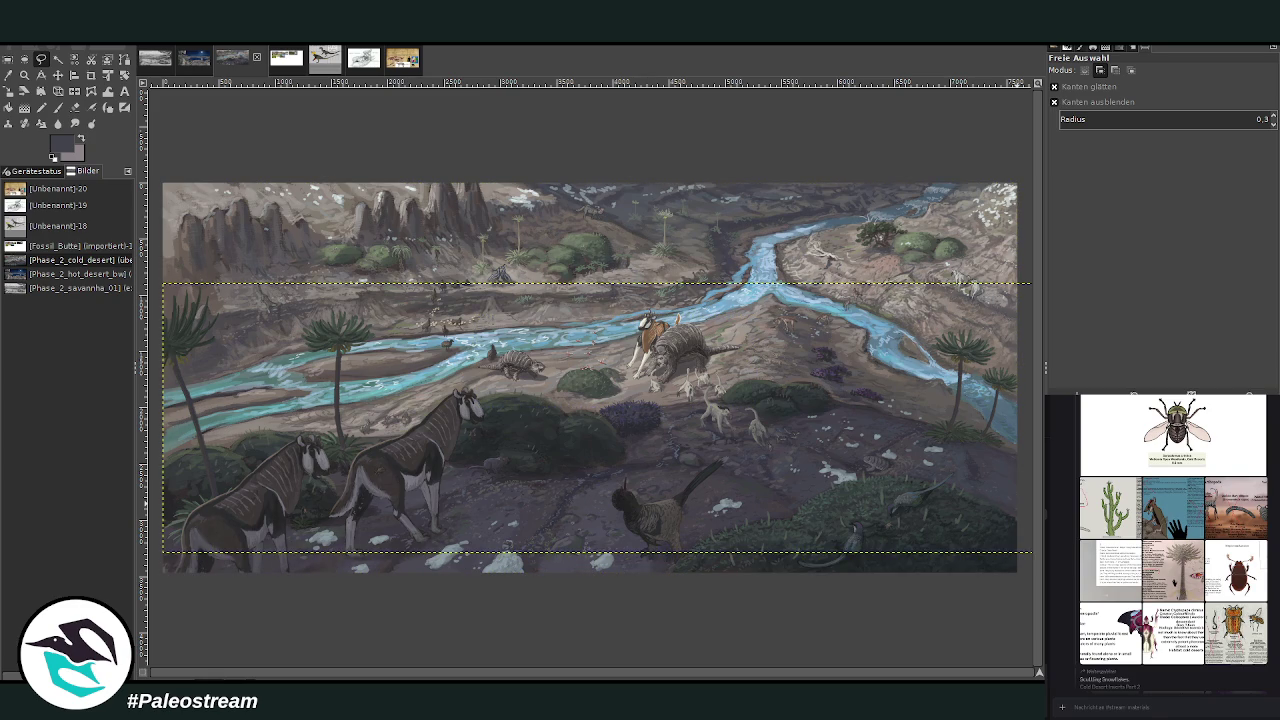
pyautogui.hotkey('ctrl', 'z')
pyautogui.hotkey('ctrl', 'z')
pyautogui.hotkey('ctrl', 'z')
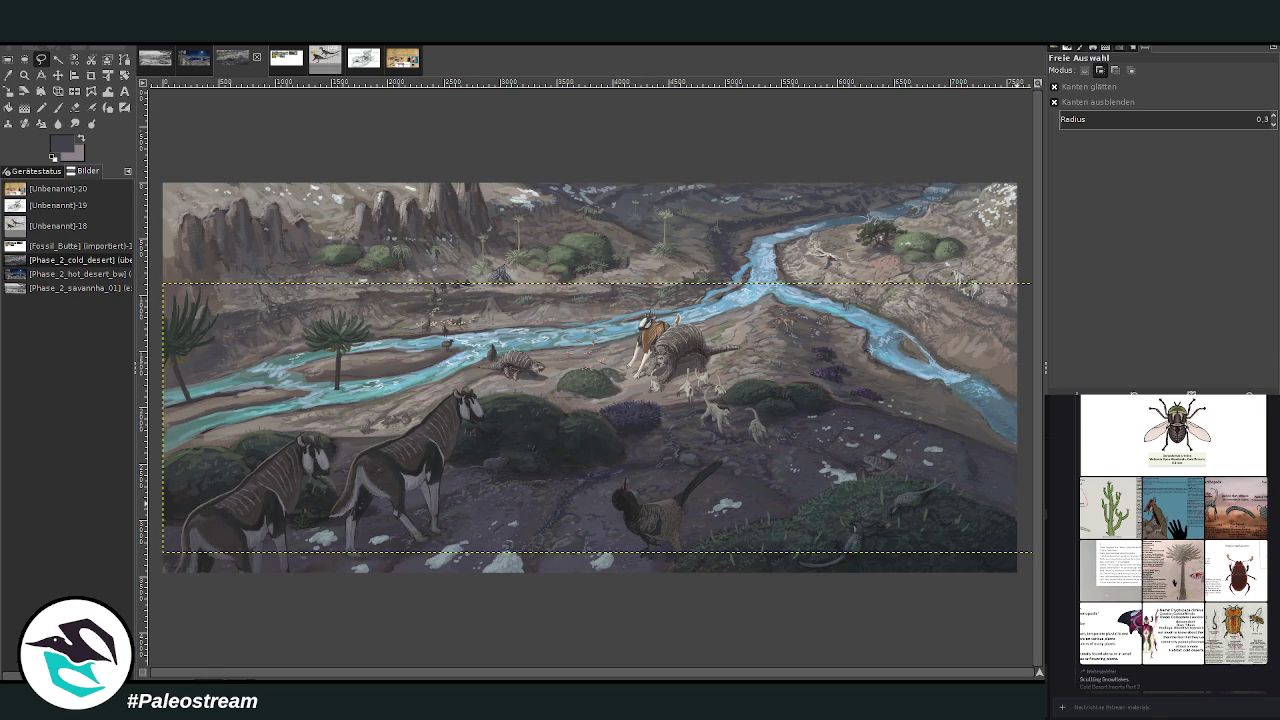
pyautogui.press('m')
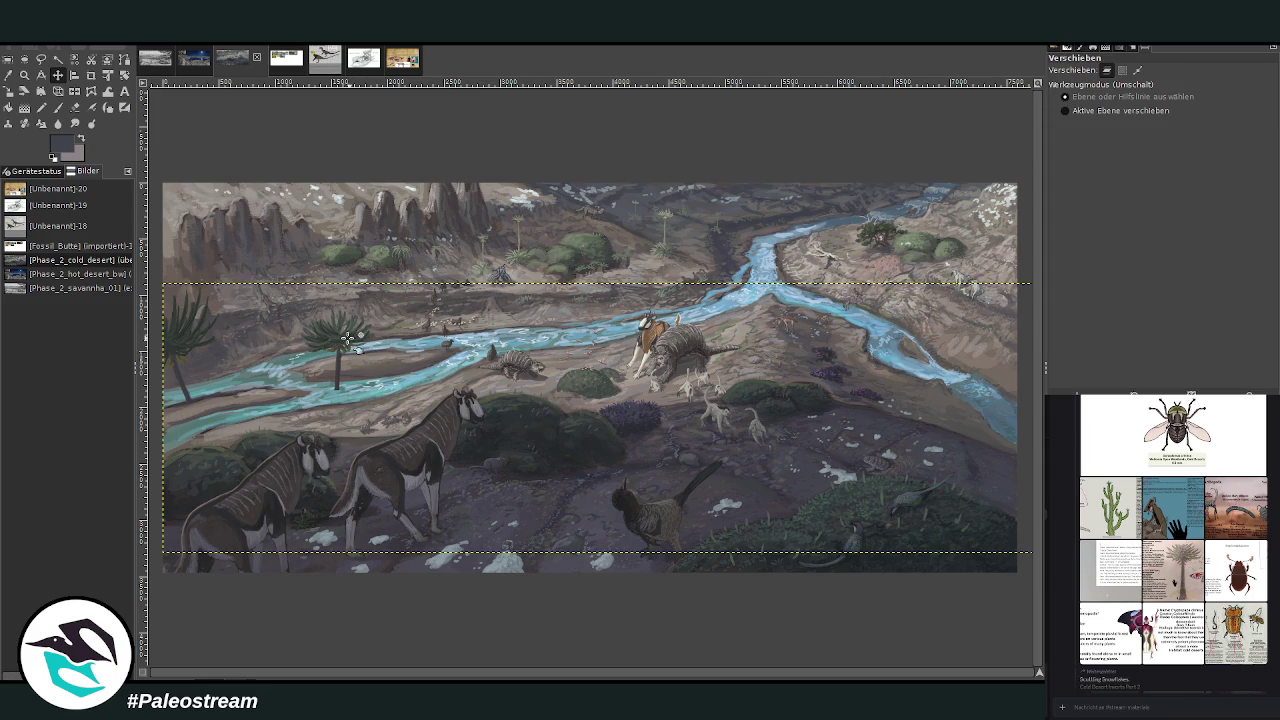
pyautogui.press('pageup')
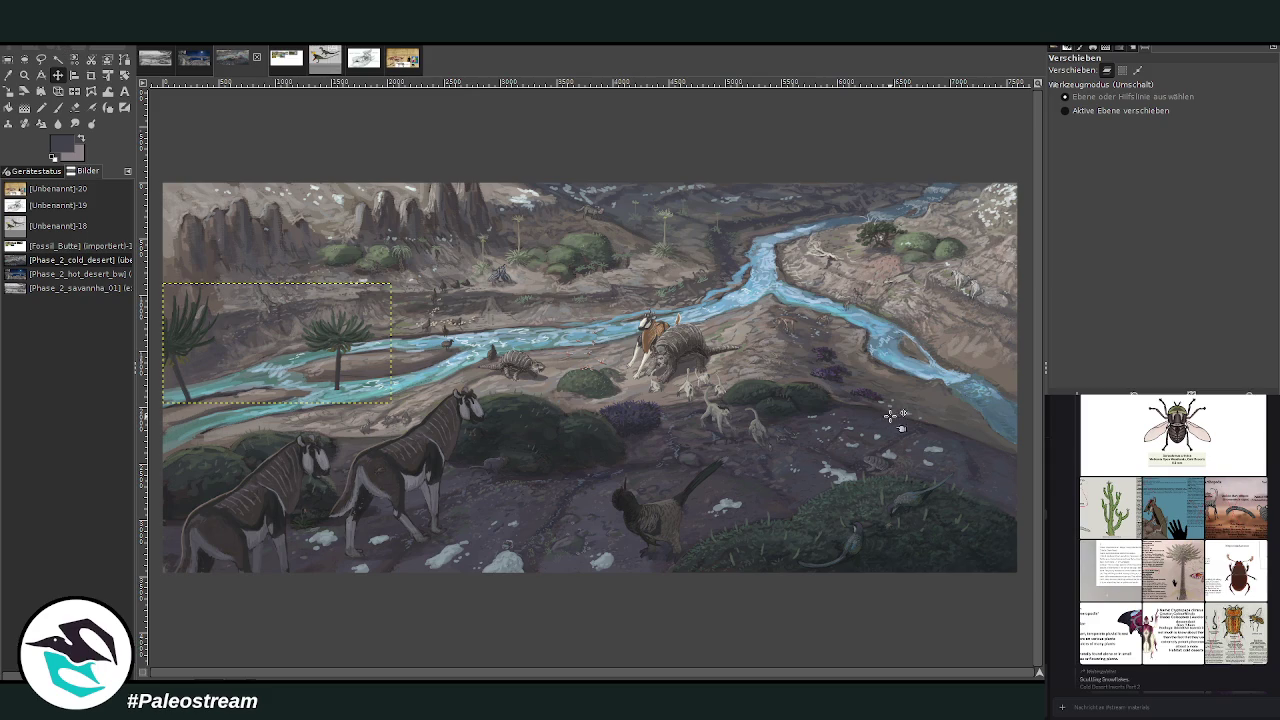
pyautogui.hotkey('ctrl', 'z')
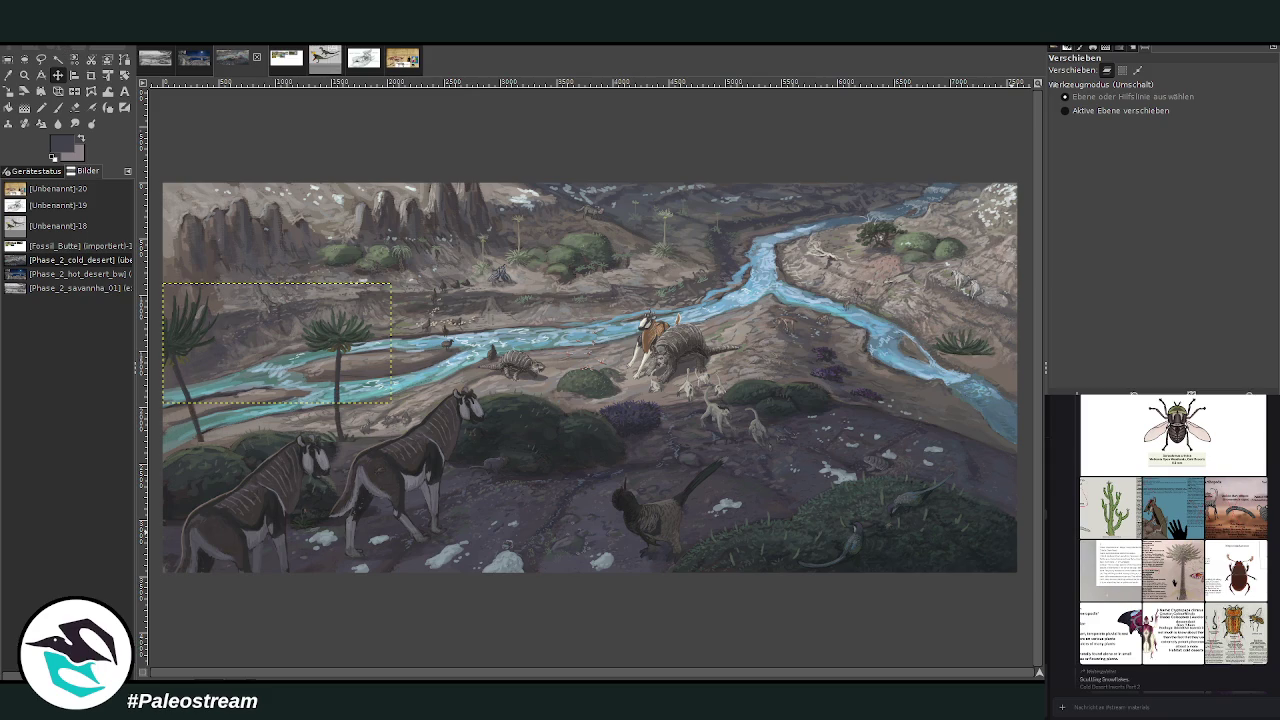
pyautogui.hotkey('ctrl', 'z')
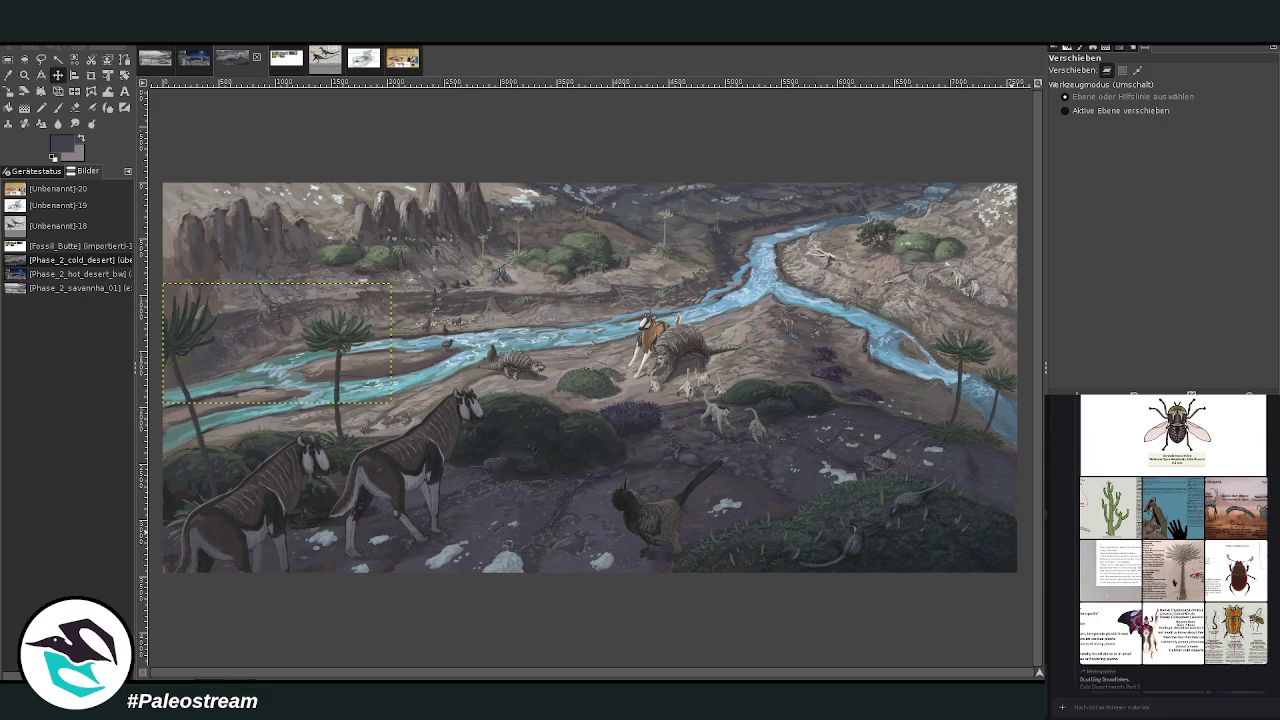
pyautogui.hotkey('ctrl', 'z')
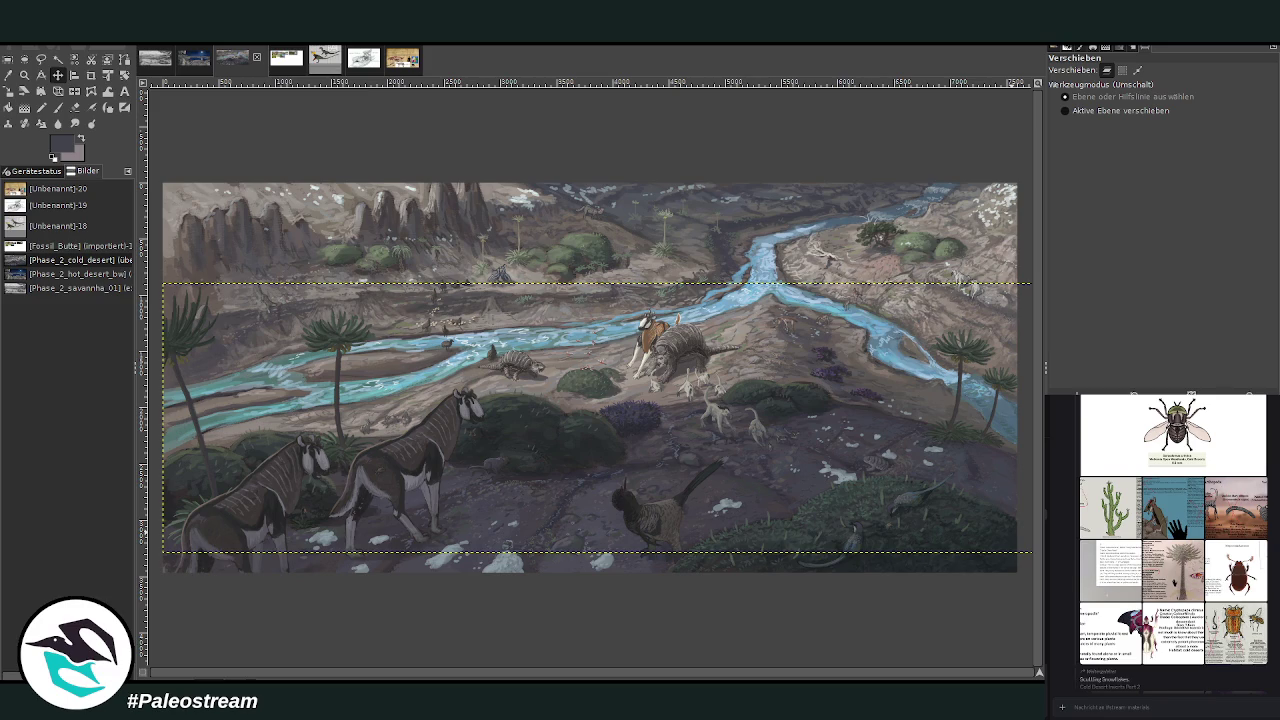
pyautogui.press('r')
# - Select a rectangle around the right-hand palms, clear it, then bring the selection back
pyautogui.moveTo(869, 304); pyautogui.dragTo(1017, 475)
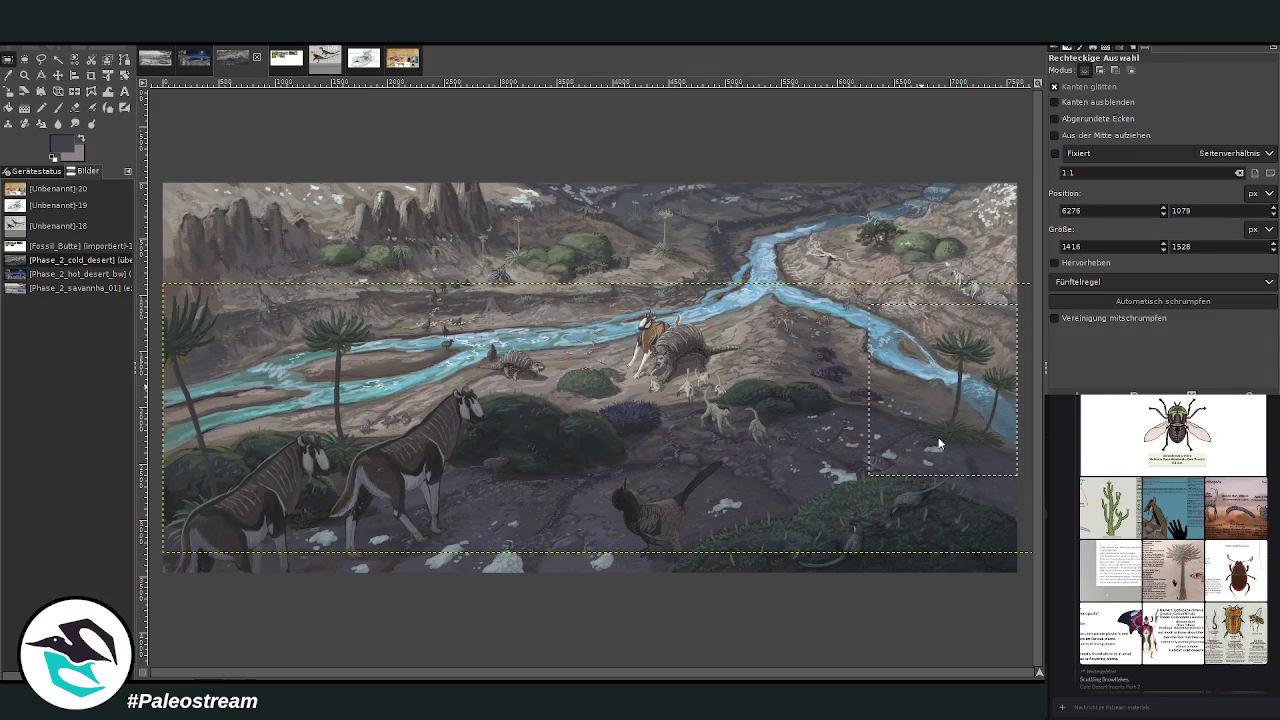
pyautogui.hotkey('ctrl', 'shift', 'a')
pyautogui.hotkey('ctrl', 'z')
pyautogui.hotkey('ctrl', 'z')
pyautogui.hotkey('ctrl', 'z')
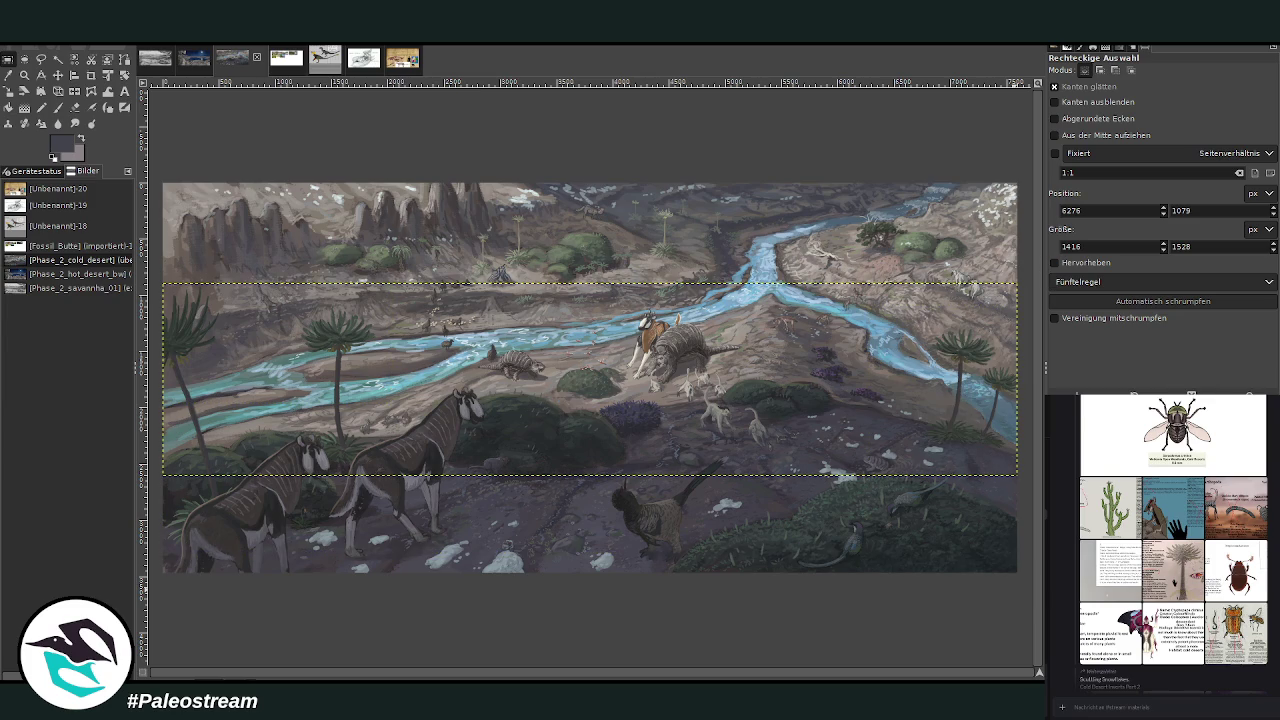
# - Undo the recent river paint strokes and the darkening of the lower painting
pyautogui.hotkey('ctrl', 'z')
pyautogui.hotkey('ctrl', 'z')
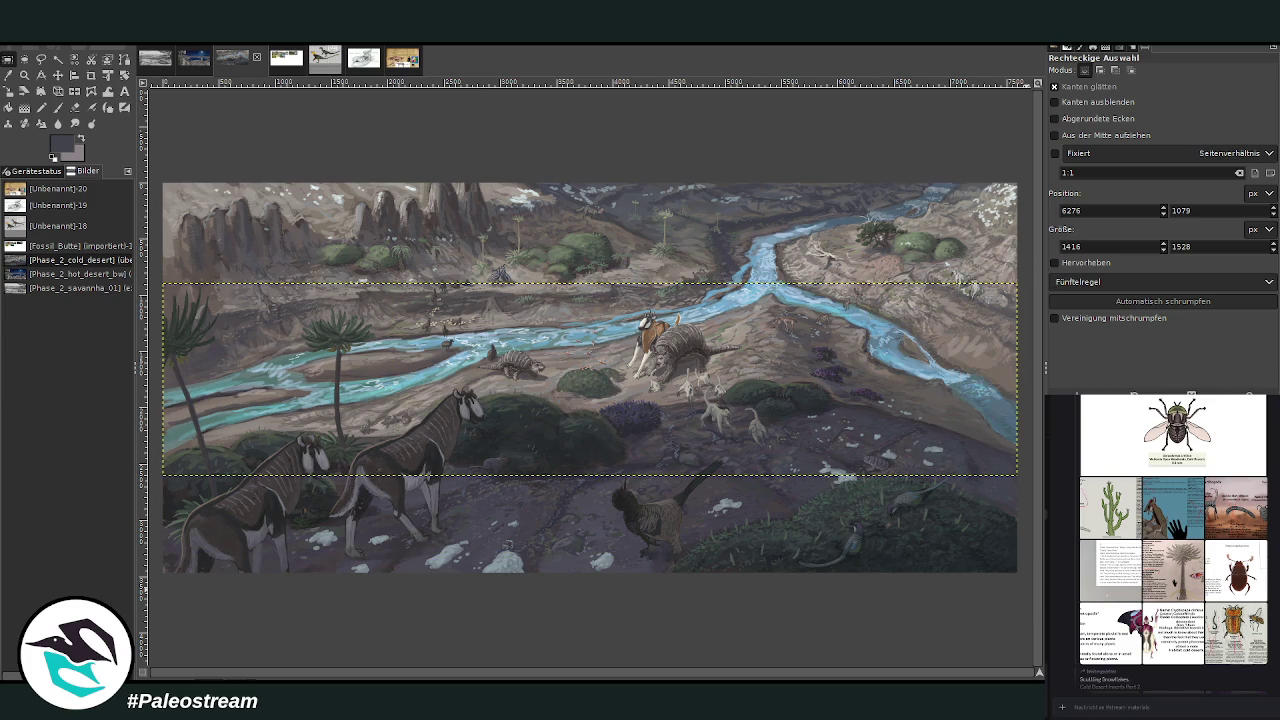
pyautogui.hotkey('ctrl', 'z')
pyautogui.hotkey('ctrl', 'z')
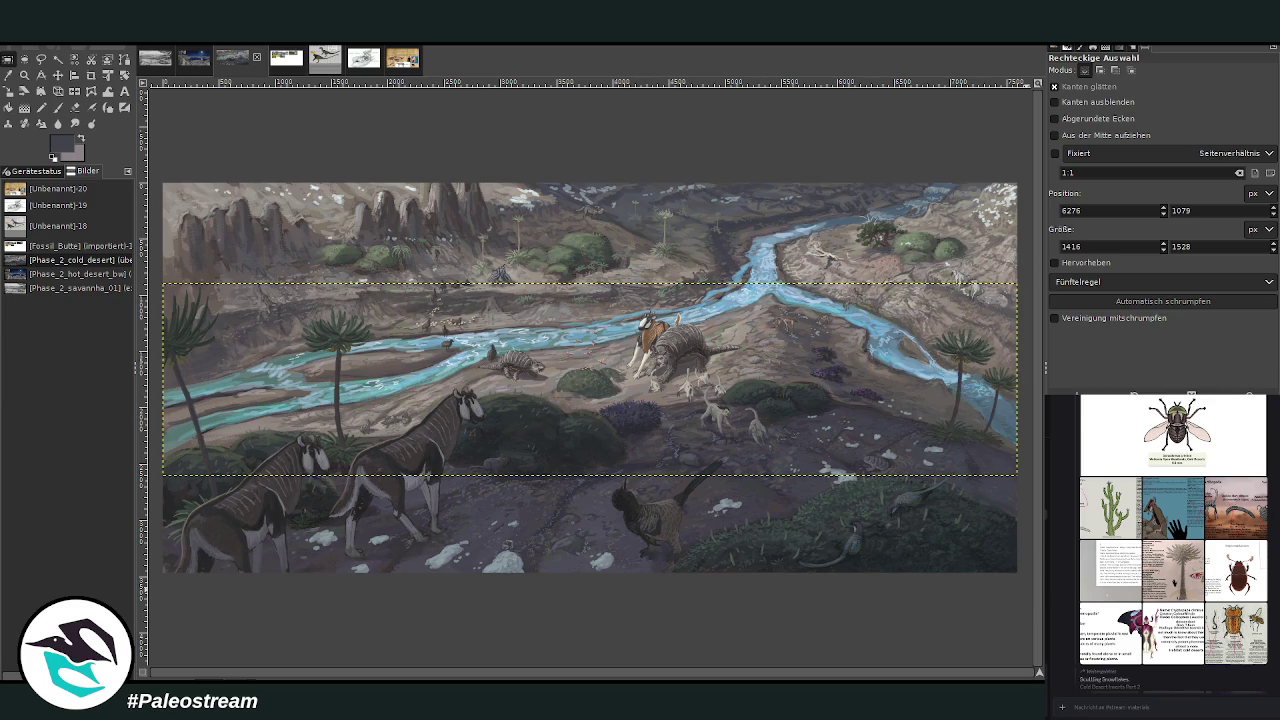
pyautogui.hotkey('ctrl', 'z')
pyautogui.hotkey('ctrl', 'z')
pyautogui.hotkey('ctrl', 'z')
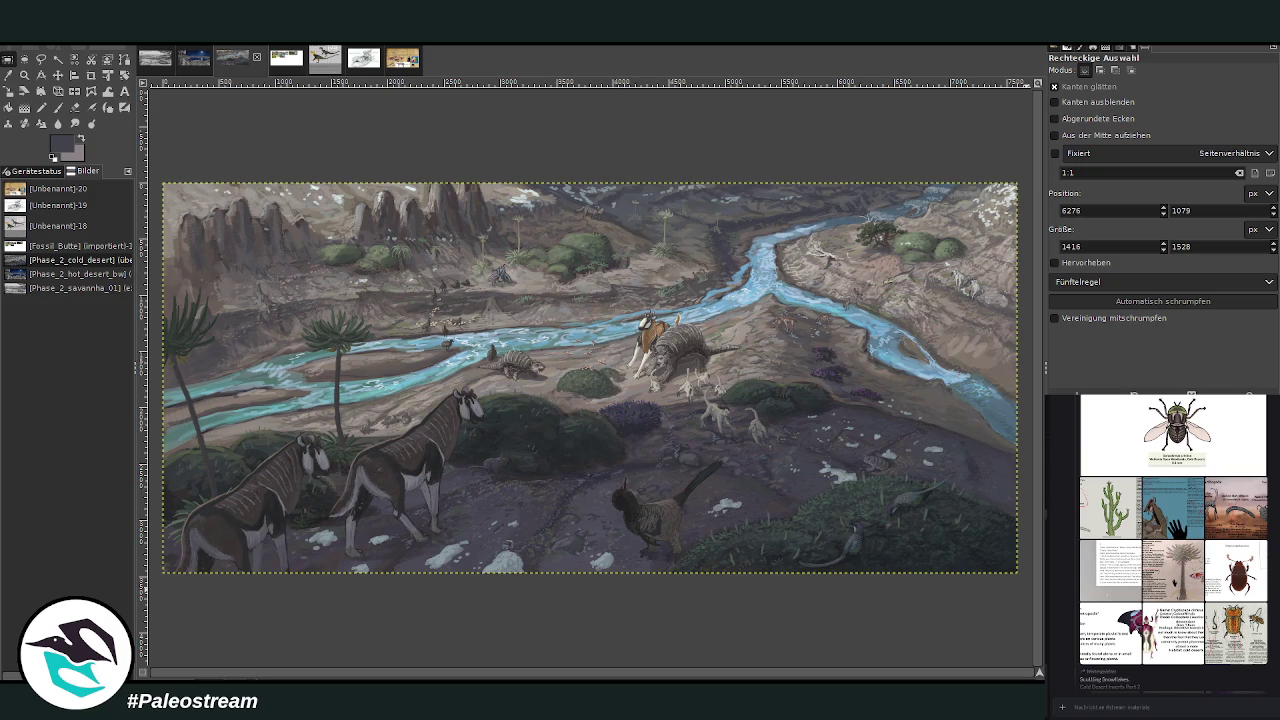
pyautogui.hotkey('ctrl', 'z')
pyautogui.hotkey('ctrl', 'z')
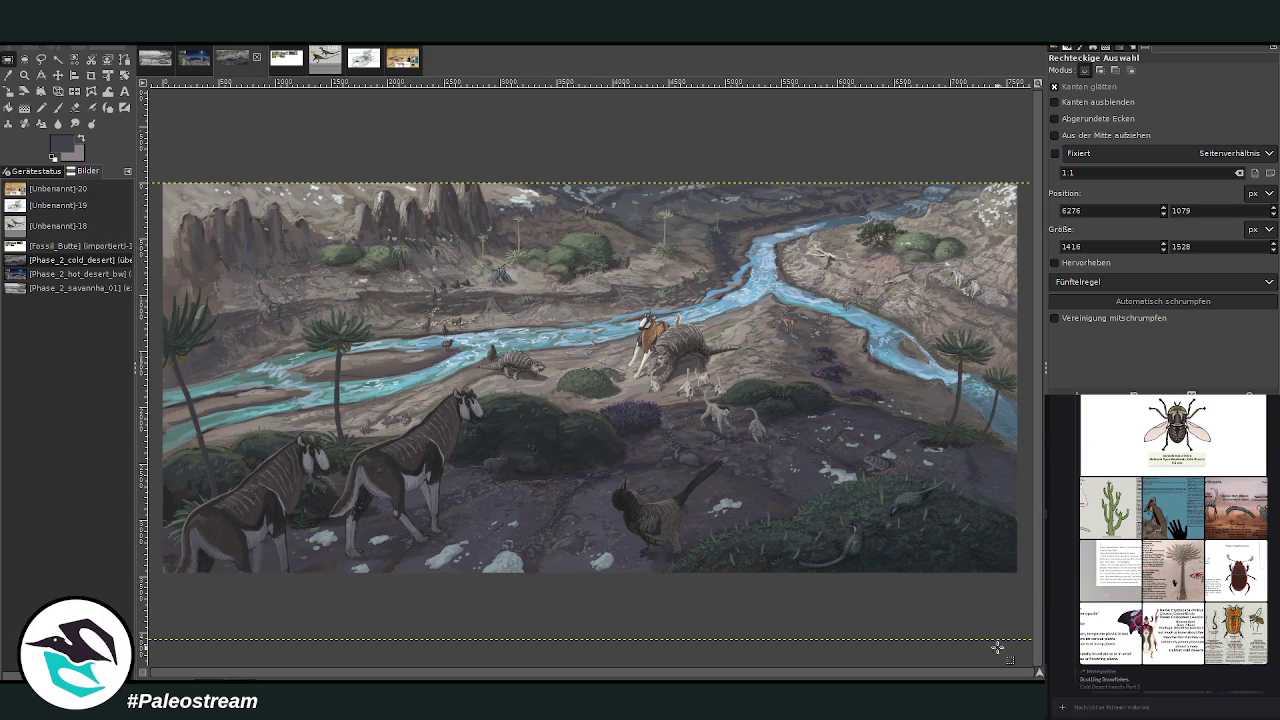
pyautogui.hotkey('ctrl', 'z')
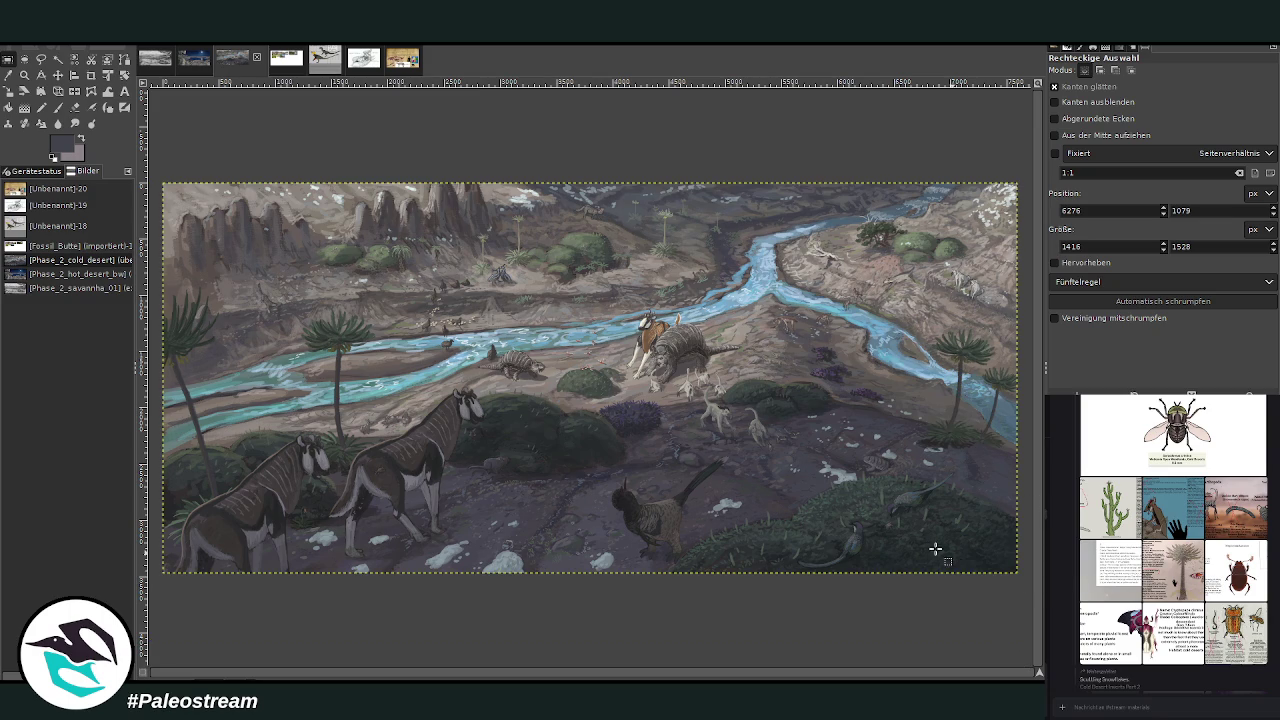
# - Apply a pale lavender gradient haze fading from the top edge to mid-image
pyautogui.click(1010, 300)
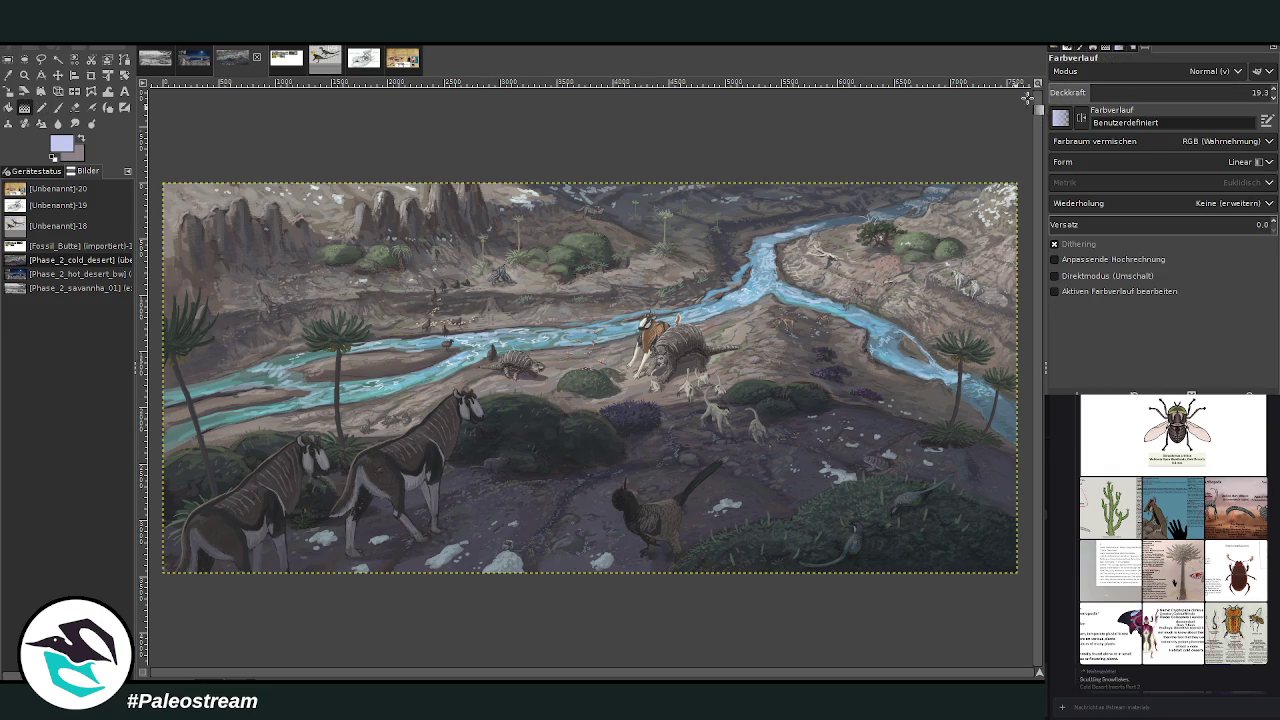
pyautogui.moveTo(592, 193); pyautogui.dragTo(597, 422)
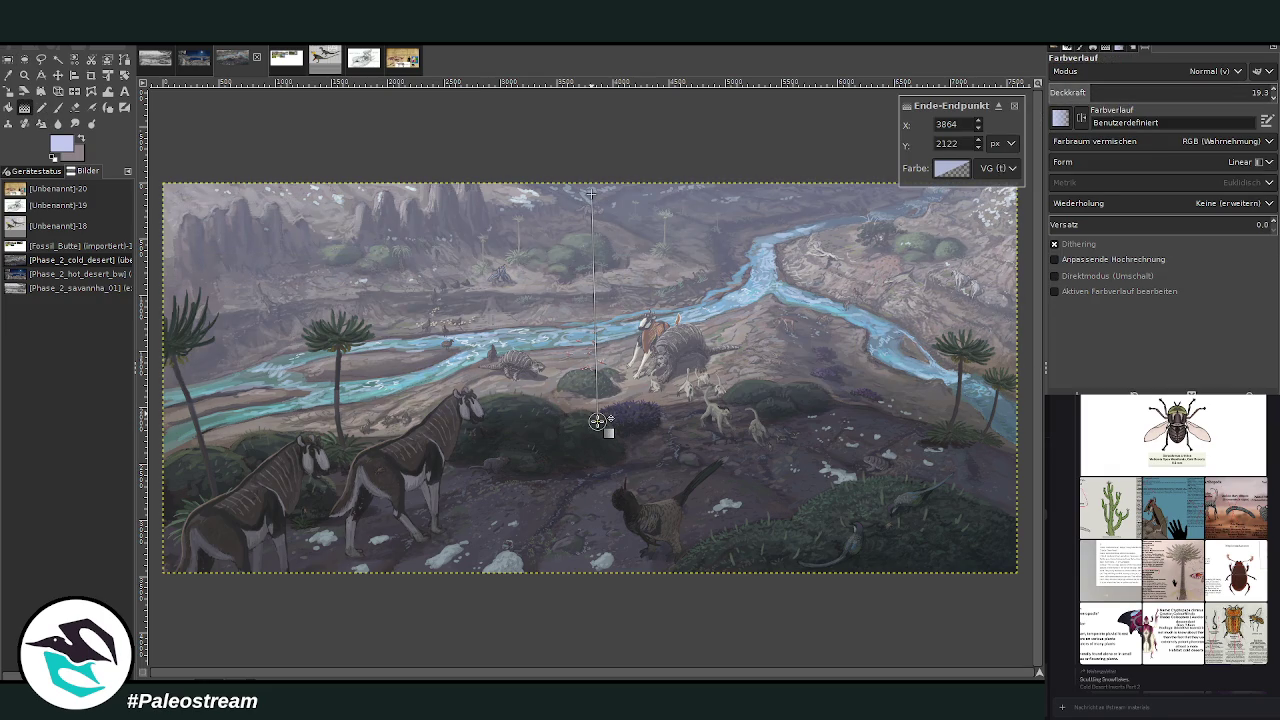
pyautogui.press('Return')
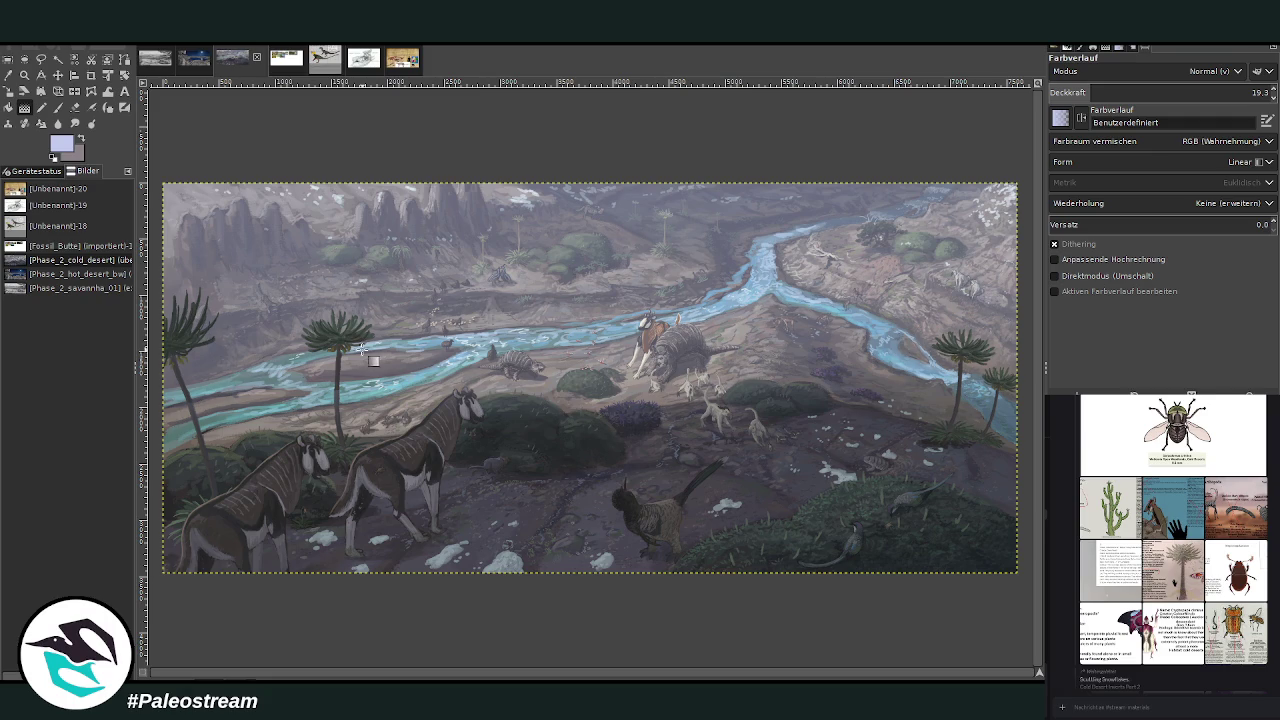
# - Toggle the darkening off and on to compare, keeping the darker lower half
pyautogui.hotkey('ctrl', 'y')
pyautogui.hotkey('ctrl', 'z')
pyautogui.hotkey('ctrl', 'z')
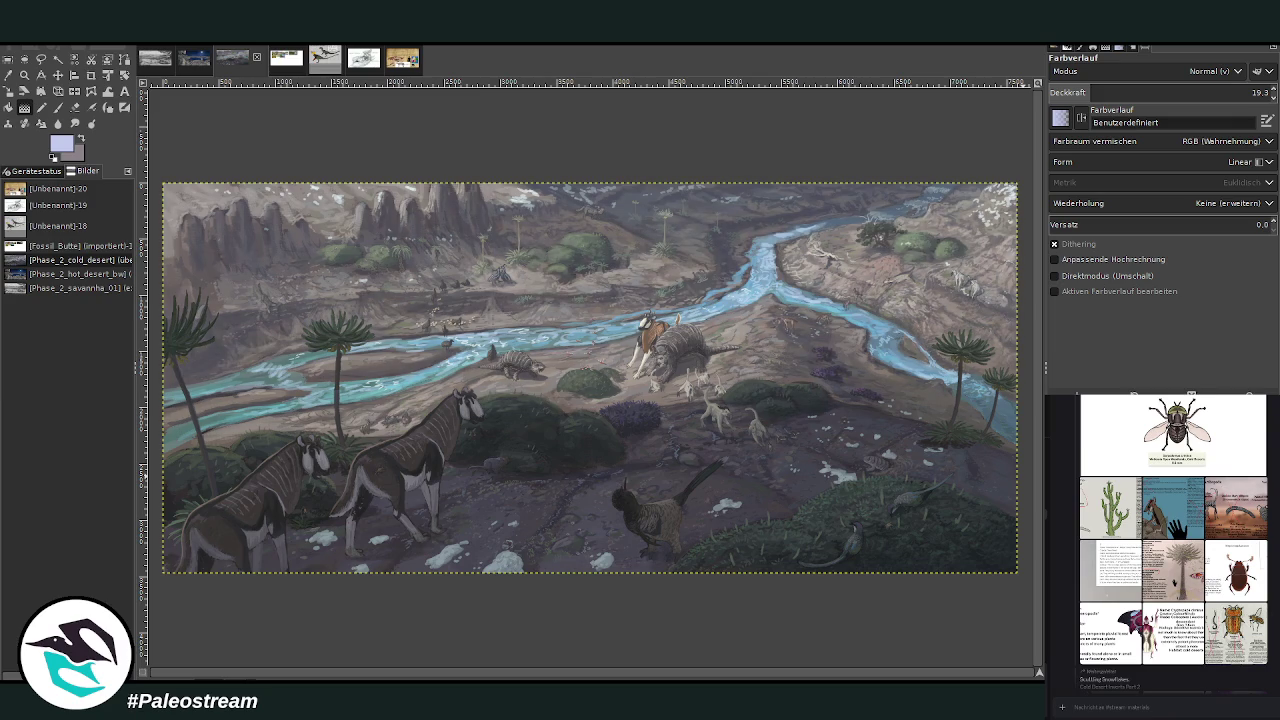
pyautogui.hotkey('ctrl', 'y')
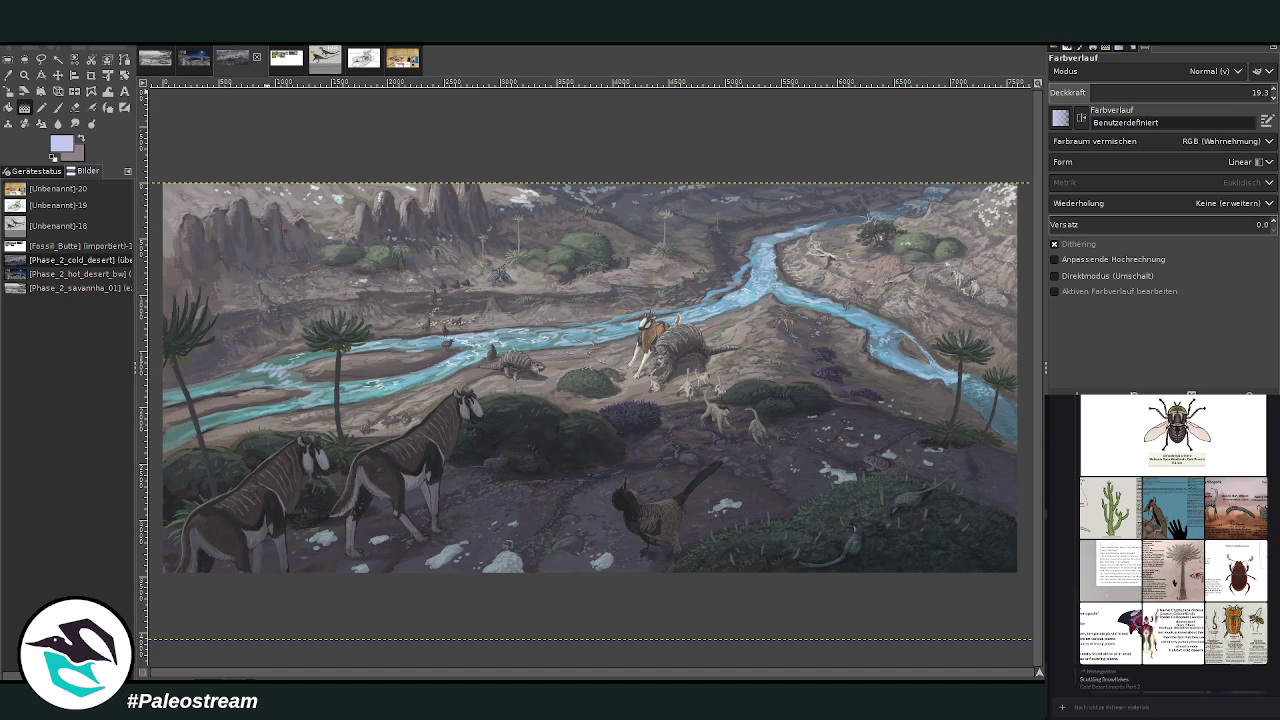
pyautogui.hotkey('ctrl', 'm')
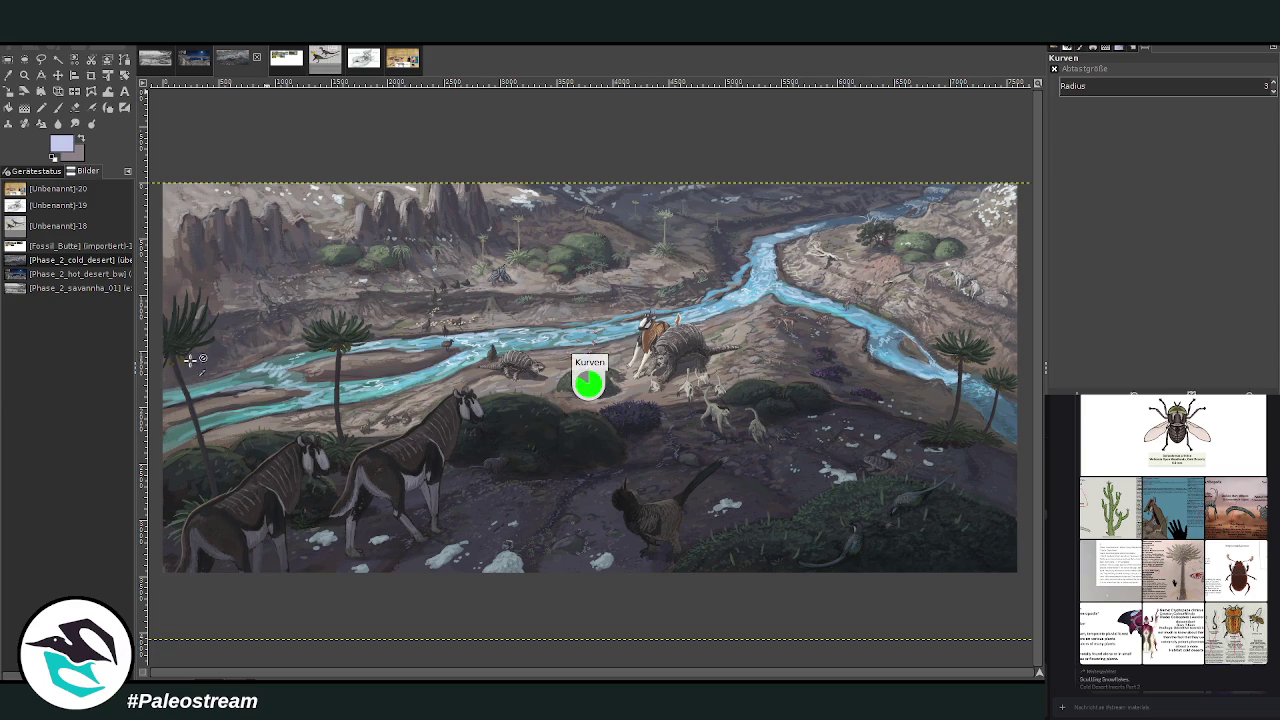
pyautogui.click(24, 107)
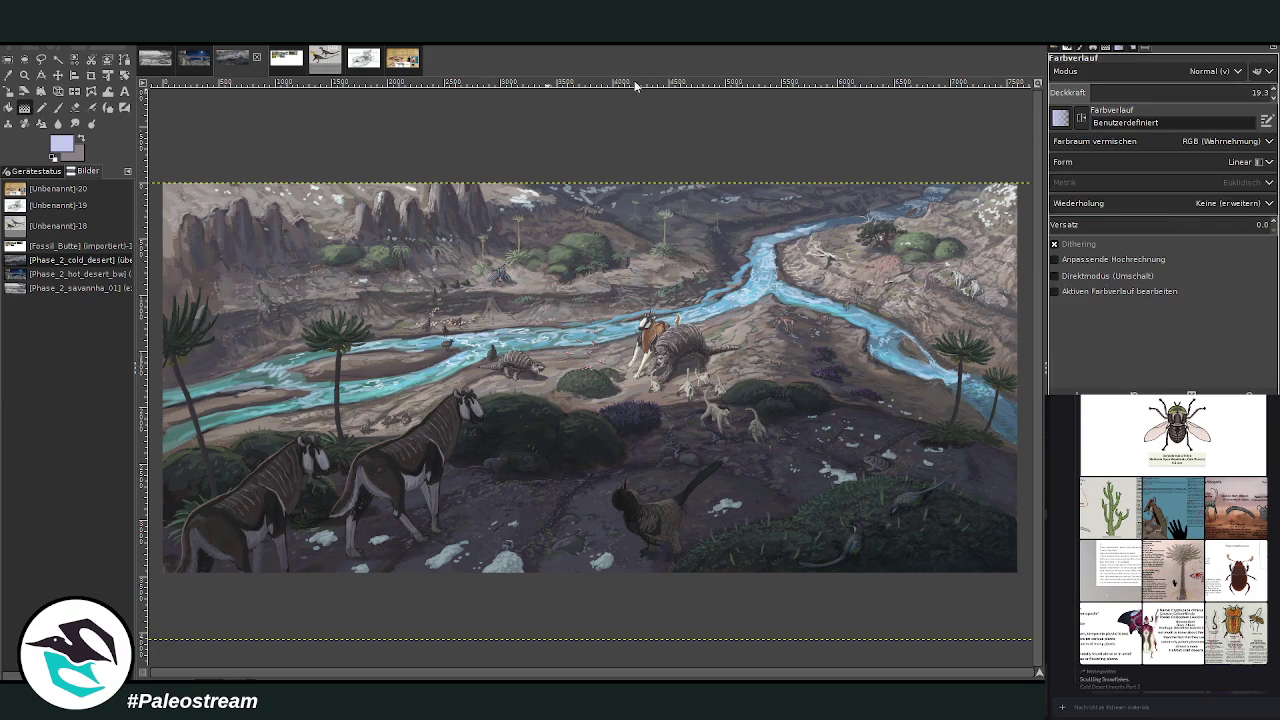
# - Apply a faint light-blue gradient at 4.2 opacity down over the distant cliffs
pyautogui.click(1071, 92)
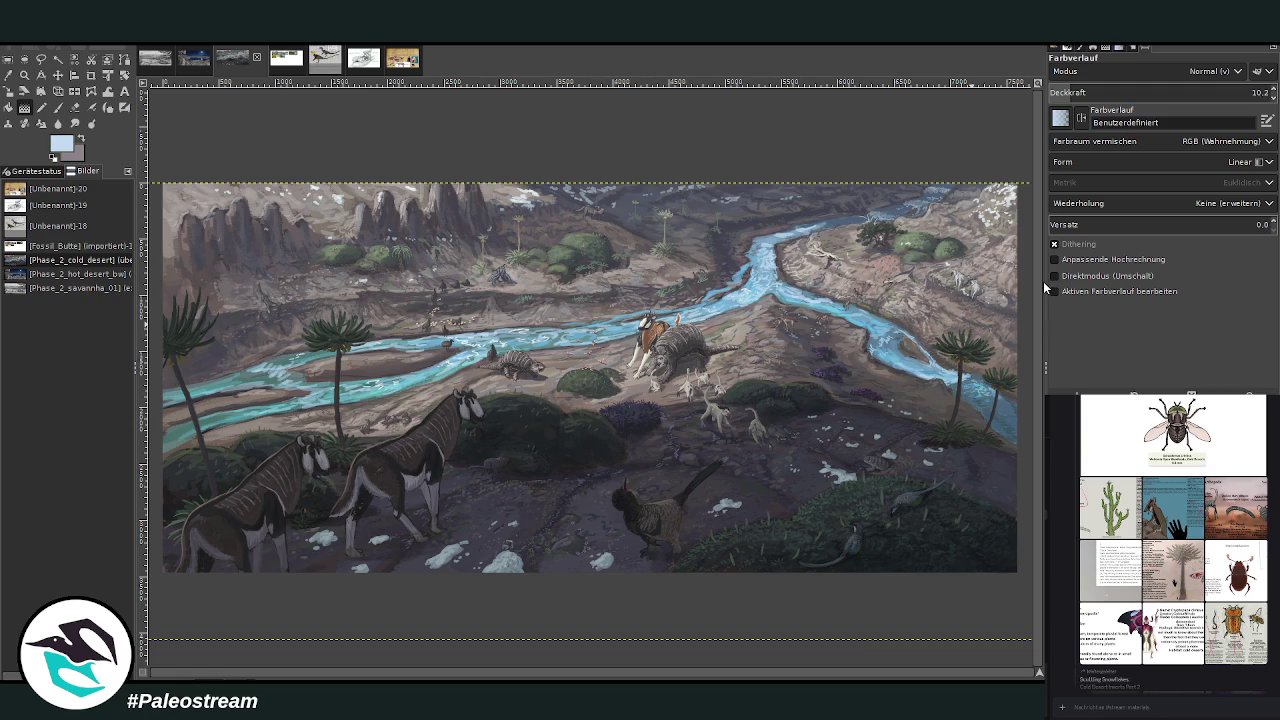
pyautogui.click(1058, 92)
pyautogui.moveTo(528, 157)
pyautogui.mouseDown()
pyautogui.moveTo(531, 318)
pyautogui.moveTo(524, 297)
pyautogui.mouseUp()
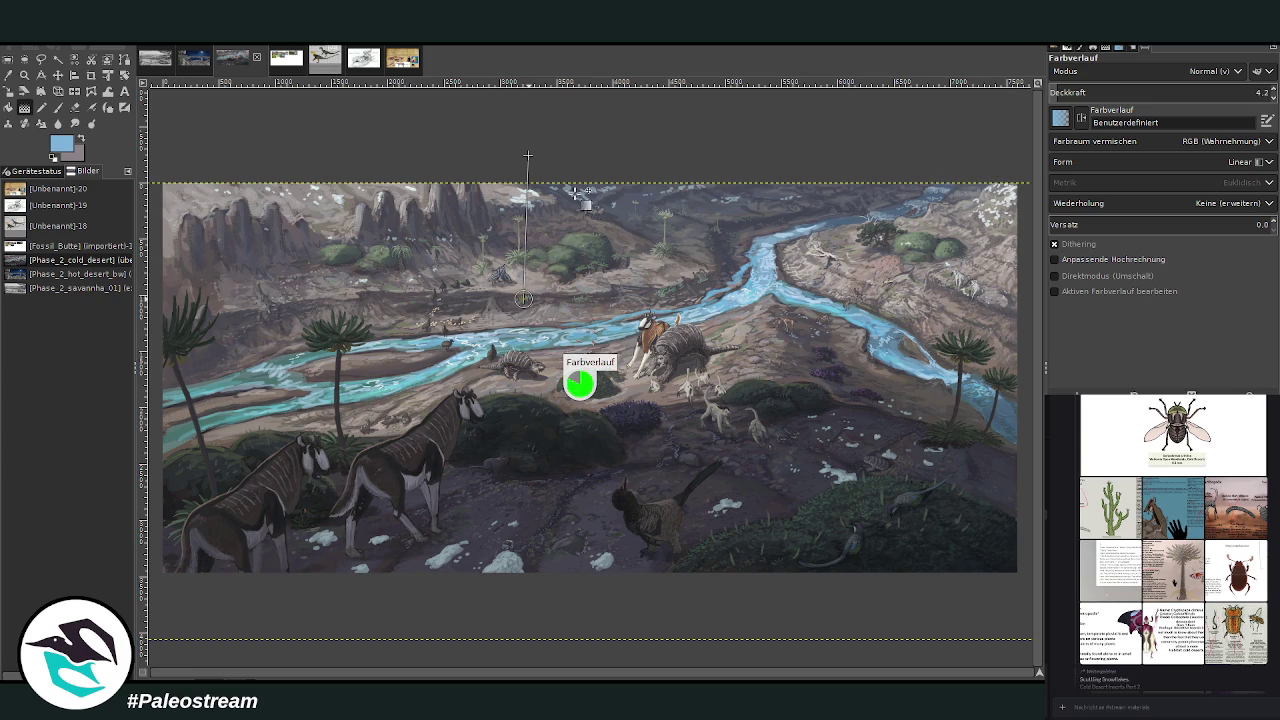
pyautogui.press('Return')
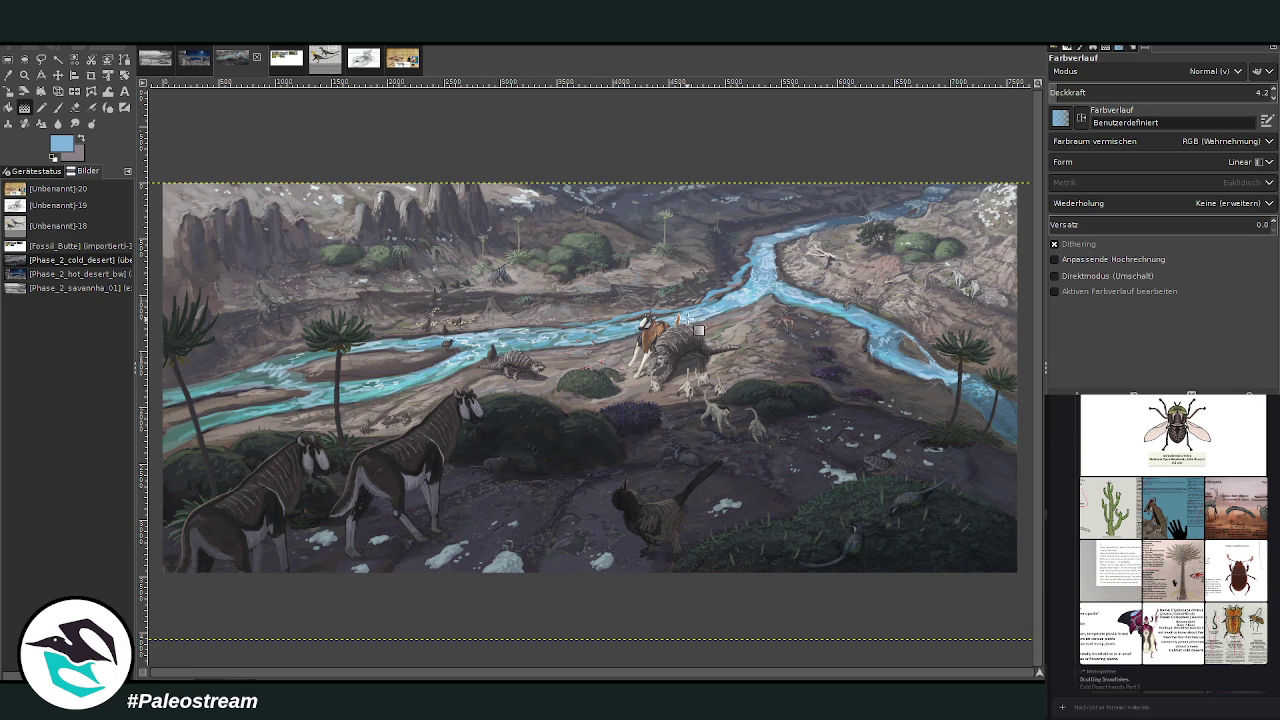
pyautogui.press('o')
# - Sample a dark grey-purple and set the Paintbrush to Darken Only, size 538, opacity 18
pyautogui.click(700, 203)
pyautogui.click(59, 108)
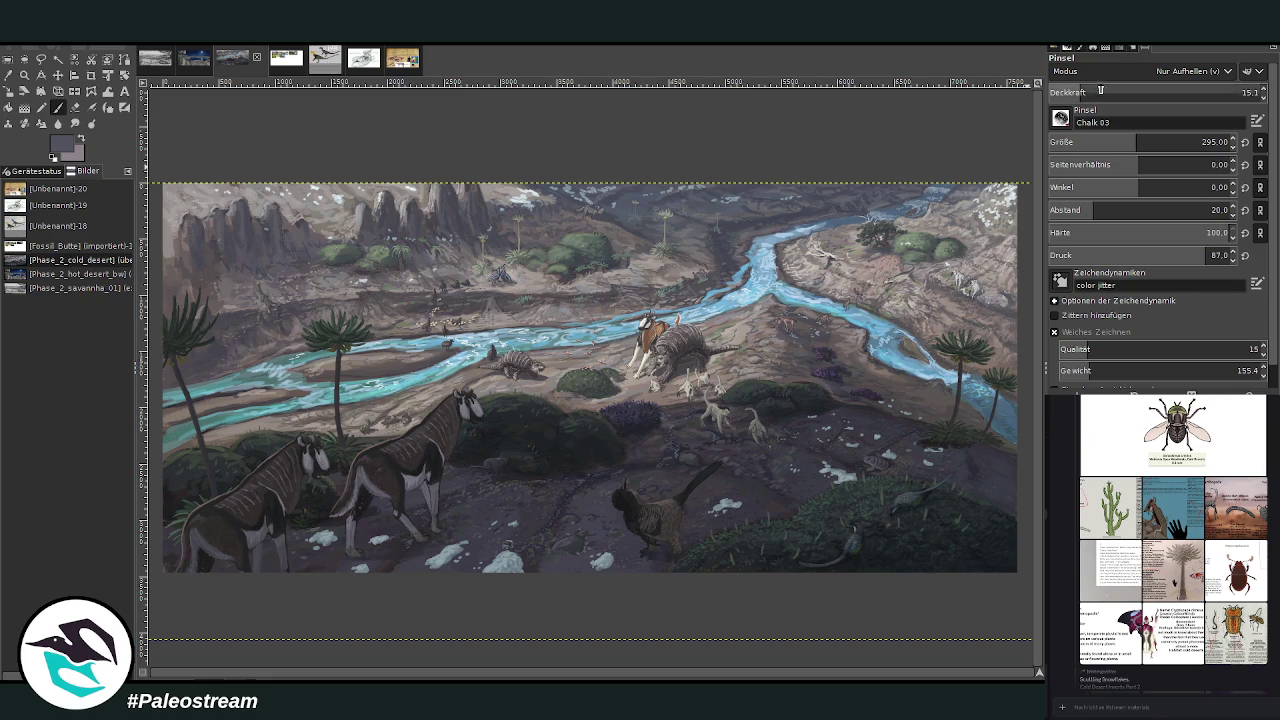
pyautogui.click(1163, 142)
pyautogui.click(1066, 92)
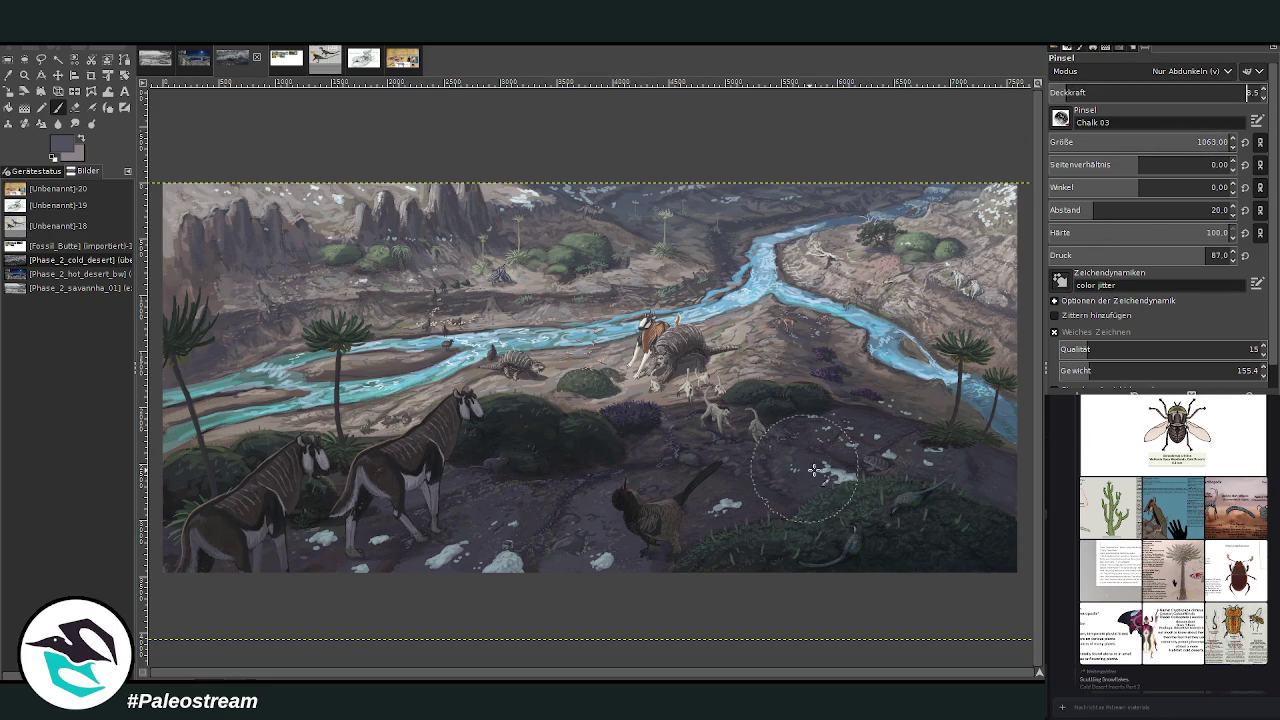
pyautogui.click(1088, 92)
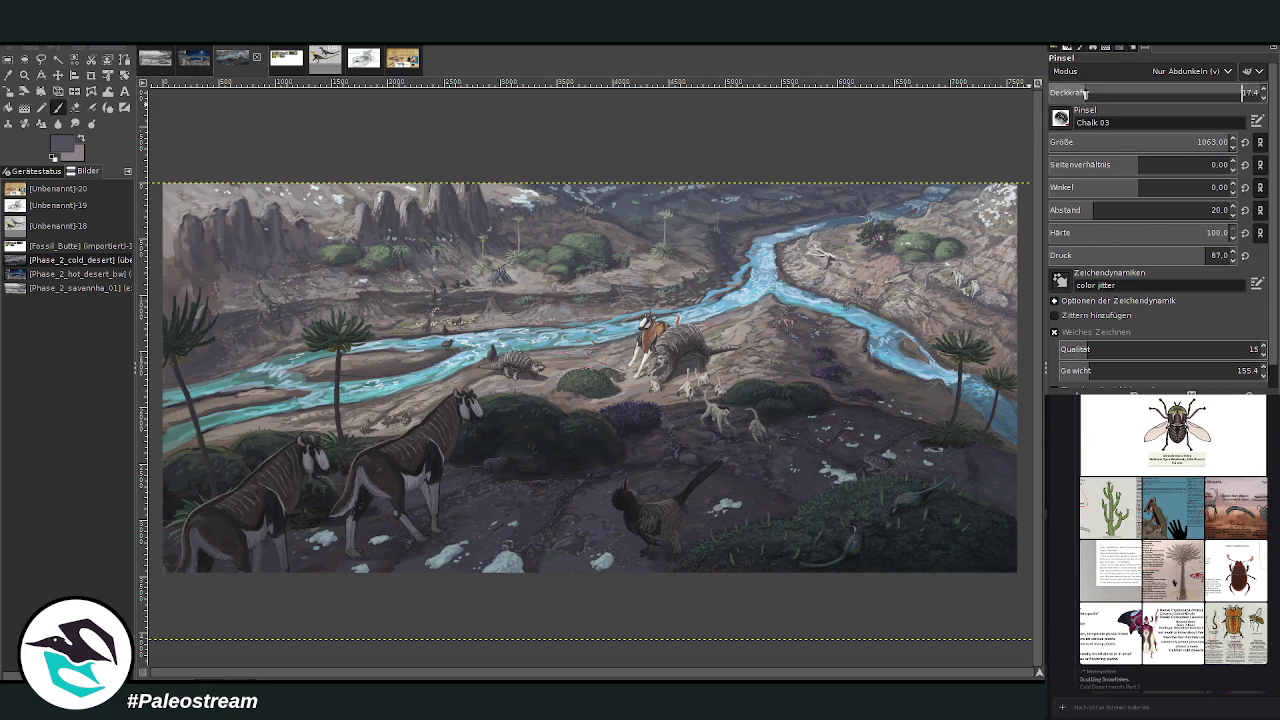
pyautogui.write('18')
pyautogui.click(1202, 142)
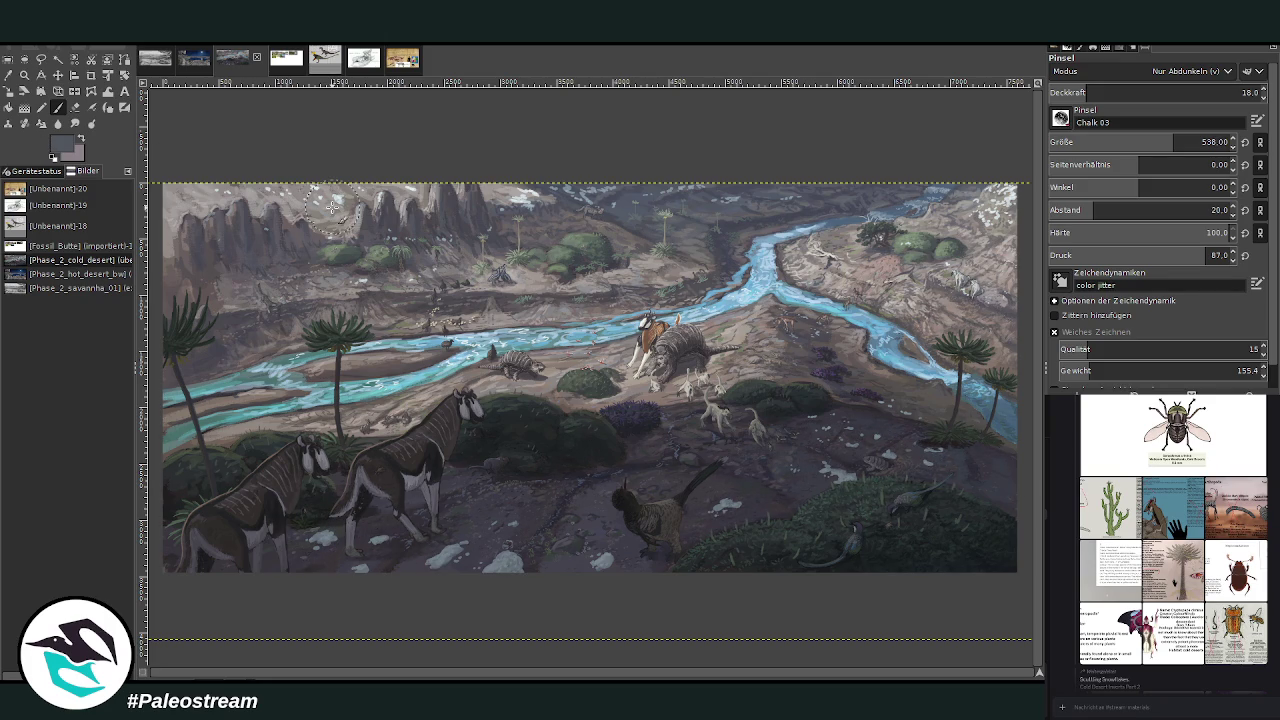
pyautogui.press('z')
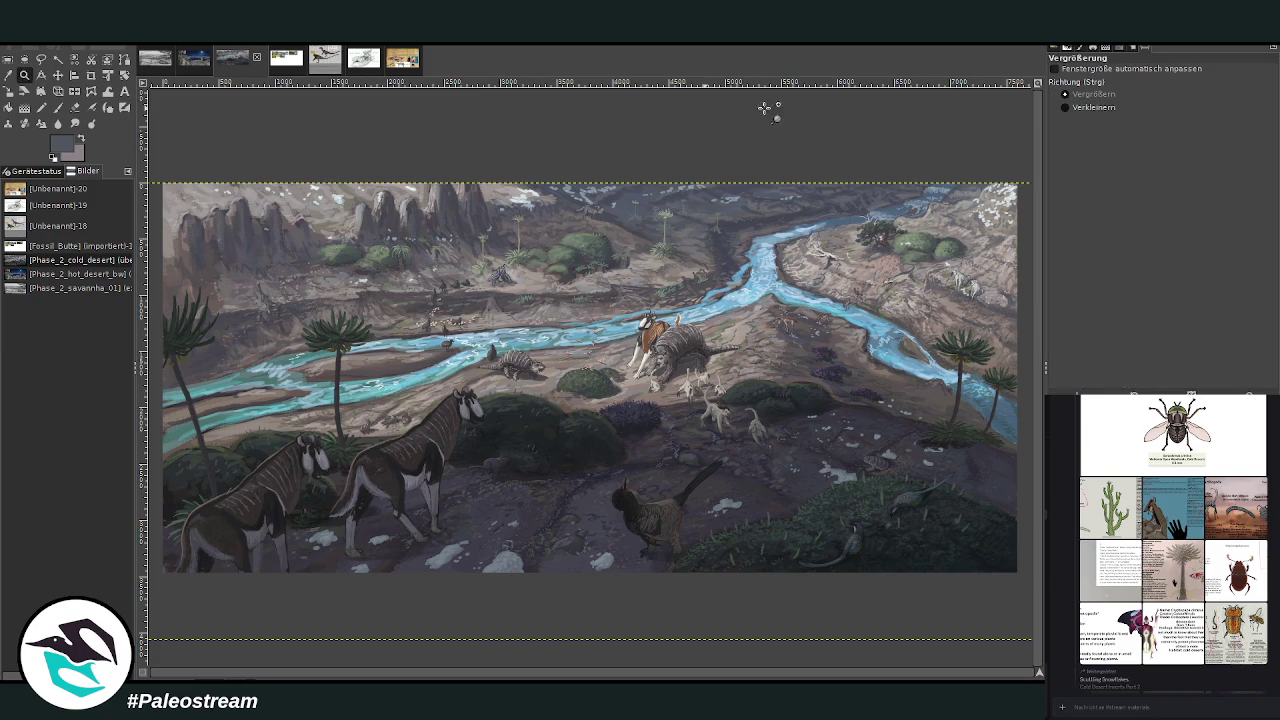
pyautogui.click(646, 305)
pyautogui.click(642, 308)
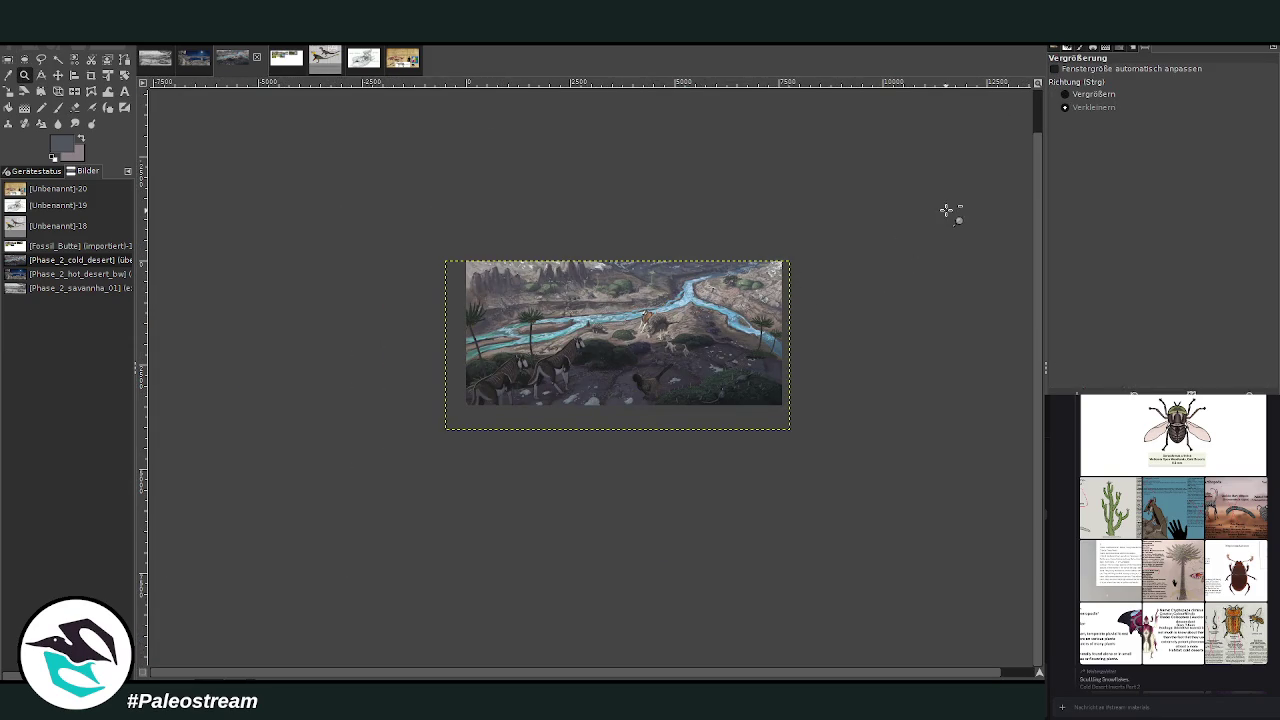
pyautogui.click(1080, 93)
pyautogui.moveTo(448, 241); pyautogui.dragTo(811, 413)
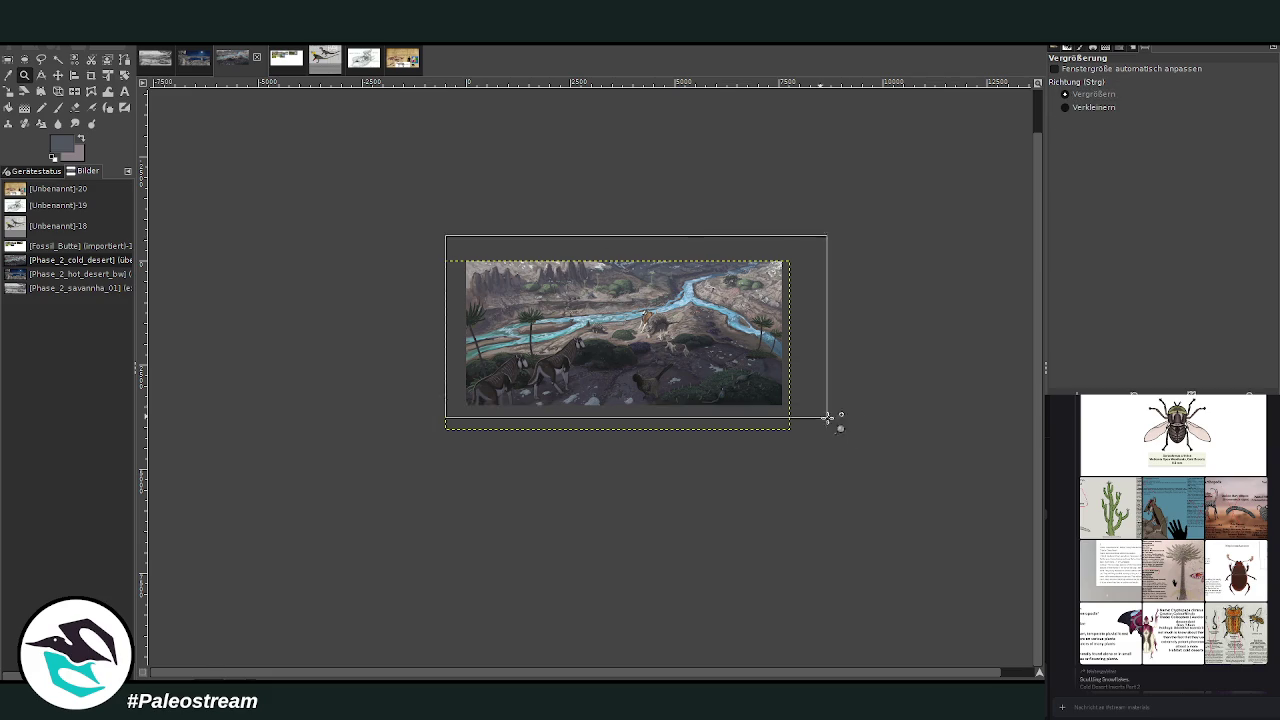
pyautogui.press('ctrl')
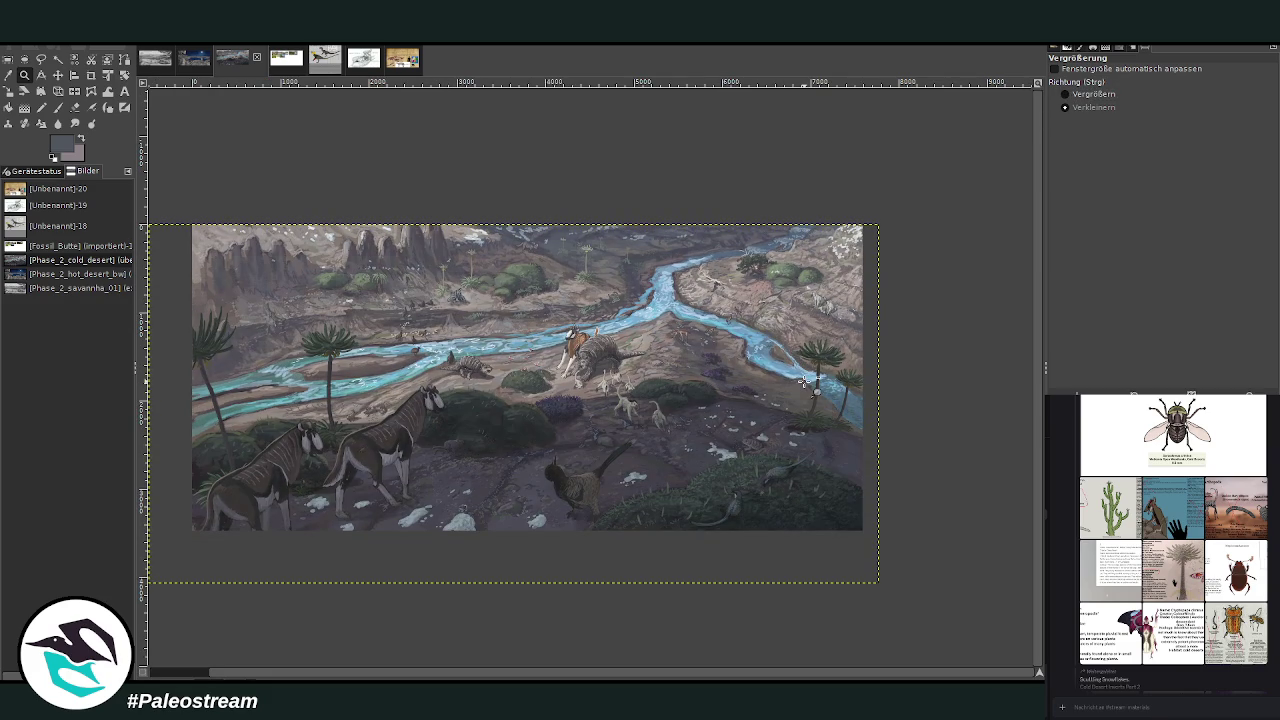
pyautogui.hotkey('ctrl', 'z')
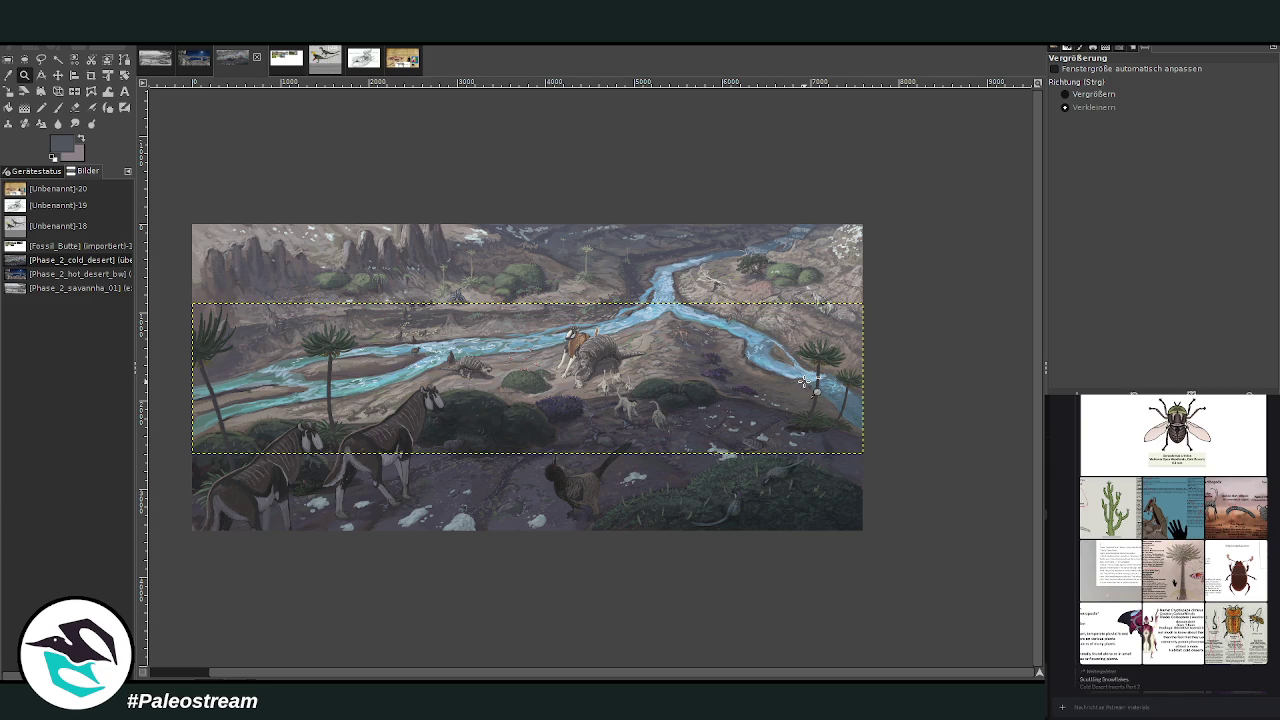
pyautogui.hotkey('ctrl', 'y')
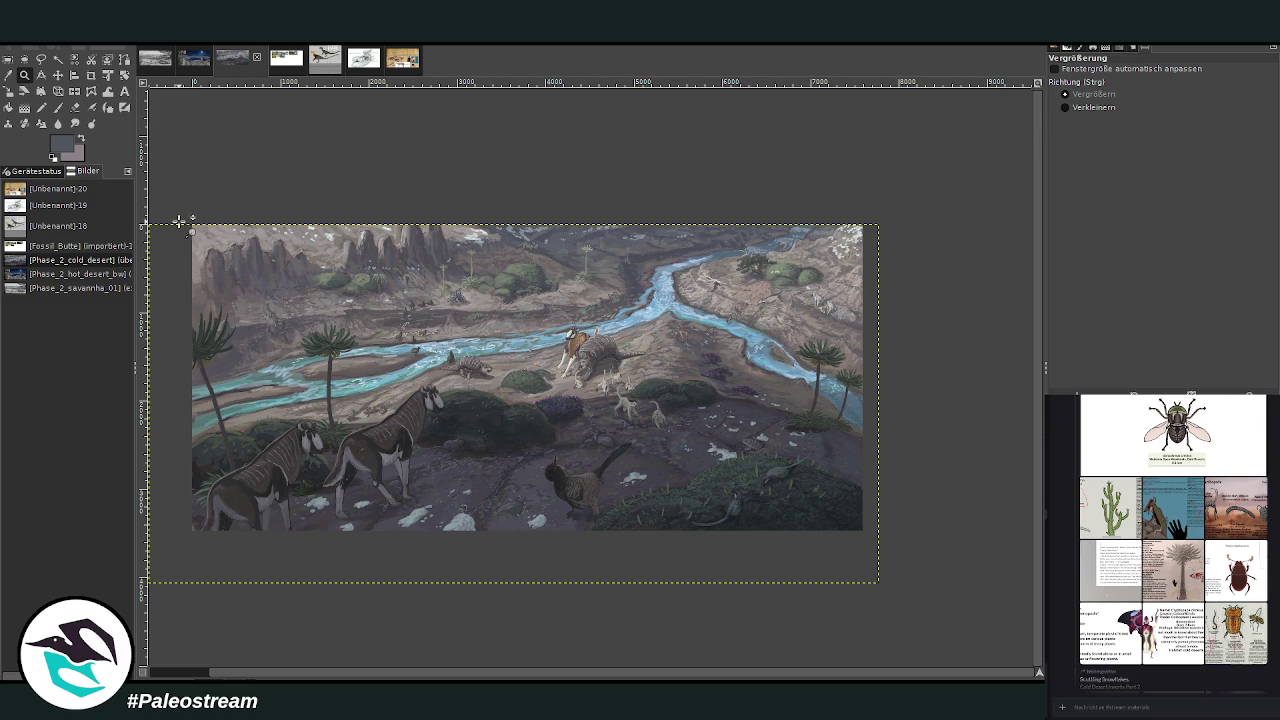
pyautogui.moveTo(178, 220); pyautogui.dragTo(890, 546)
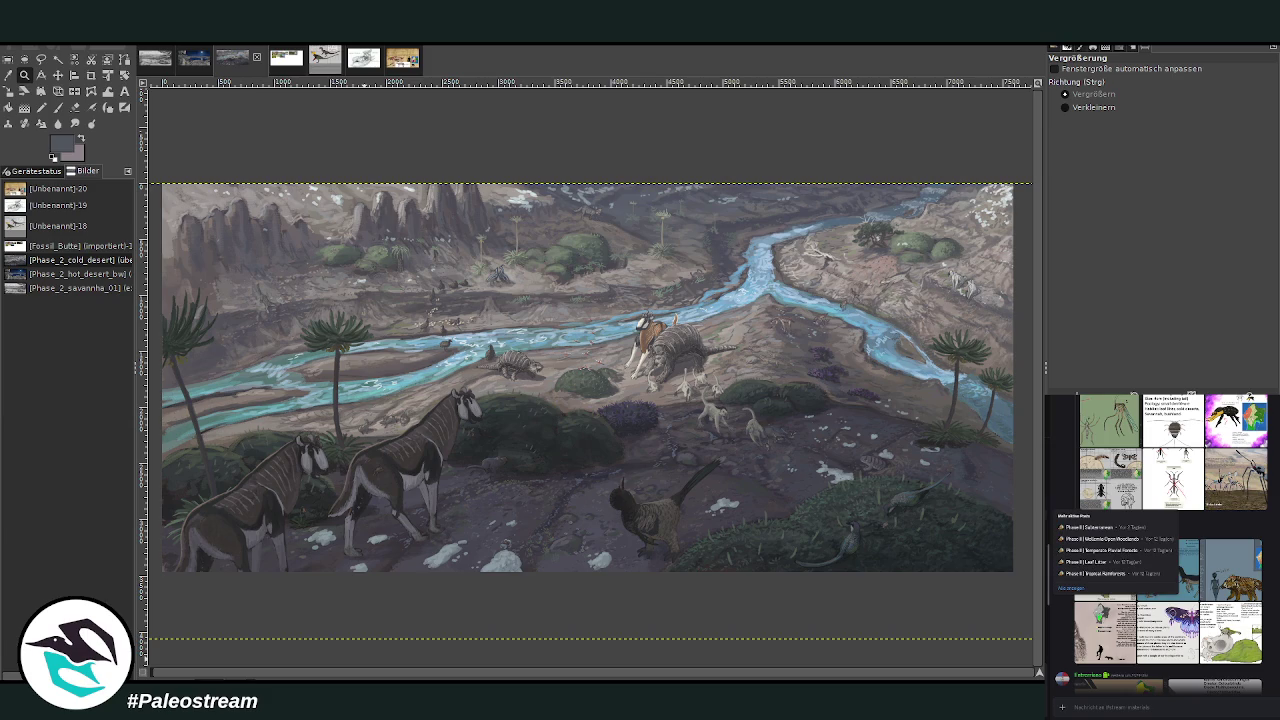
# - Find and open the Phase II | Central Wetland forum thread, bringing Discord full-screen
pyautogui.click(1210, 565)
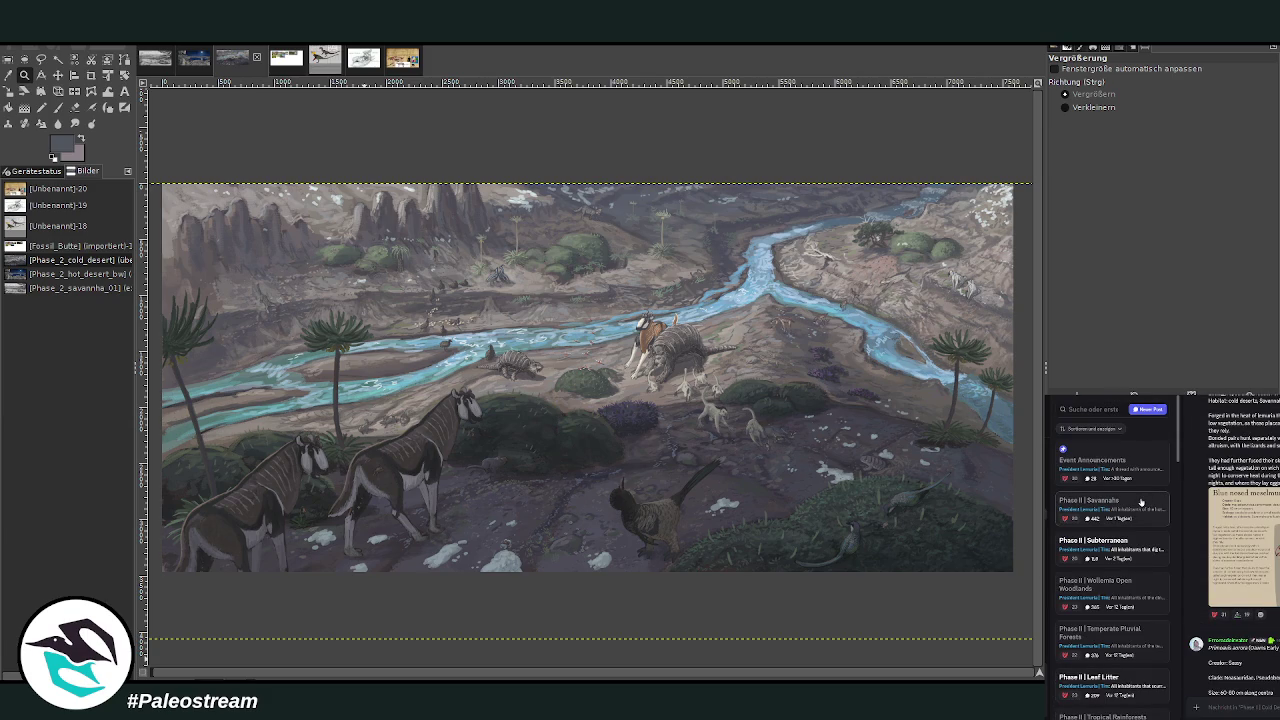
pyautogui.scroll(-2, 1141, 502)
pyautogui.scroll(-1, 1141, 502)
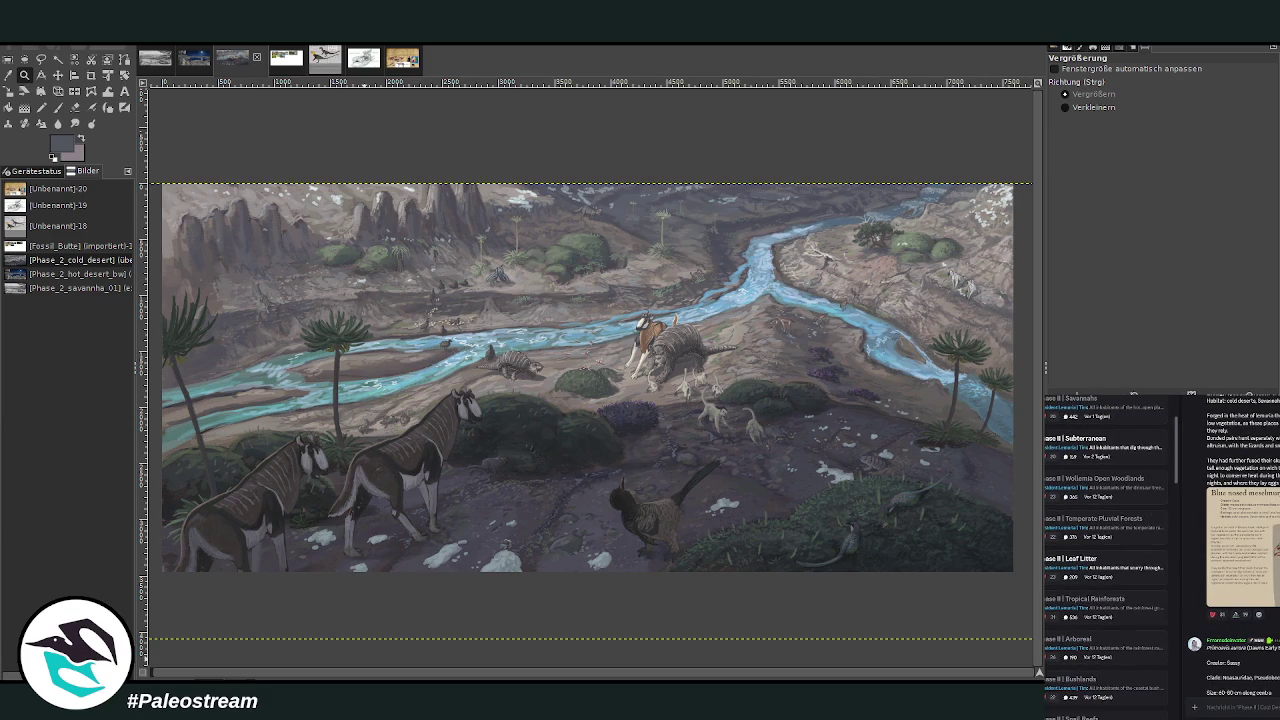
pyautogui.scroll(-2, 1086, 516)
pyautogui.scroll(-2, 1085, 516)
pyautogui.scroll(-1, 1085, 516)
pyautogui.scroll(-1, 1085, 516)
pyautogui.scroll(-2, 1085, 516)
pyautogui.scroll(-1, 1085, 516)
pyautogui.scroll(-2, 1085, 516)
pyautogui.scroll(-1, 1085, 515)
pyautogui.scroll(-1, 1085, 514)
pyautogui.scroll(-1, 1087, 514)
pyautogui.scroll(-1, 1092, 514)
pyautogui.scroll(-1, 1097, 513)
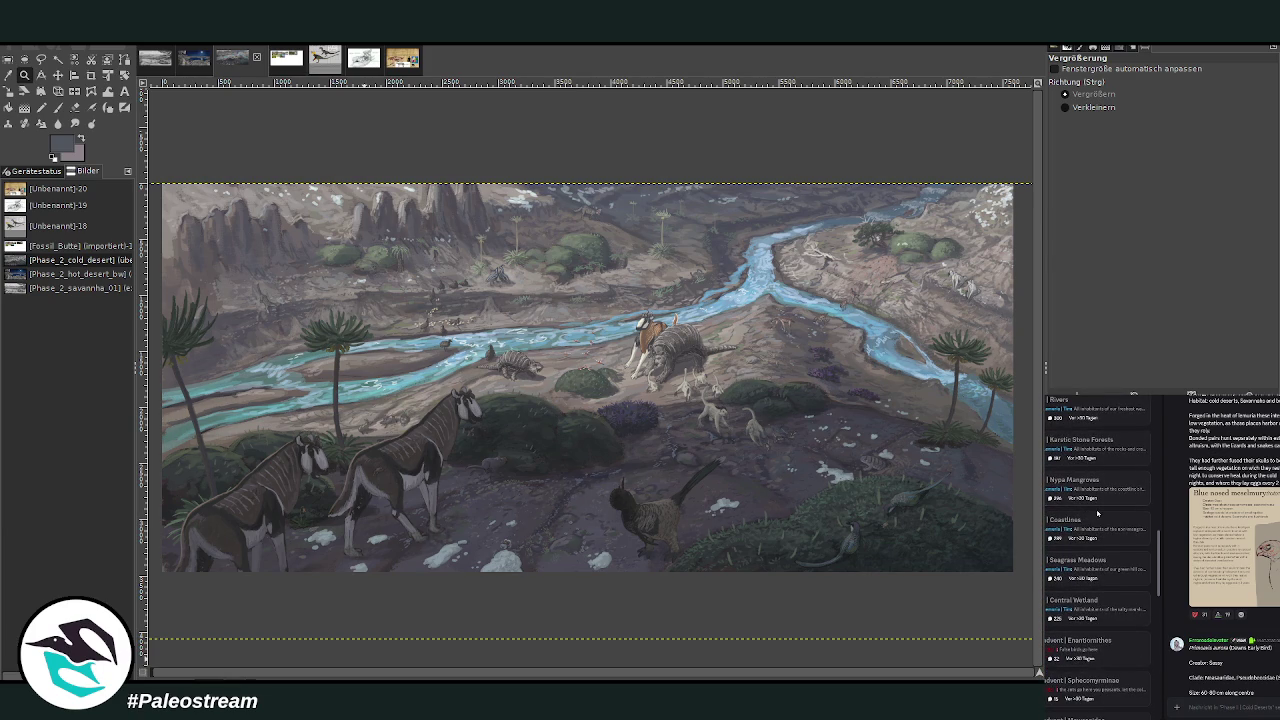
pyautogui.click(1117, 603)
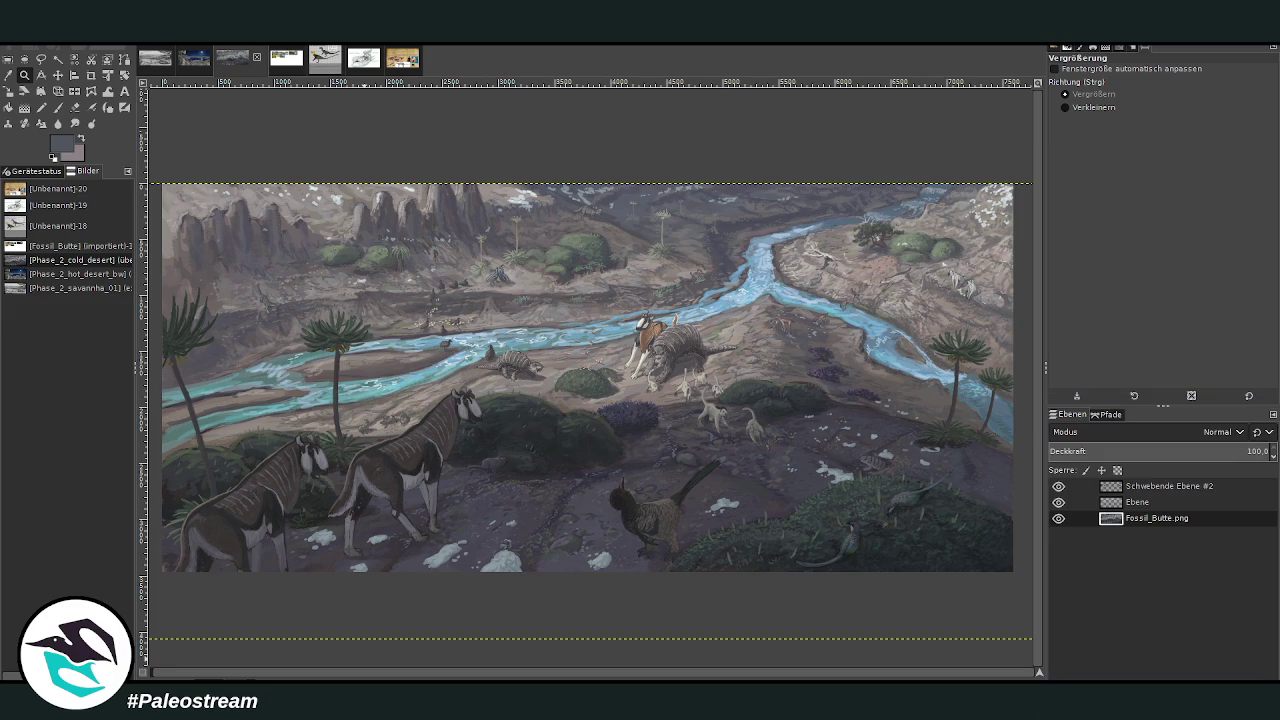
pyautogui.hotkey('alt', 'Tab')
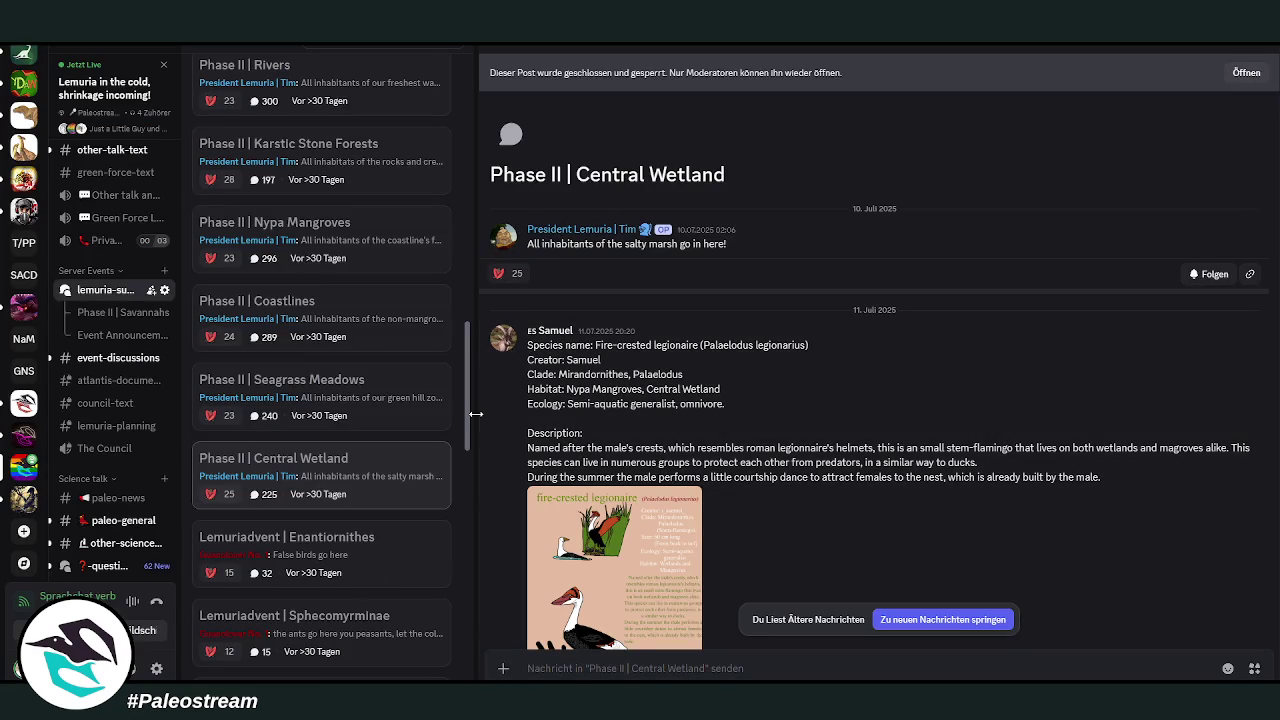
# - Narrow the thread list to widen the Central Wetland message area
pyautogui.moveTo(476, 414); pyautogui.dragTo(371, 432)
pyautogui.moveTo(770, 440)
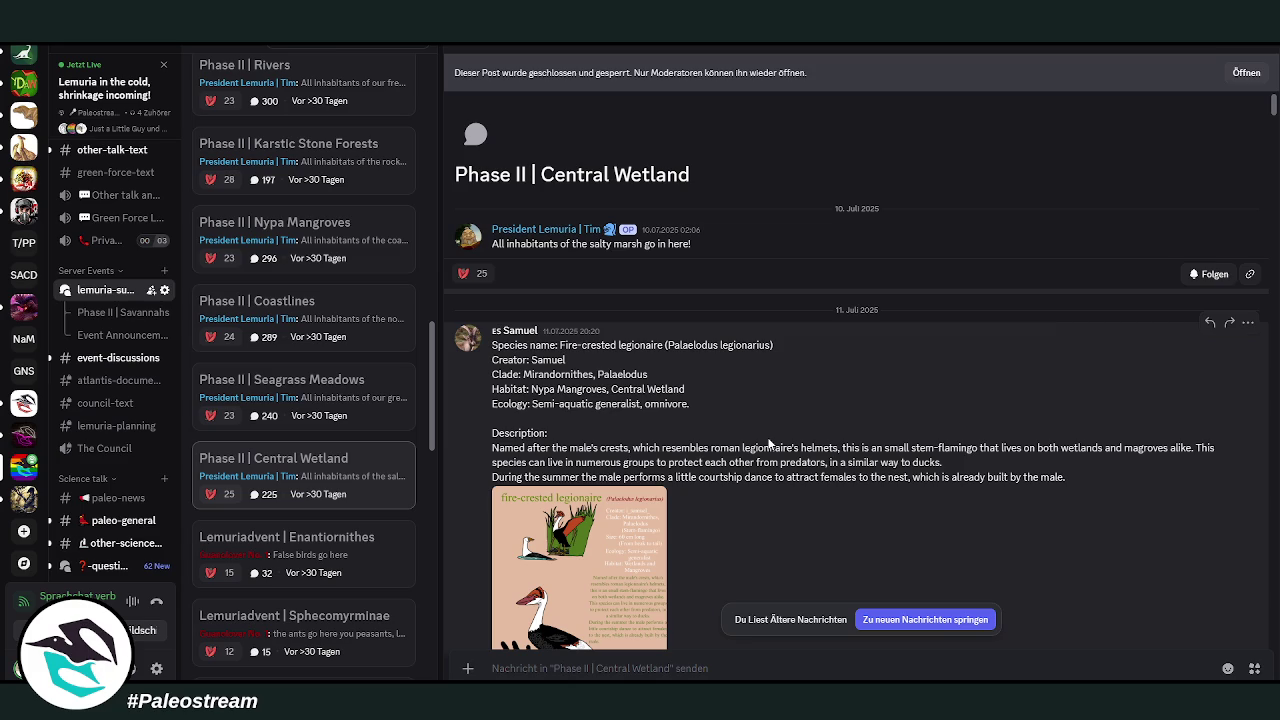
pyautogui.scroll(-1, 768, 440)
pyautogui.scroll(-1, 768, 440)
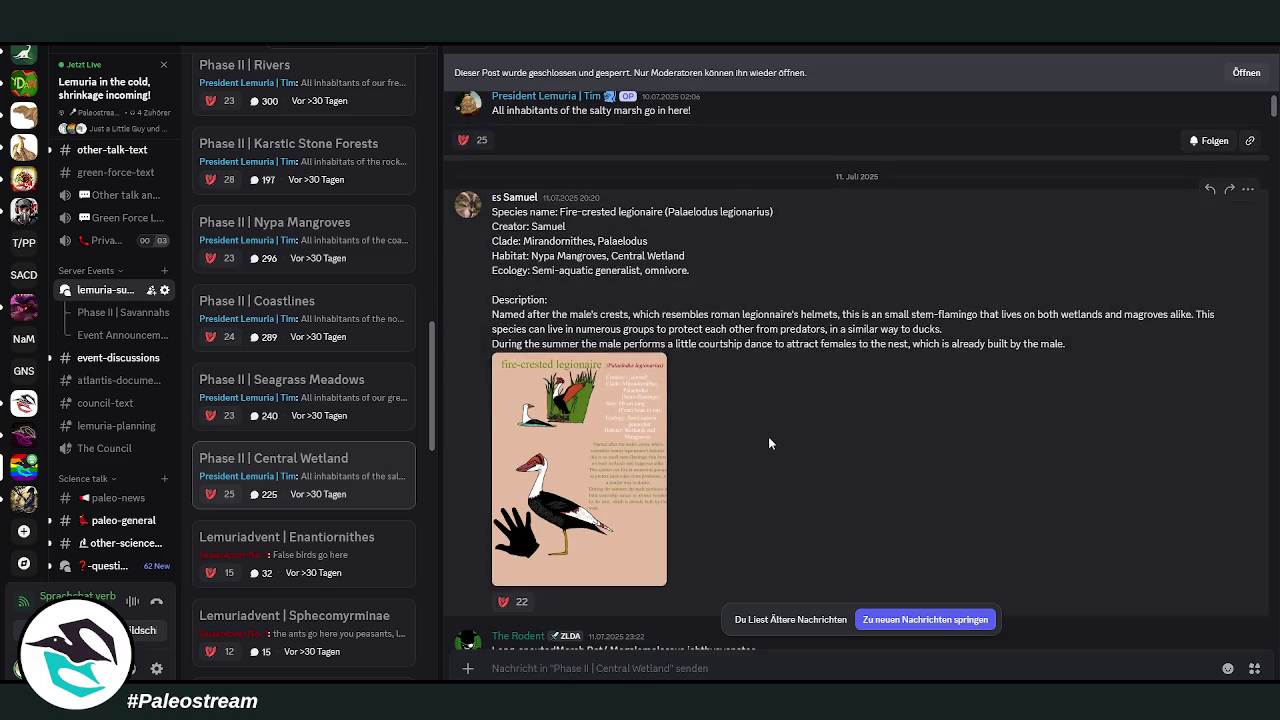
# - View the fire-crested legionaire image full size, close it, and scroll to the Marsh Bat post
pyautogui.click(648, 454)
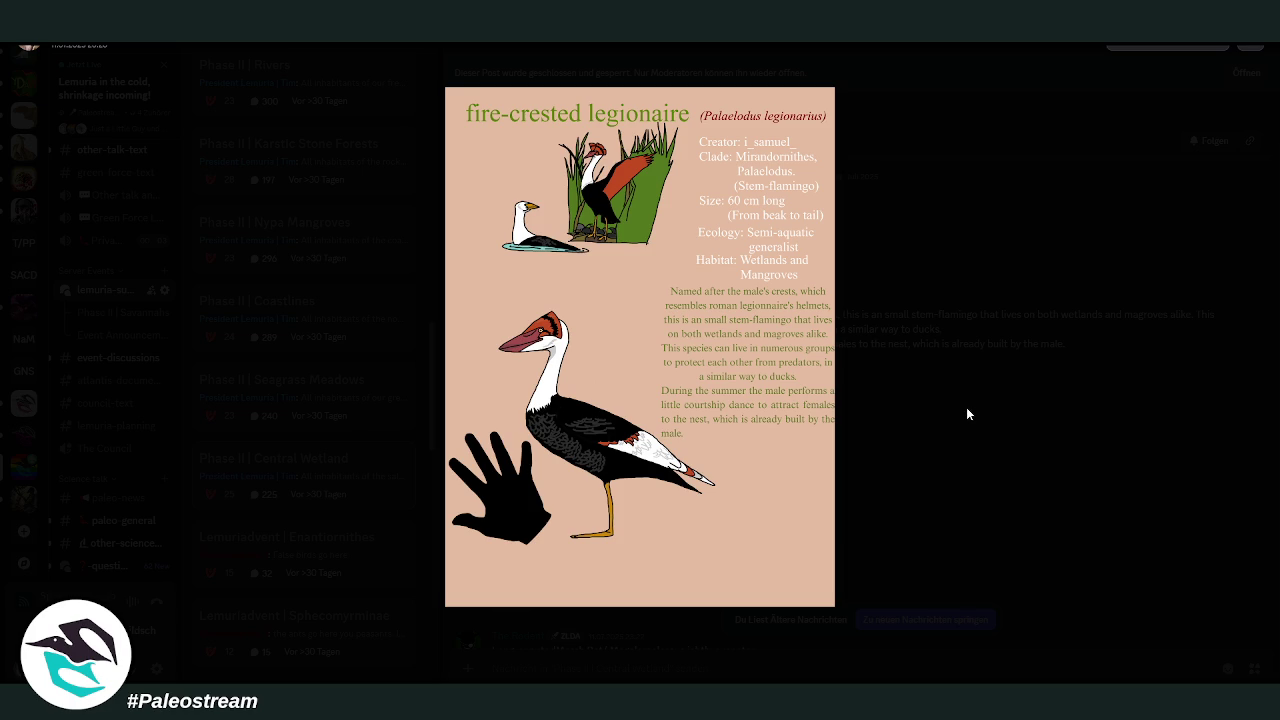
pyautogui.click(966, 407)
pyautogui.scroll(-2, 820, 407)
pyautogui.scroll(-3, 820, 407)
pyautogui.scroll(-1, 820, 407)
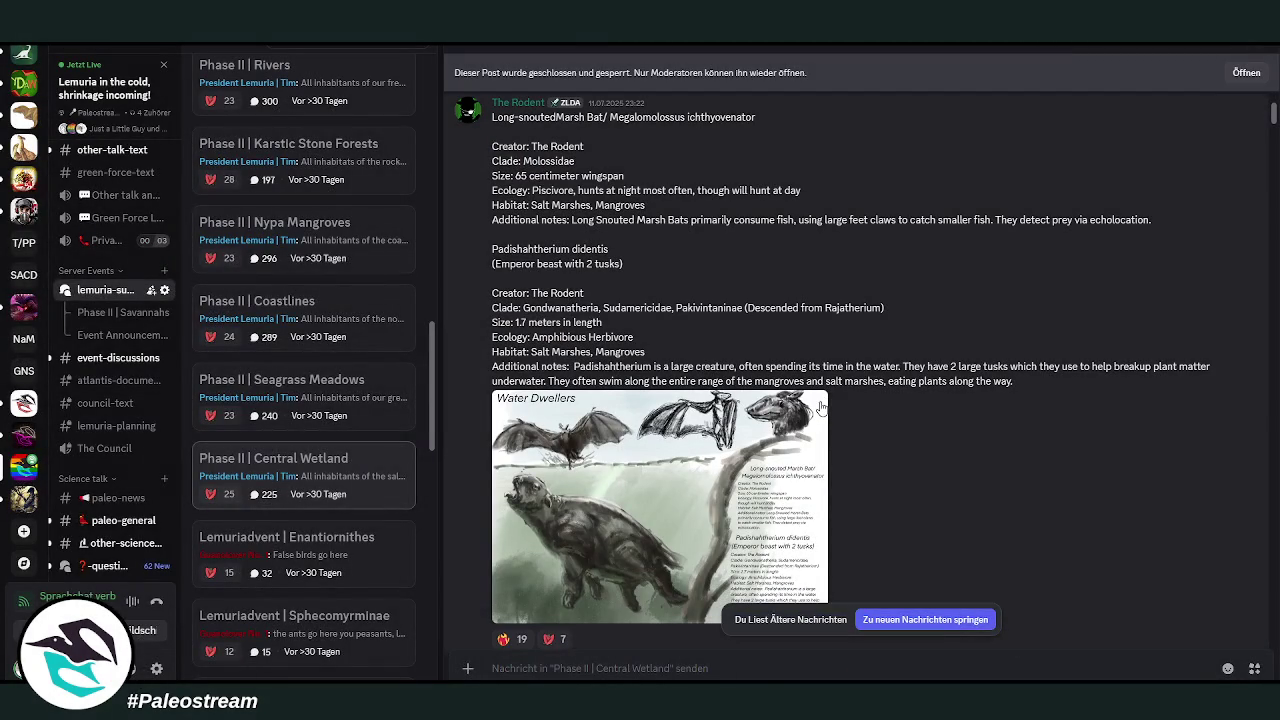
# - View the Water Dwellers illustration enlarged, close it, and scroll on
pyautogui.click(693, 479)
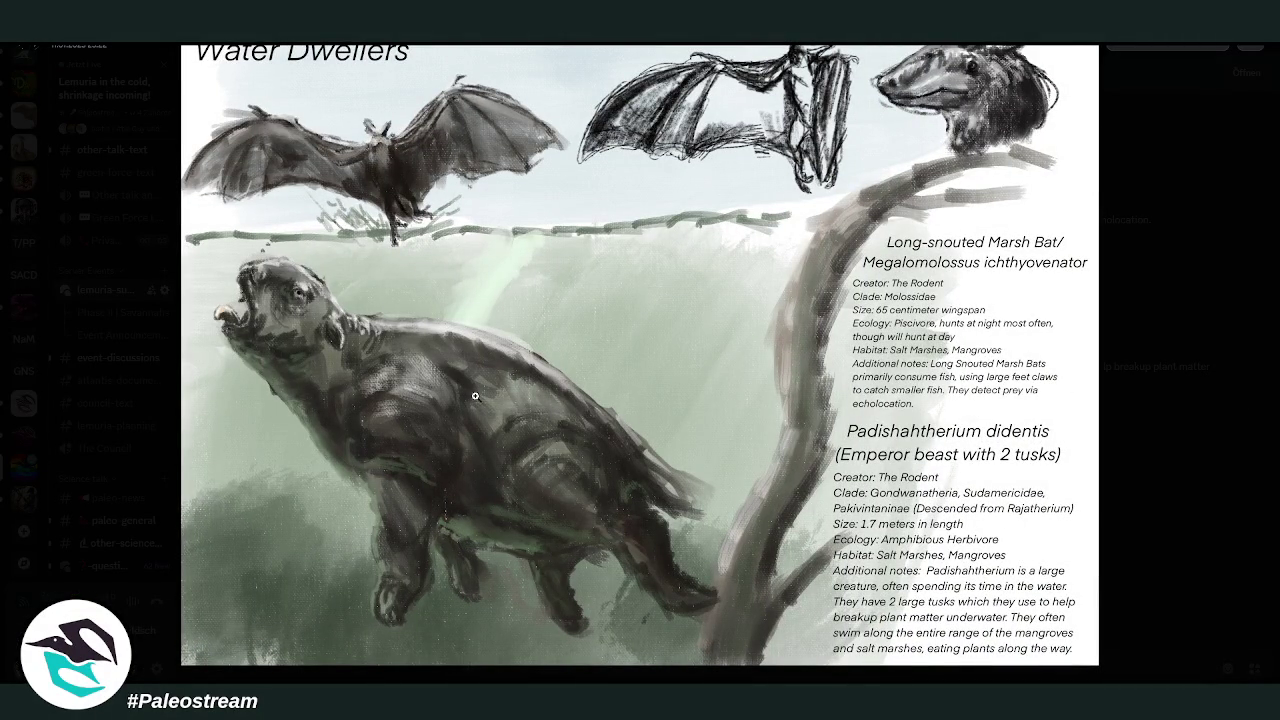
pyautogui.click(1156, 427)
pyautogui.scroll(-4, 898, 316)
pyautogui.scroll(-1, 940, 323)
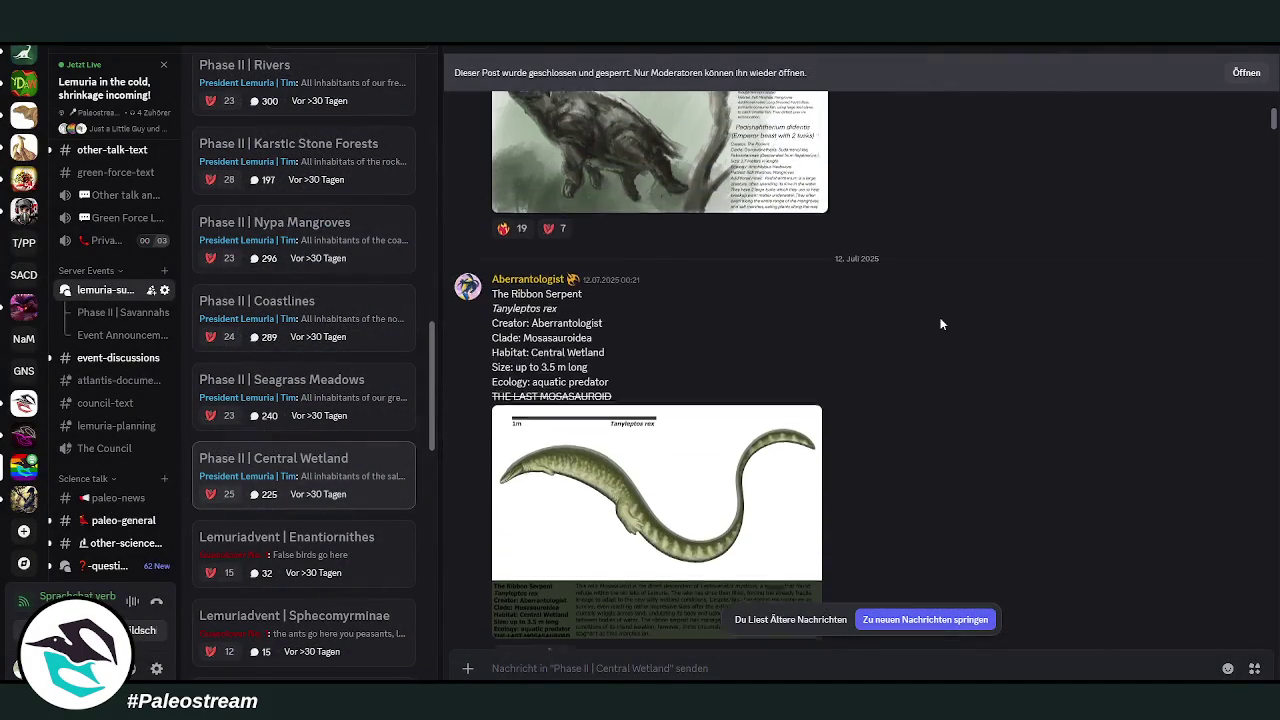
# - View the Ribbon Serpent illustration enlarged, close it, and scroll further down
pyautogui.click(591, 497)
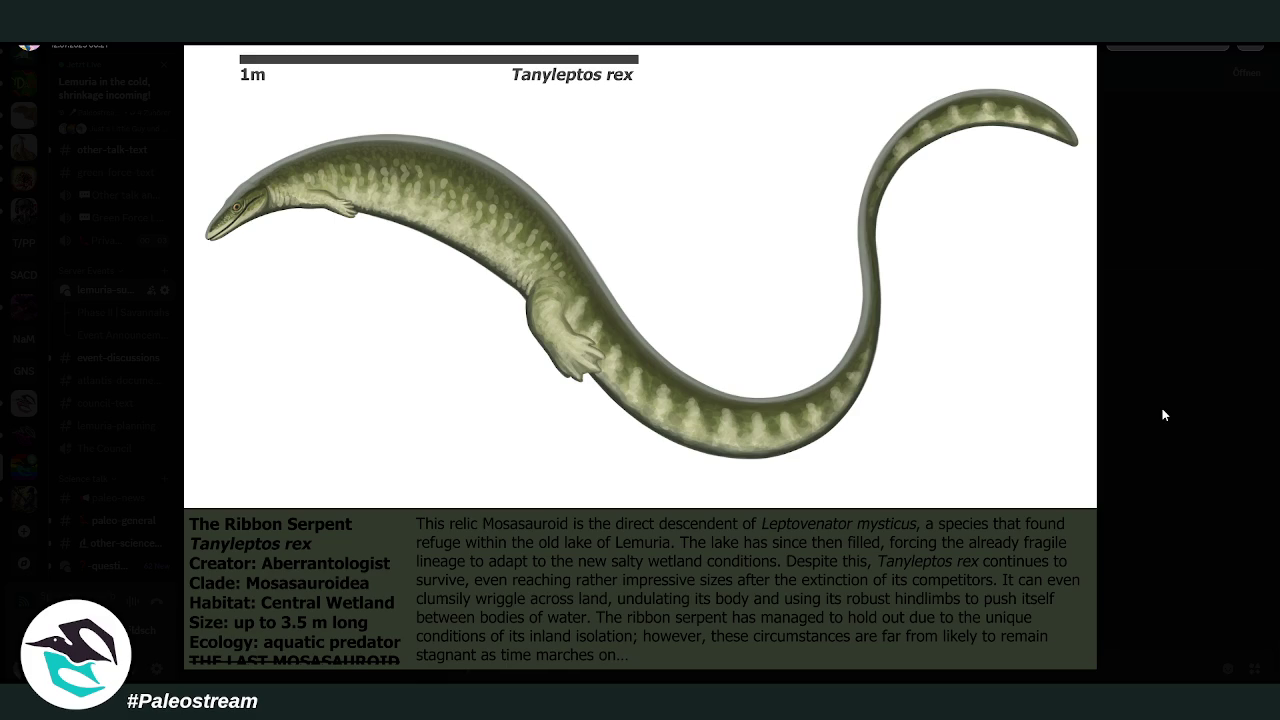
pyautogui.click(1160, 413)
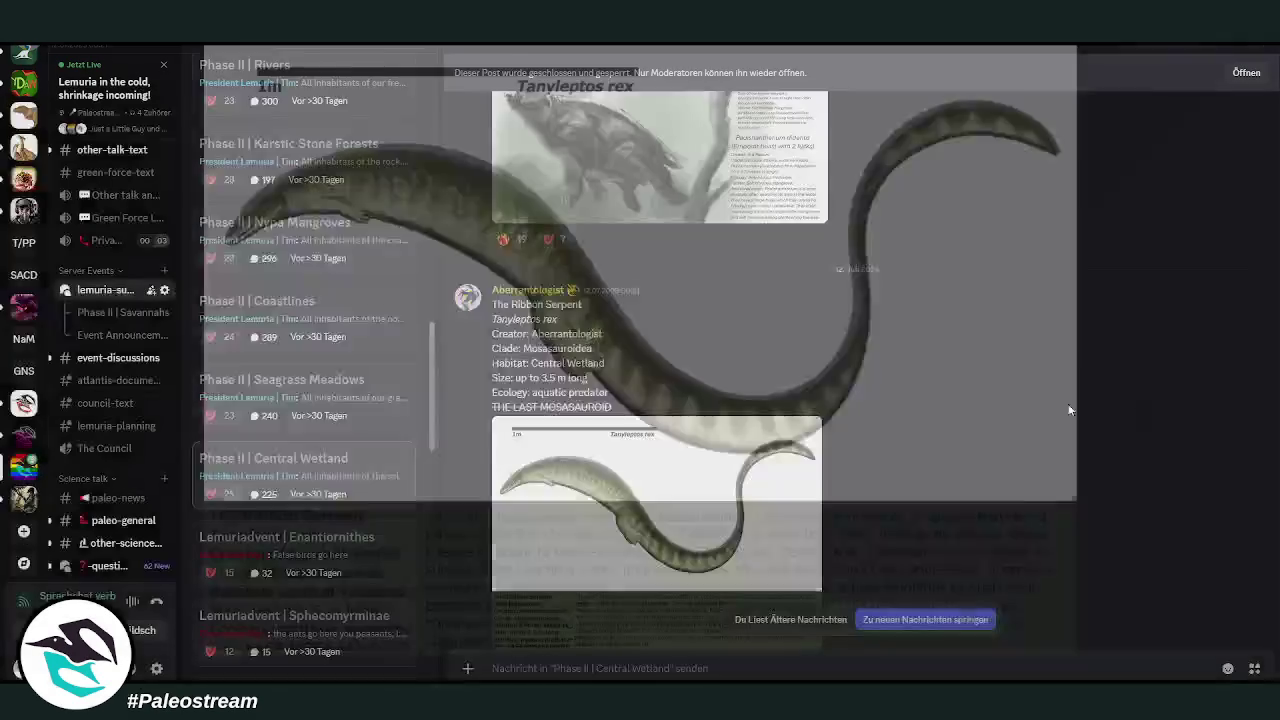
pyautogui.scroll(-3, 928, 408)
pyautogui.scroll(-2, 928, 408)
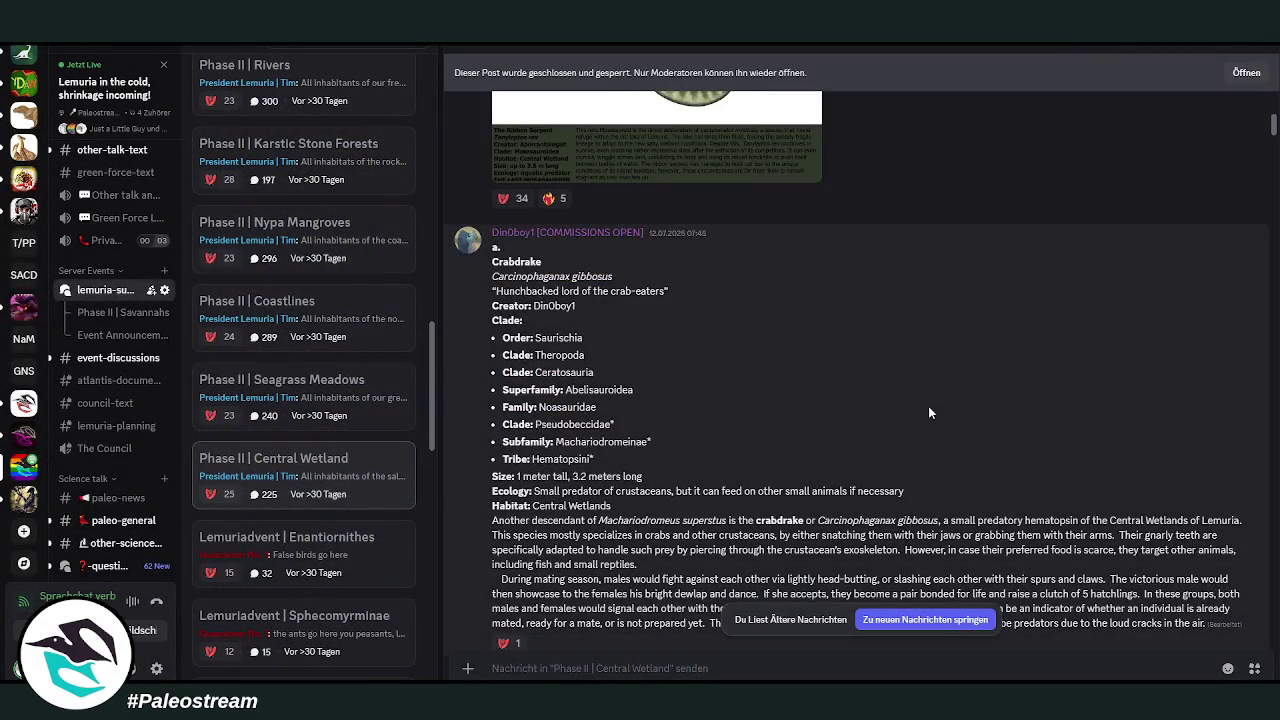
pyautogui.scroll(-1, 928, 413)
pyautogui.scroll(-1, 920, 410)
pyautogui.scroll(-2, 880, 389)
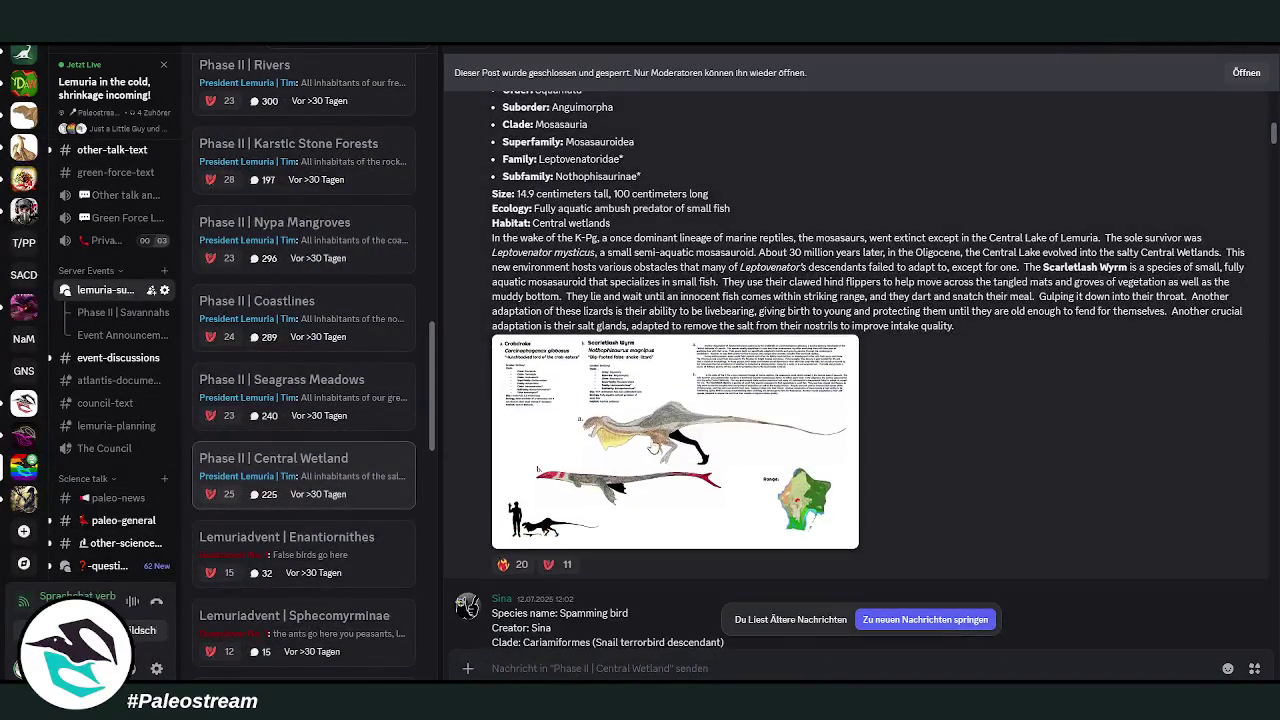
# - View the Crabdrake and Scarletlash Wyrm sheet enlarged, then close it
pyautogui.click(880, 389)
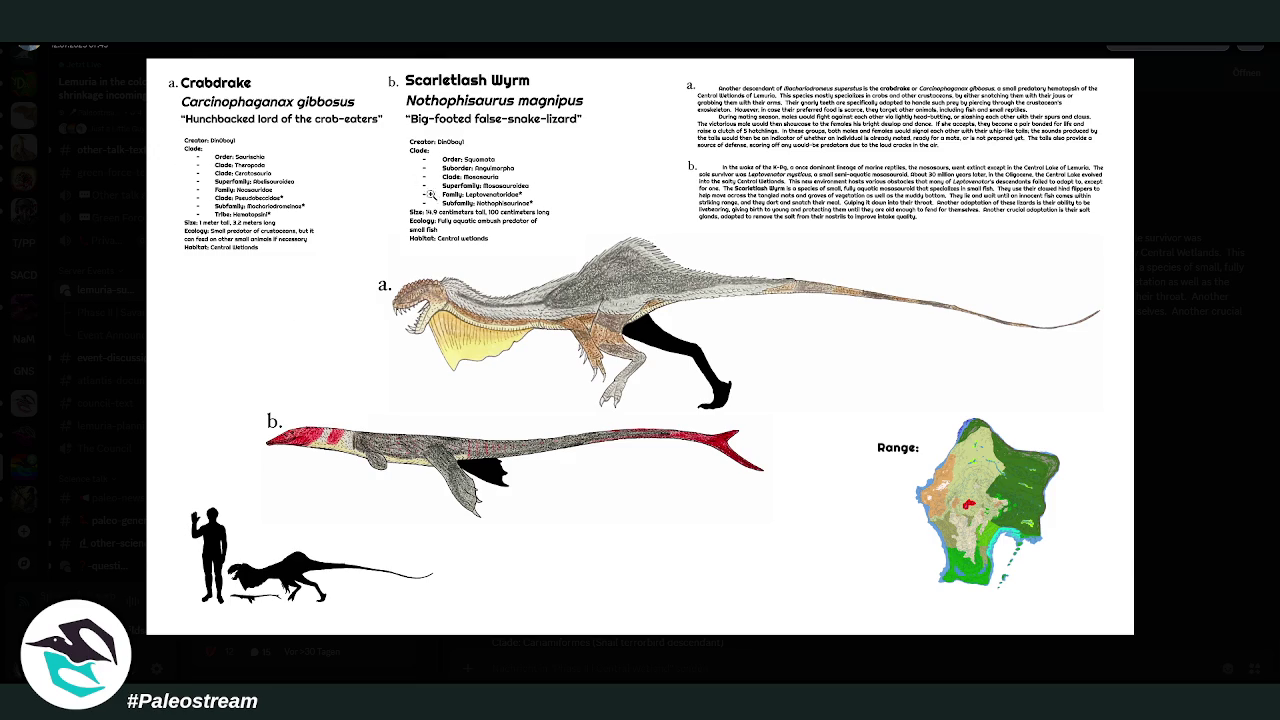
pyautogui.click(1165, 397)
pyautogui.scroll(-3, 636, 395)
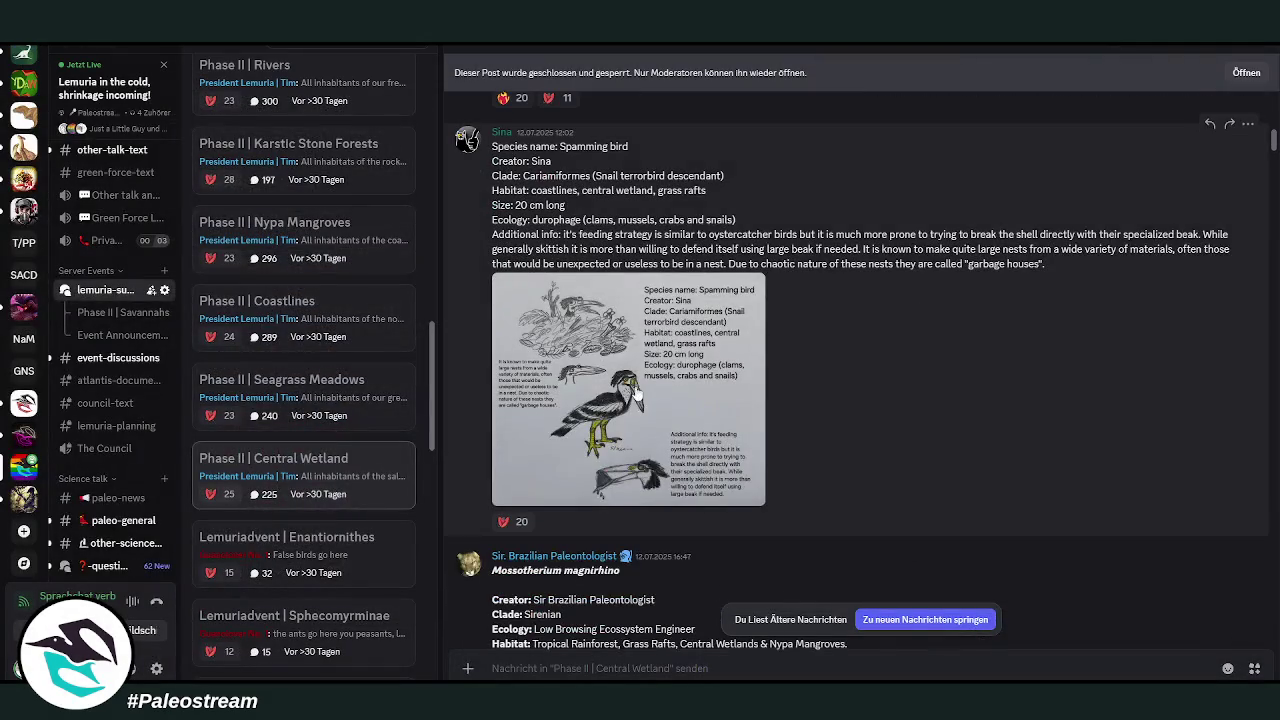
# - View and close the Spamming bird and Mossotherium magnirhino drawings
pyautogui.click(637, 395)
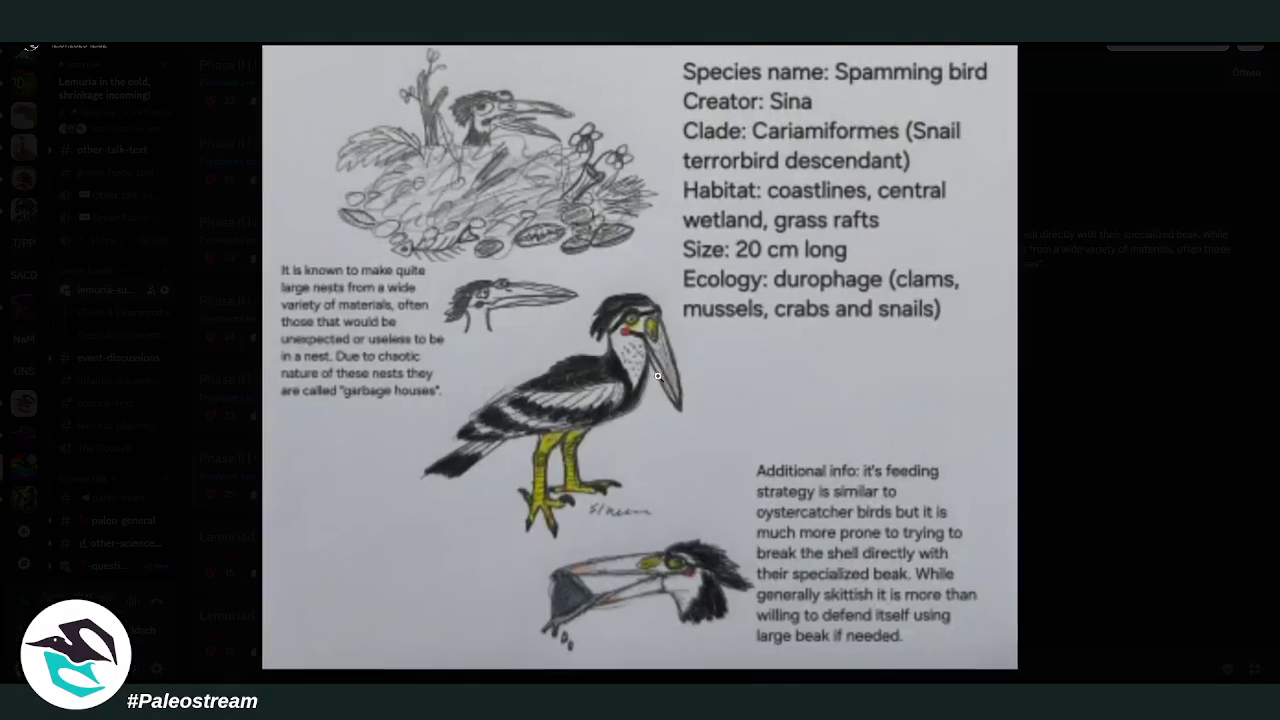
pyautogui.click(1097, 373)
pyautogui.scroll(-3, 917, 333)
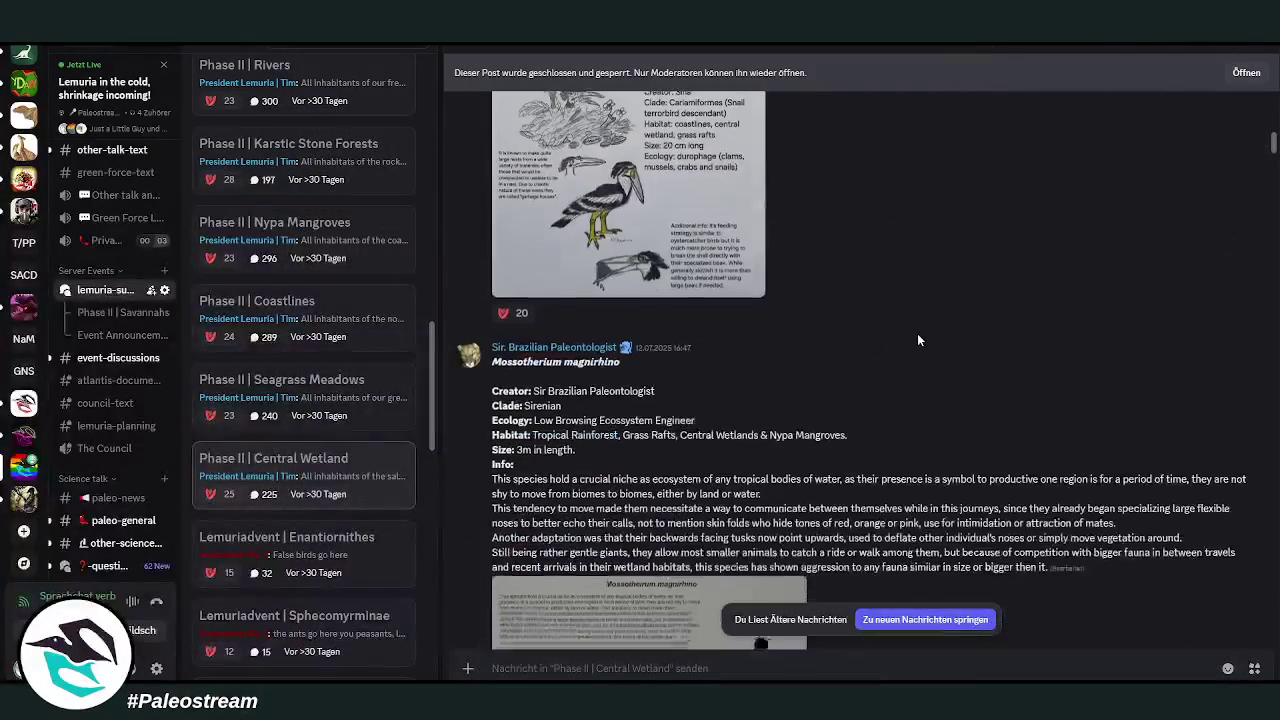
pyautogui.scroll(-3, 917, 333)
pyautogui.click(584, 466)
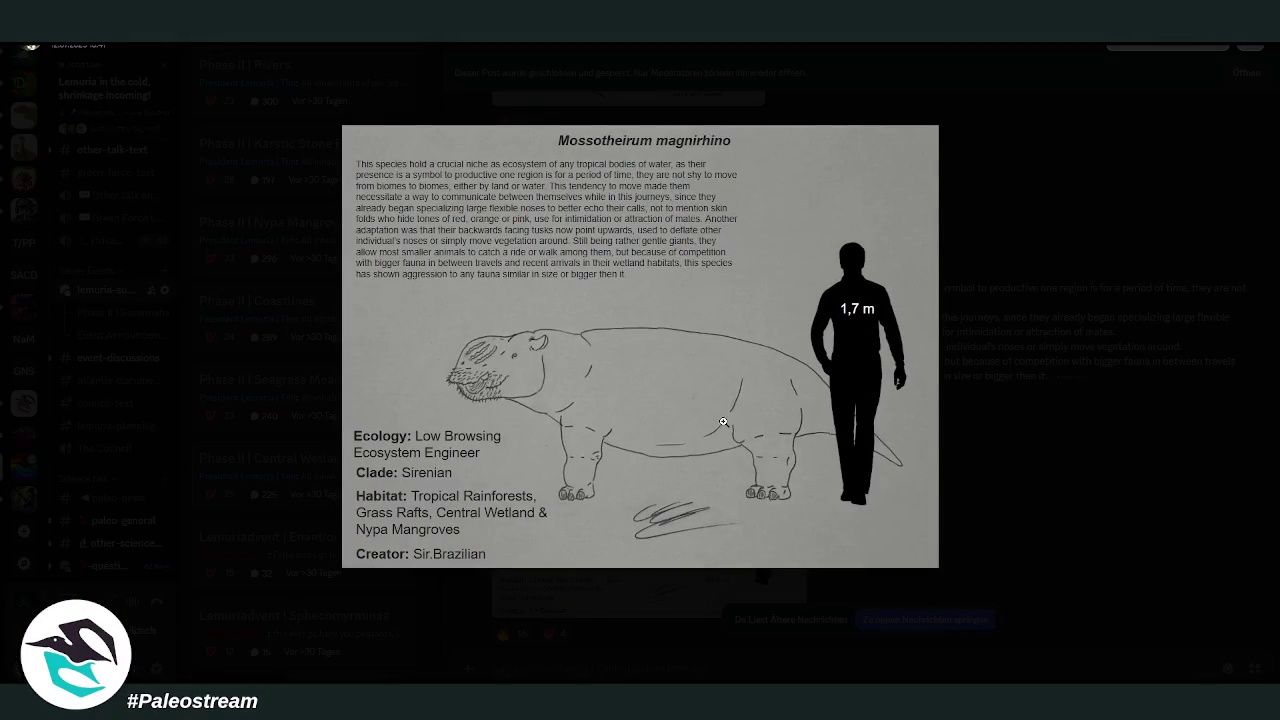
pyautogui.click(1083, 412)
pyautogui.scroll(-5, 894, 388)
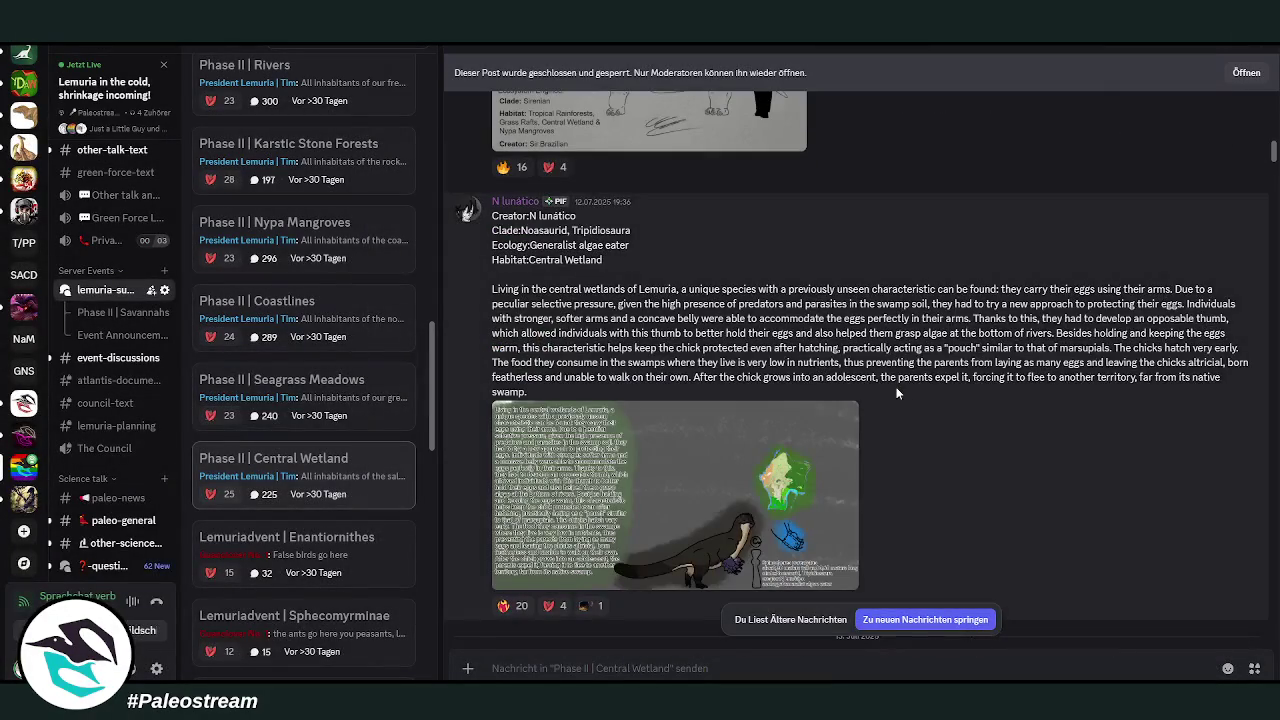
pyautogui.scroll(-1, 896, 393)
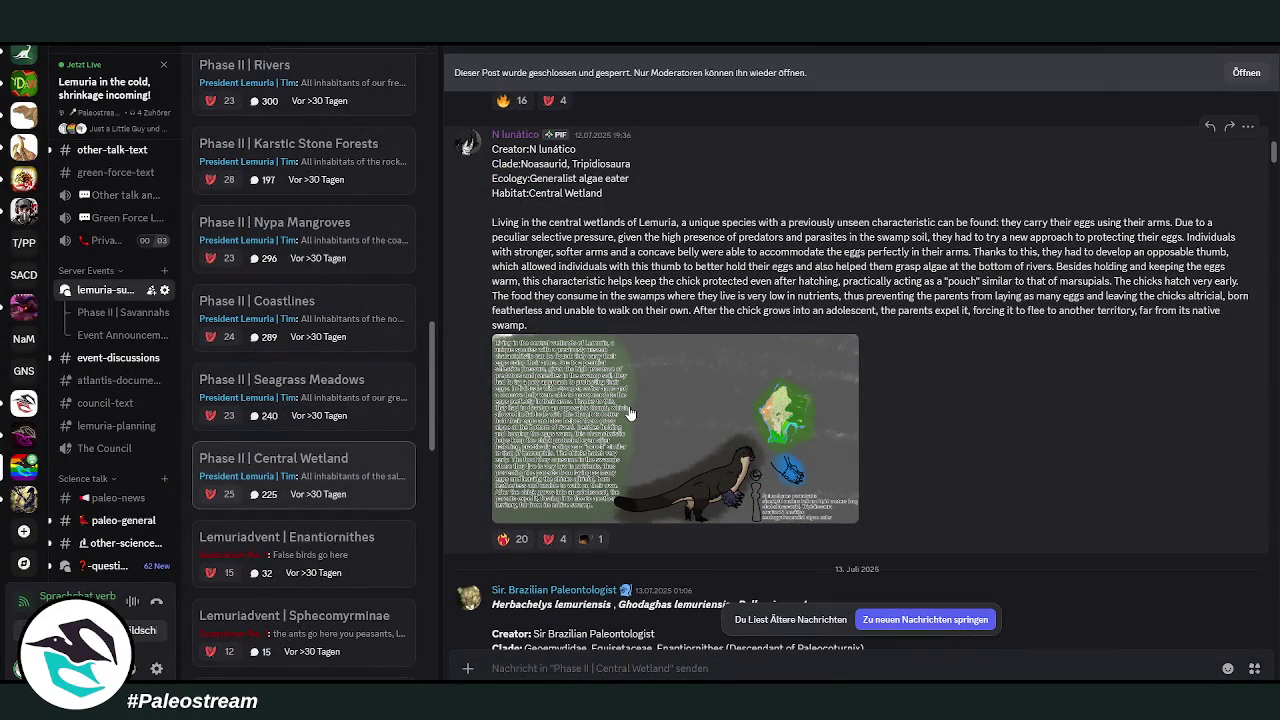
# - View the Spinocheres parentatus illustration enlarged twice, then close it
pyautogui.click(641, 408)
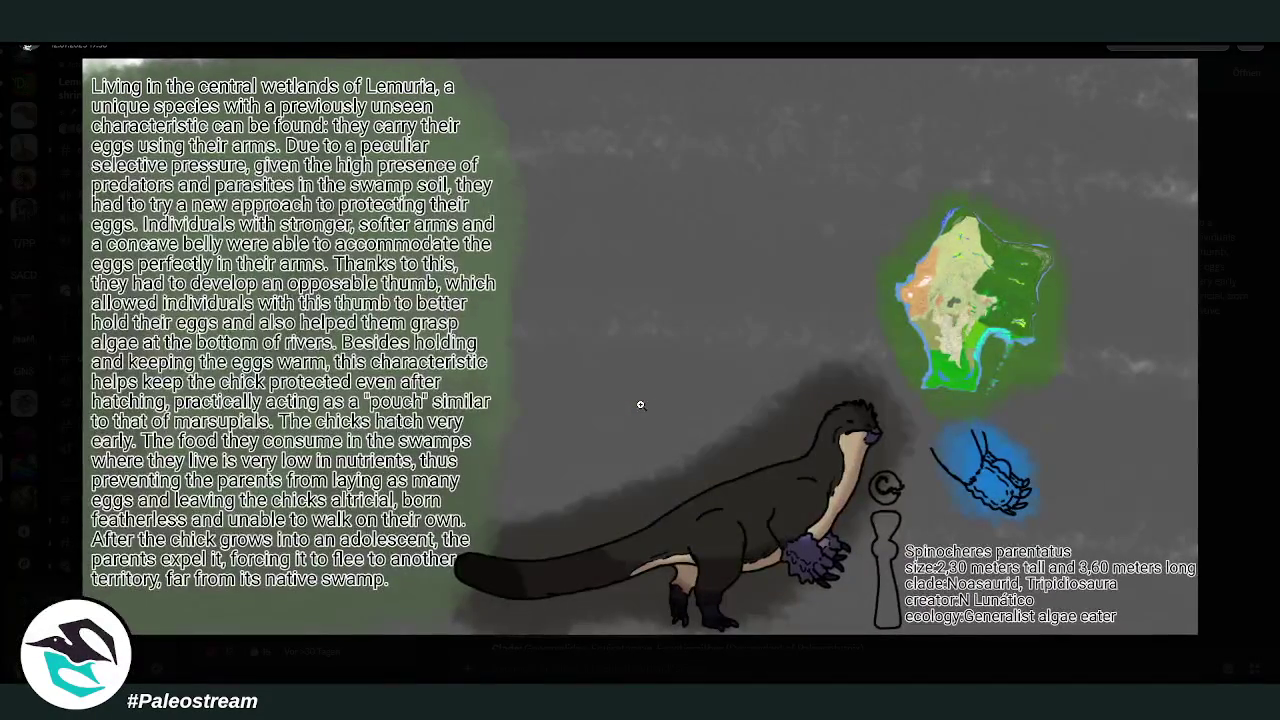
pyautogui.click(1268, 428)
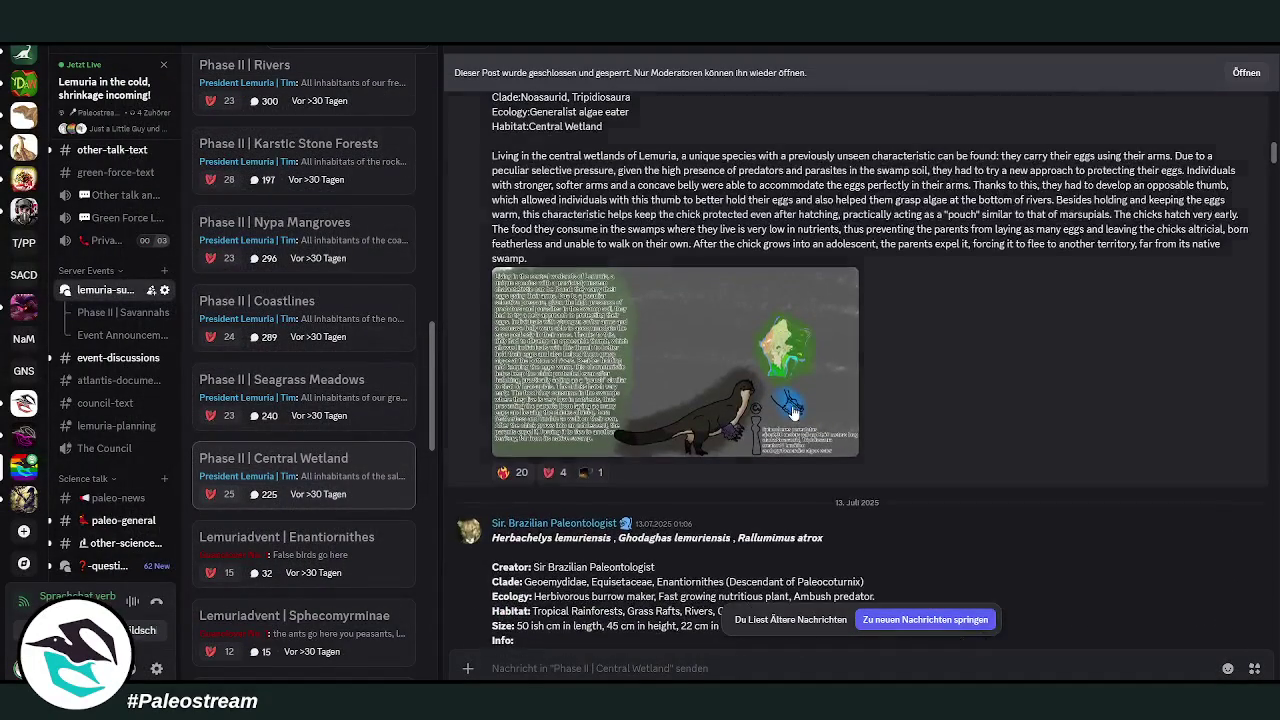
pyautogui.click(793, 410)
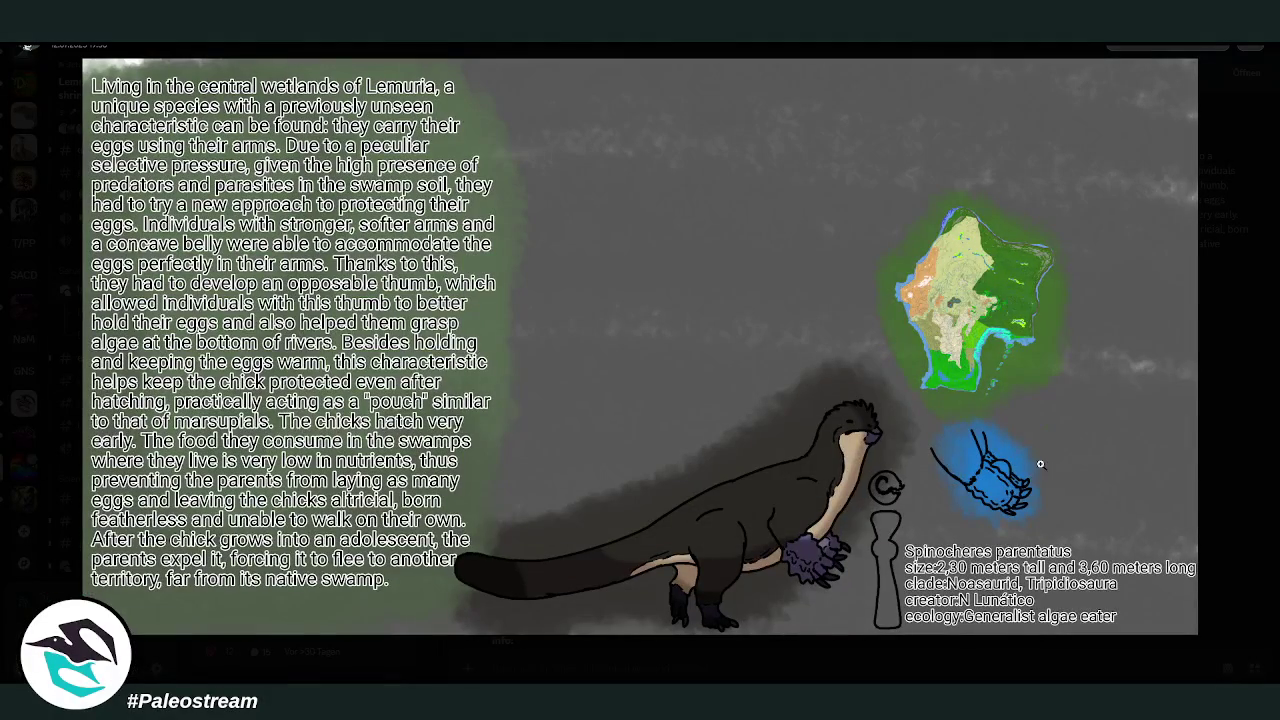
pyautogui.click(1229, 467)
pyautogui.scroll(-3, 903, 338)
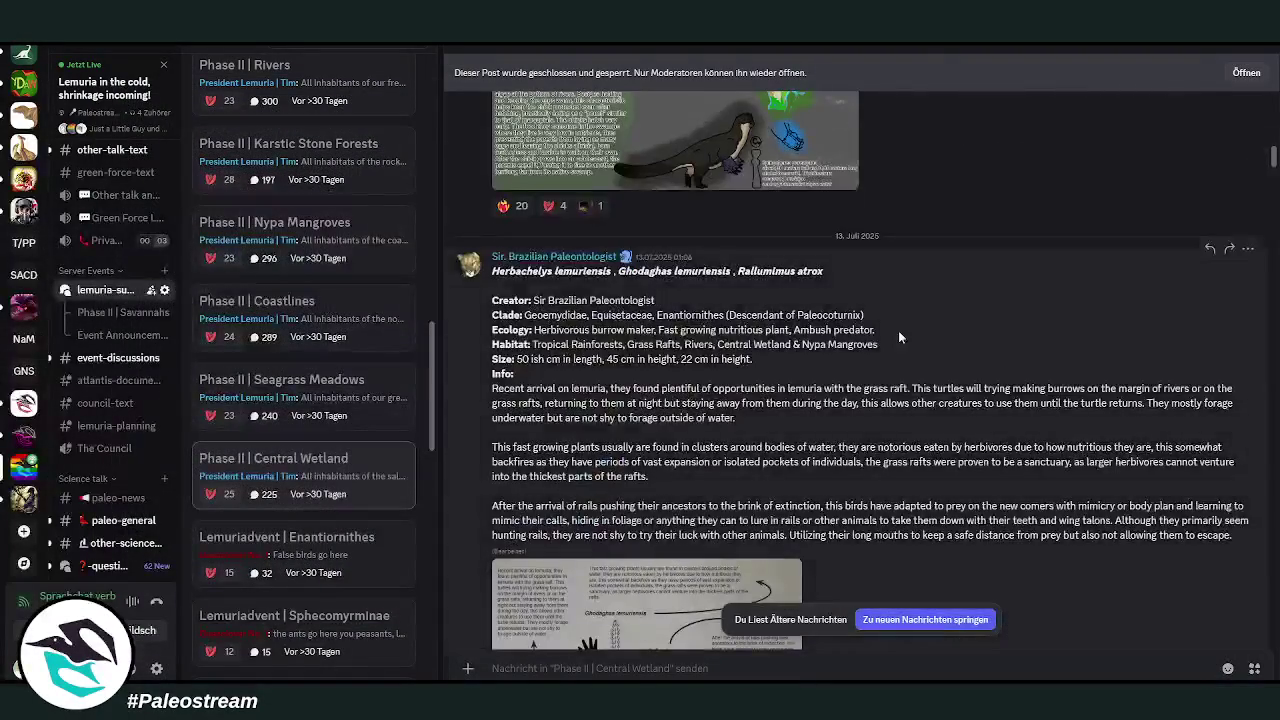
pyautogui.scroll(-1, 903, 338)
# - View and close the turtle, plant and rail diagram
pyautogui.click(608, 493)
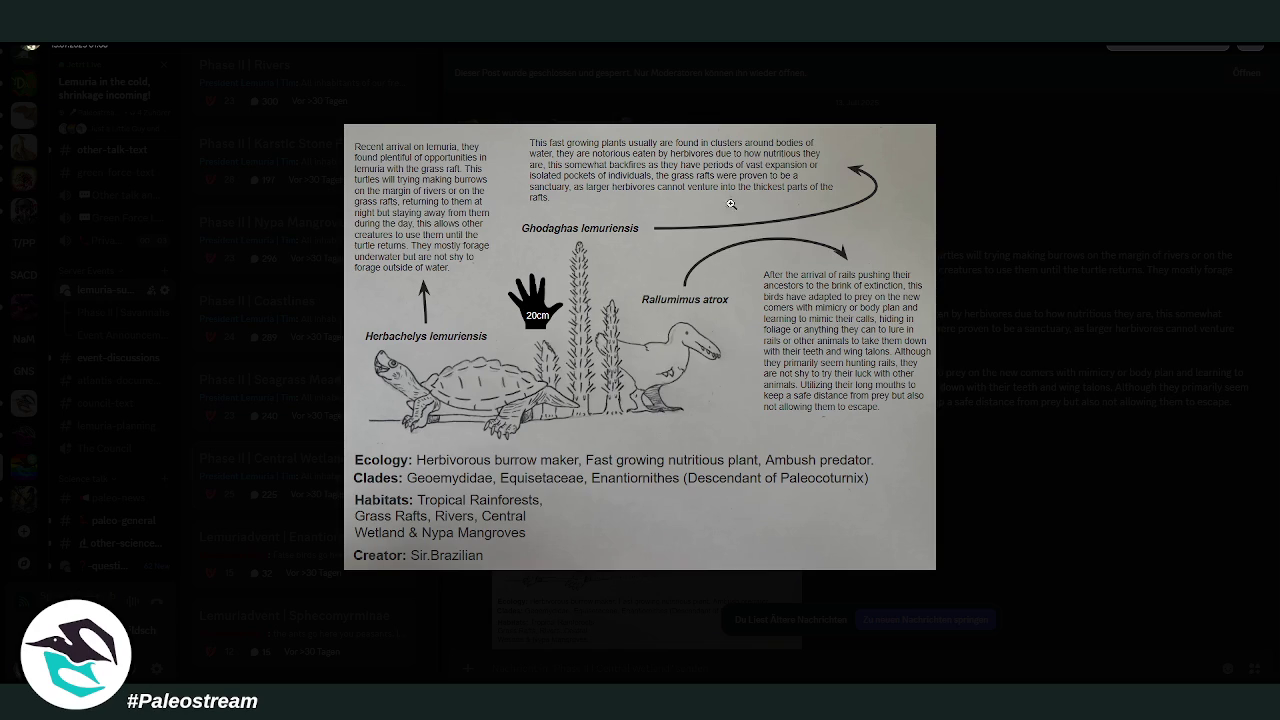
pyautogui.click(1054, 373)
pyautogui.scroll(-5, 1050, 368)
pyautogui.scroll(2, 1044, 363)
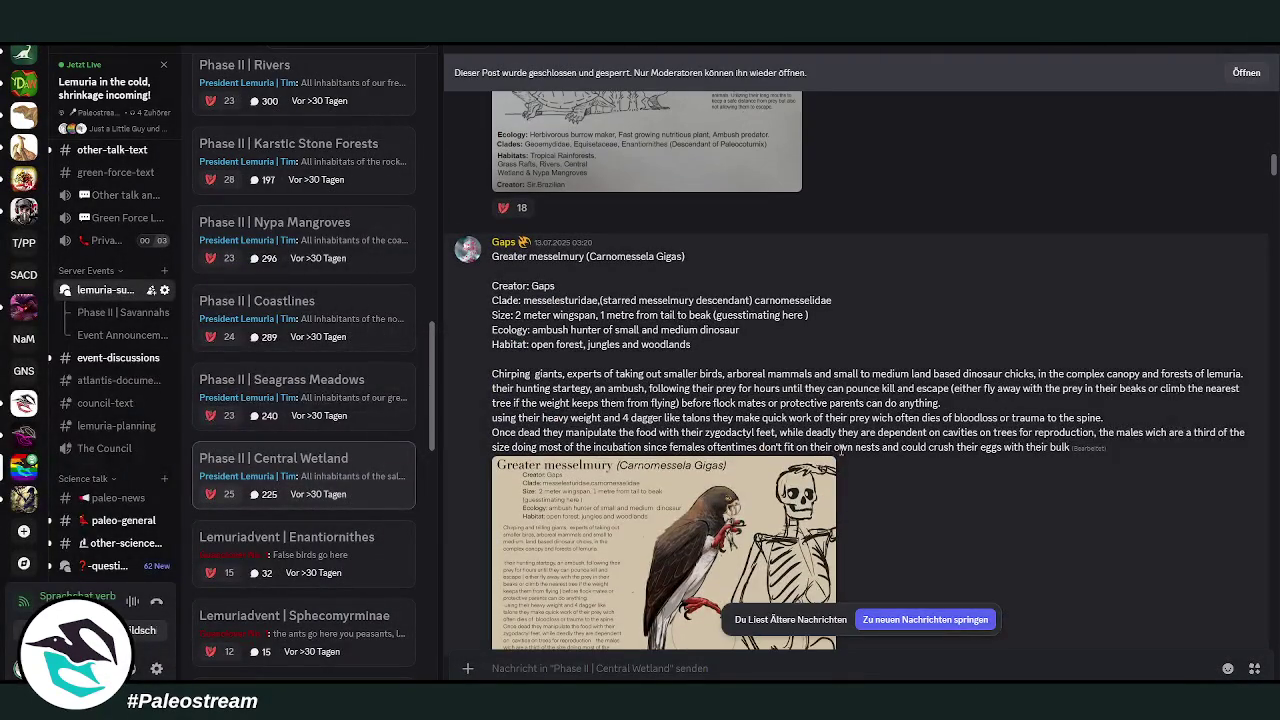
# - View and close the Greater messelmury illustration, then scroll on
pyautogui.click(679, 552)
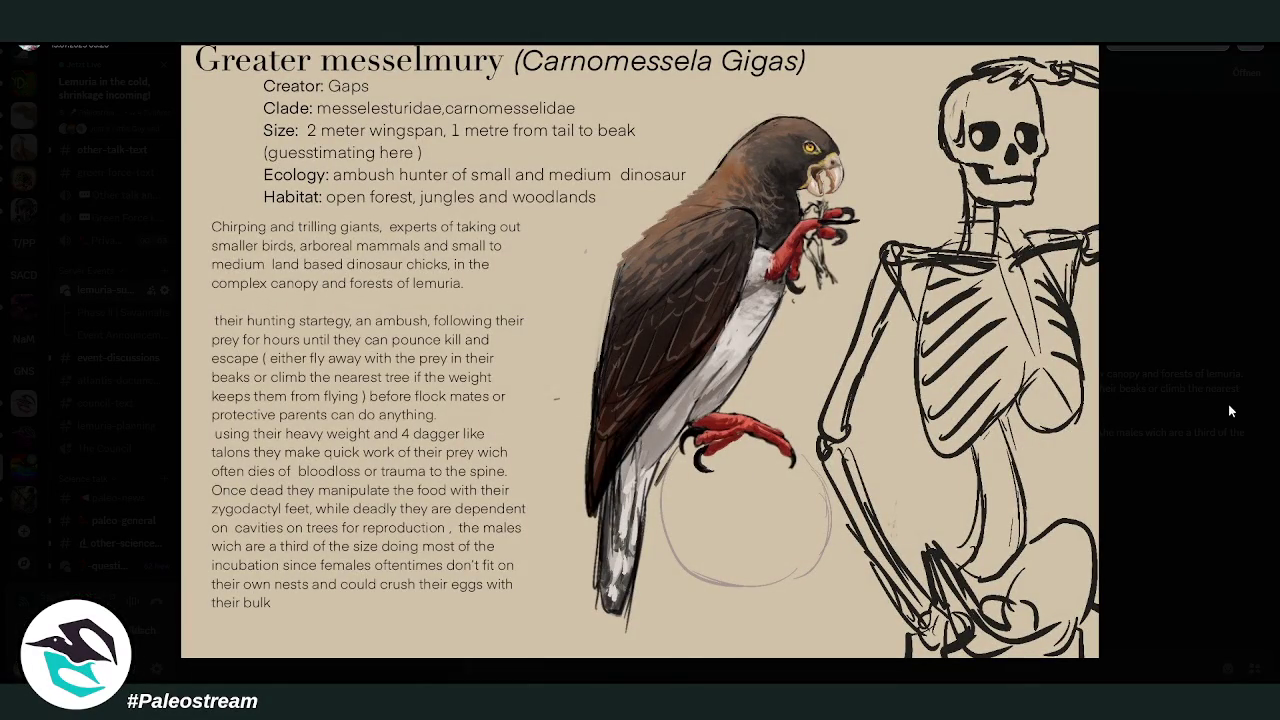
pyautogui.click(1196, 396)
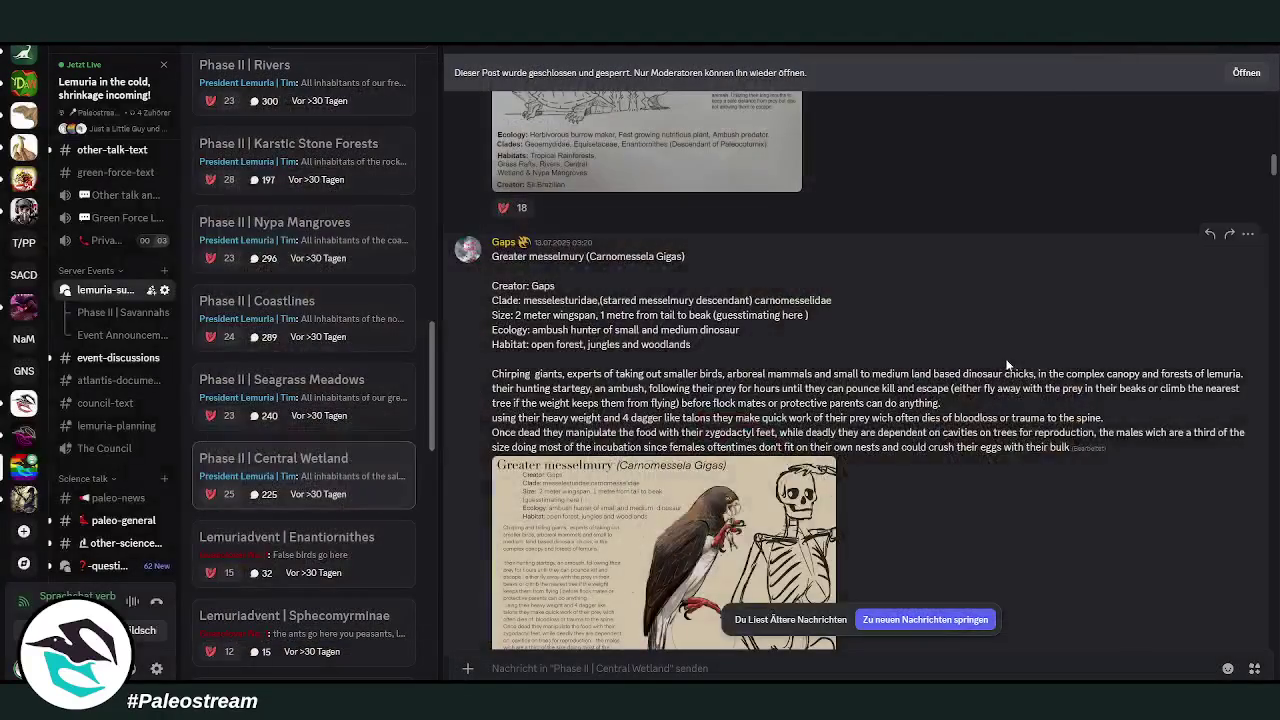
pyautogui.scroll(-3, 1004, 360)
pyautogui.scroll(-2, 1004, 360)
pyautogui.scroll(-3, 1004, 367)
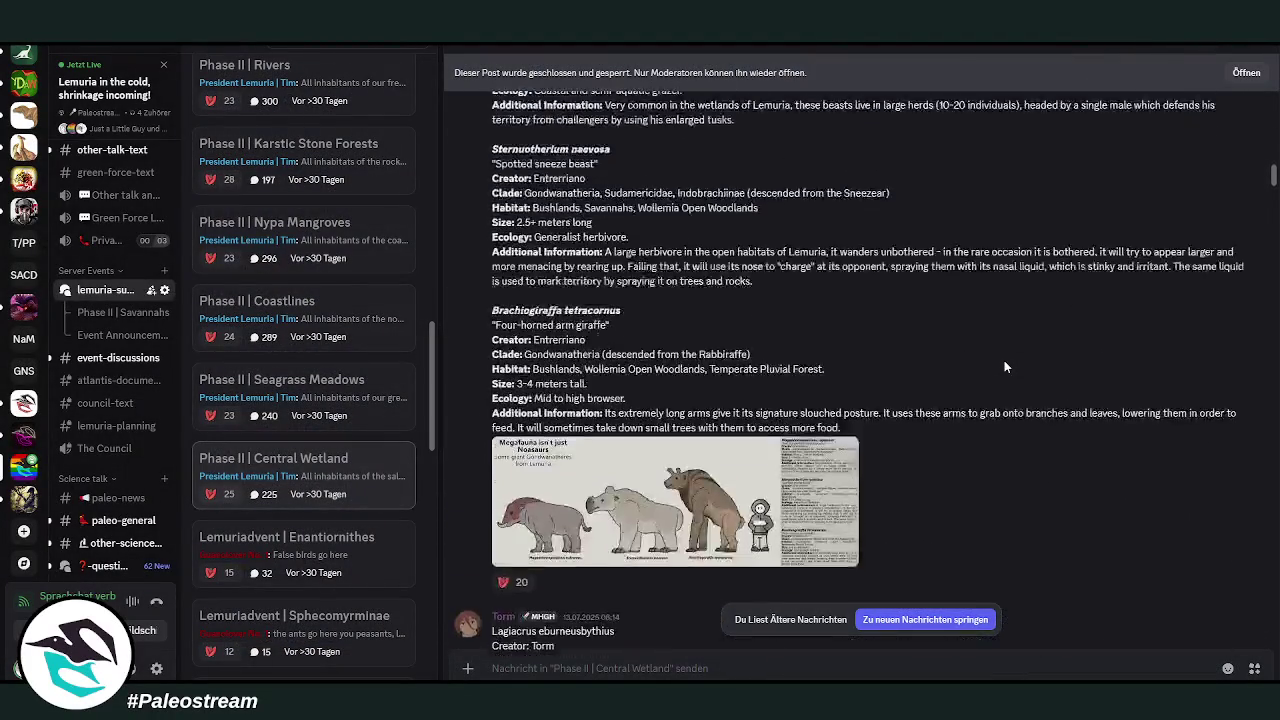
pyautogui.scroll(2, 1004, 367)
pyautogui.scroll(3, 709, 447)
pyautogui.scroll(-5, 709, 447)
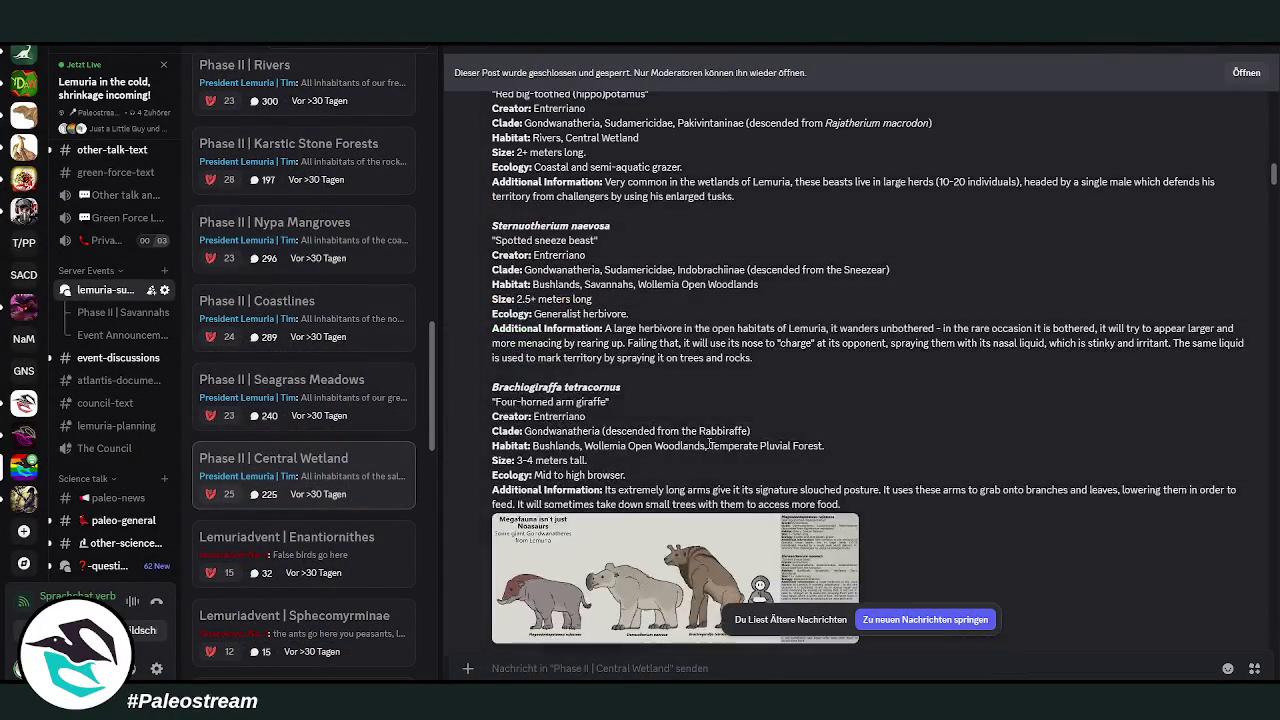
# - View and close the megafauna lineup and the Lagiacrus eburneusbythius image
pyautogui.click(593, 573)
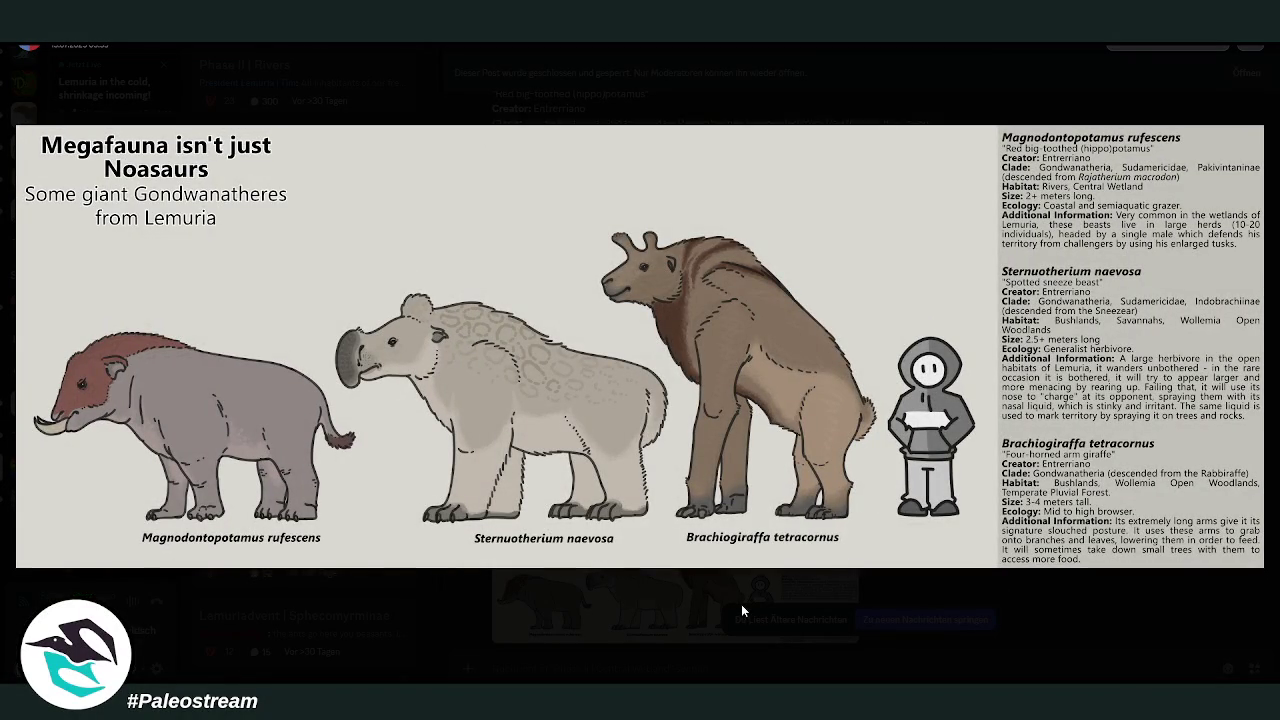
pyautogui.click(741, 604)
pyautogui.scroll(-5, 1095, 429)
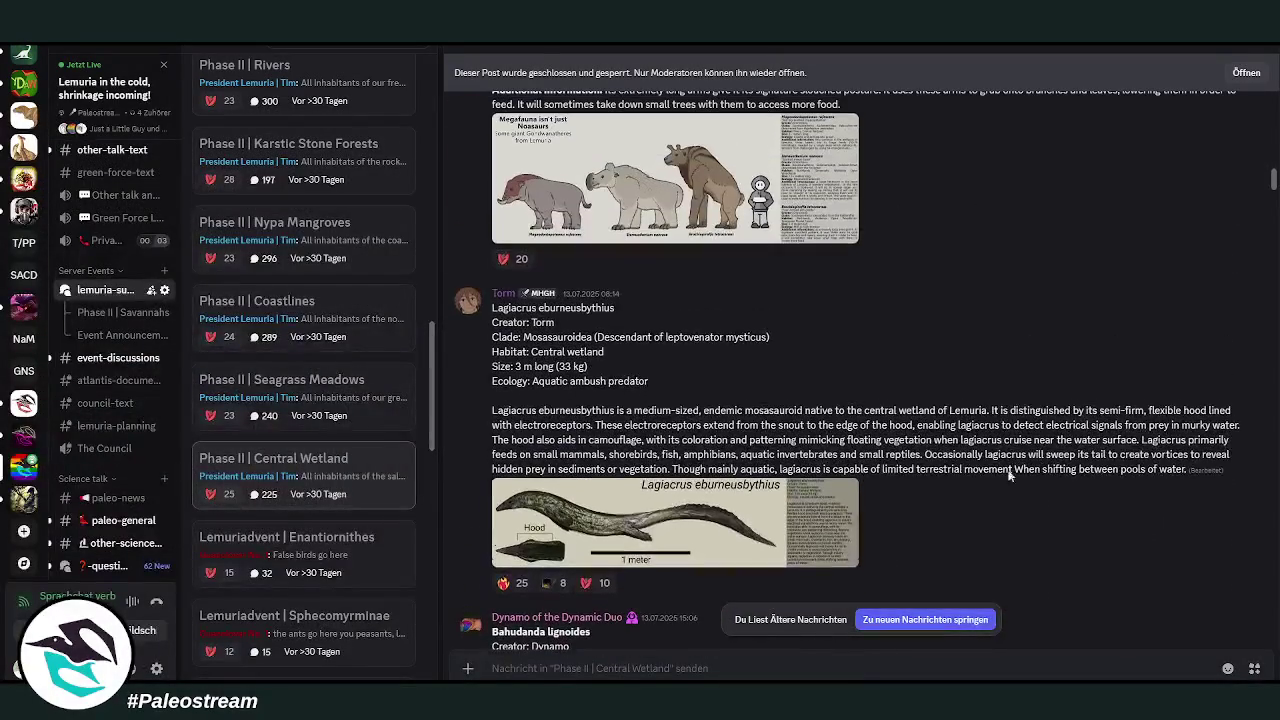
pyautogui.click(650, 530)
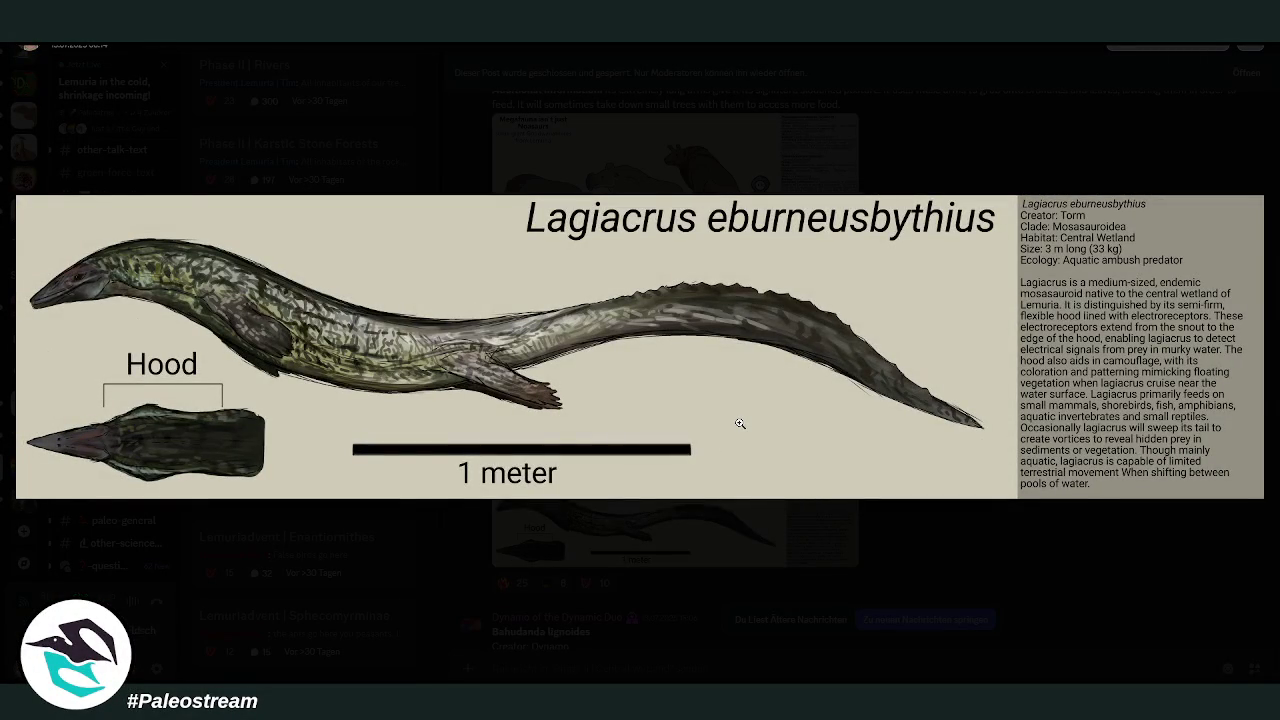
pyautogui.click(746, 562)
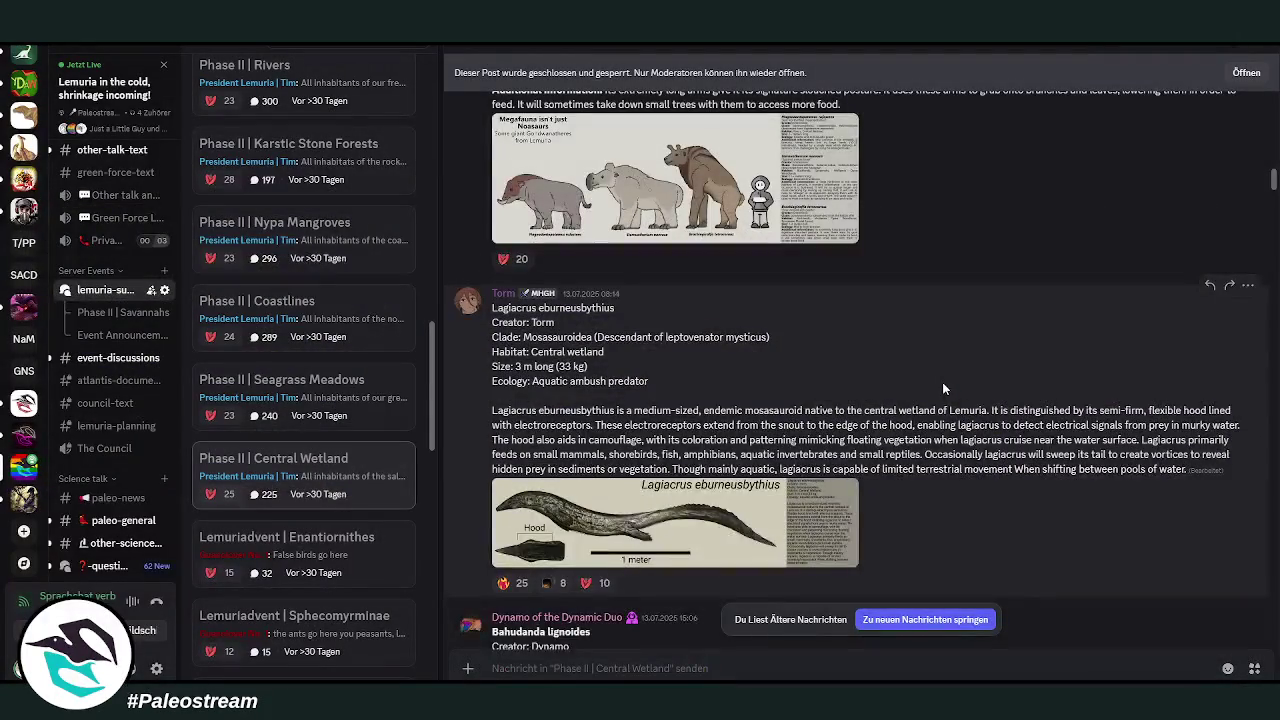
pyautogui.scroll(-3, 940, 388)
pyautogui.scroll(-3, 940, 389)
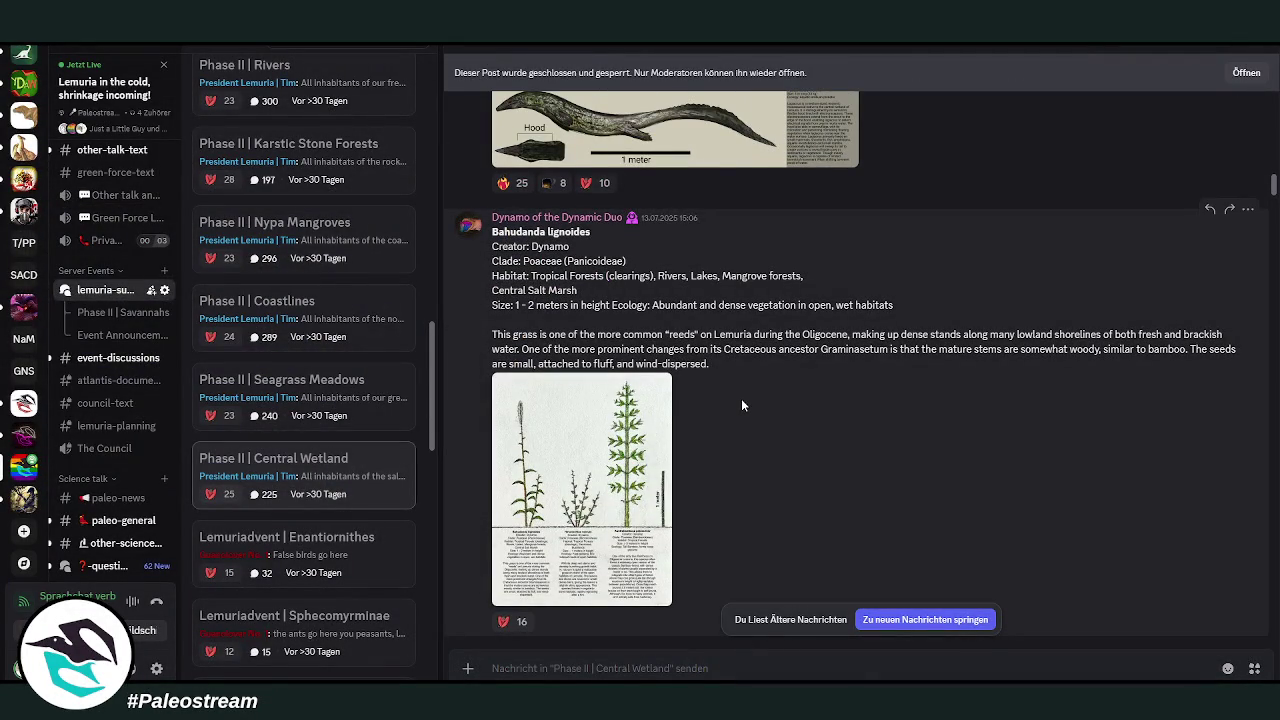
# - View and close the Bahudanda lignoides grass and Gold-weaver longbird illustrations
pyautogui.click(588, 524)
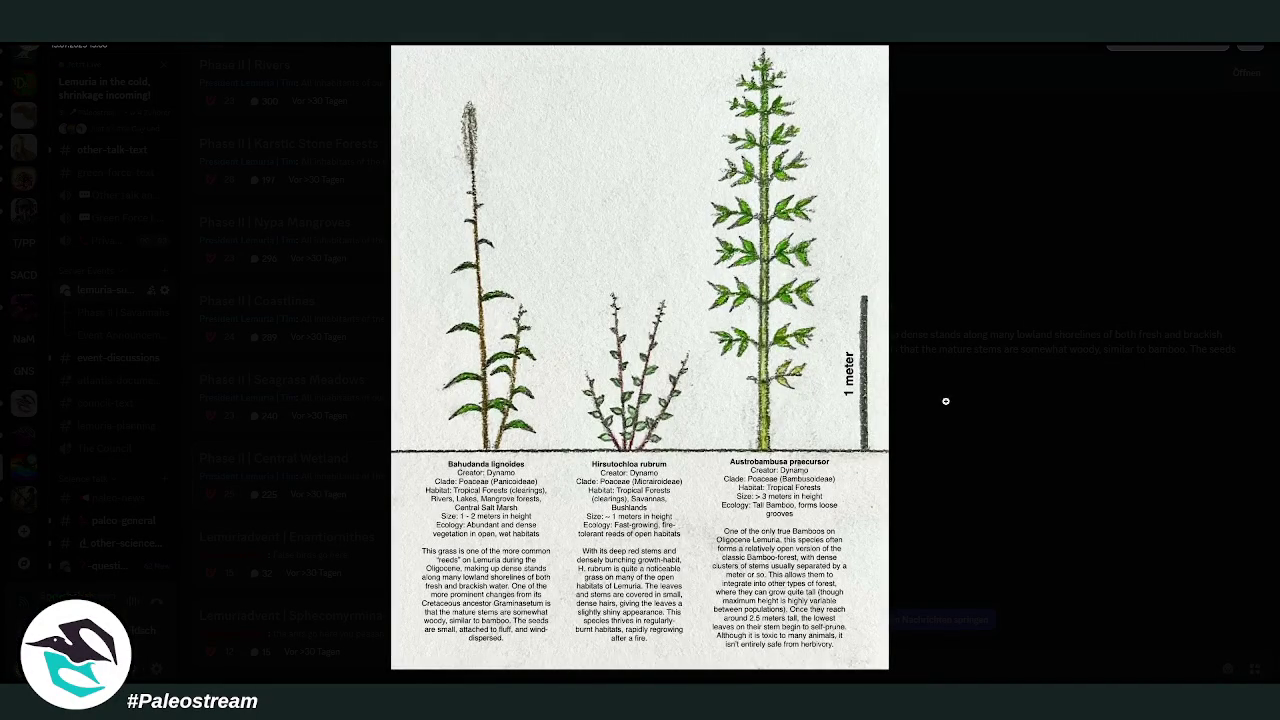
pyautogui.click(1016, 404)
pyautogui.scroll(-5, 904, 379)
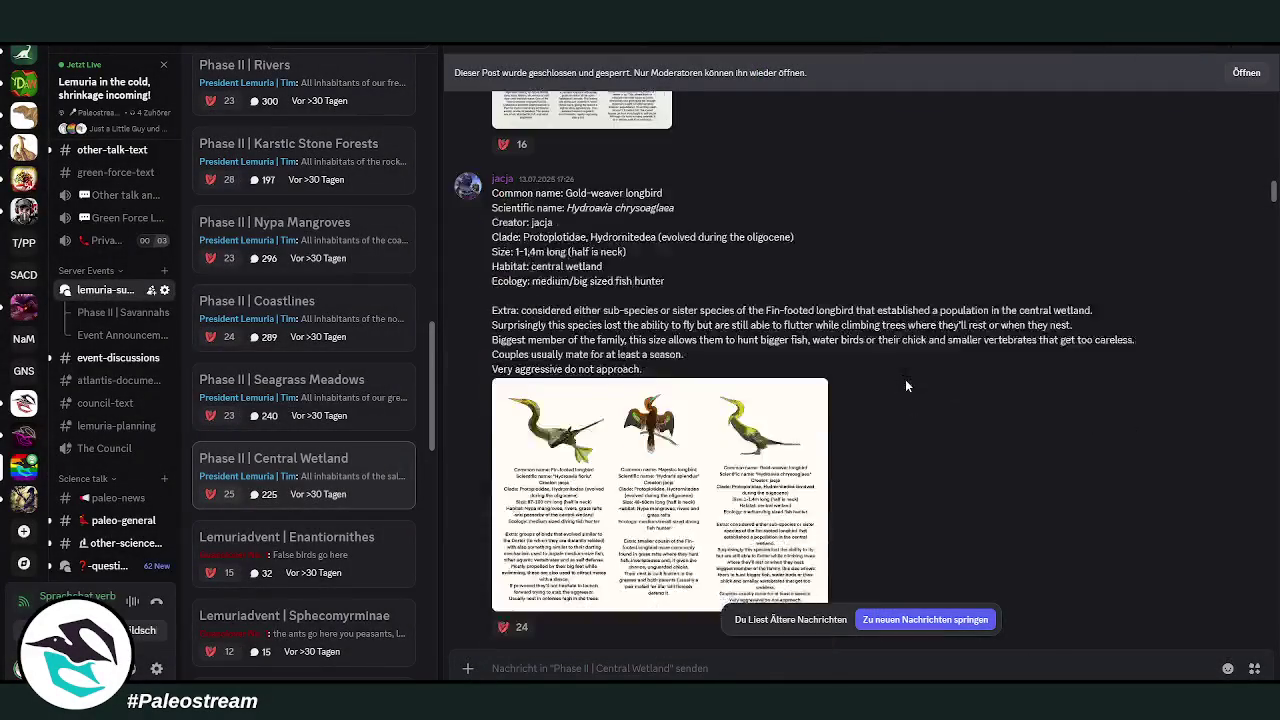
pyautogui.click(693, 428)
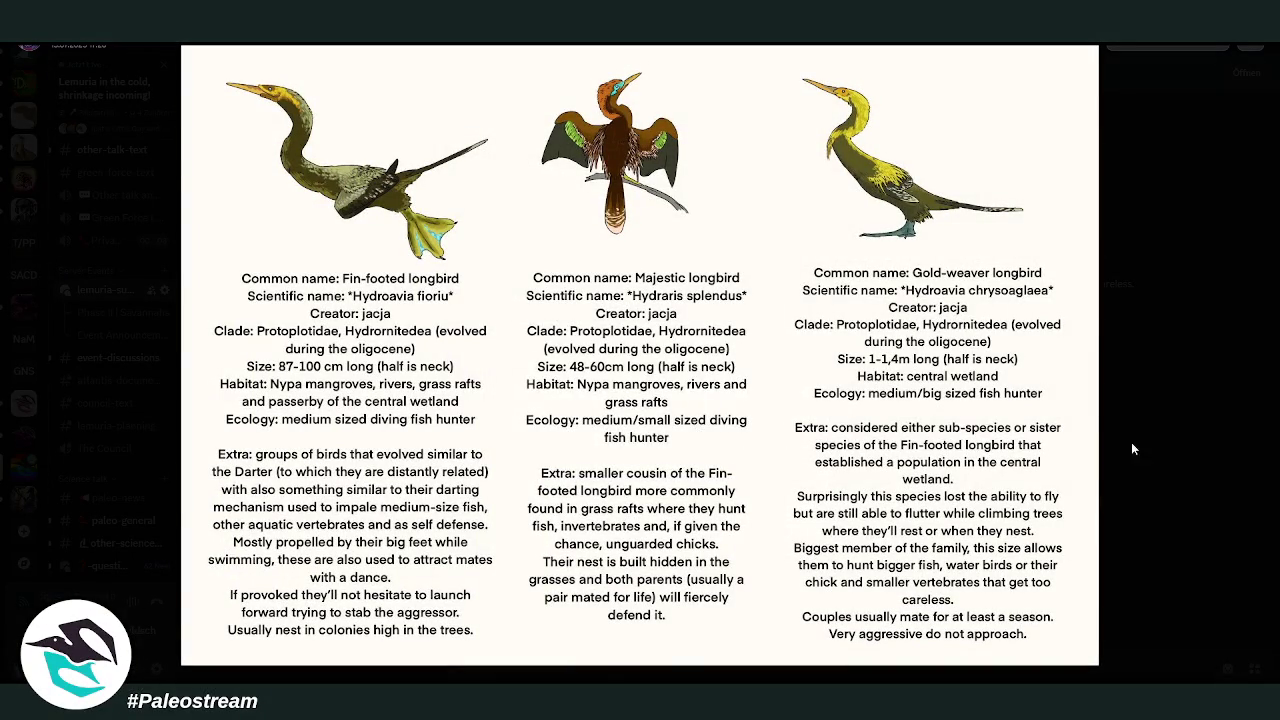
pyautogui.click(1168, 454)
pyautogui.scroll(-5, 948, 410)
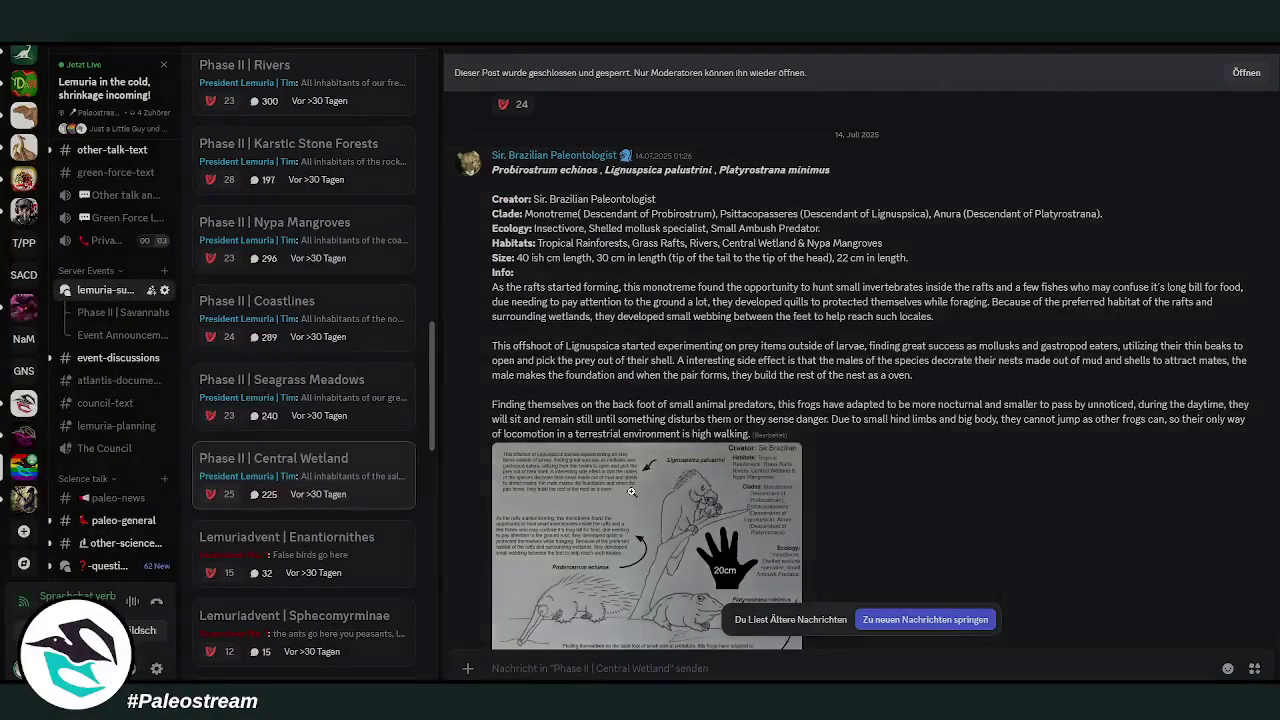
# - View and close the Probirostrum echinos reference sheet
pyautogui.click(631, 491)
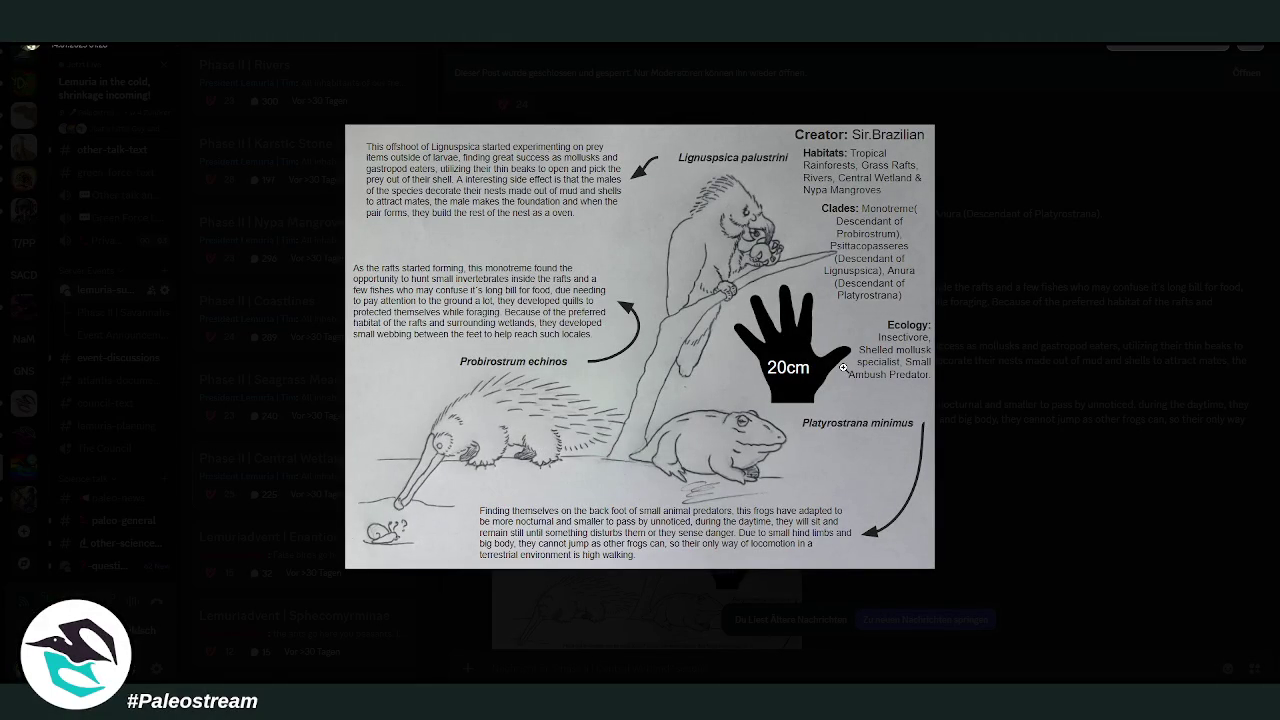
pyautogui.click(1064, 393)
pyautogui.scroll(-5, 955, 375)
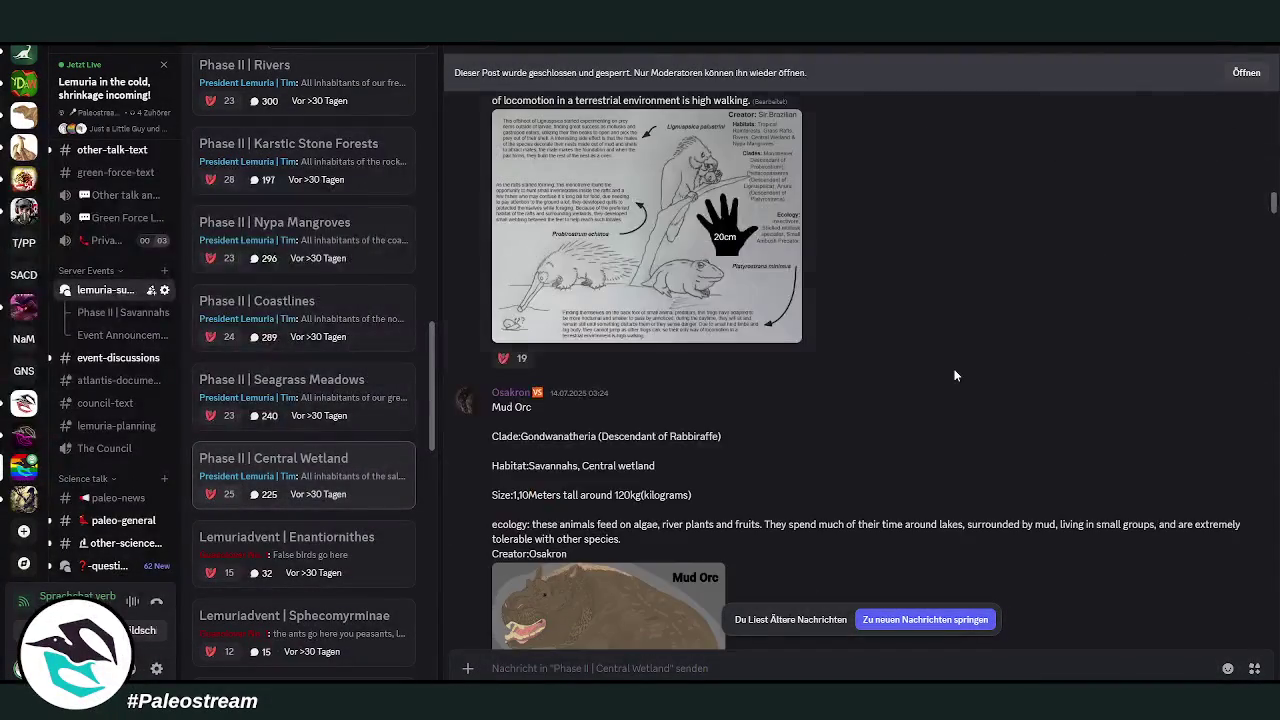
pyautogui.scroll(-5, 955, 375)
pyautogui.scroll(1, 955, 375)
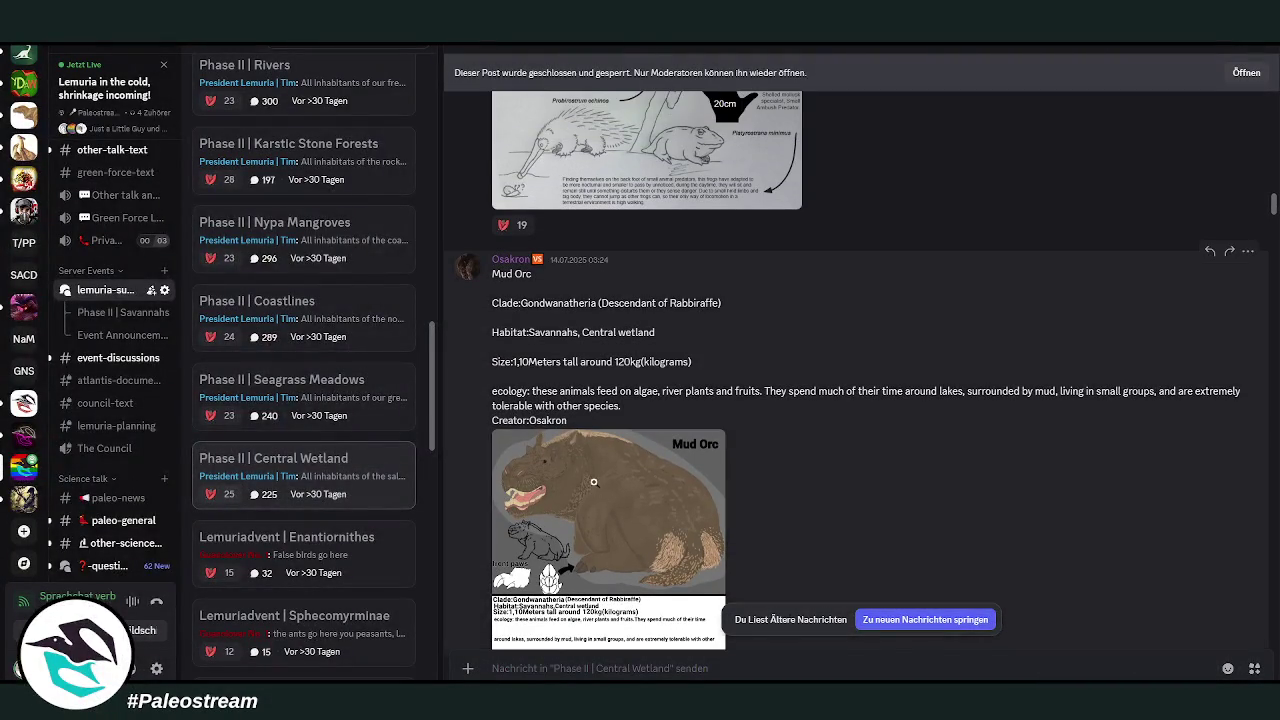
# - View and close the Mud Orc and Perennisuchus rigidus illustrations
pyautogui.click(718, 445)
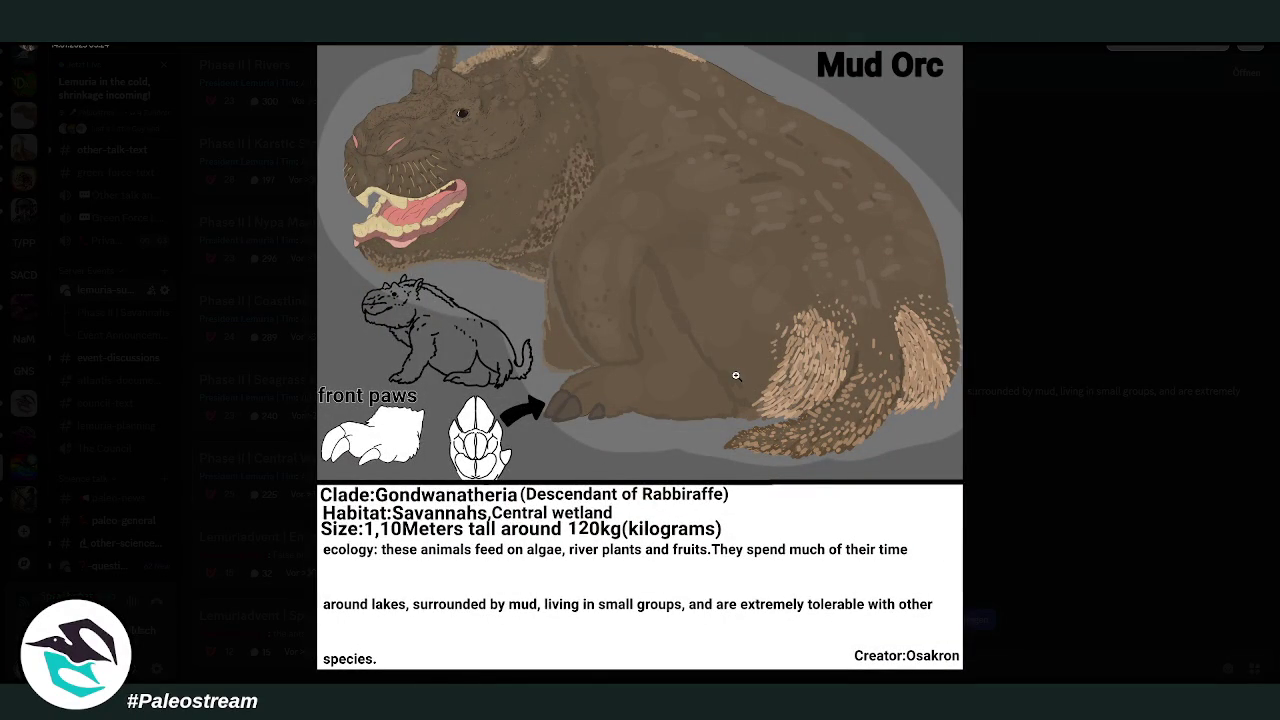
pyautogui.click(1184, 385)
pyautogui.scroll(-3, 932, 338)
pyautogui.scroll(-3, 932, 338)
pyautogui.click(570, 437)
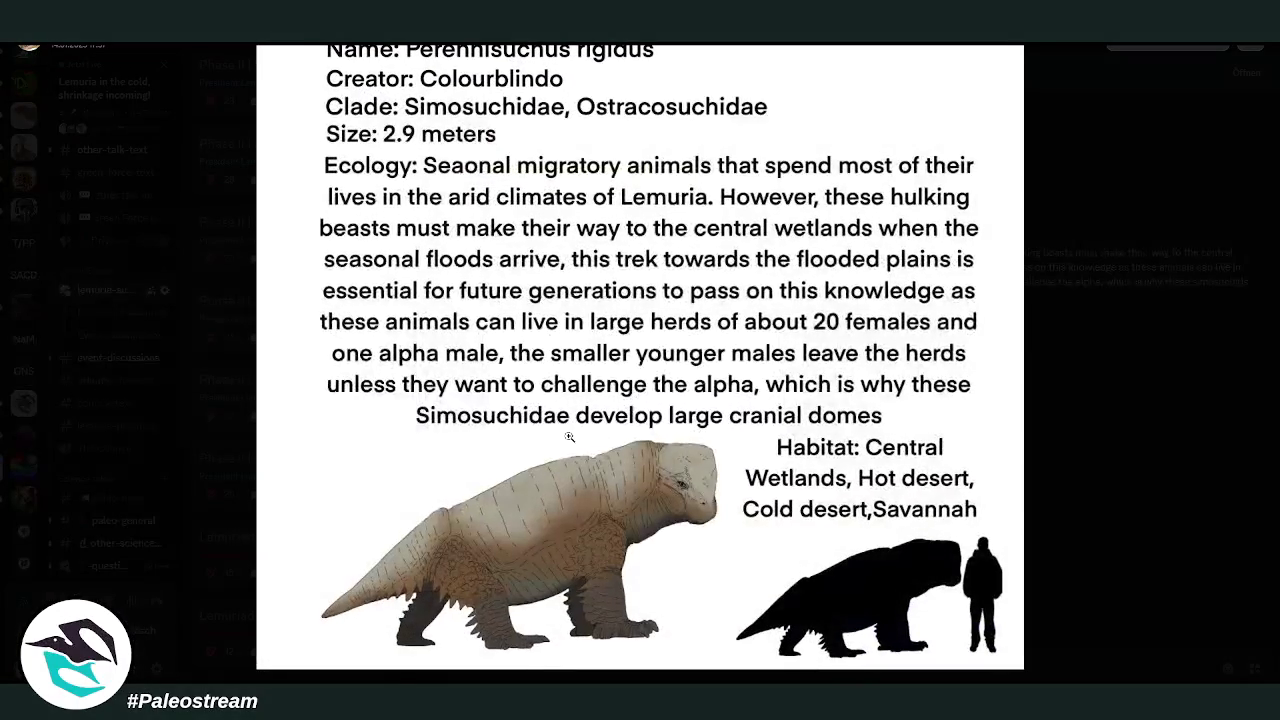
pyautogui.click(1089, 418)
pyautogui.scroll(-5, 937, 384)
pyautogui.scroll(-3, 940, 385)
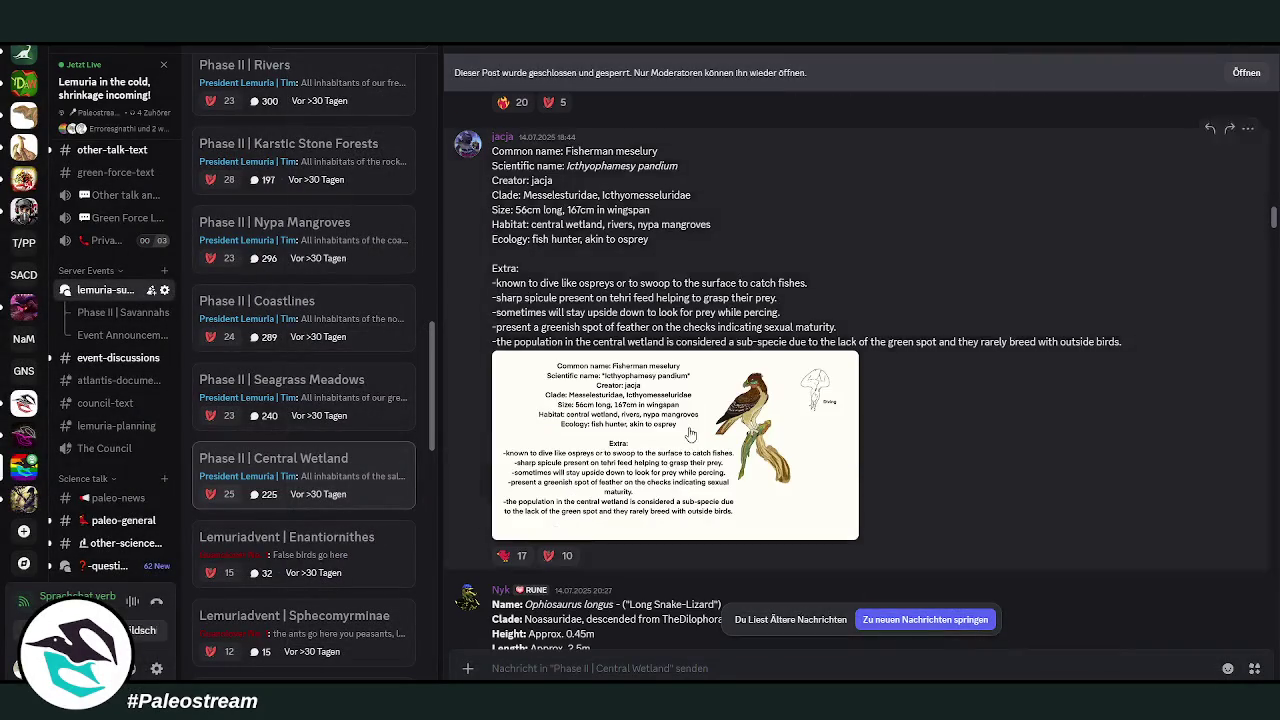
# - View the Fisherman meselury illustration, close it, then enlarge the Ophiosaurus longus illustration
pyautogui.click(690, 434)
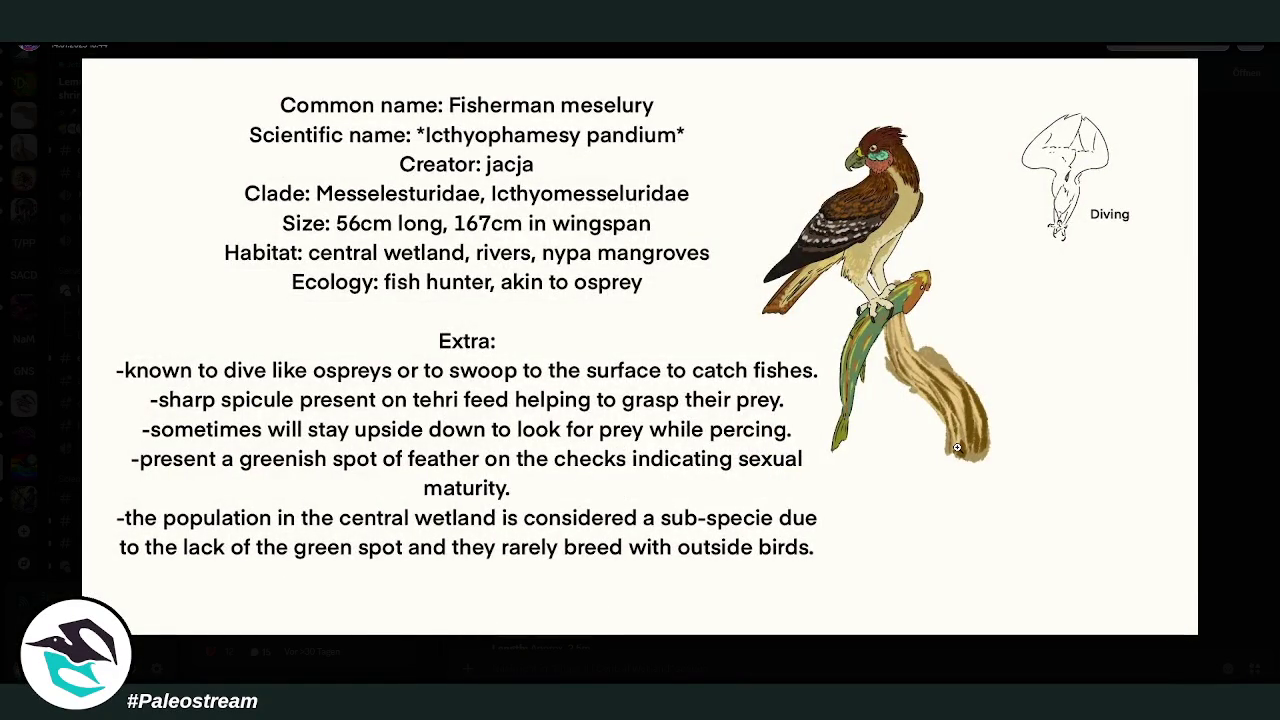
pyautogui.click(1262, 437)
pyautogui.scroll(-3, 968, 380)
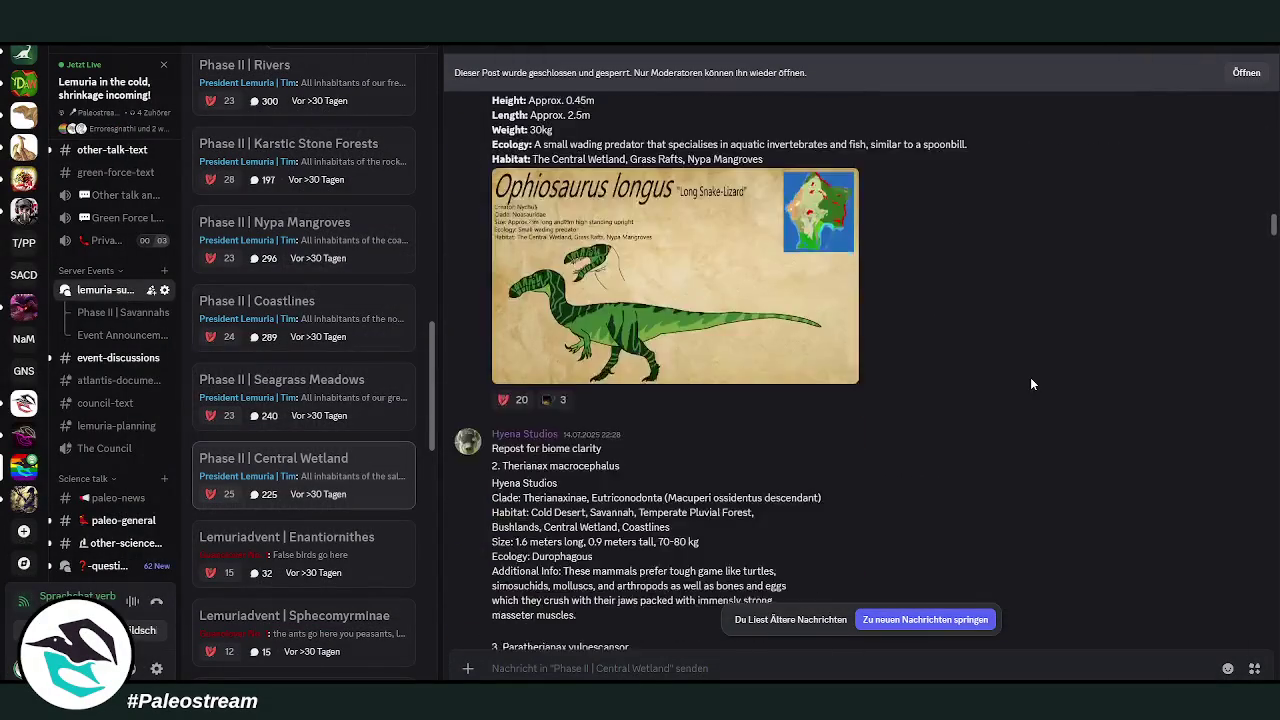
pyautogui.click(698, 451)
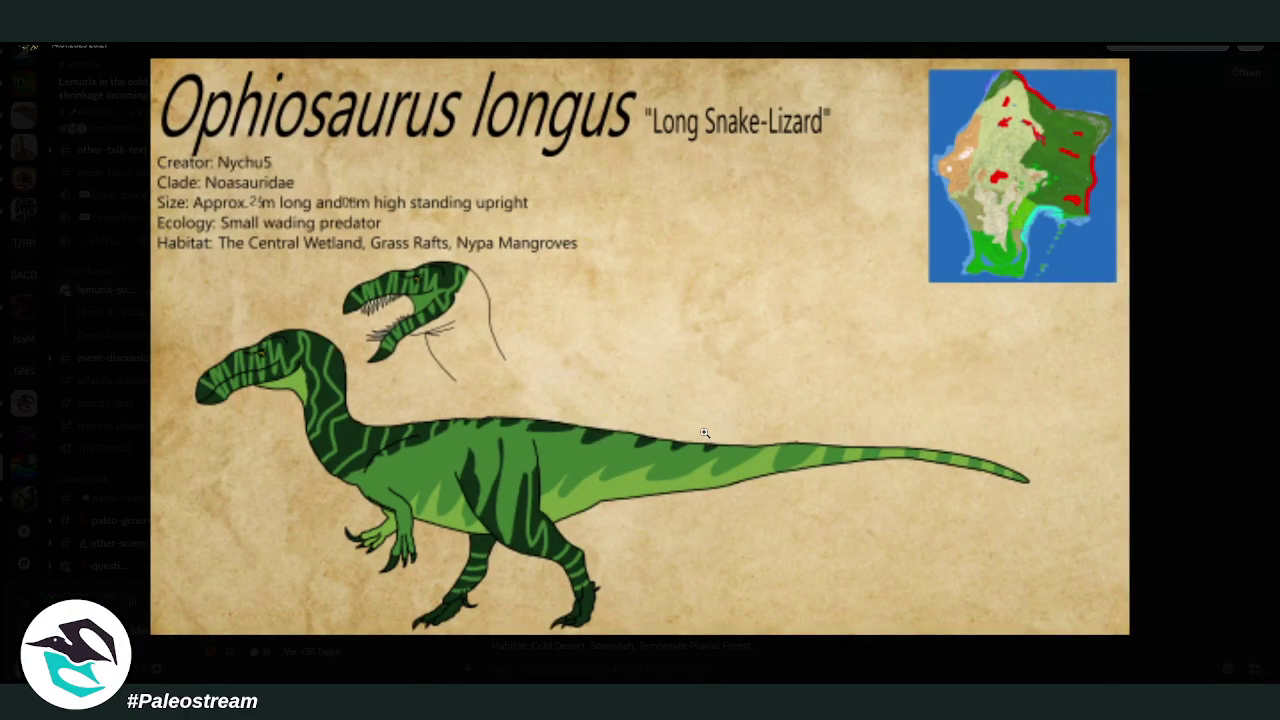
# - Close the Ophiosaurus image and view the Therianaxinae predator illustration enlarged
pyautogui.click(1166, 428)
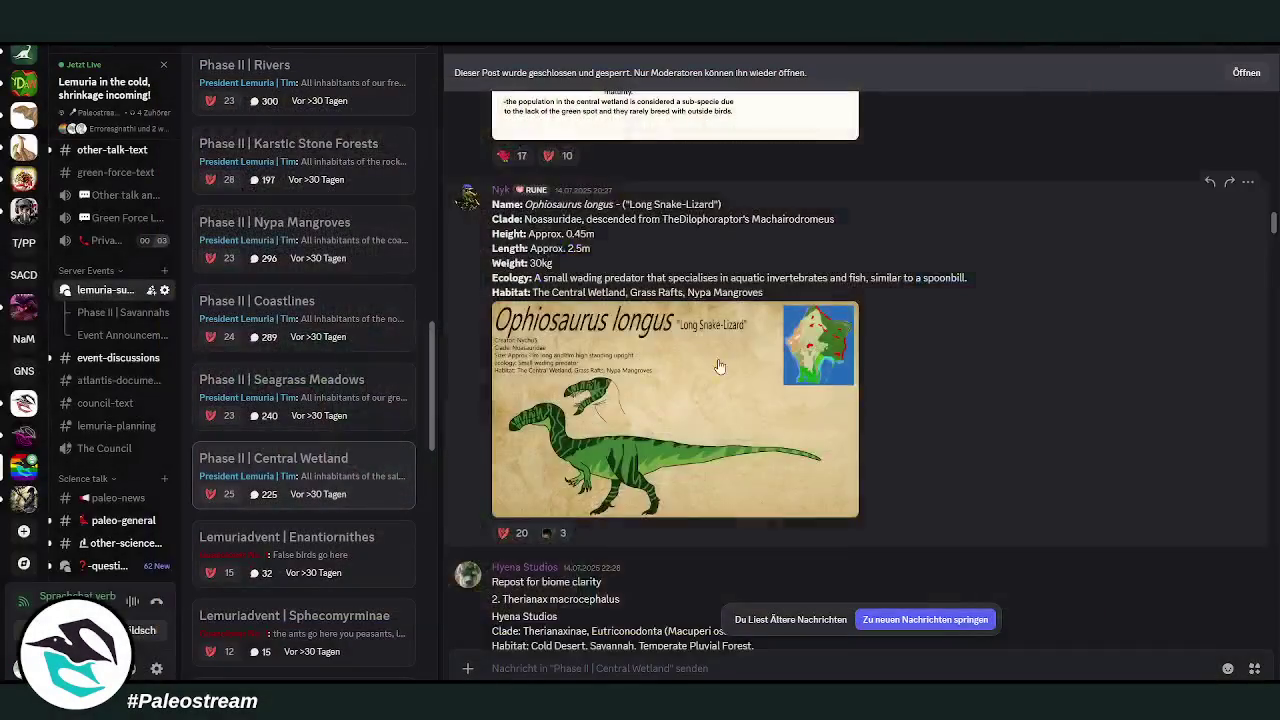
pyautogui.scroll(-3, 780, 368)
pyautogui.scroll(-3, 780, 368)
pyautogui.scroll(-3, 782, 368)
pyautogui.scroll(-1, 782, 368)
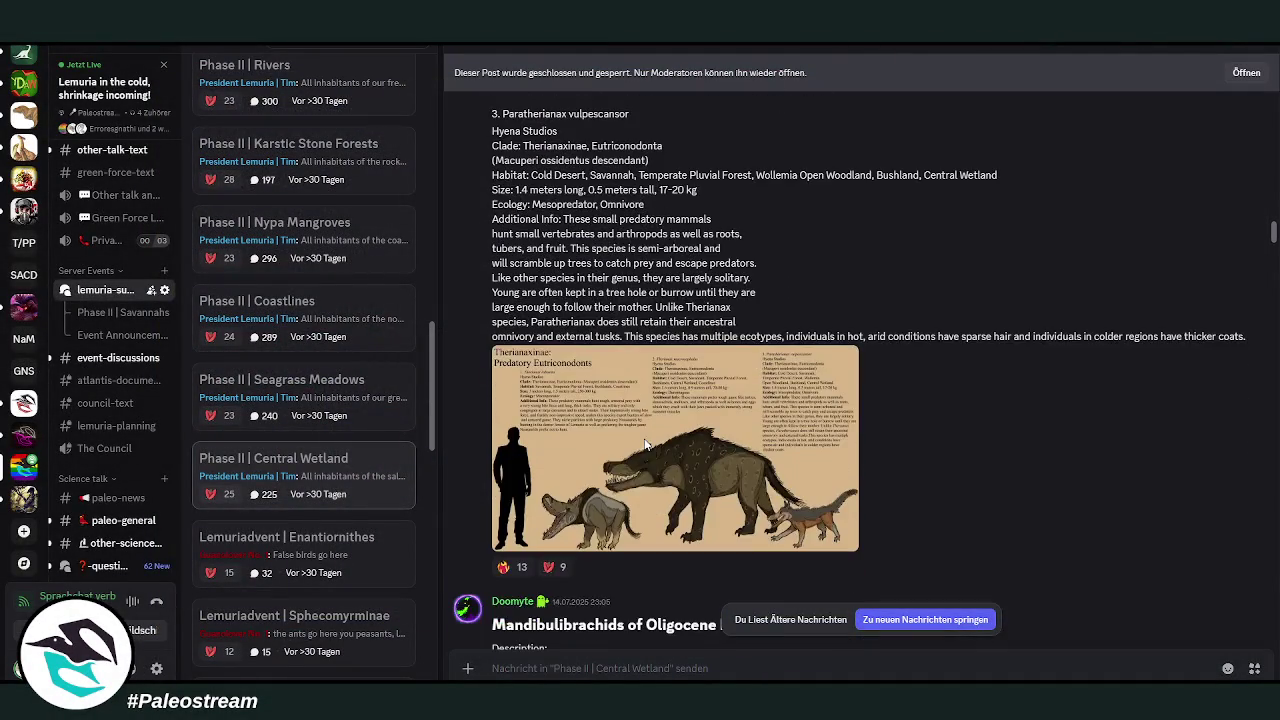
pyautogui.click(646, 430)
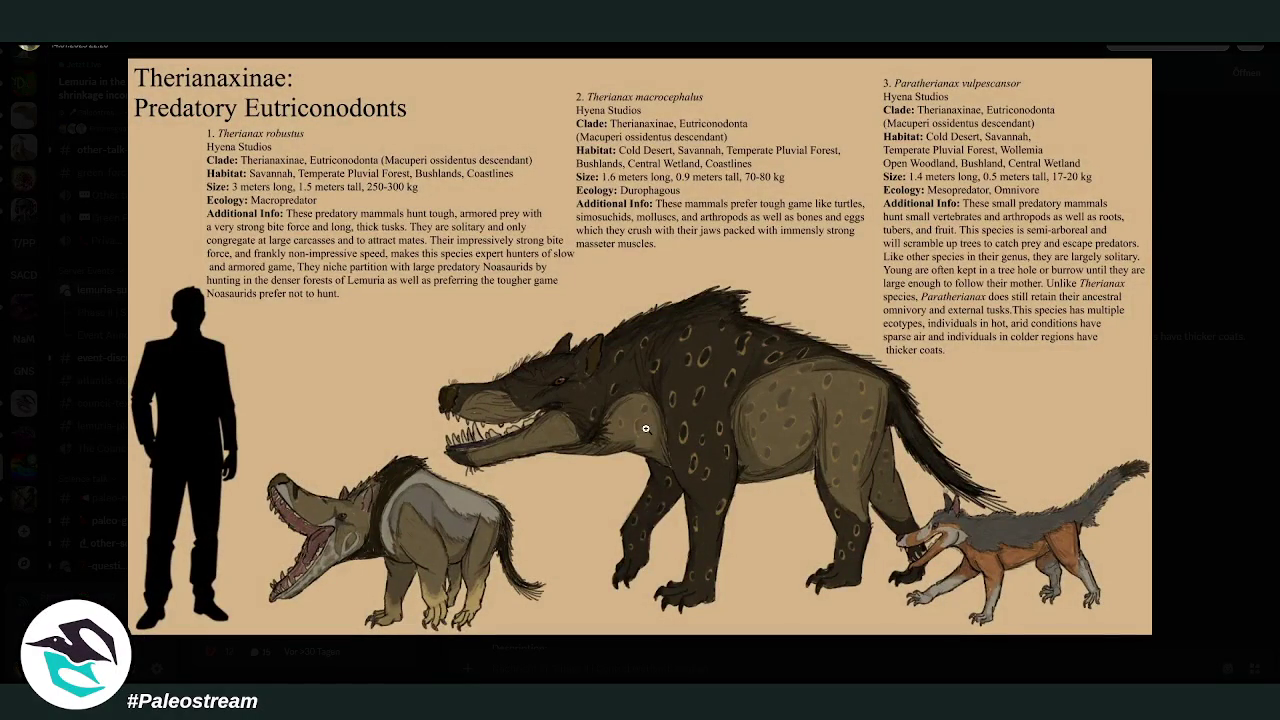
pyautogui.click(1203, 425)
# - View the Mandibulibrachids of Oligocene Lemuria sheet and the Land Life in the Marsh illustration
pyautogui.scroll(-3, 1031, 388)
pyautogui.scroll(-3, 1031, 388)
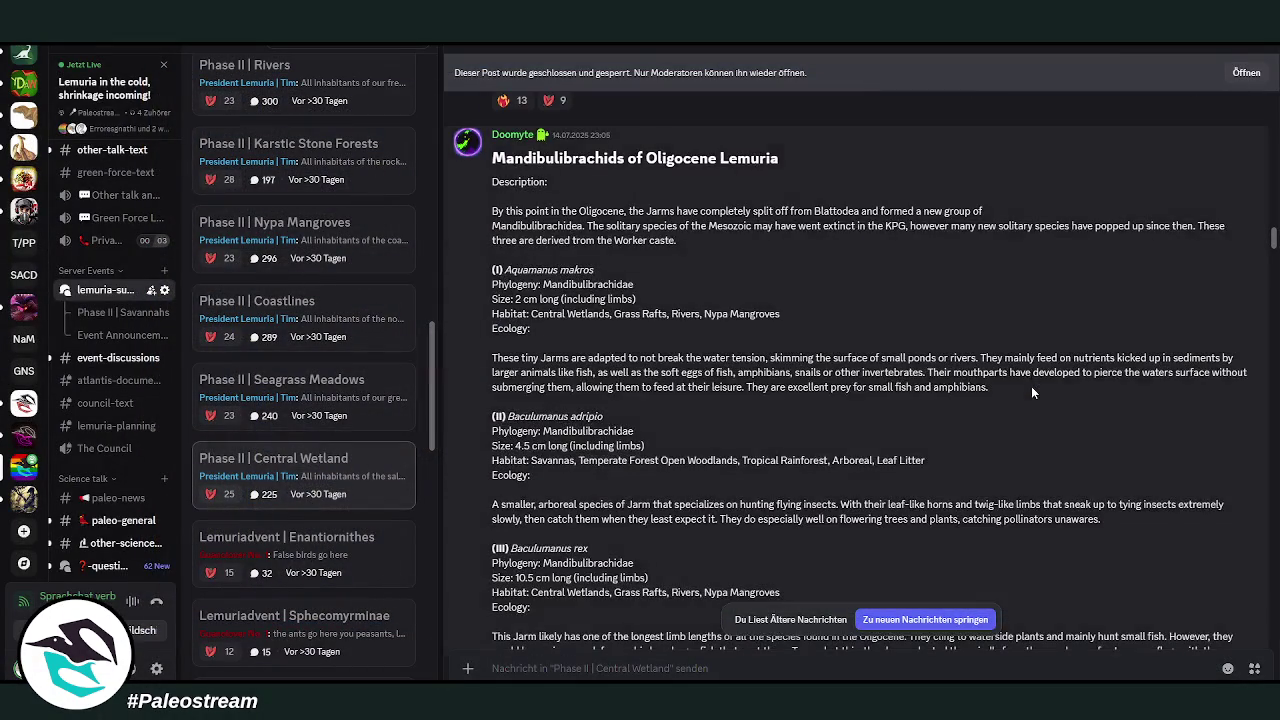
pyautogui.scroll(-3, 1031, 388)
pyautogui.click(603, 560)
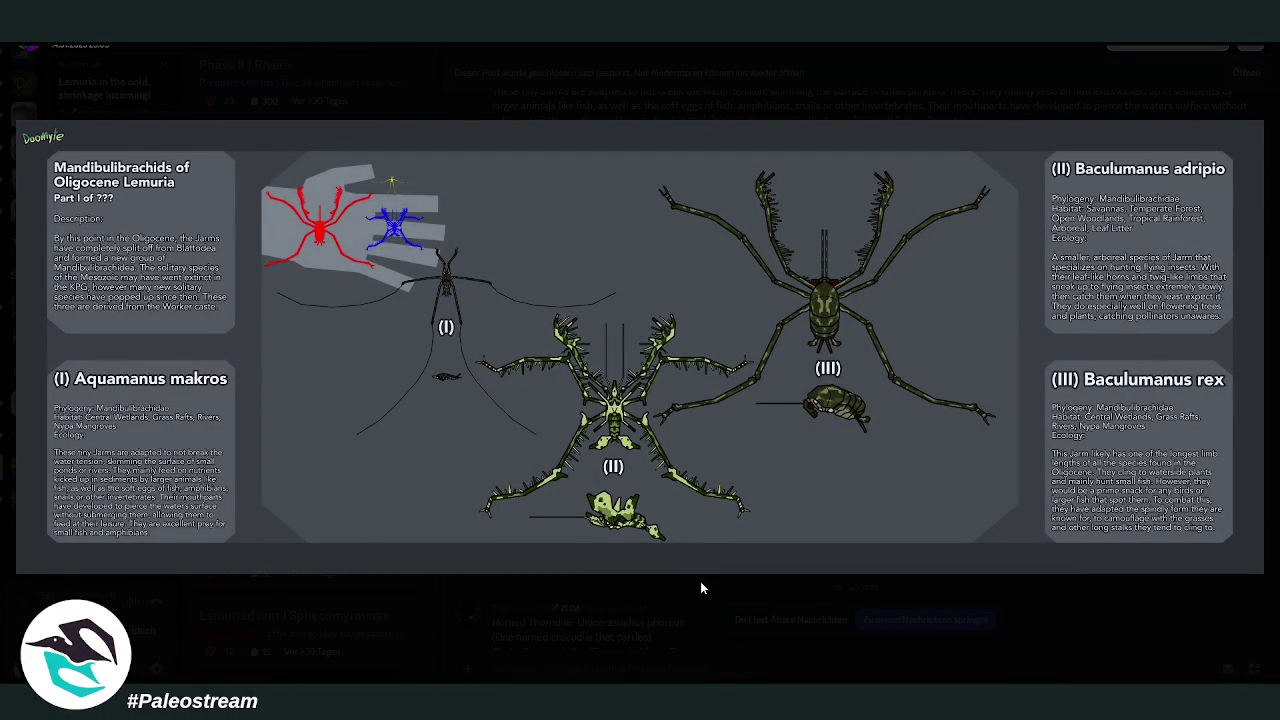
pyautogui.click(707, 613)
pyautogui.scroll(-5, 745, 508)
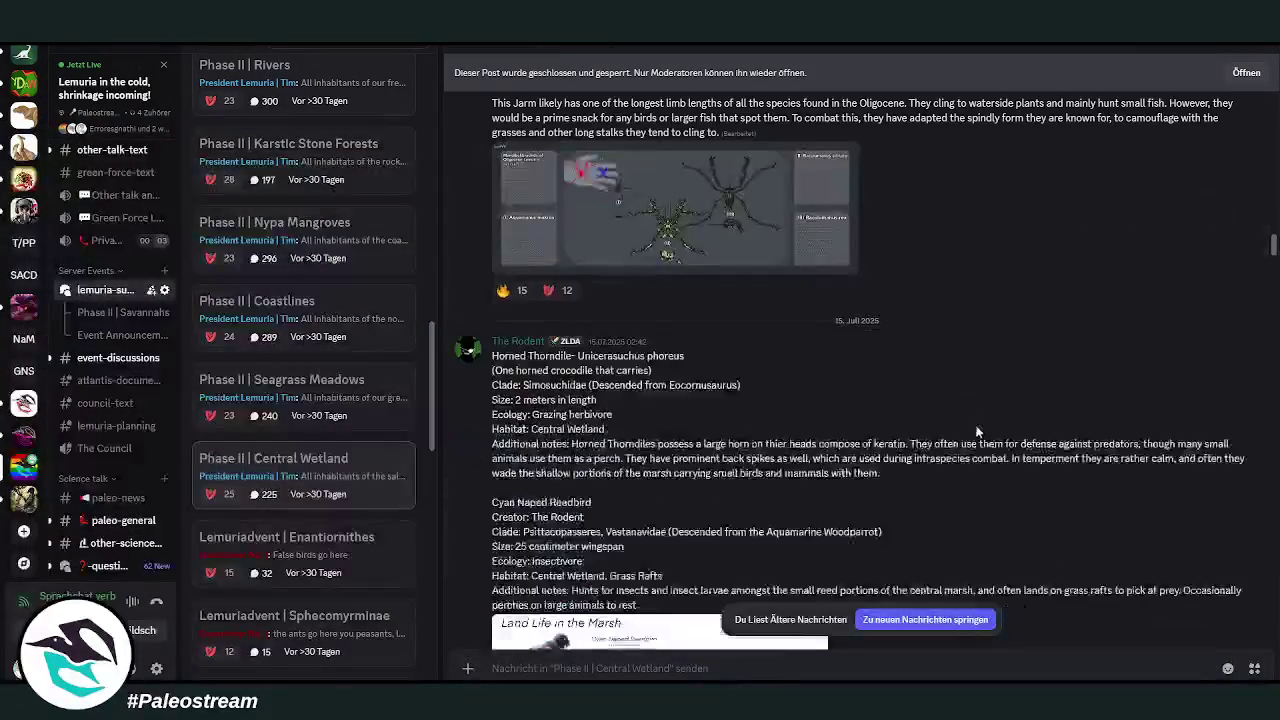
pyautogui.click(745, 508)
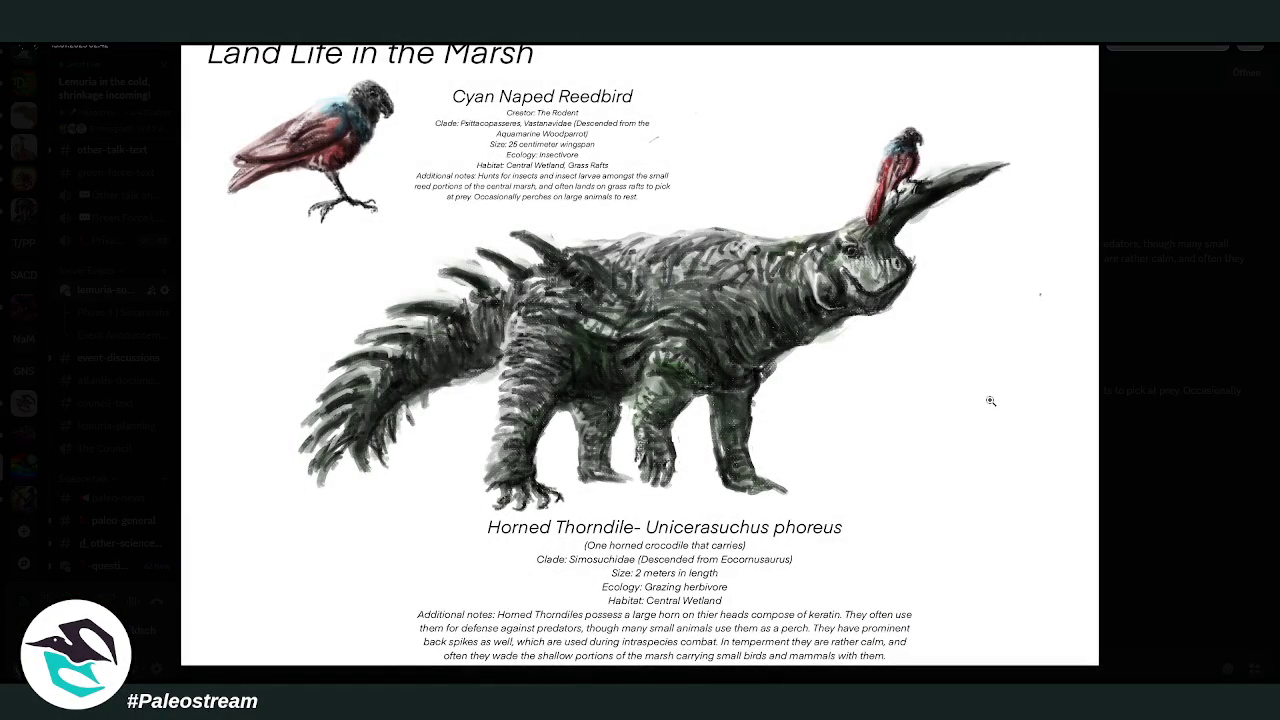
pyautogui.click(1187, 392)
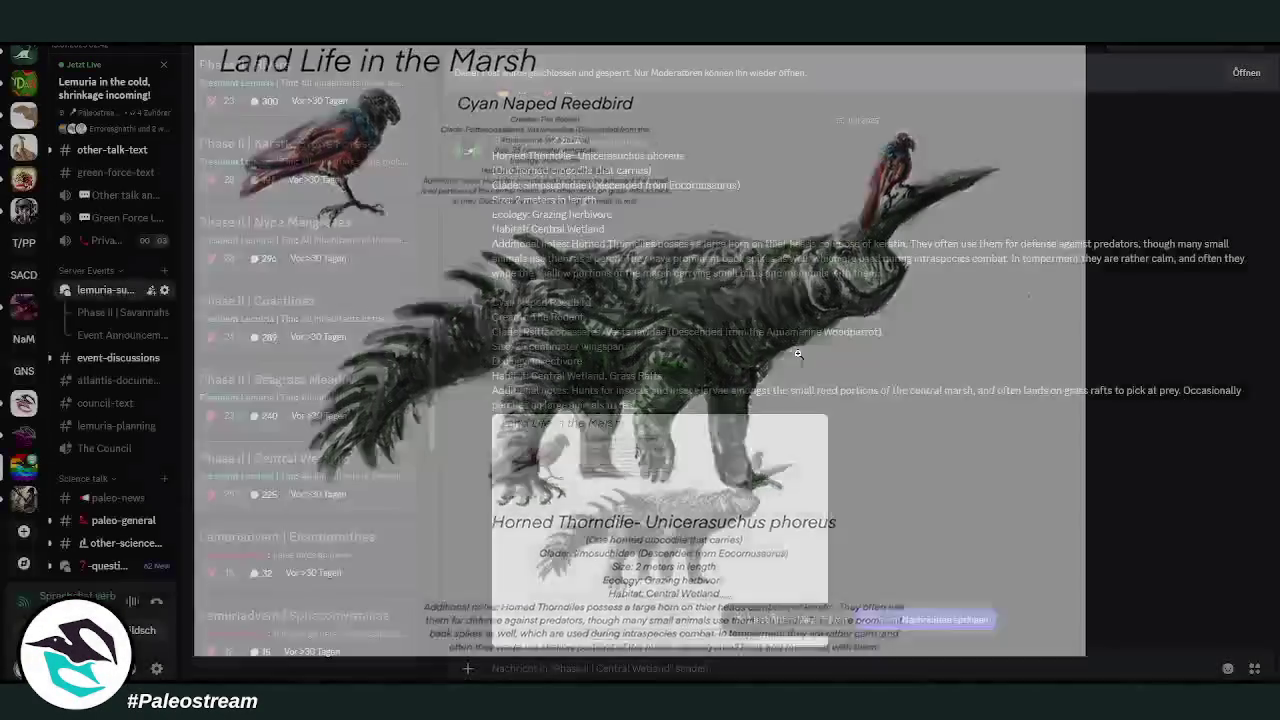
# - View the Lemurotala najaformis plant and Messelbirds of Lemuria illustrations enlarged
pyautogui.scroll(-5, 911, 373)
pyautogui.click(599, 415)
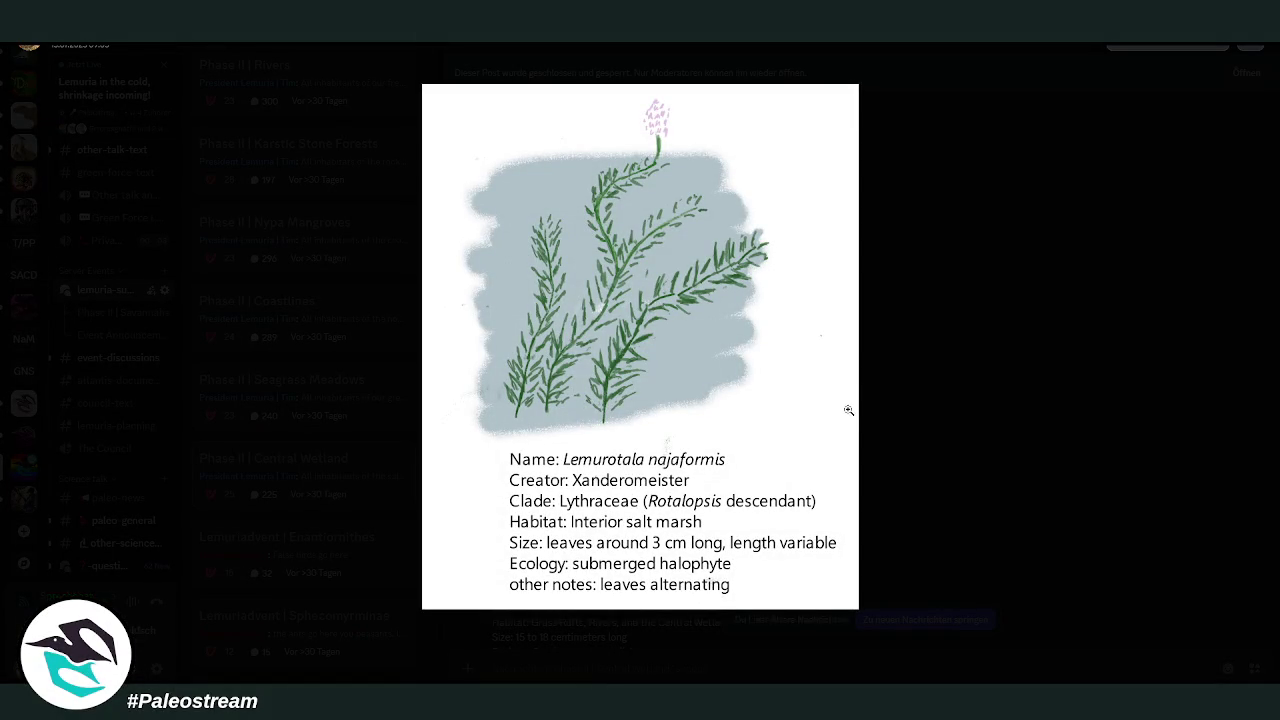
pyautogui.click(1001, 427)
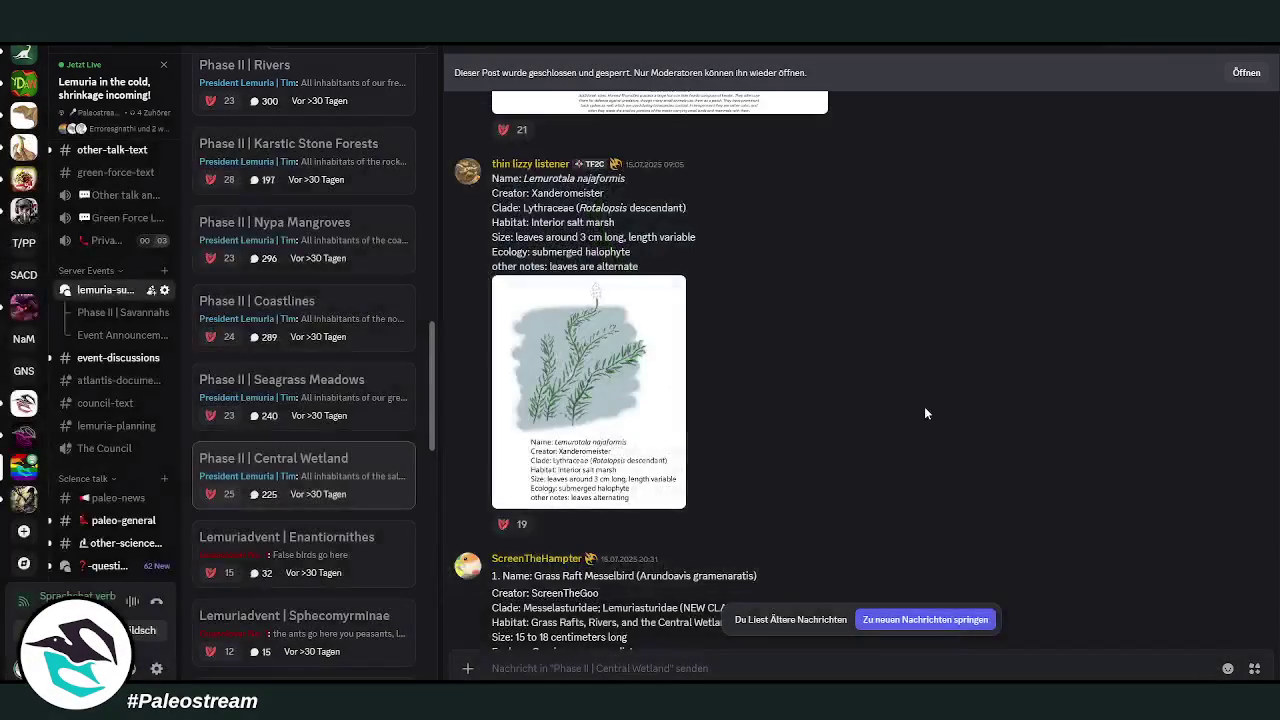
pyautogui.scroll(-3, 924, 406)
pyautogui.click(689, 467)
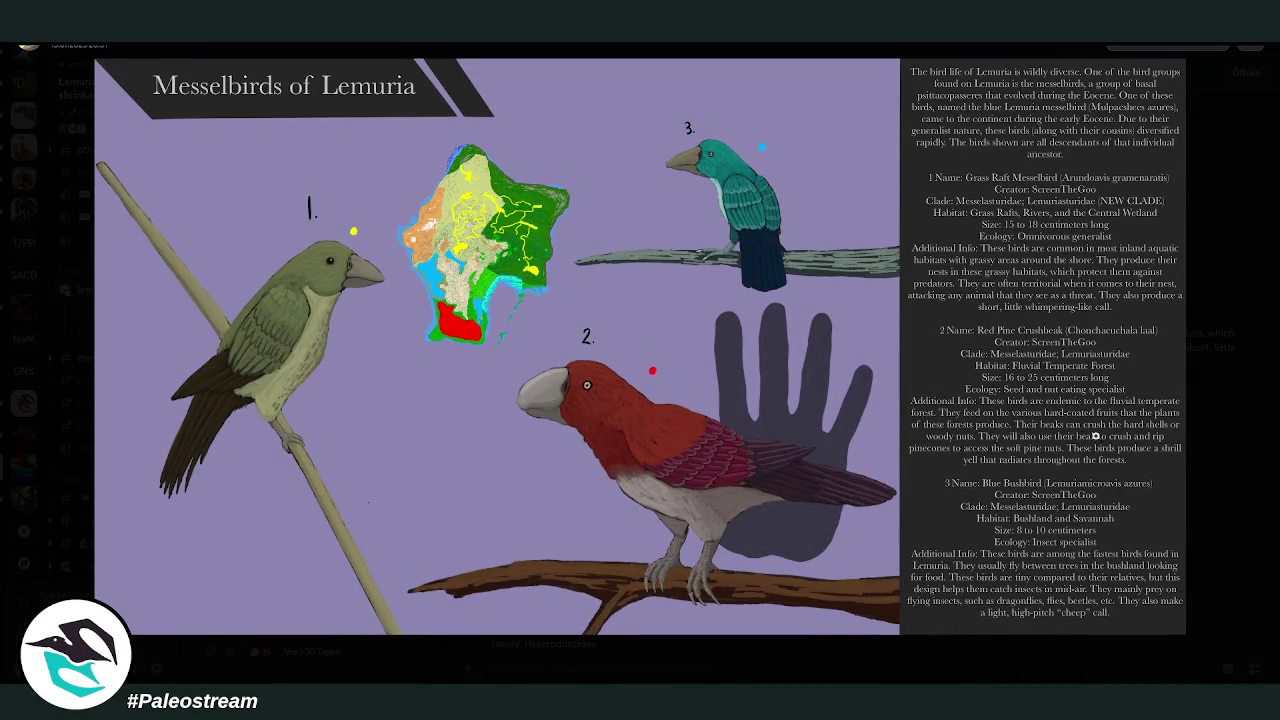
pyautogui.click(1261, 445)
# - Inspect the Lemurian dwarf Bullhead sheet, zooming into its descriptions and back out, then close it
pyautogui.scroll(-5, 950, 386)
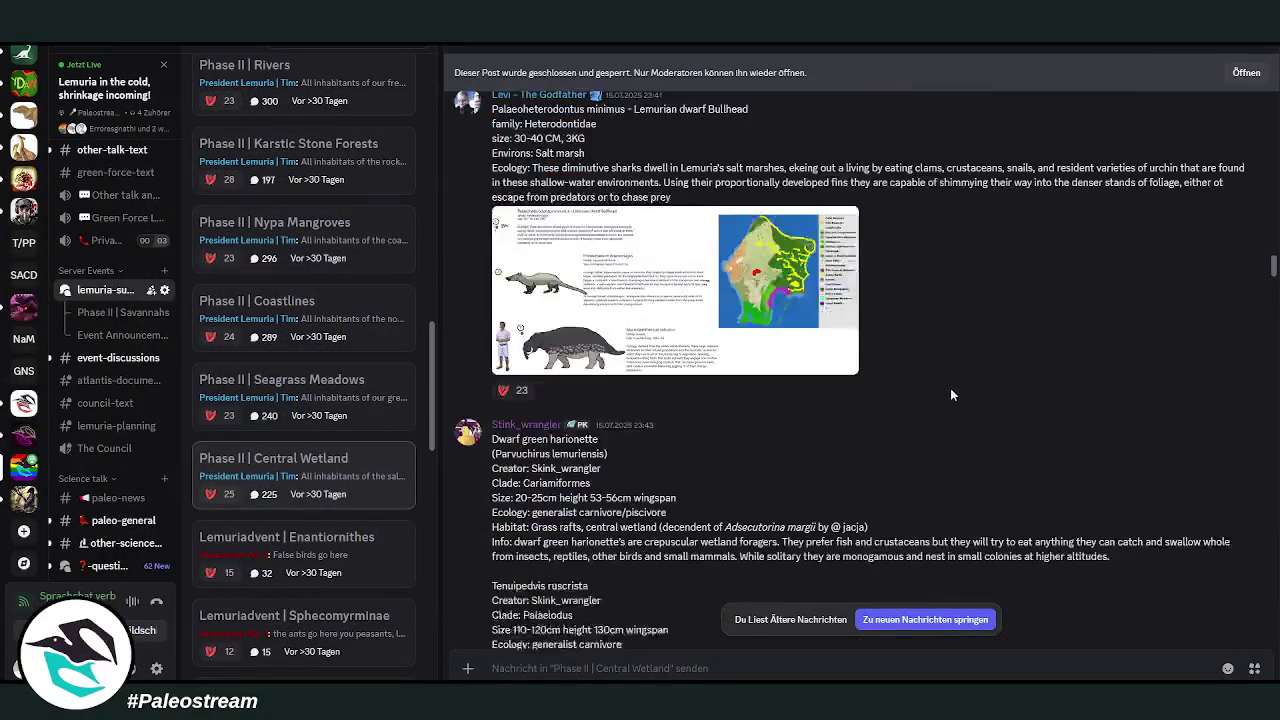
pyautogui.click(726, 380)
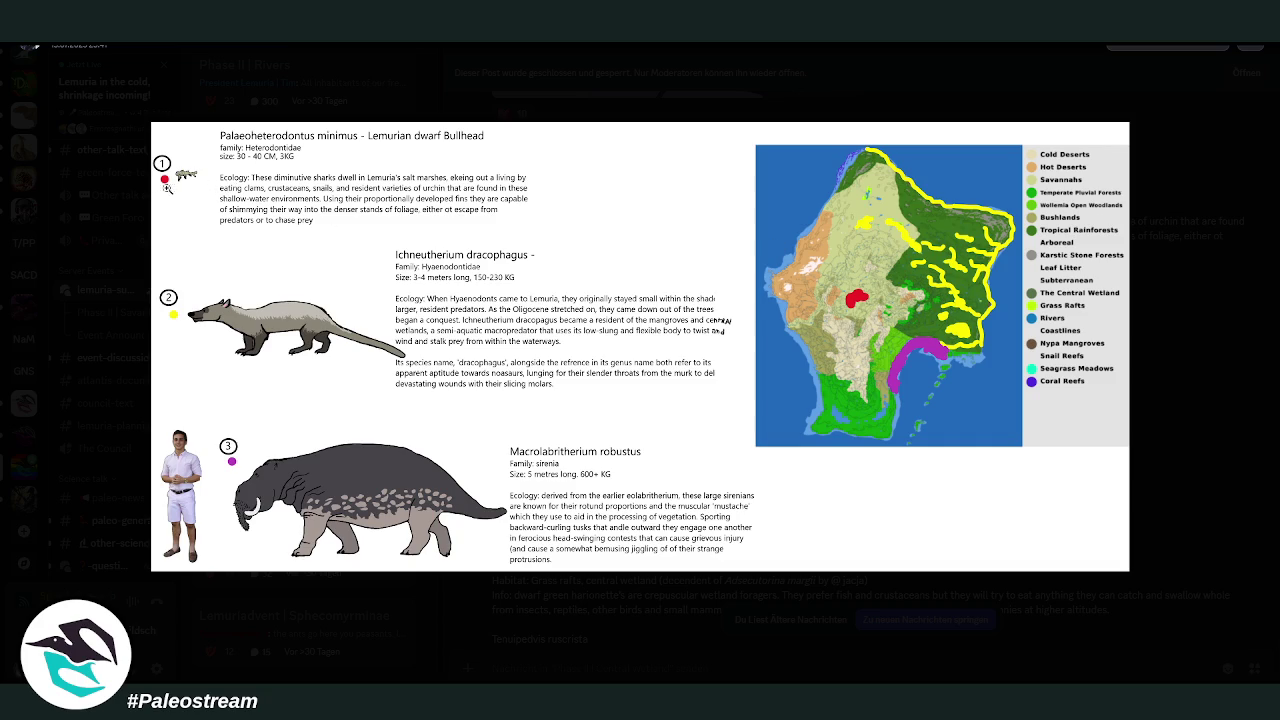
pyautogui.click(220, 188)
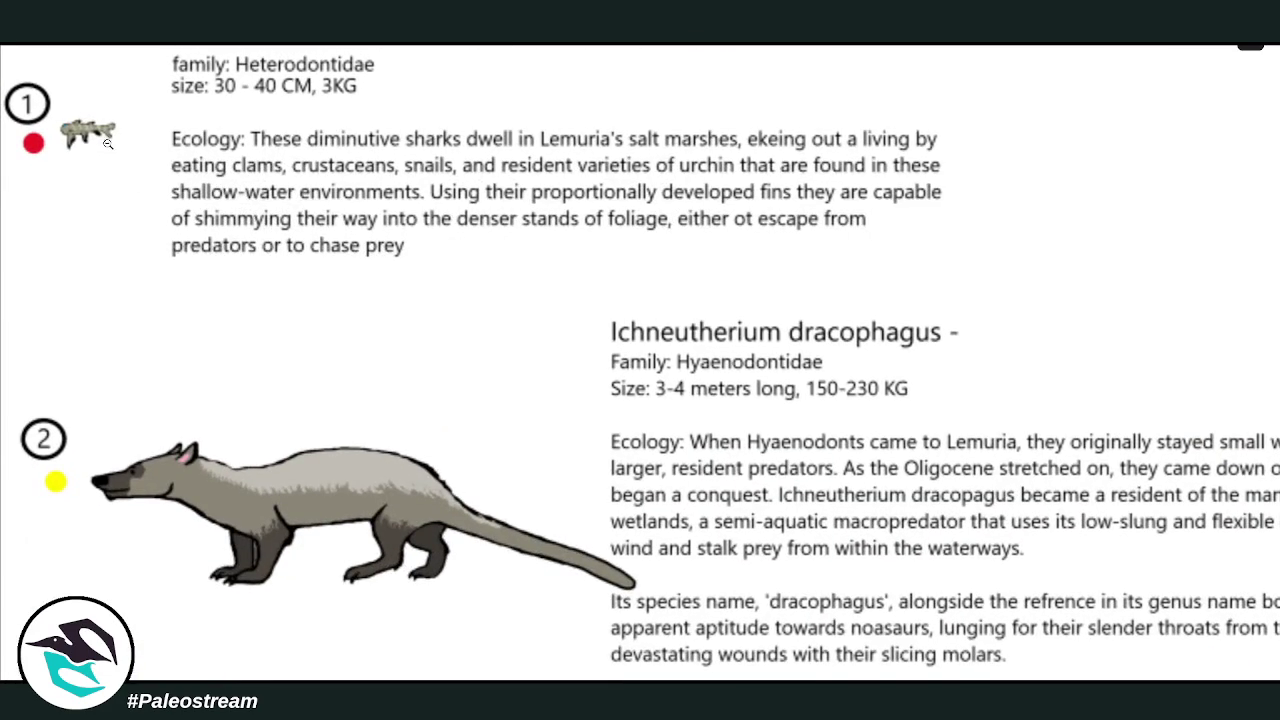
pyautogui.click(235, 200)
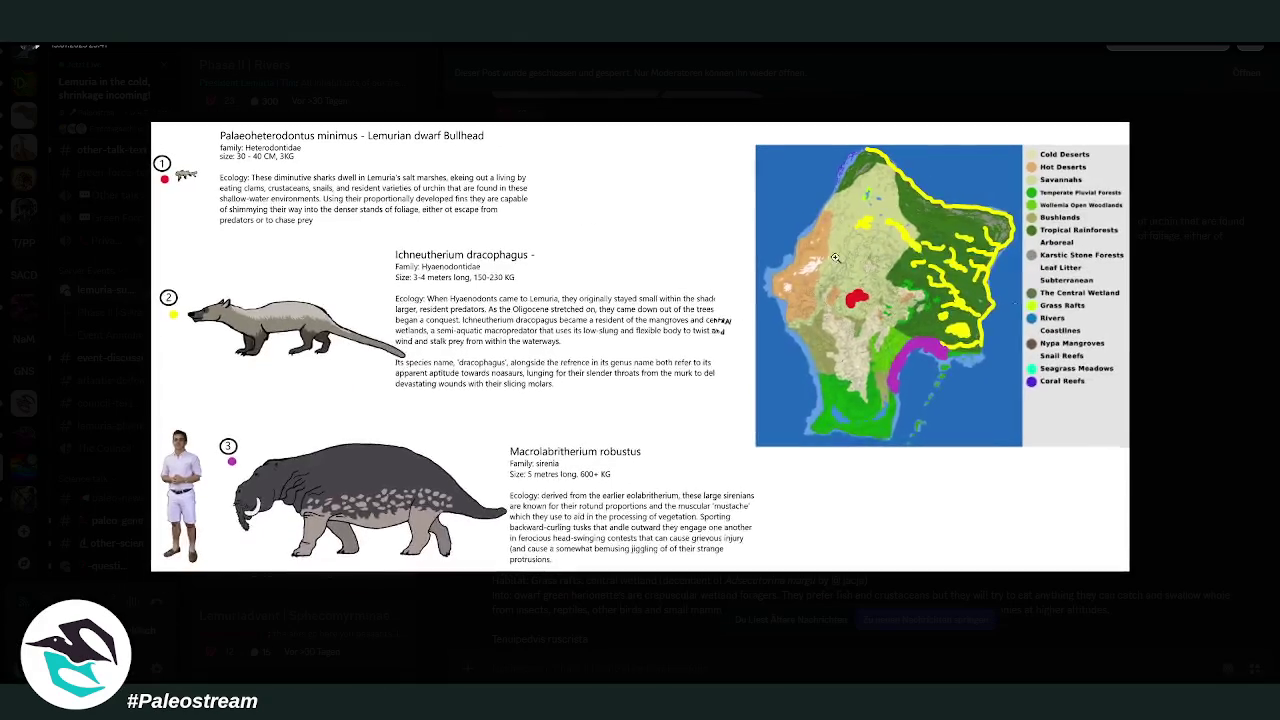
pyautogui.click(1156, 353)
# - View the dwarf green harionette bird artwork enlarged, then close it
pyautogui.scroll(-2, 792, 276)
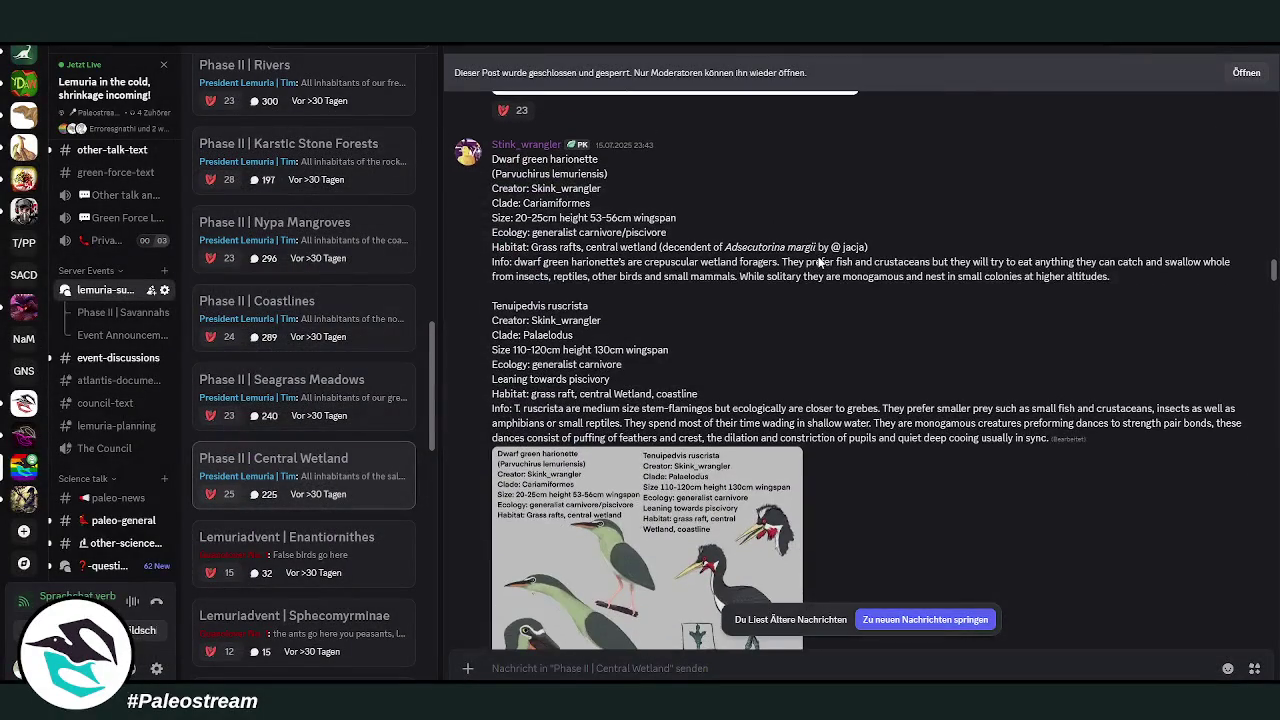
pyautogui.scroll(-2, 792, 276)
pyautogui.scroll(2, 792, 276)
pyautogui.click(674, 453)
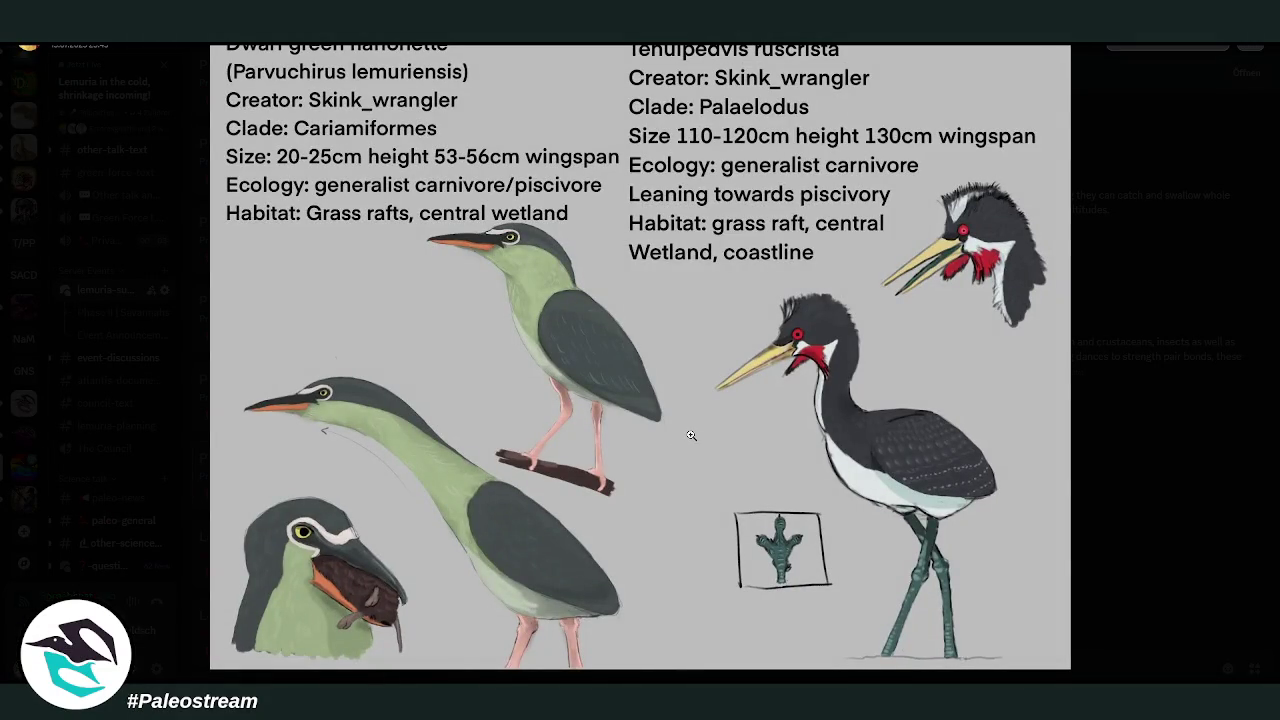
pyautogui.click(1173, 412)
# - Scroll on and view the Mammaliaform Apex Predators artwork
pyautogui.scroll(-4, 918, 366)
pyautogui.scroll(-4, 919, 366)
pyautogui.scroll(4, 920, 366)
pyautogui.scroll(-1, 920, 366)
pyautogui.scroll(-3, 920, 366)
pyautogui.scroll(-2, 920, 366)
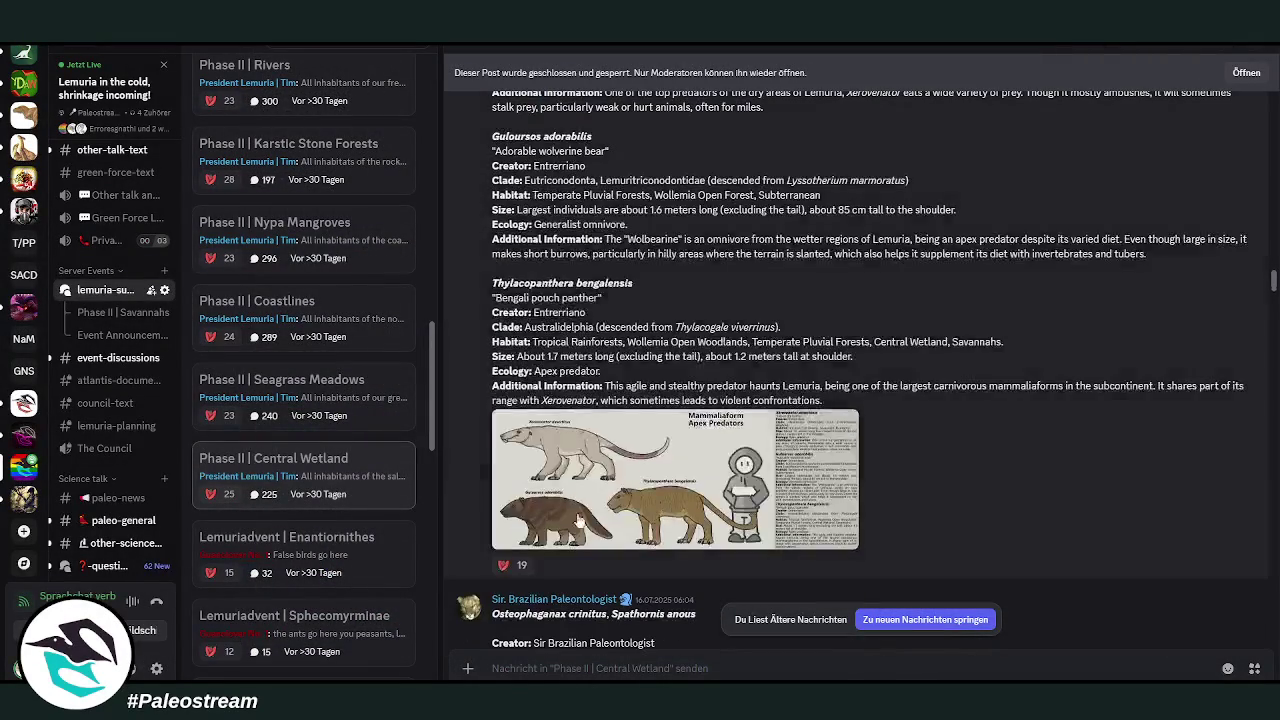
pyautogui.click(586, 490)
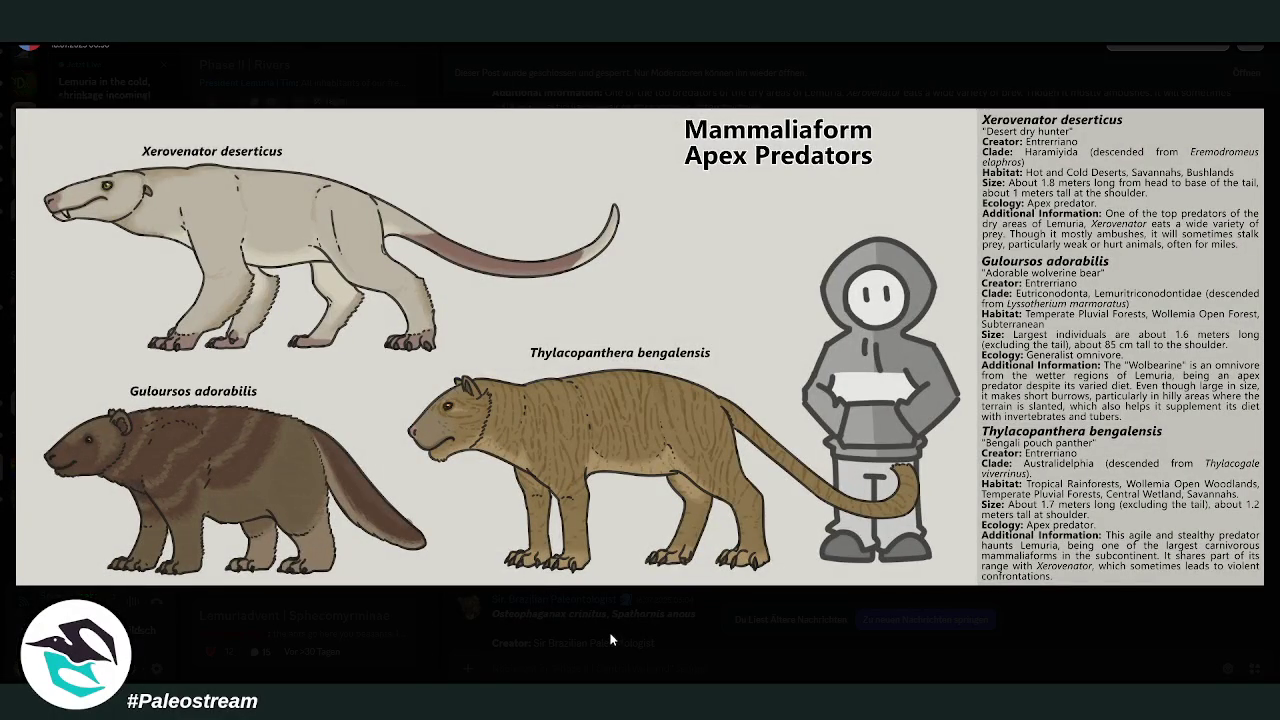
pyautogui.click(612, 638)
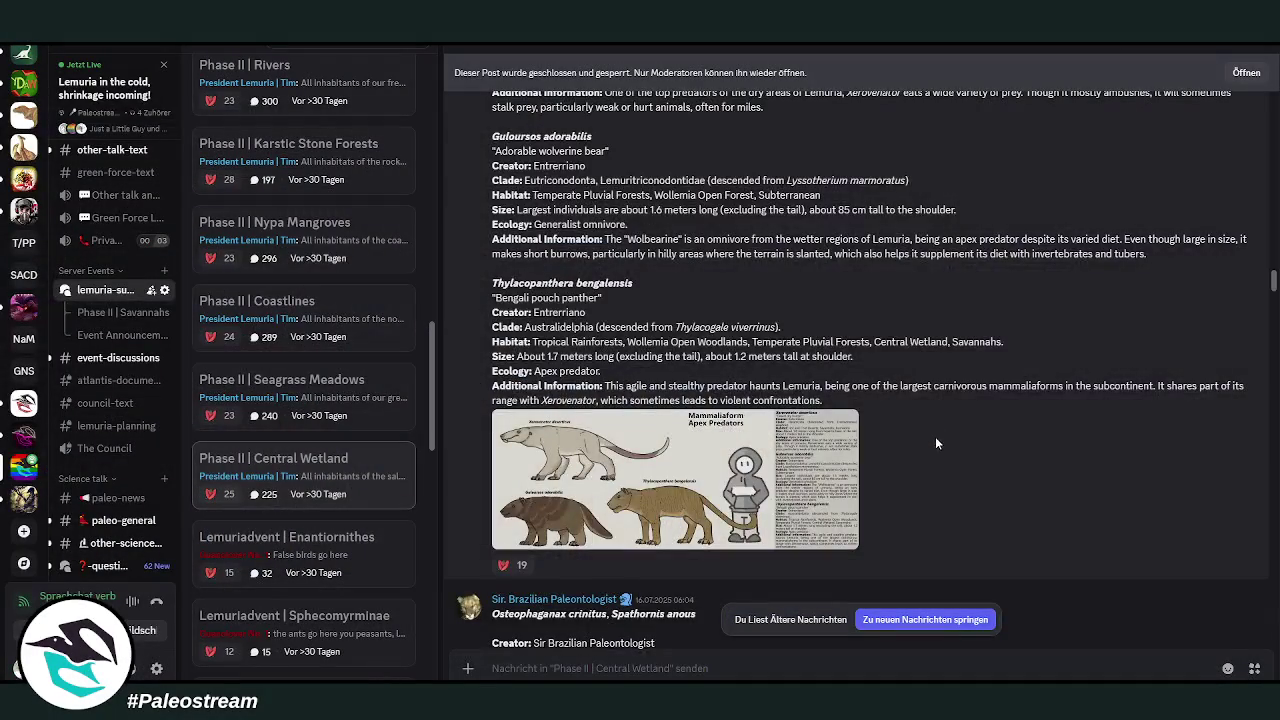
# - View the bone-scavenger bird and Tidepools artworks enlarged
pyautogui.scroll(-4, 940, 440)
pyautogui.scroll(-2, 948, 459)
pyautogui.click(650, 452)
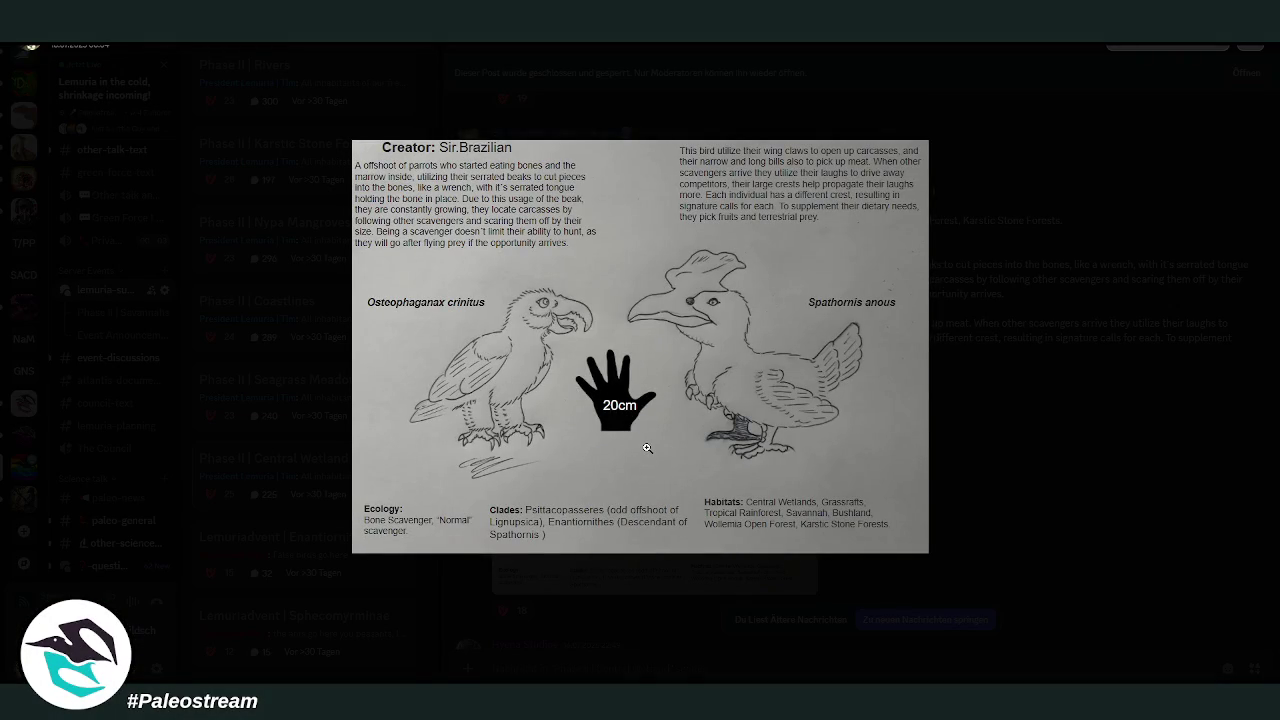
pyautogui.click(1013, 432)
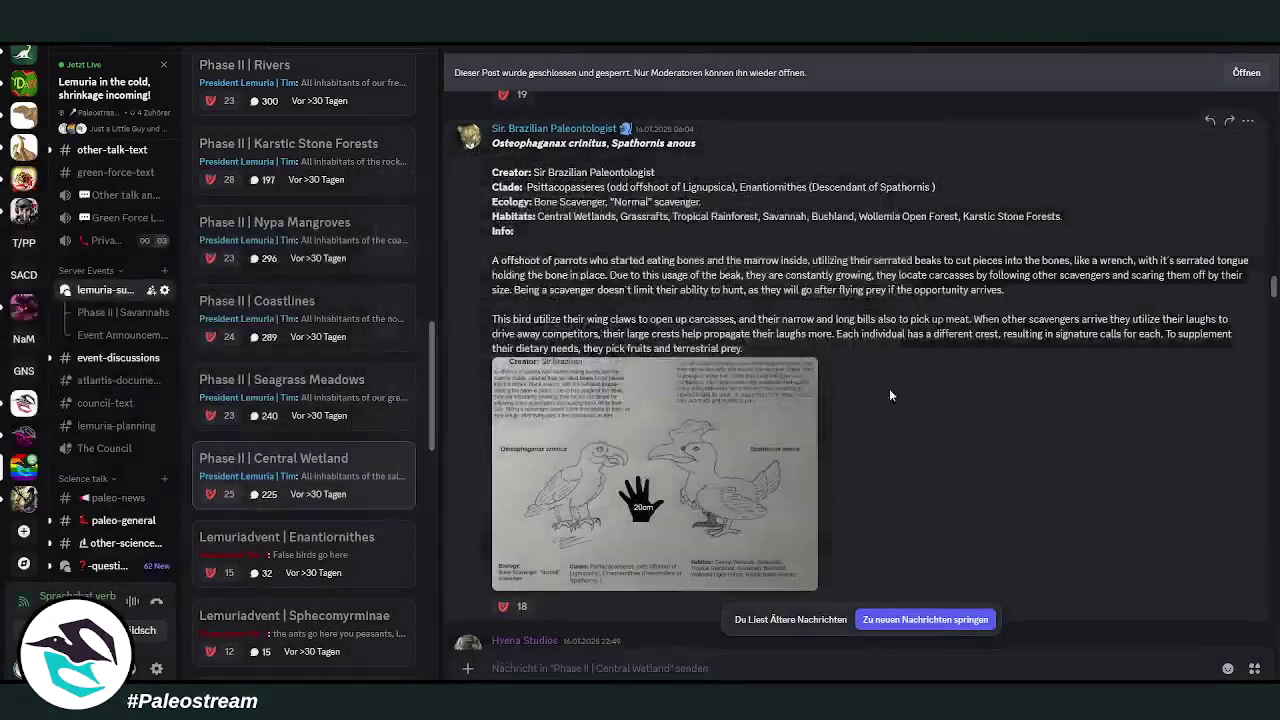
pyautogui.scroll(-5, 956, 398)
pyautogui.click(698, 497)
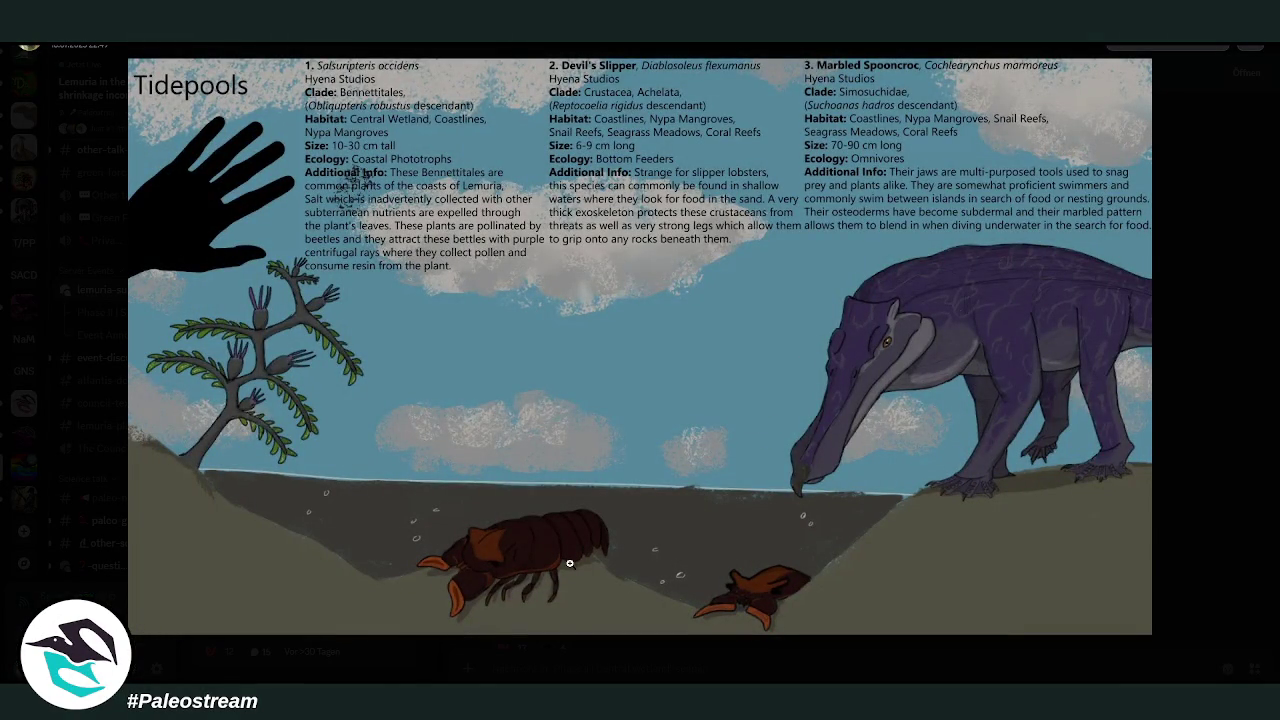
pyautogui.click(1260, 514)
# - View the Parasitic Vertebrates of Lemuria and Aquatic Anagalids images enlarged
pyautogui.scroll(-3, 729, 424)
pyautogui.scroll(-2, 729, 424)
pyautogui.click(577, 437)
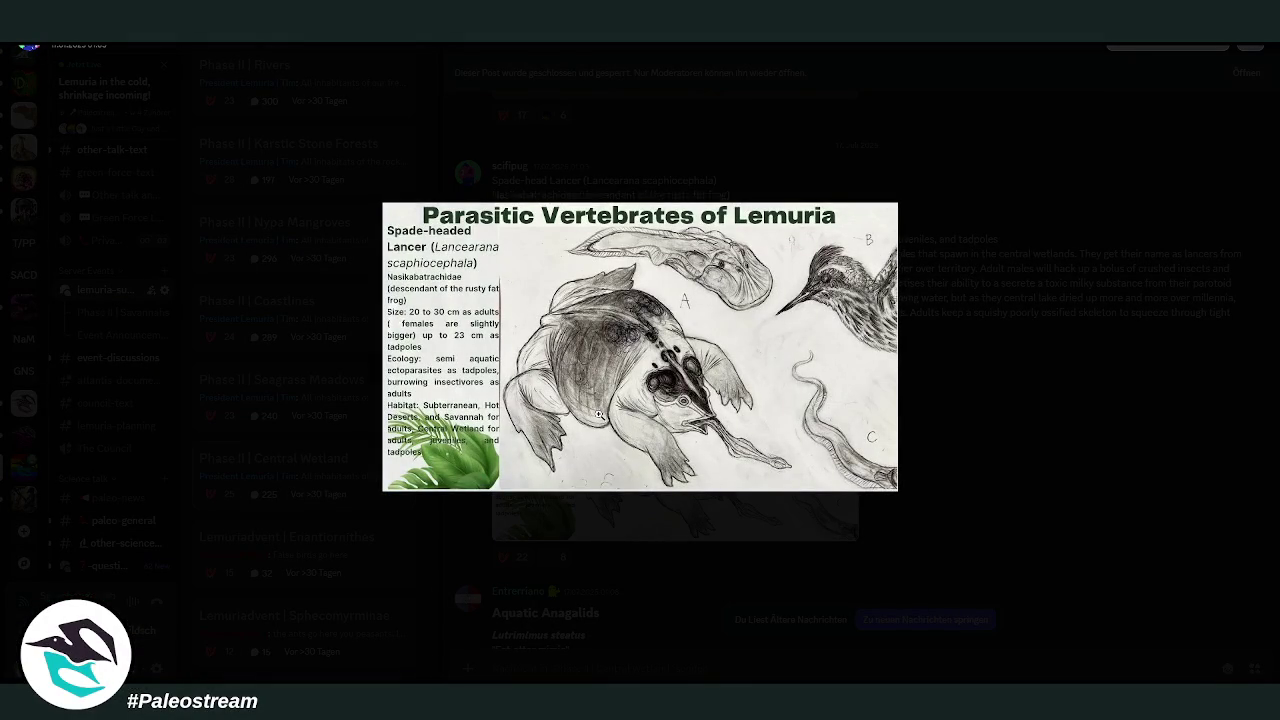
pyautogui.click(1002, 419)
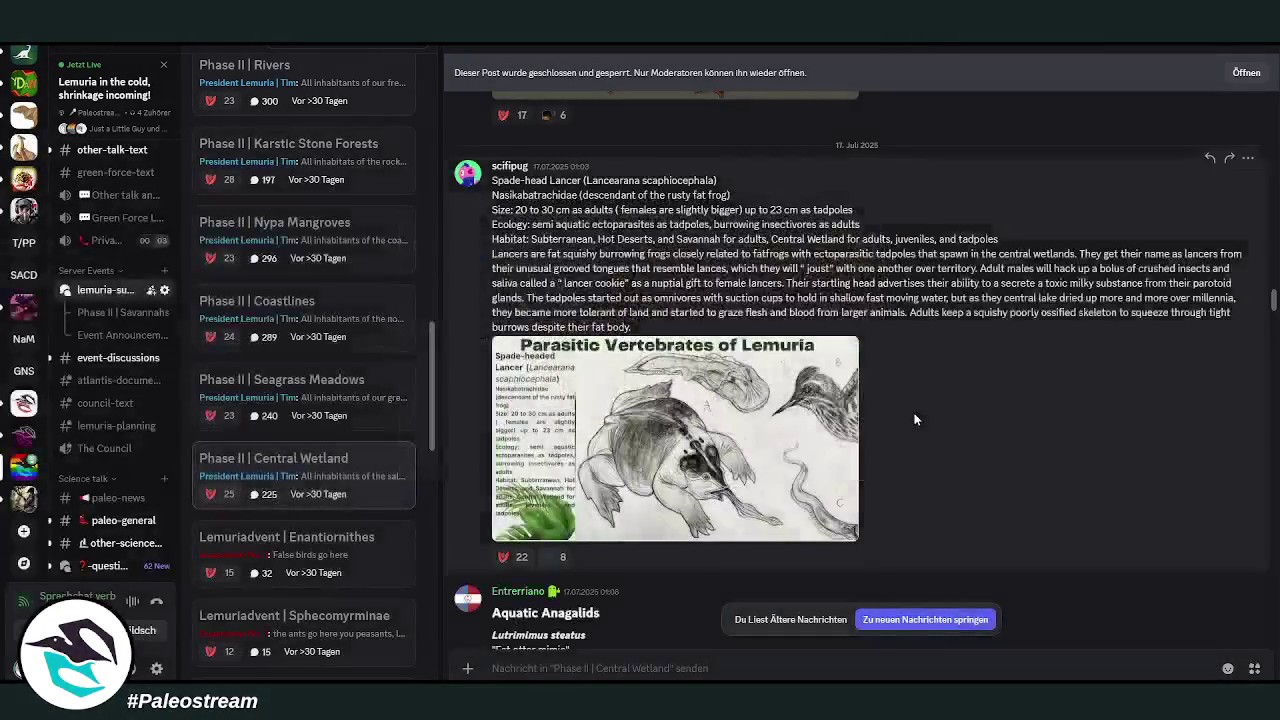
pyautogui.scroll(-3, 916, 412)
pyautogui.scroll(-2, 916, 412)
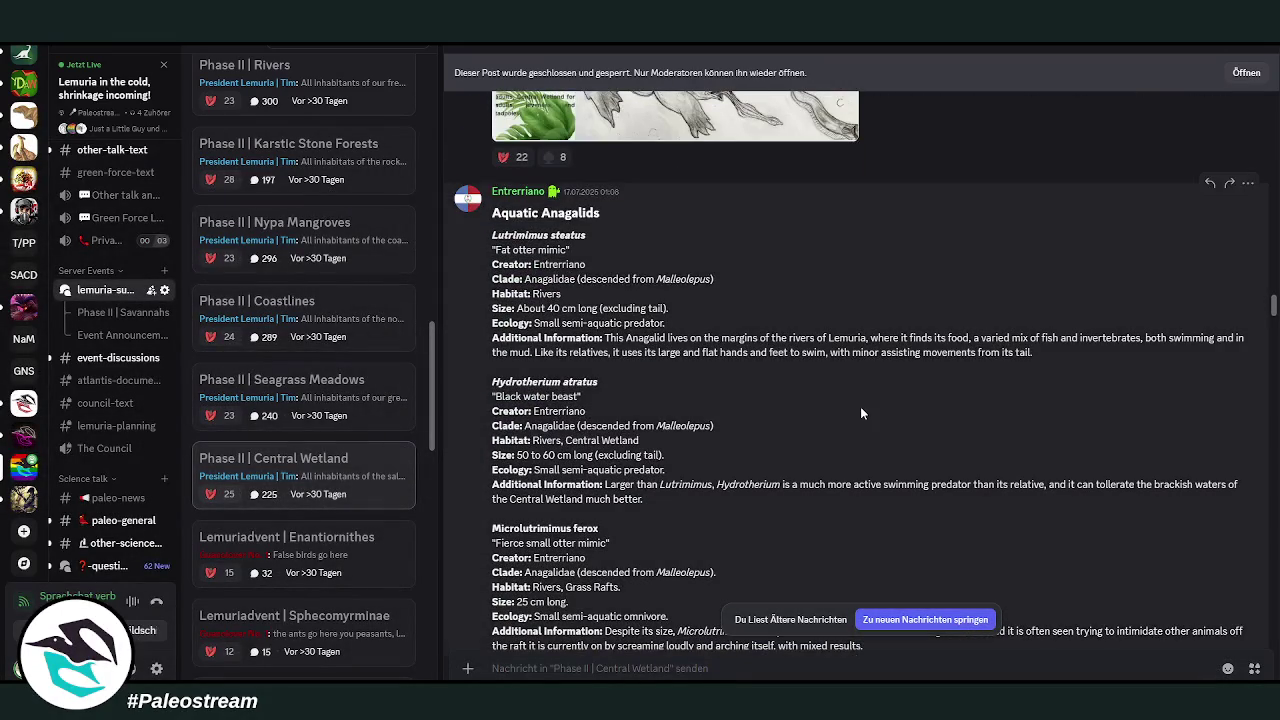
pyautogui.scroll(-3, 860, 406)
pyautogui.click(669, 465)
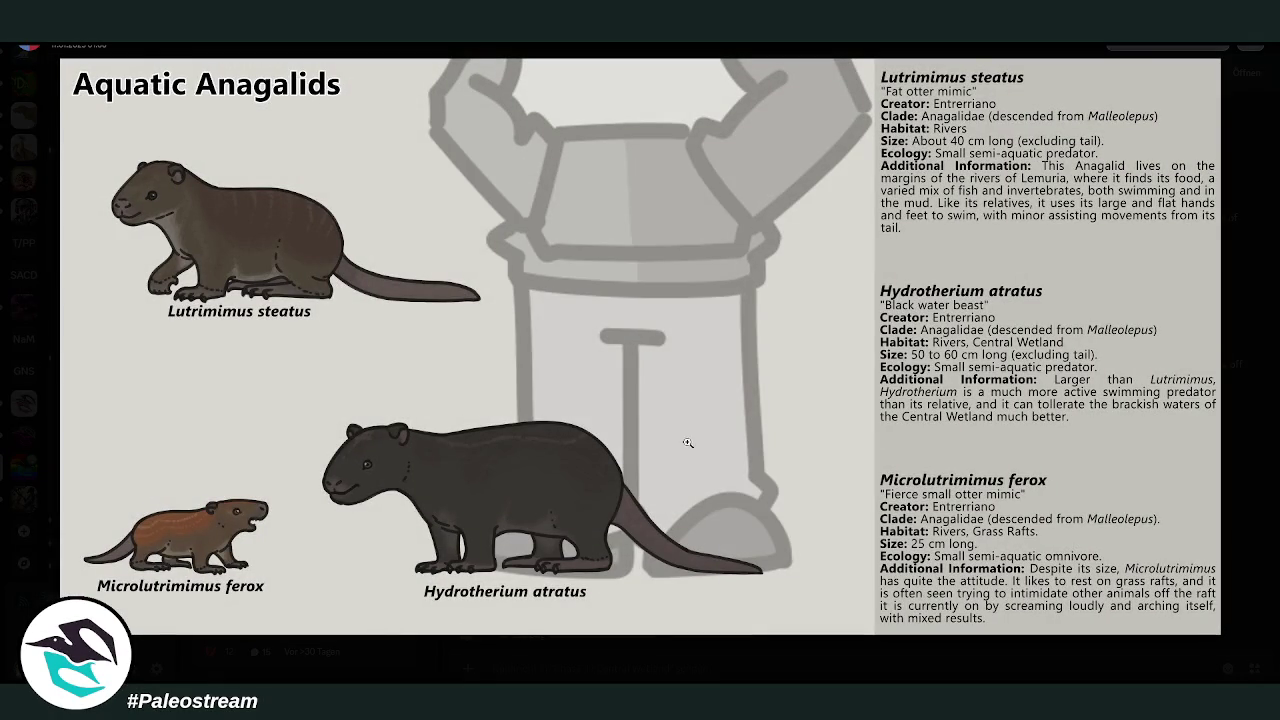
pyautogui.click(604, 651)
# - View the Painted bog moth artwork, then scroll to the long-nosed shrimp post
pyautogui.scroll(-3, 1020, 384)
pyautogui.scroll(-3, 1020, 384)
pyautogui.scroll(-2, 1019, 385)
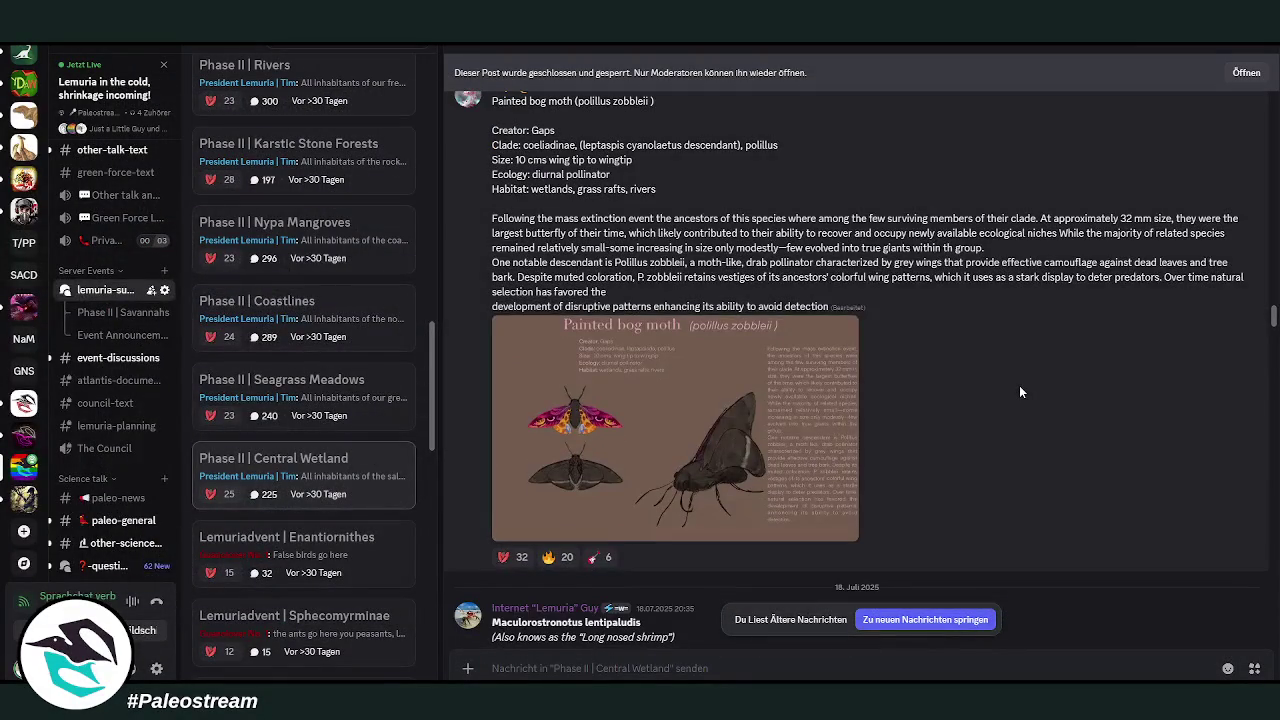
pyautogui.click(814, 450)
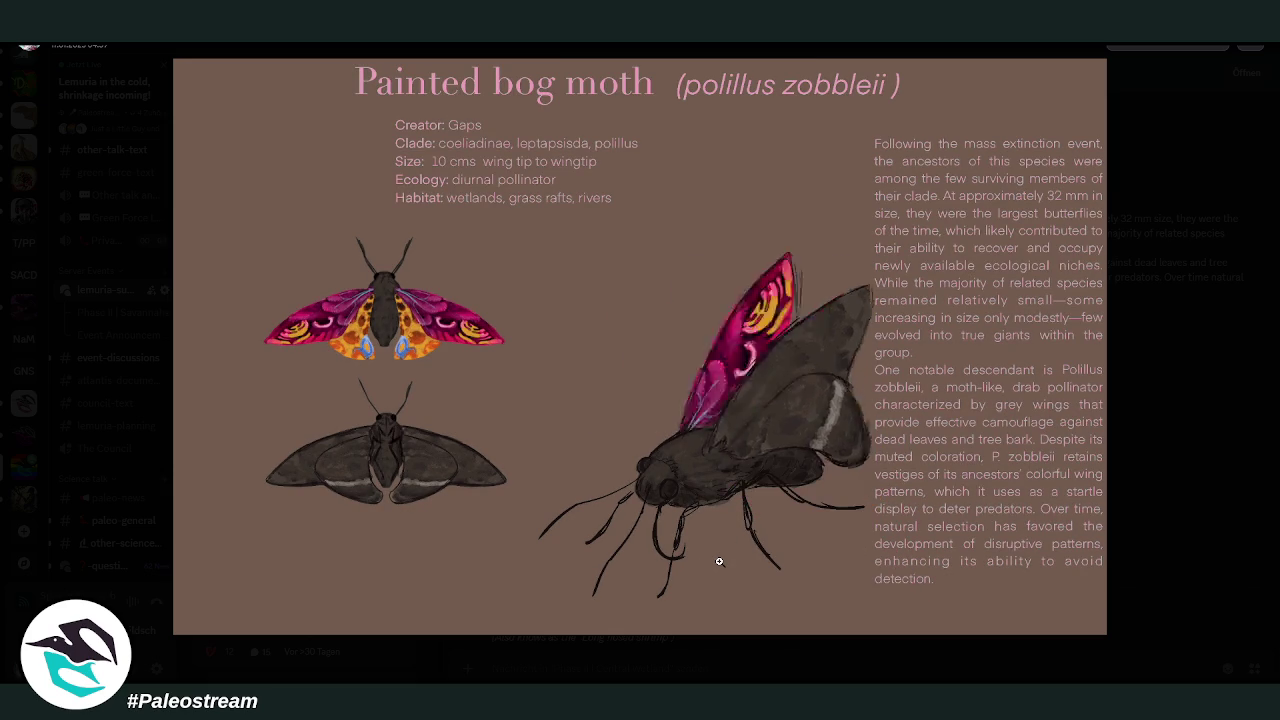
pyautogui.click(1139, 509)
pyautogui.scroll(-4, 919, 434)
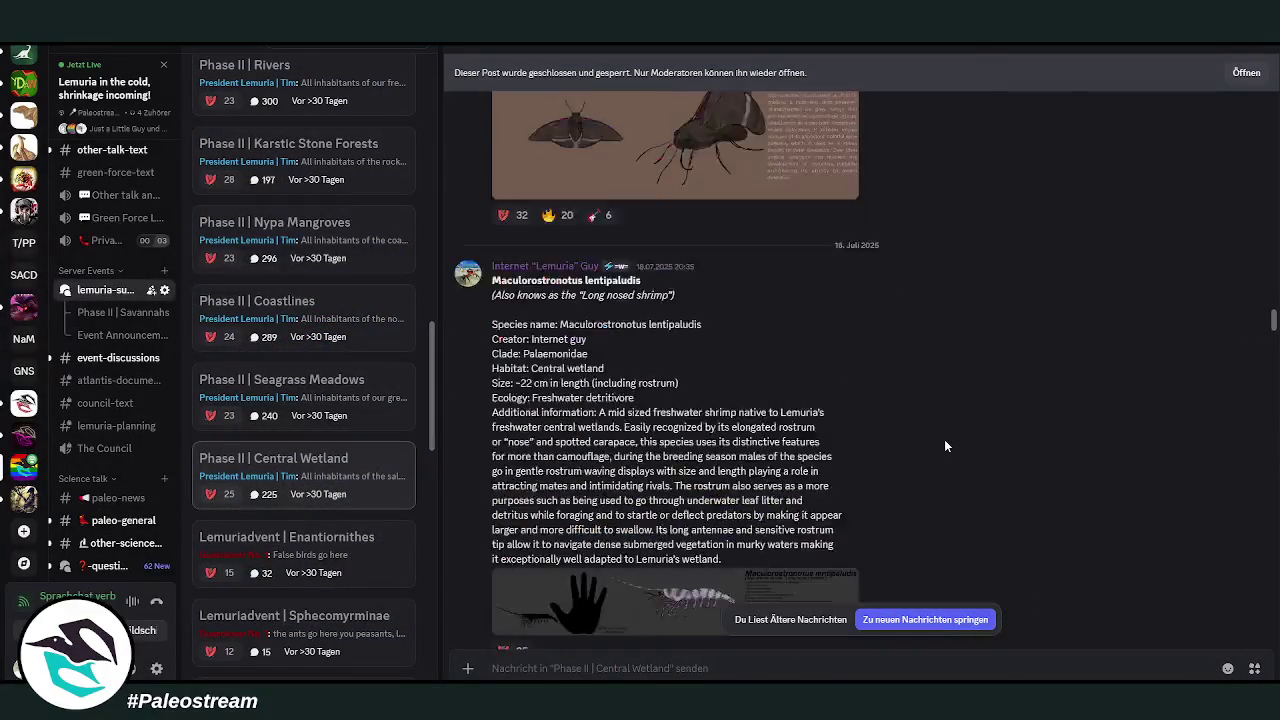
pyautogui.scroll(-2, 944, 439)
pyautogui.scroll(1, 944, 439)
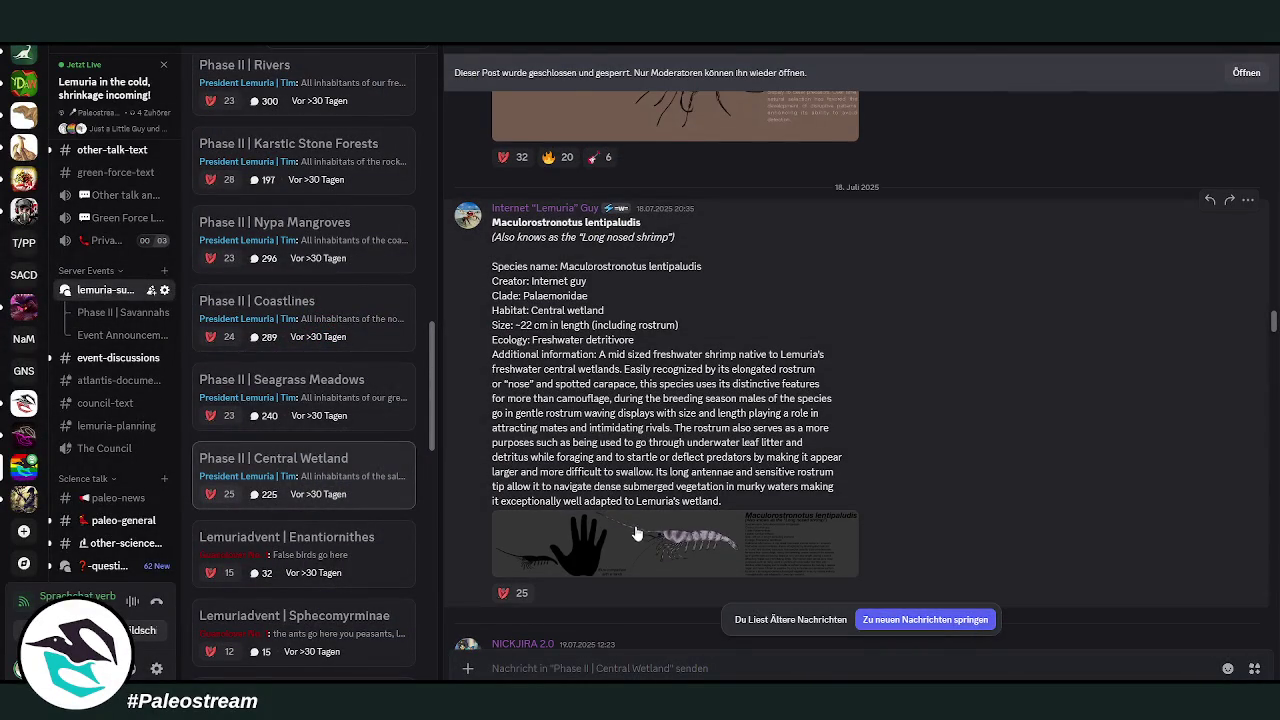
# - View the long-nosed shrimp and Distorted-backed Gajanak artworks enlarged
pyautogui.click(648, 543)
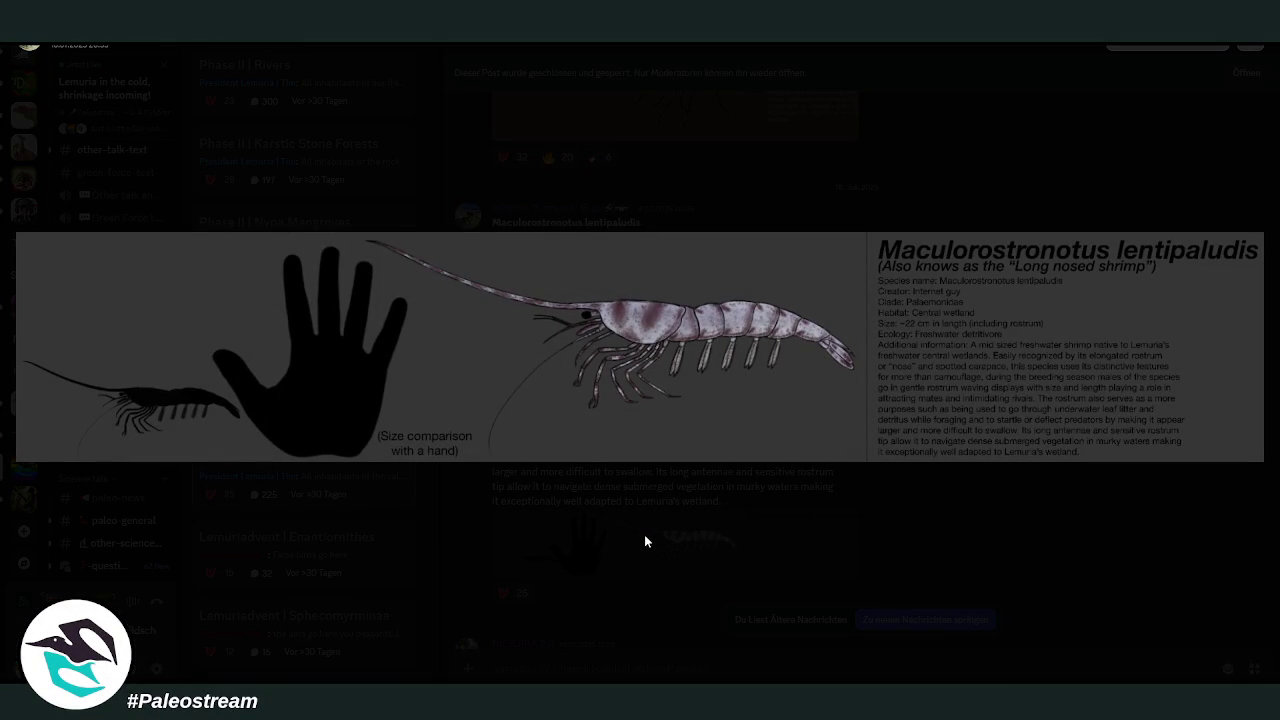
pyautogui.click(624, 520)
pyautogui.scroll(-5, 757, 453)
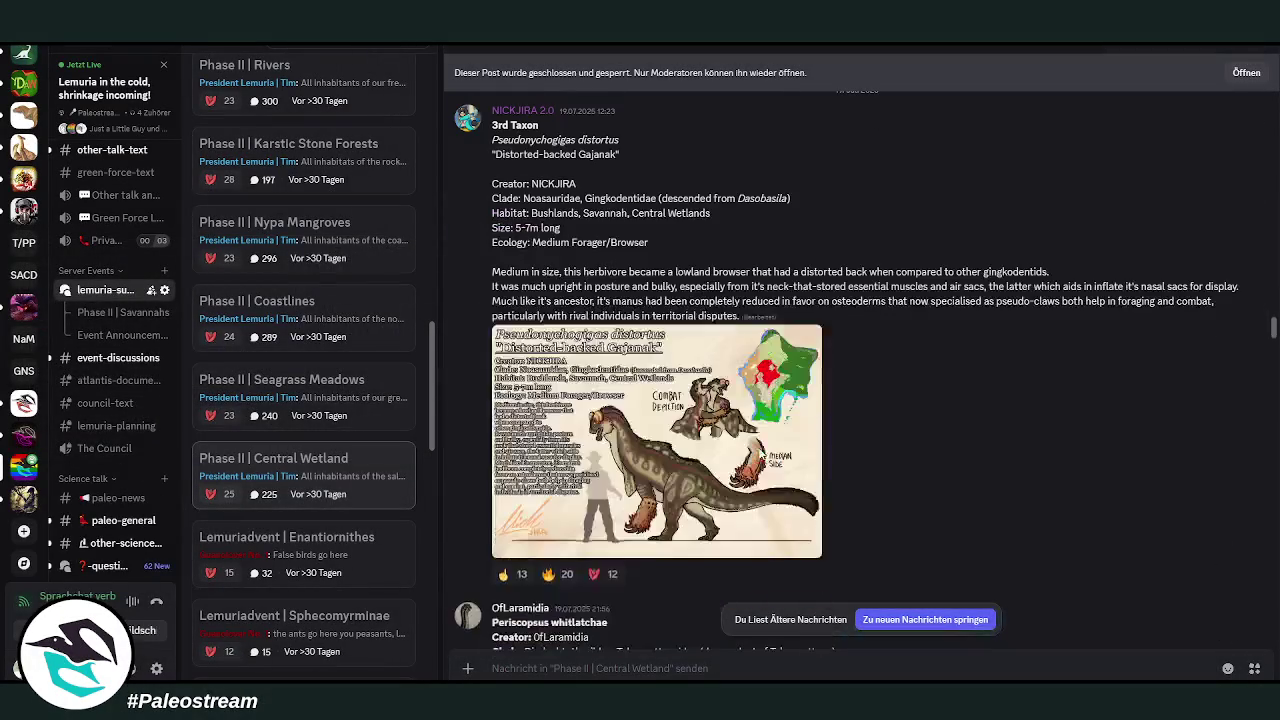
pyautogui.click(665, 487)
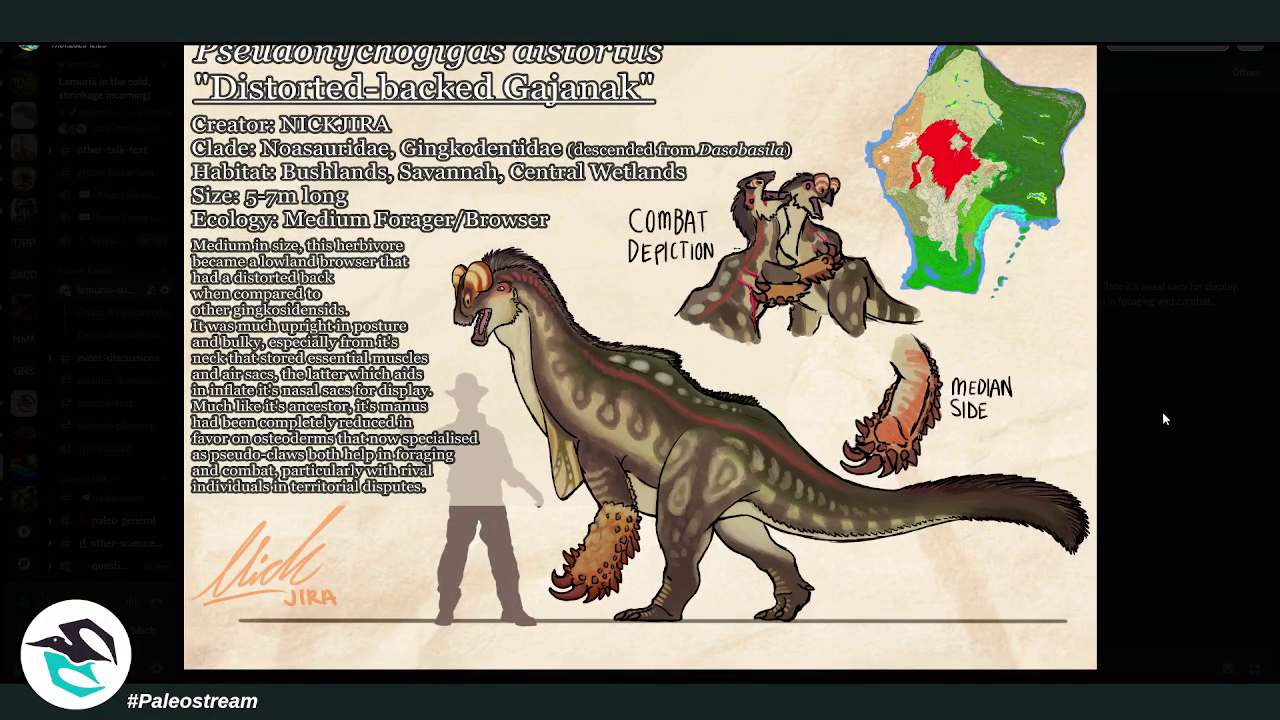
pyautogui.click(1162, 412)
# - Inspect the Periscopsus artwork, zooming into its details and back out
pyautogui.scroll(-4, 928, 340)
pyautogui.scroll(-2, 928, 340)
pyautogui.scroll(-2, 928, 340)
pyautogui.click(666, 445)
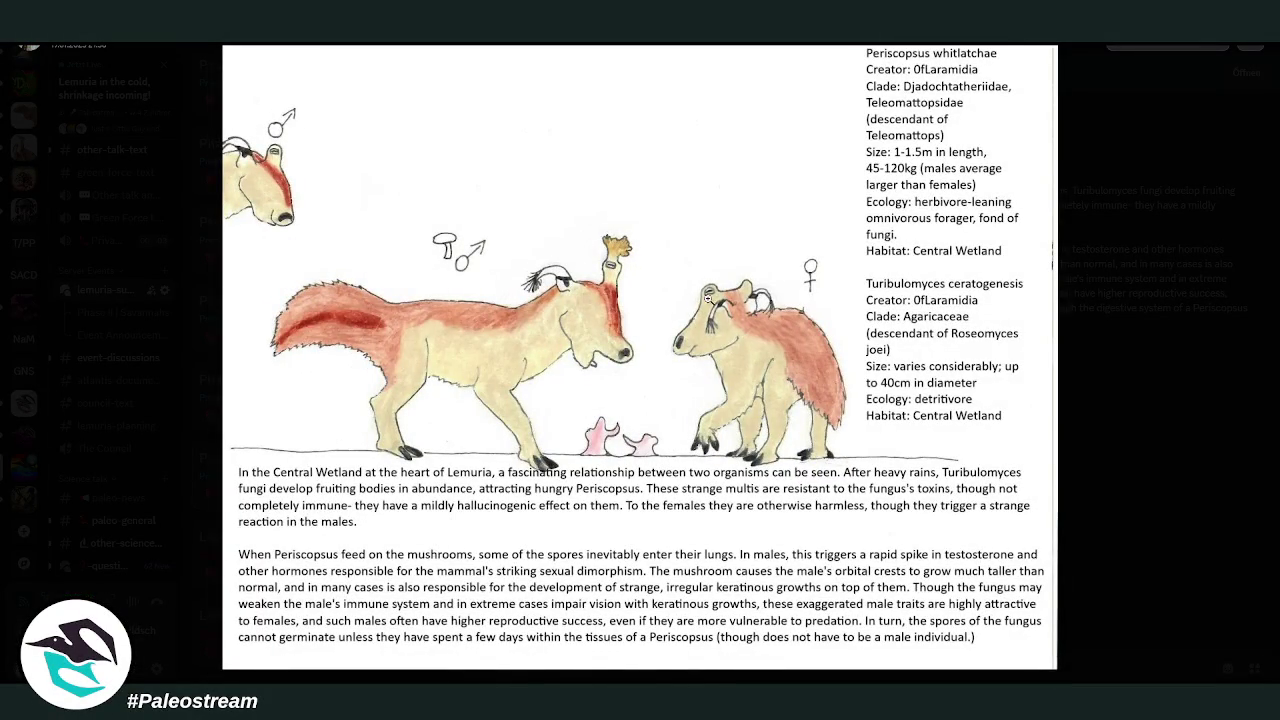
pyautogui.click(710, 300)
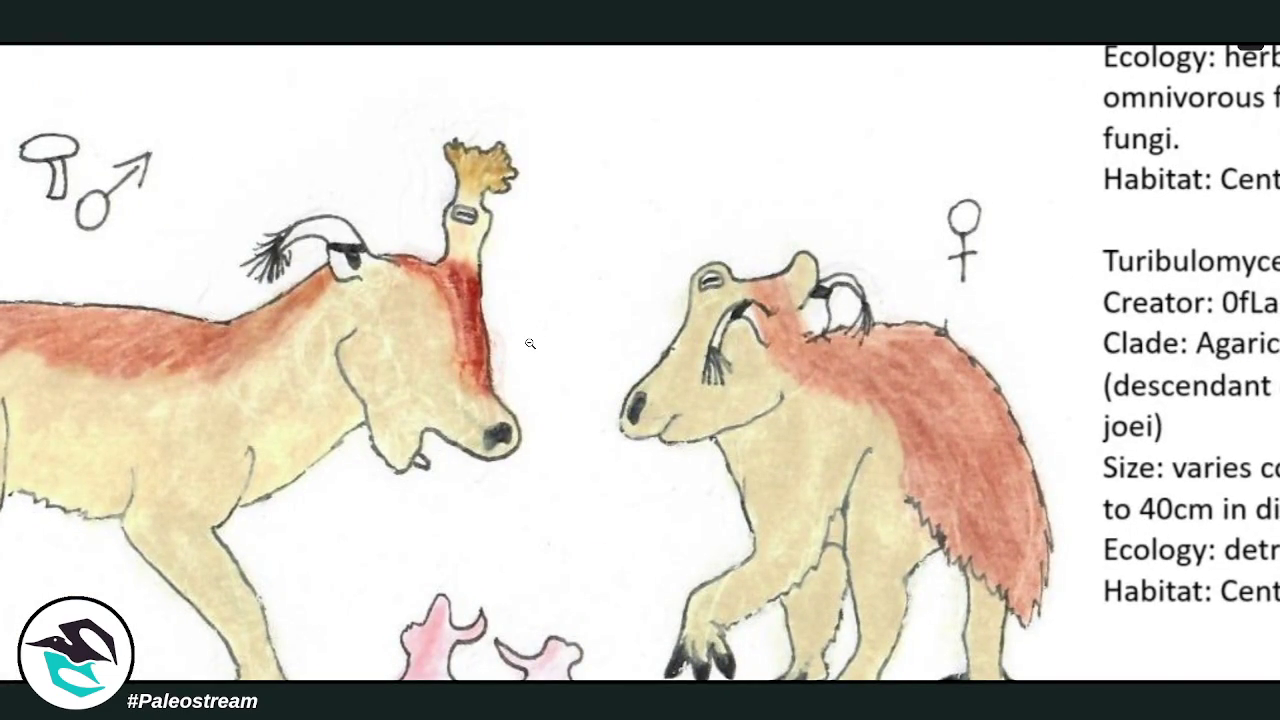
pyautogui.click(530, 343)
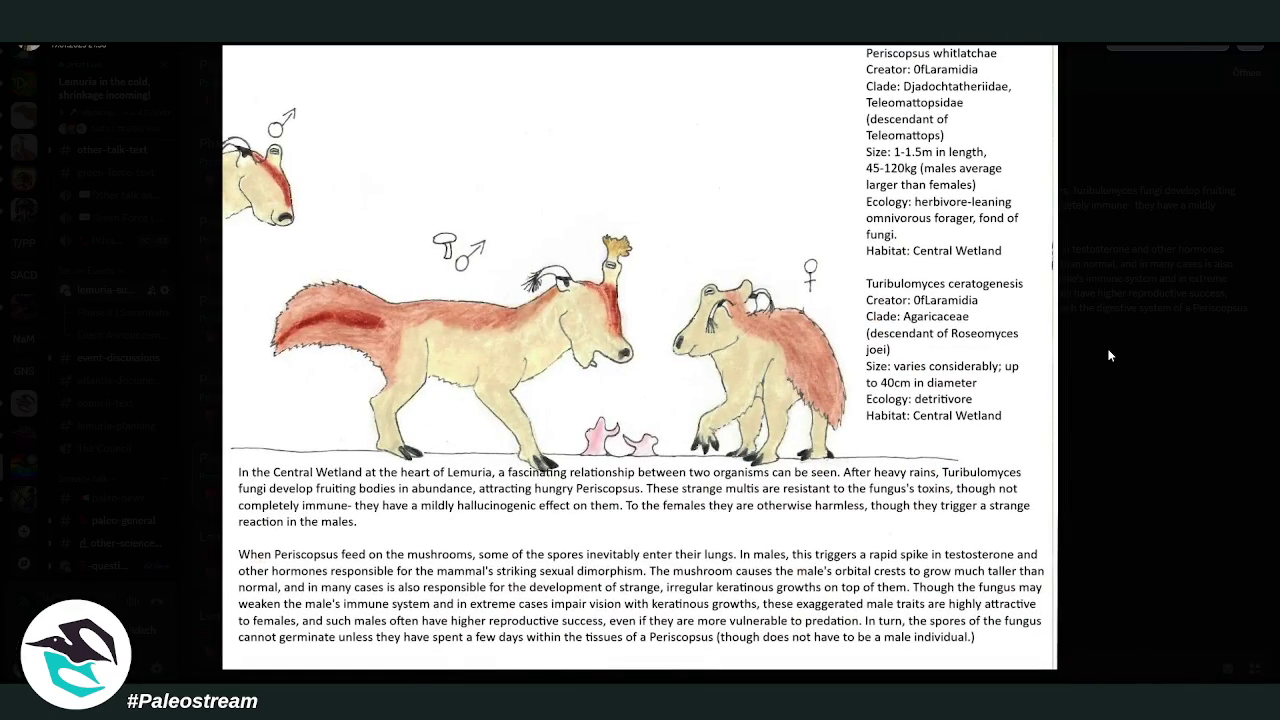
pyautogui.click(1107, 348)
# - View the Talaptocrutor terraithius artwork and the Sovereign Meselemury painting
pyautogui.scroll(-5, 835, 316)
pyautogui.scroll(-3, 880, 320)
pyautogui.click(640, 395)
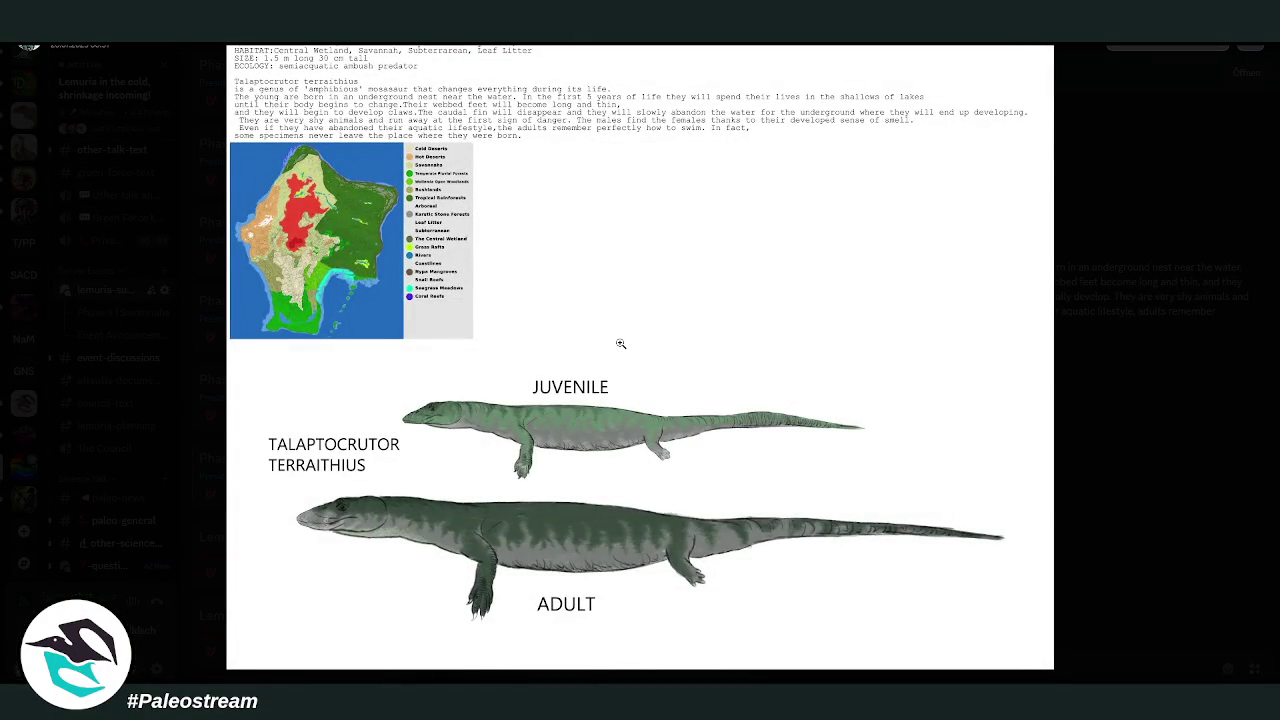
pyautogui.click(1127, 426)
pyautogui.scroll(-2, 931, 322)
pyautogui.scroll(-3, 931, 322)
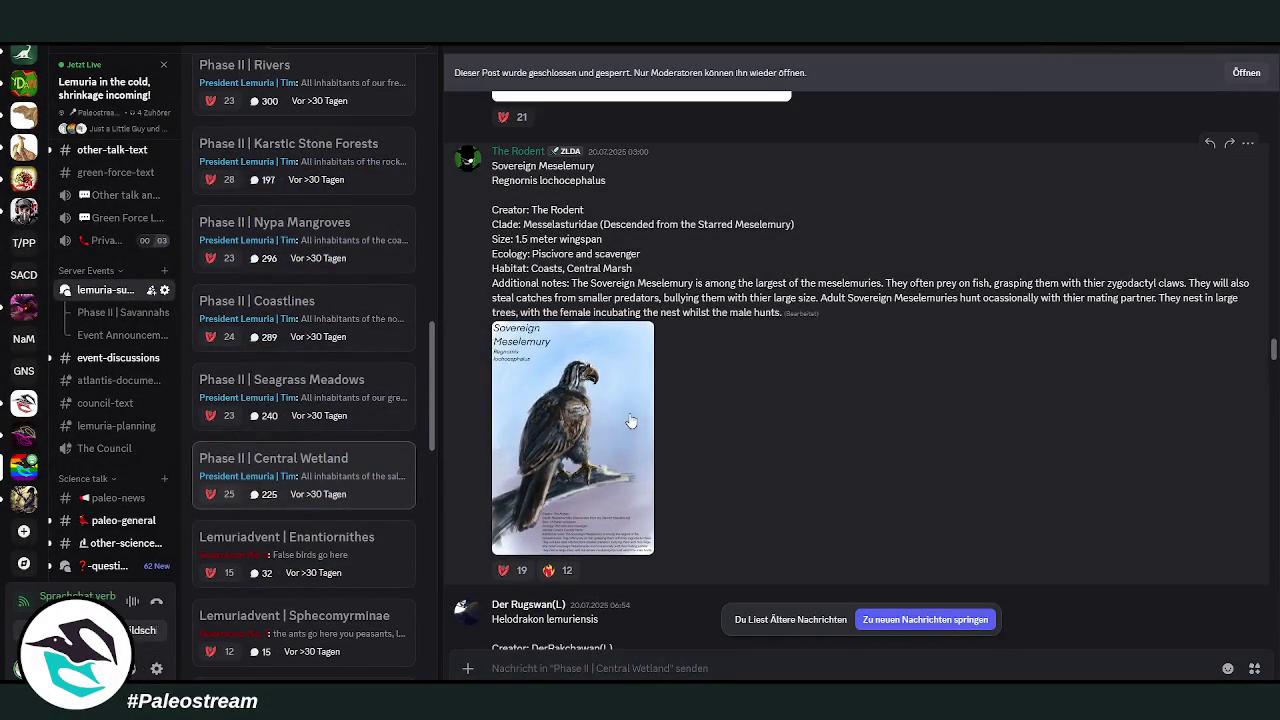
pyautogui.click(630, 419)
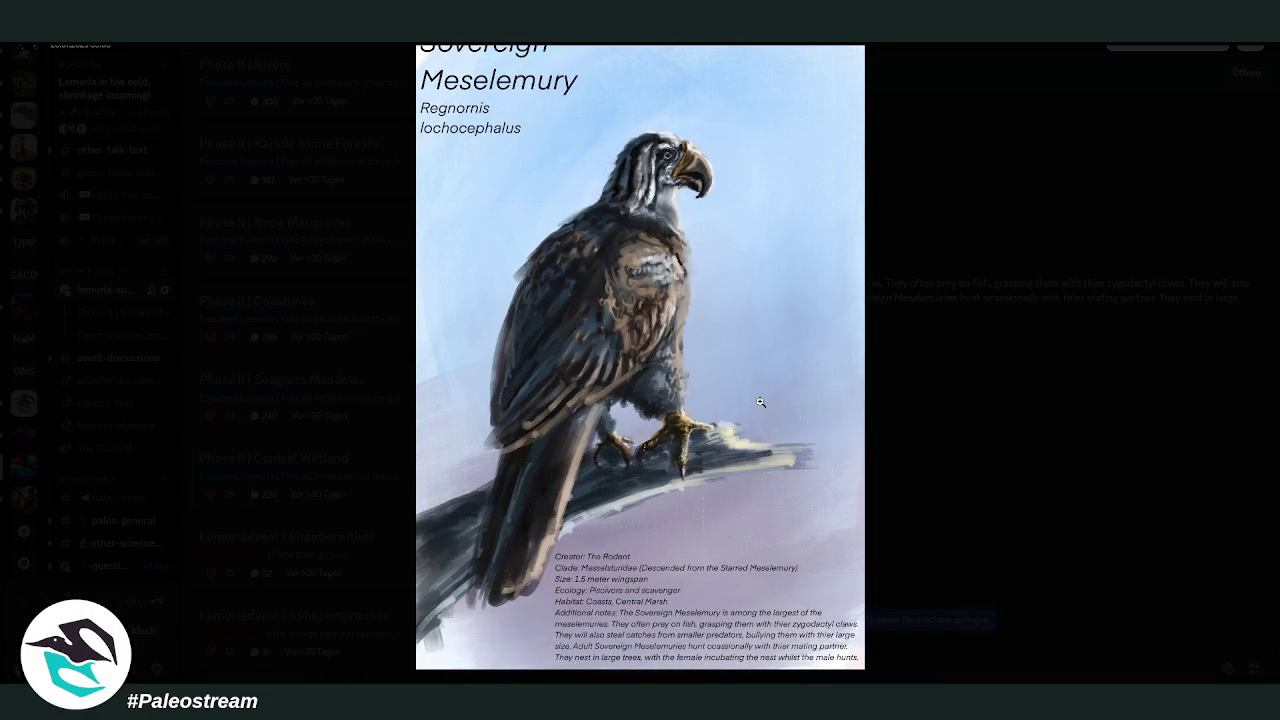
pyautogui.click(976, 406)
# - View the Helodrakon lemuriensis artwork enlarged, then close it
pyautogui.scroll(-5, 893, 385)
pyautogui.scroll(2, 693, 422)
pyautogui.click(693, 422)
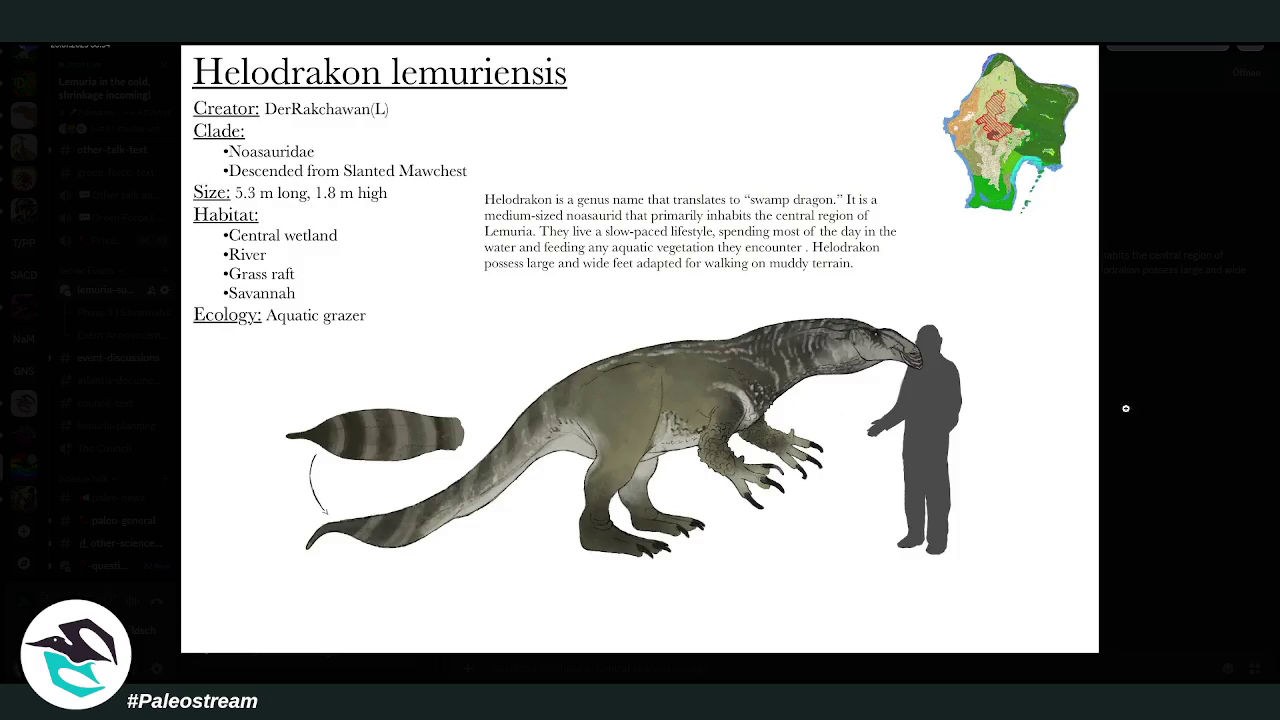
pyautogui.click(988, 430)
pyautogui.scroll(5, 928, 370)
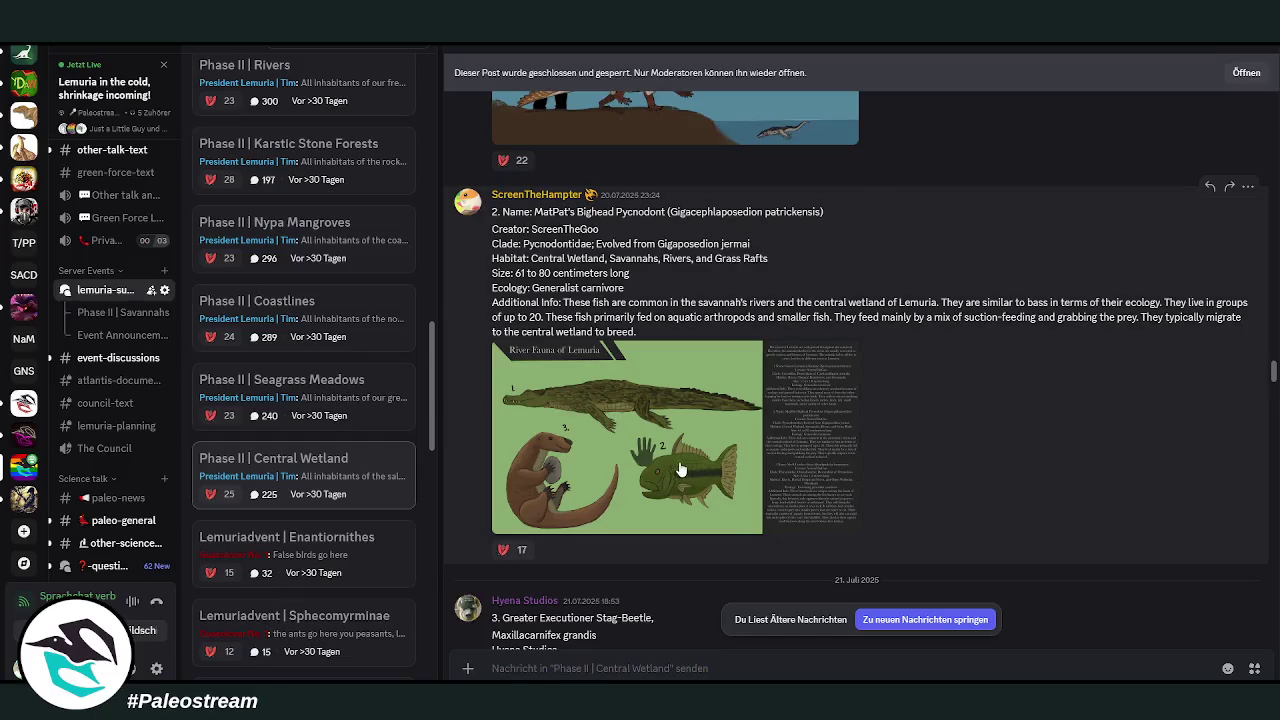
# - View the River Fauna of Lemuria image enlarged twice
pyautogui.click(679, 462)
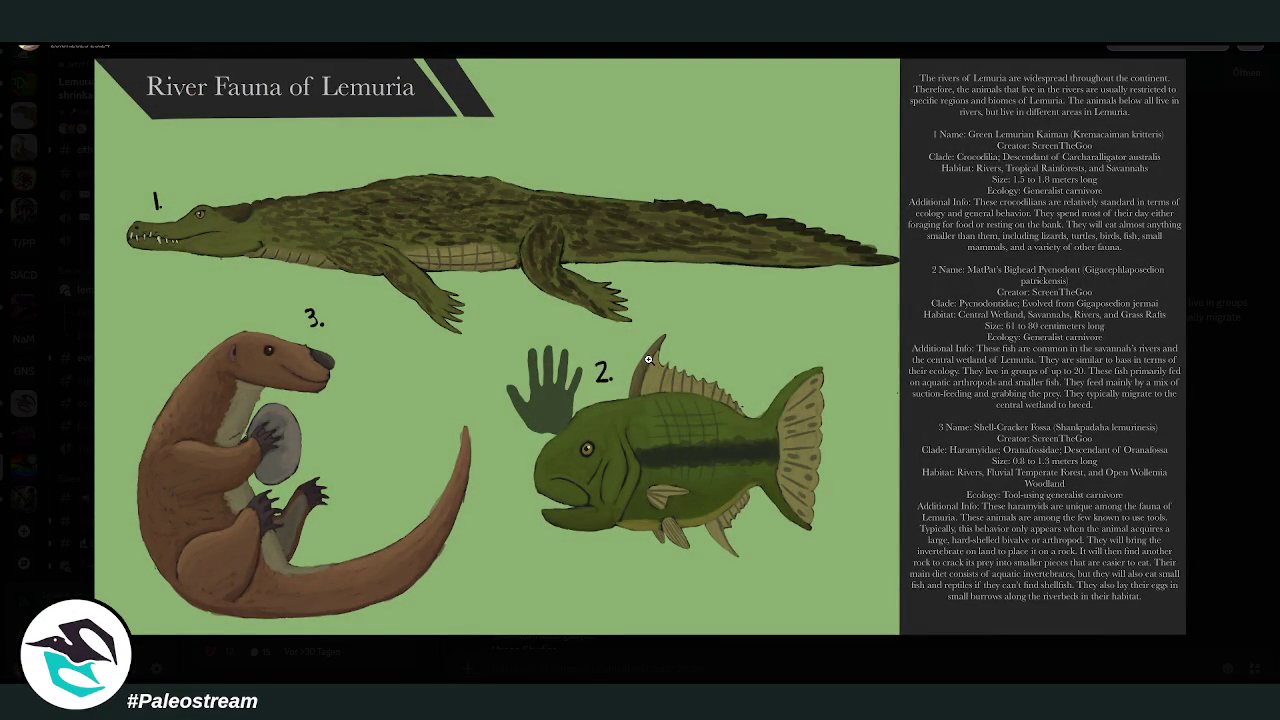
pyautogui.click(1211, 376)
pyautogui.click(630, 511)
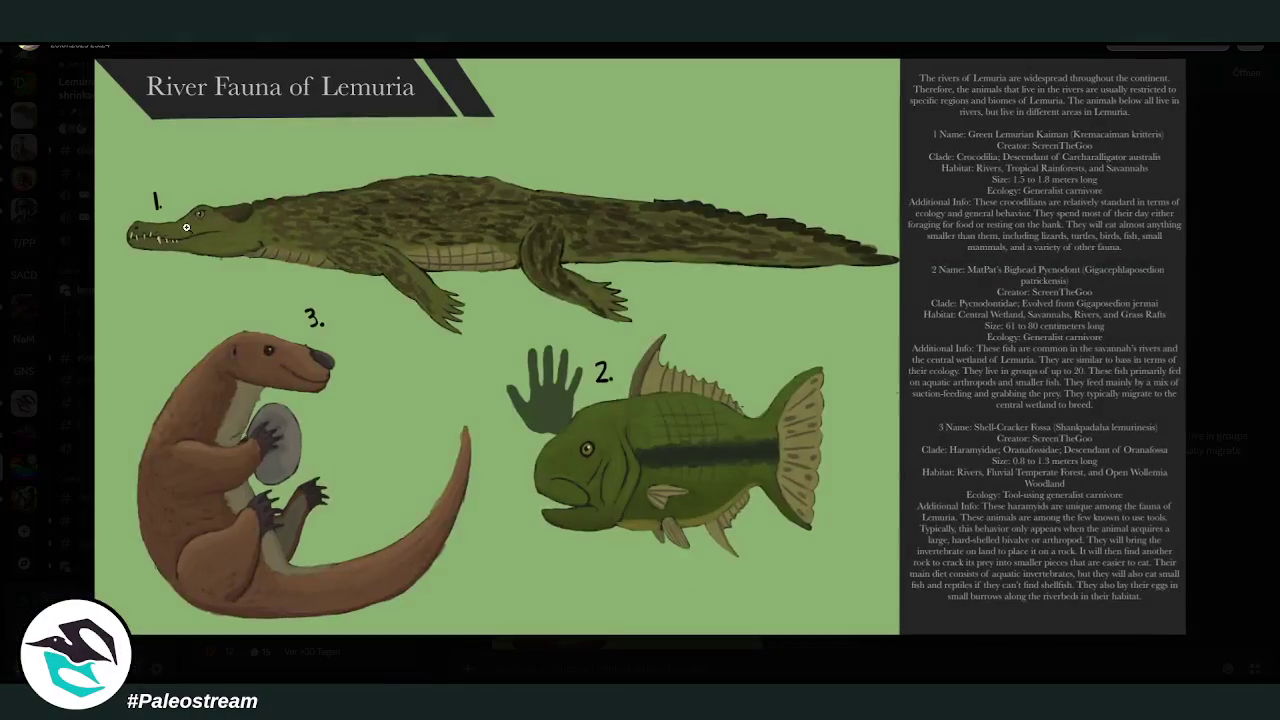
pyautogui.click(1226, 421)
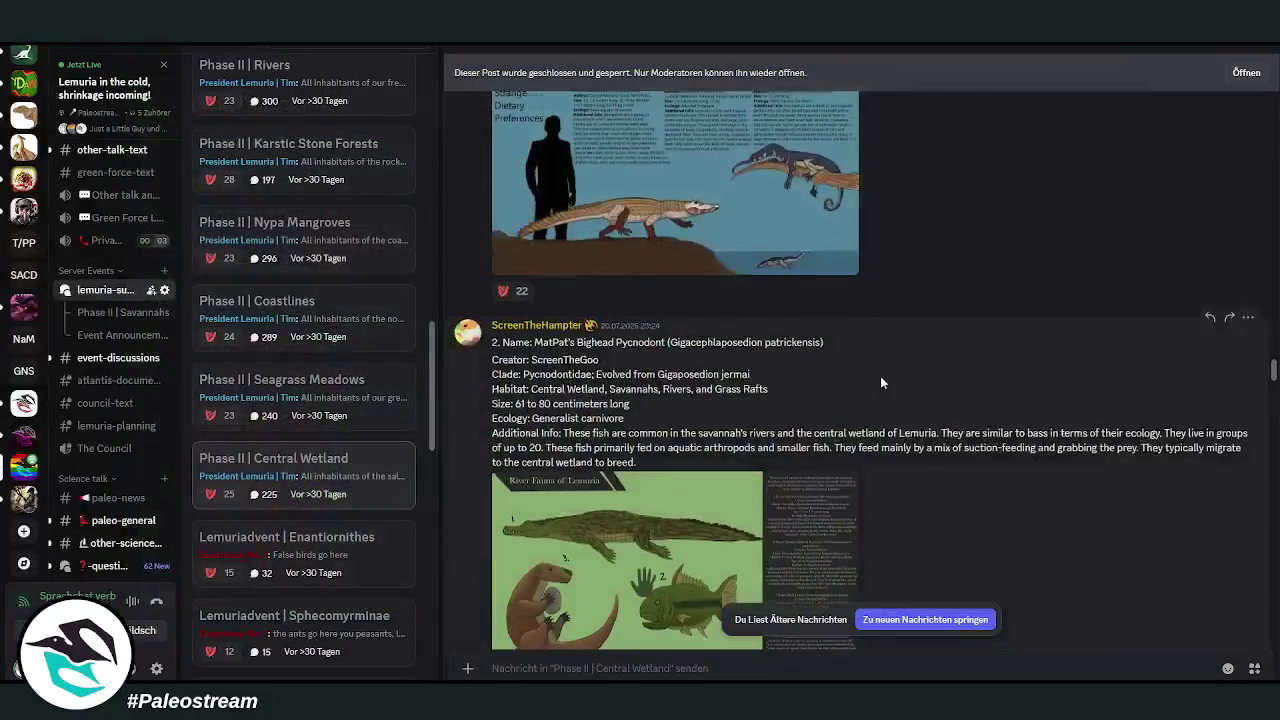
# - View the Greater Executioner Stag-Beetle and Potamostoma vulgaris illustrations enlarged
pyautogui.scroll(-3, 893, 374)
pyautogui.scroll(-3, 893, 374)
pyautogui.scroll(1, 893, 380)
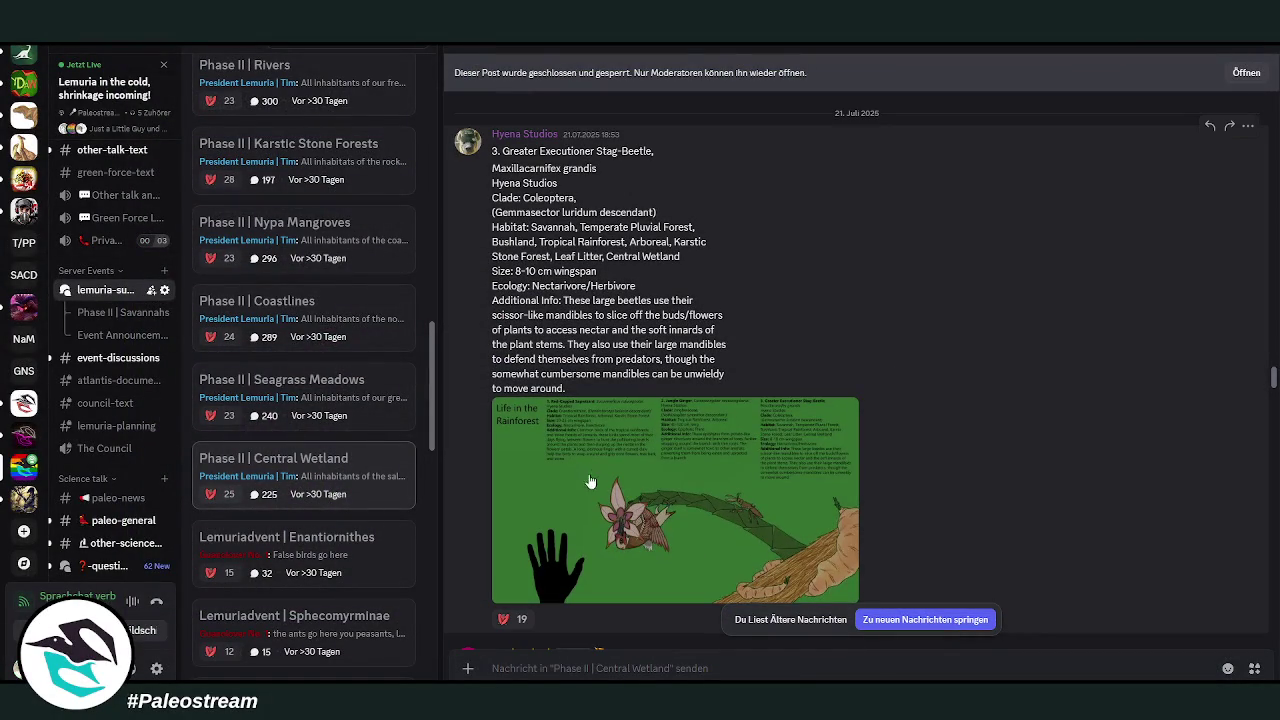
pyautogui.click(604, 485)
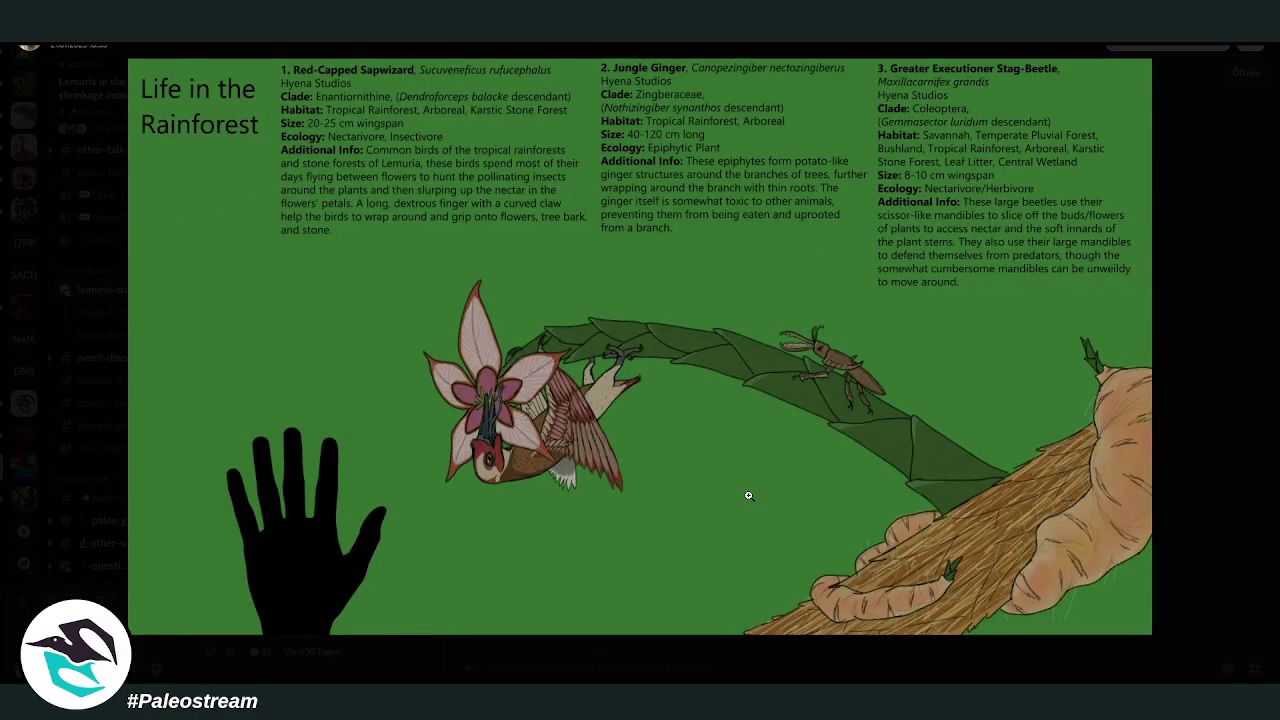
pyautogui.click(1204, 477)
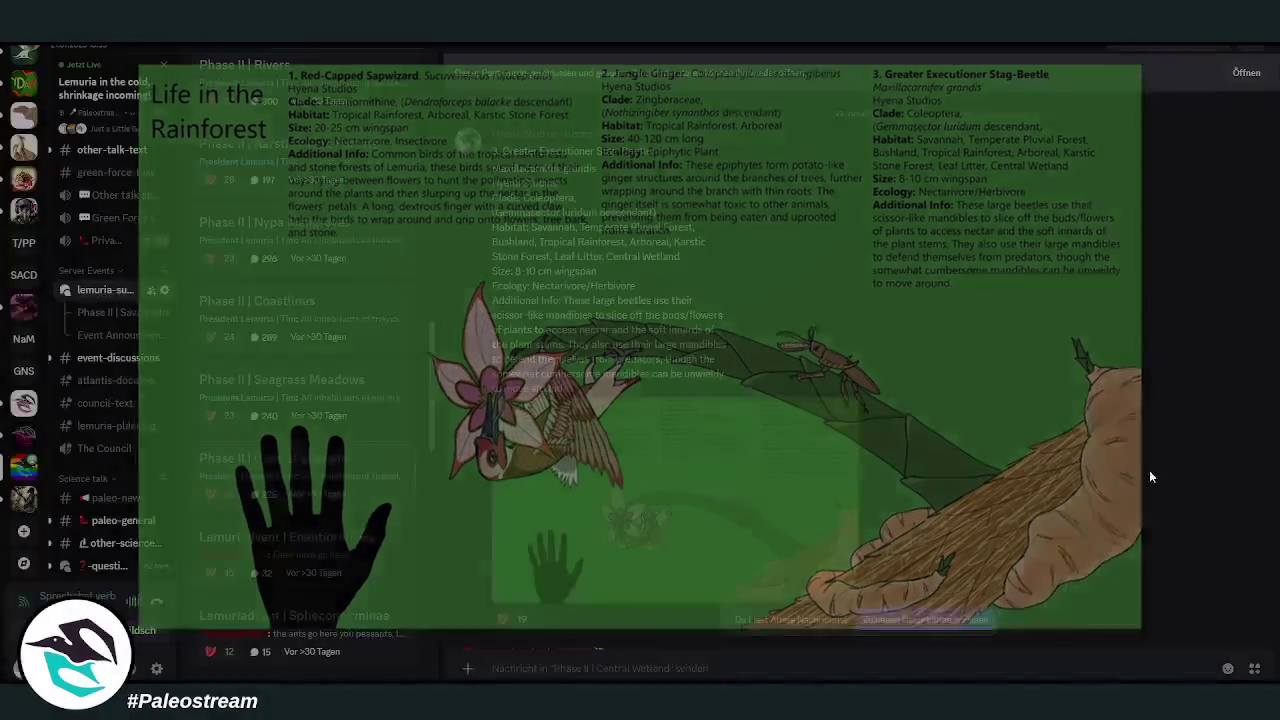
pyautogui.scroll(-3, 1025, 453)
pyautogui.click(710, 482)
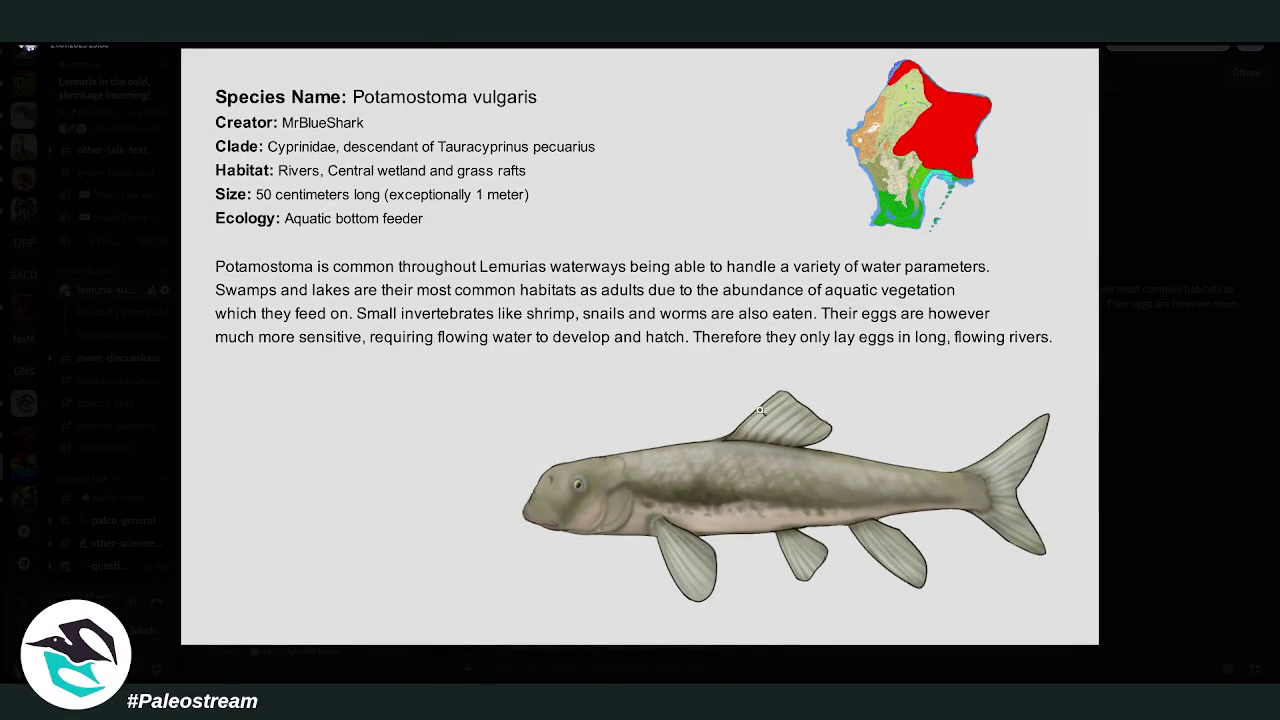
pyautogui.click(1142, 431)
# - View the Migratory Fish of Lemuria sheet, then scroll to the Pseudodobenus post
pyautogui.scroll(-3, 944, 402)
pyautogui.scroll(-2, 944, 402)
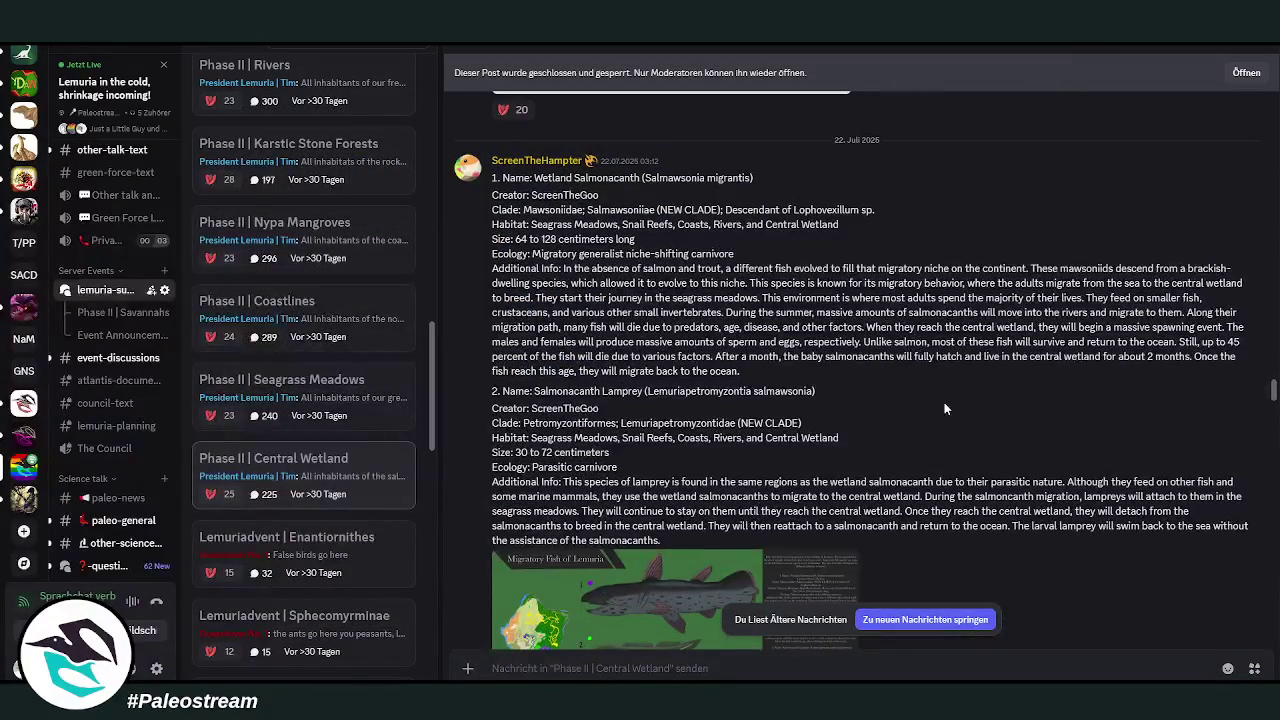
pyautogui.scroll(-2, 944, 408)
pyautogui.scroll(-1, 944, 408)
pyautogui.click(690, 600)
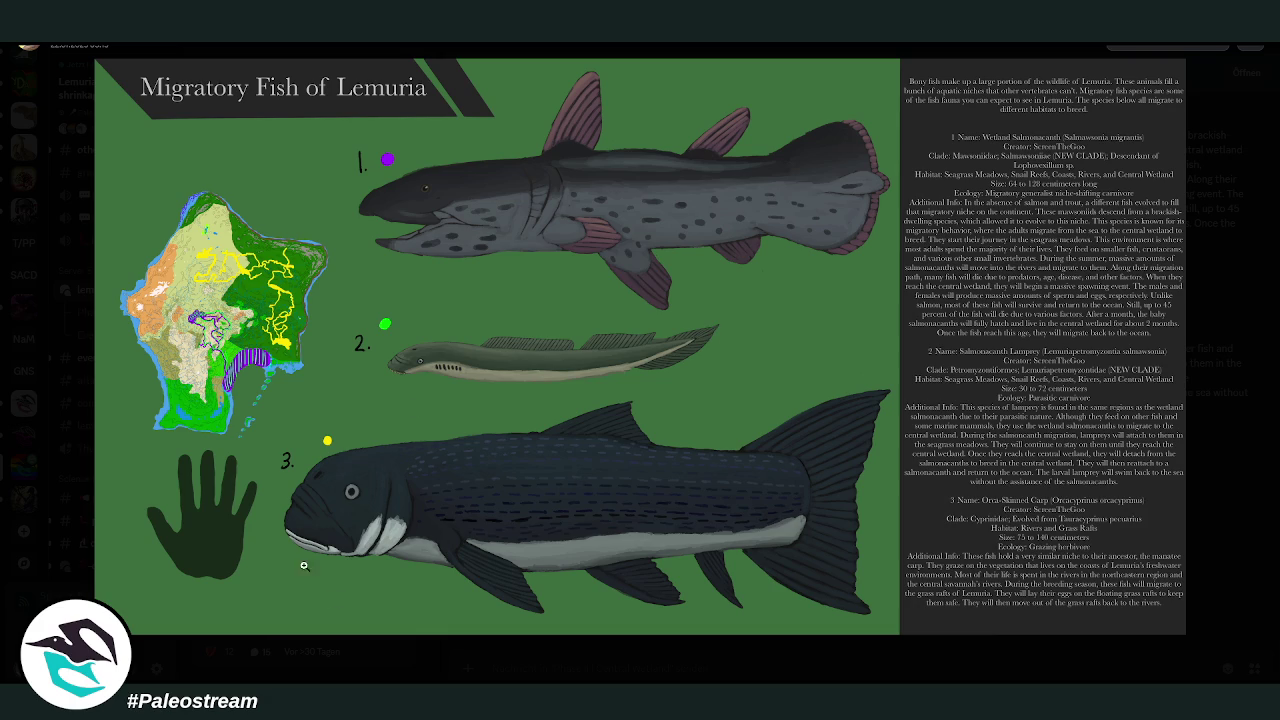
pyautogui.click(1231, 401)
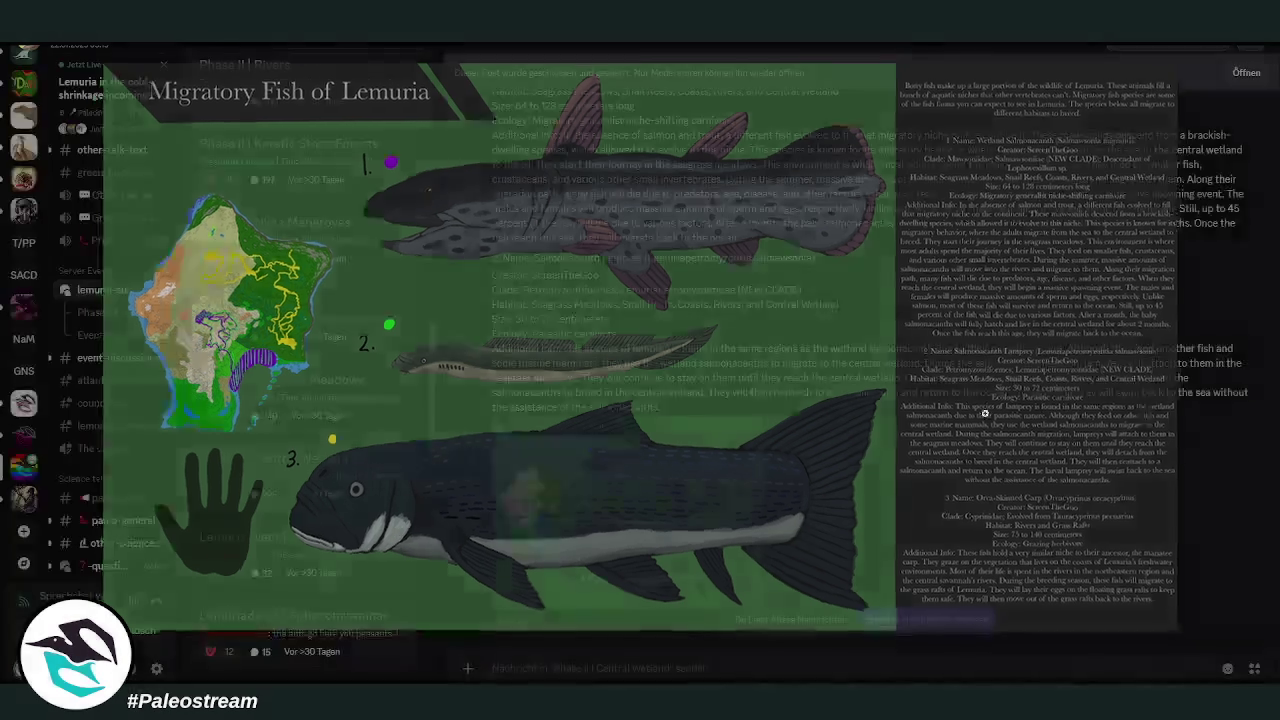
pyautogui.scroll(-3, 923, 360)
pyautogui.scroll(-3, 923, 360)
pyautogui.scroll(2, 923, 360)
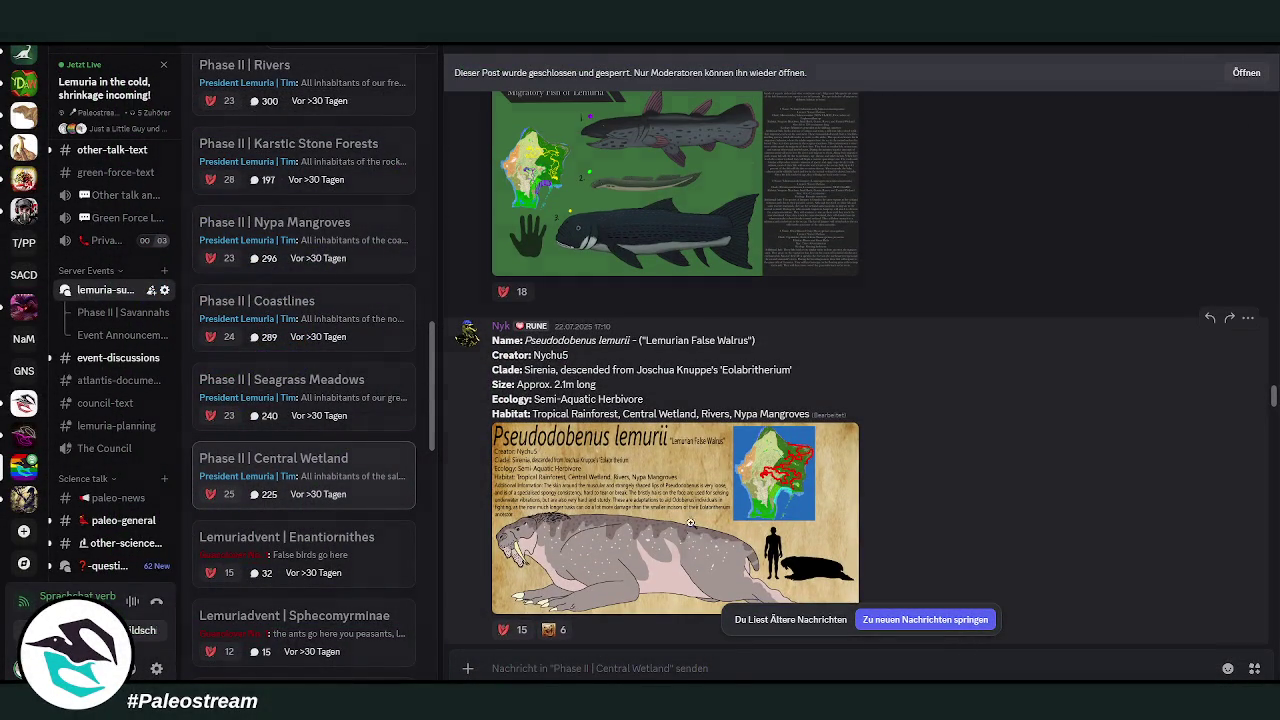
# - View the Pseudodobenus lemurii and Ecology of the Prospector Lizard illustrations enlarged
pyautogui.click(692, 530)
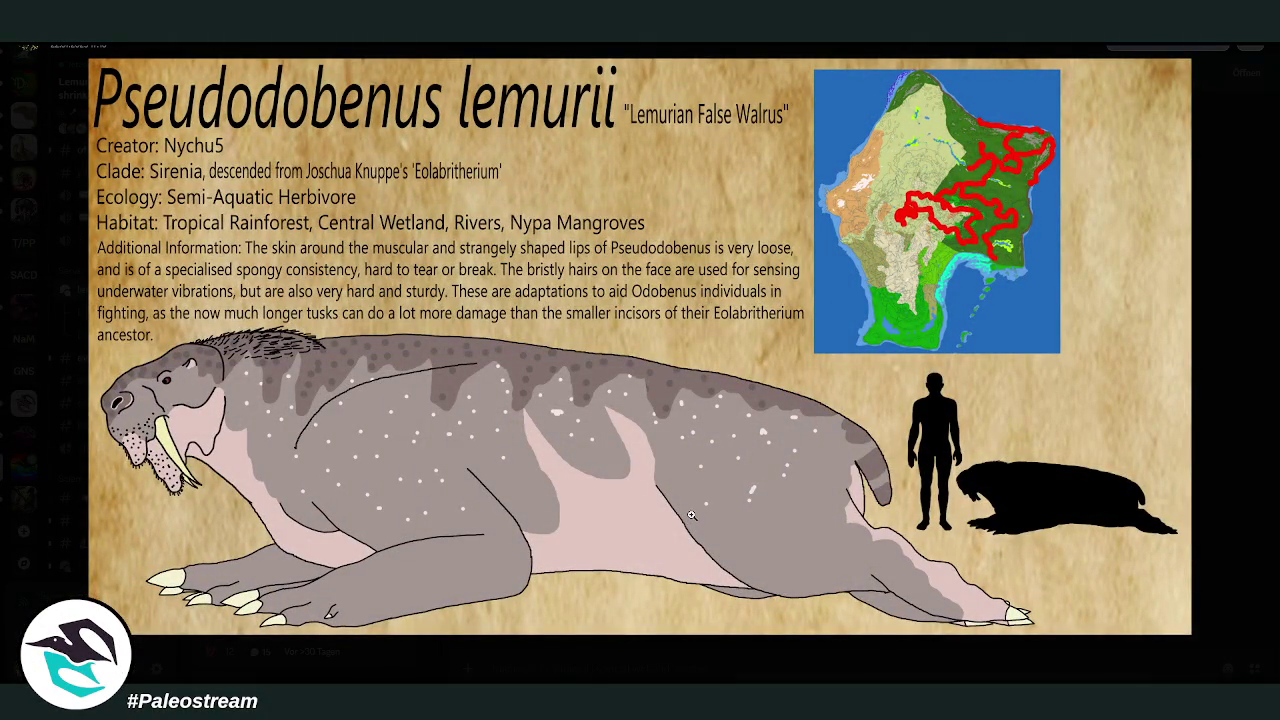
pyautogui.click(1226, 423)
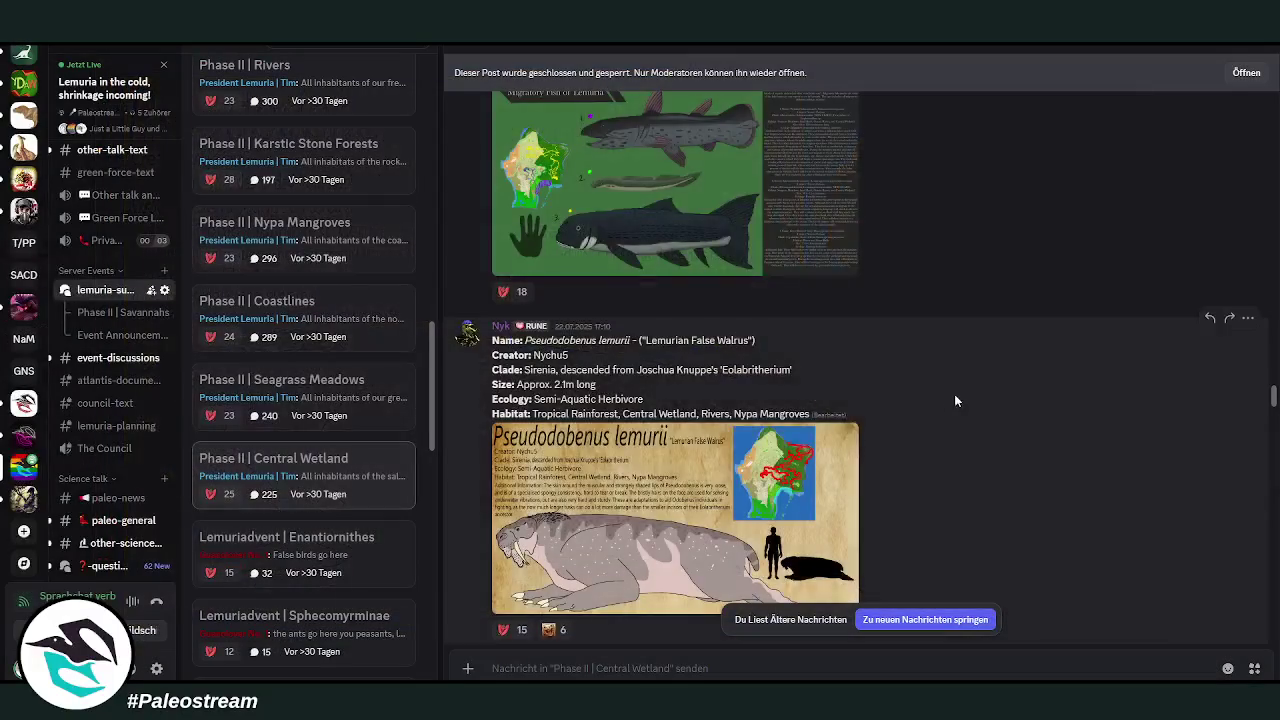
pyautogui.scroll(-3, 955, 393)
pyautogui.scroll(-3, 955, 392)
pyautogui.scroll(-3, 955, 392)
pyautogui.scroll(-2, 955, 399)
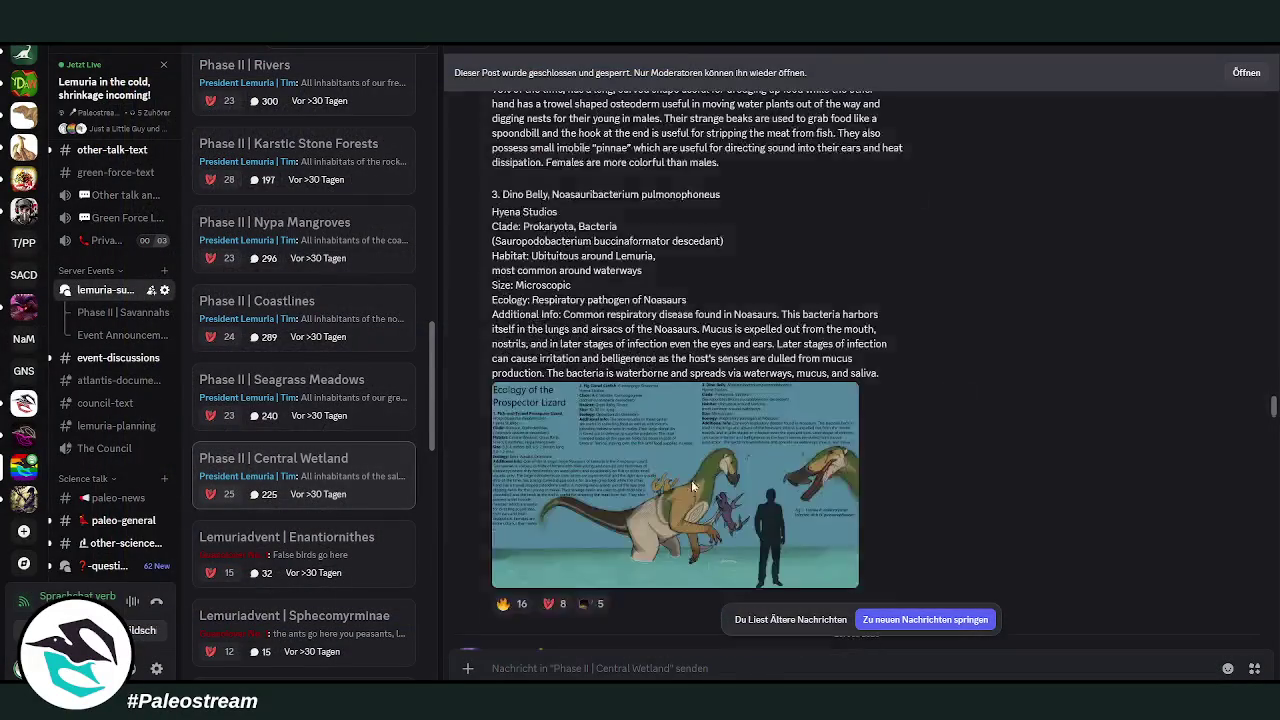
pyautogui.click(699, 461)
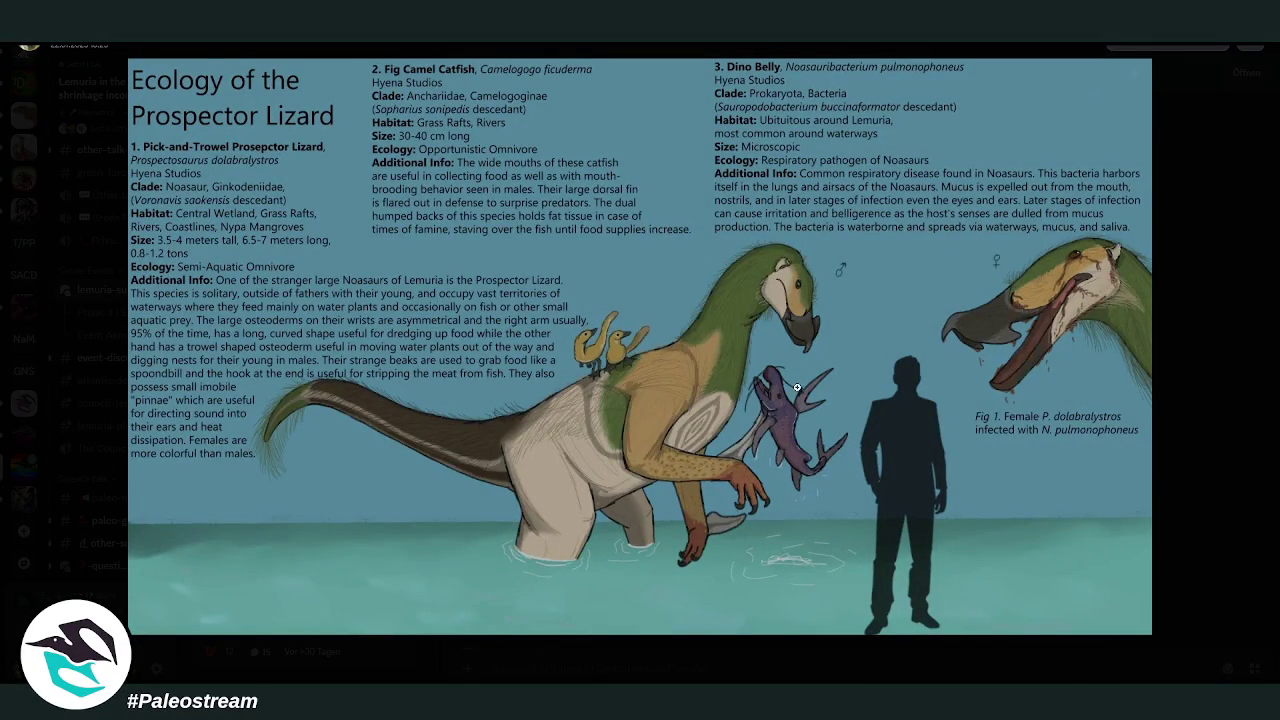
pyautogui.click(1197, 393)
# - Scroll on and view the Life of the Grass Rafts illustration
pyautogui.scroll(-3, 884, 352)
pyautogui.scroll(-2, 884, 352)
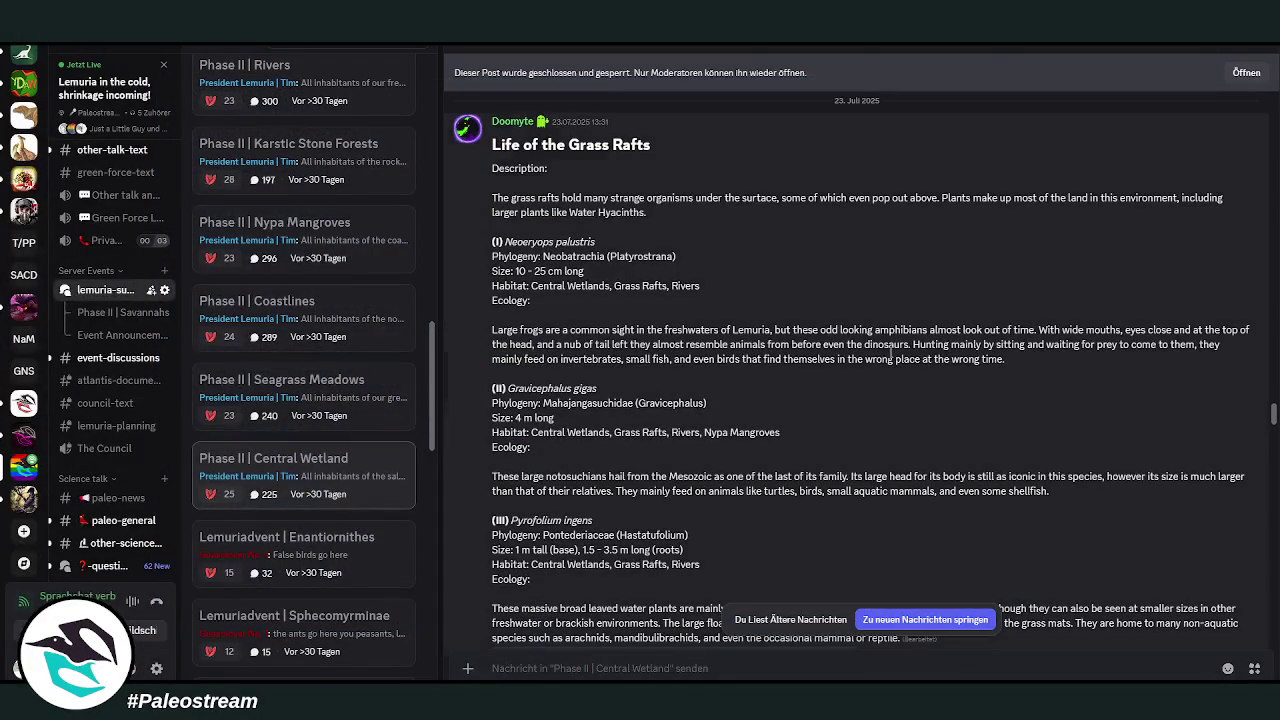
pyautogui.scroll(-4, 889, 352)
pyautogui.scroll(-1, 884, 351)
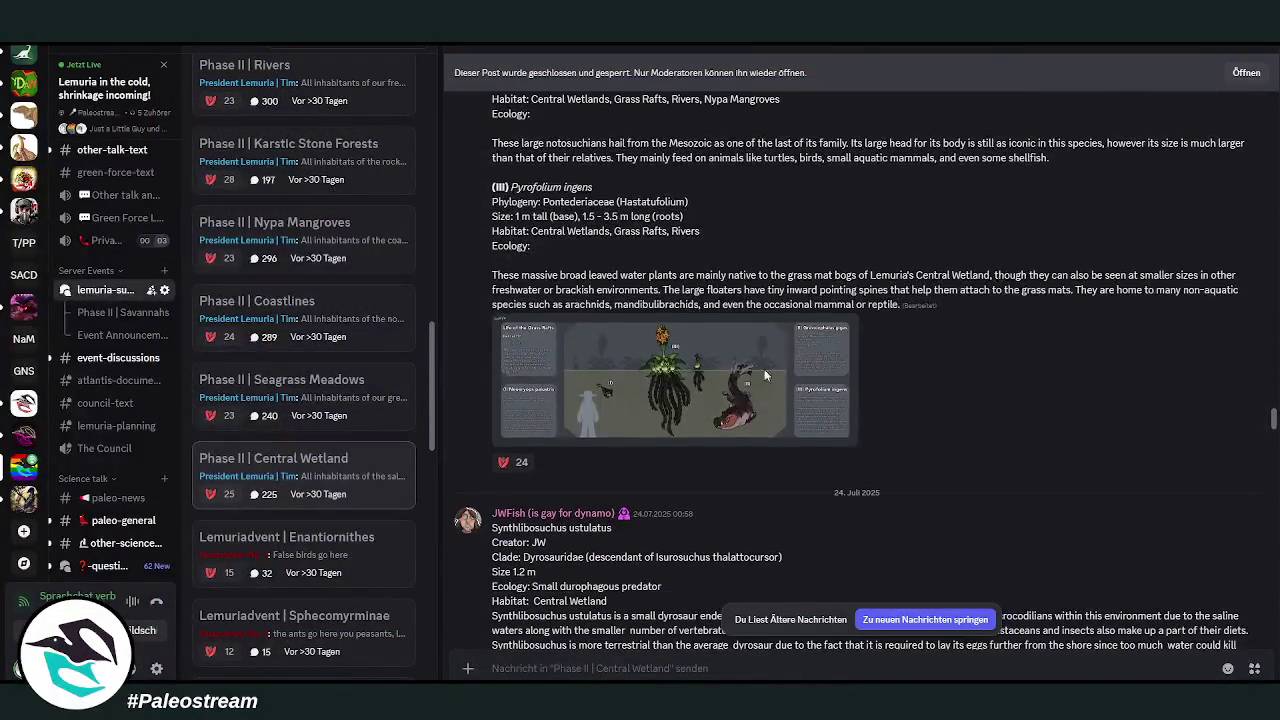
pyautogui.click(691, 386)
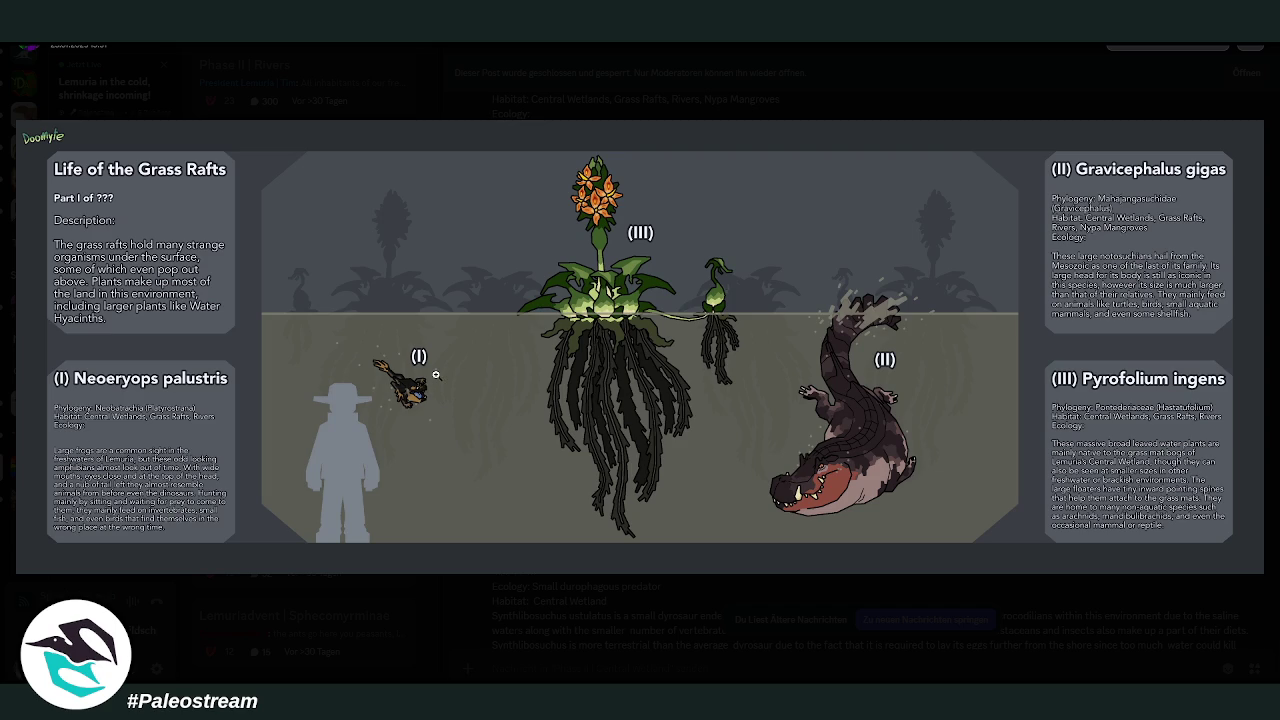
pyautogui.click(653, 628)
# - View the Dyrosaurs of Lemuria illustration, then scroll toward the Ophioides post
pyautogui.scroll(-2, 960, 371)
pyautogui.scroll(-2, 960, 371)
pyautogui.scroll(2, 960, 371)
pyautogui.click(603, 541)
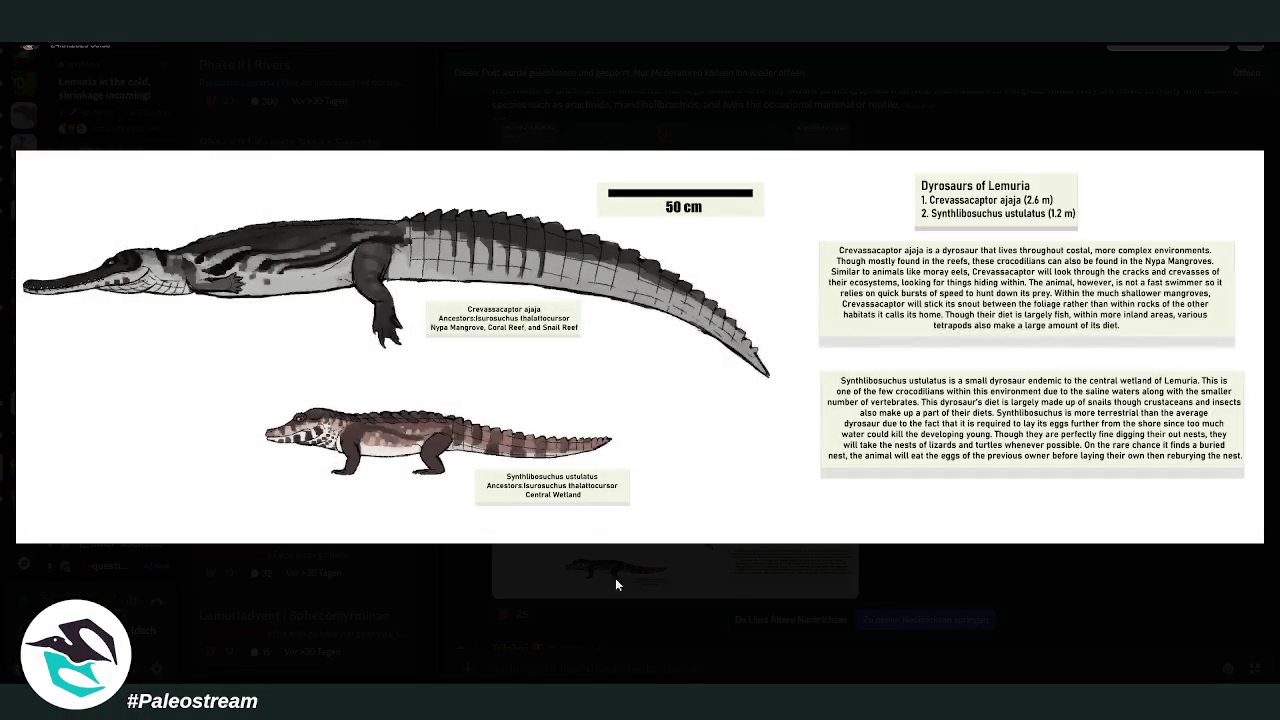
pyautogui.click(727, 590)
pyautogui.scroll(-3, 870, 441)
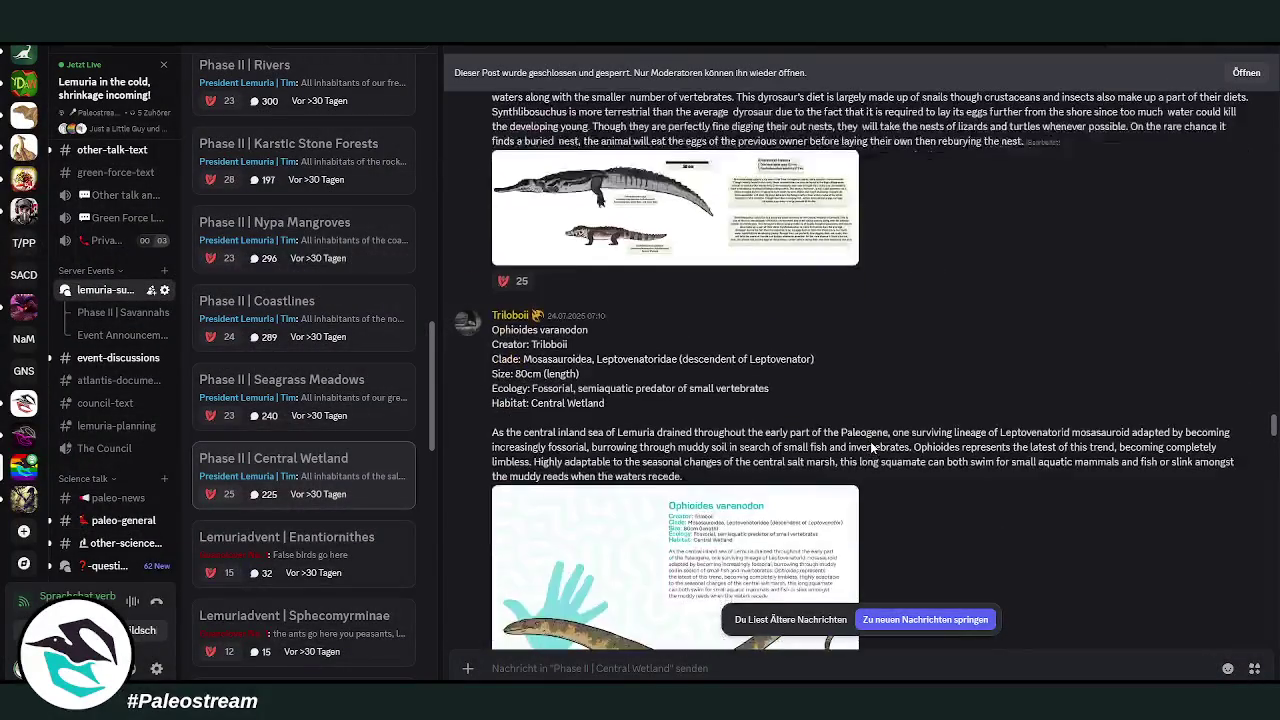
# - View the Ophioides varanodon illustration full-size, then close it
pyautogui.scroll(-3, 870, 441)
pyautogui.click(685, 439)
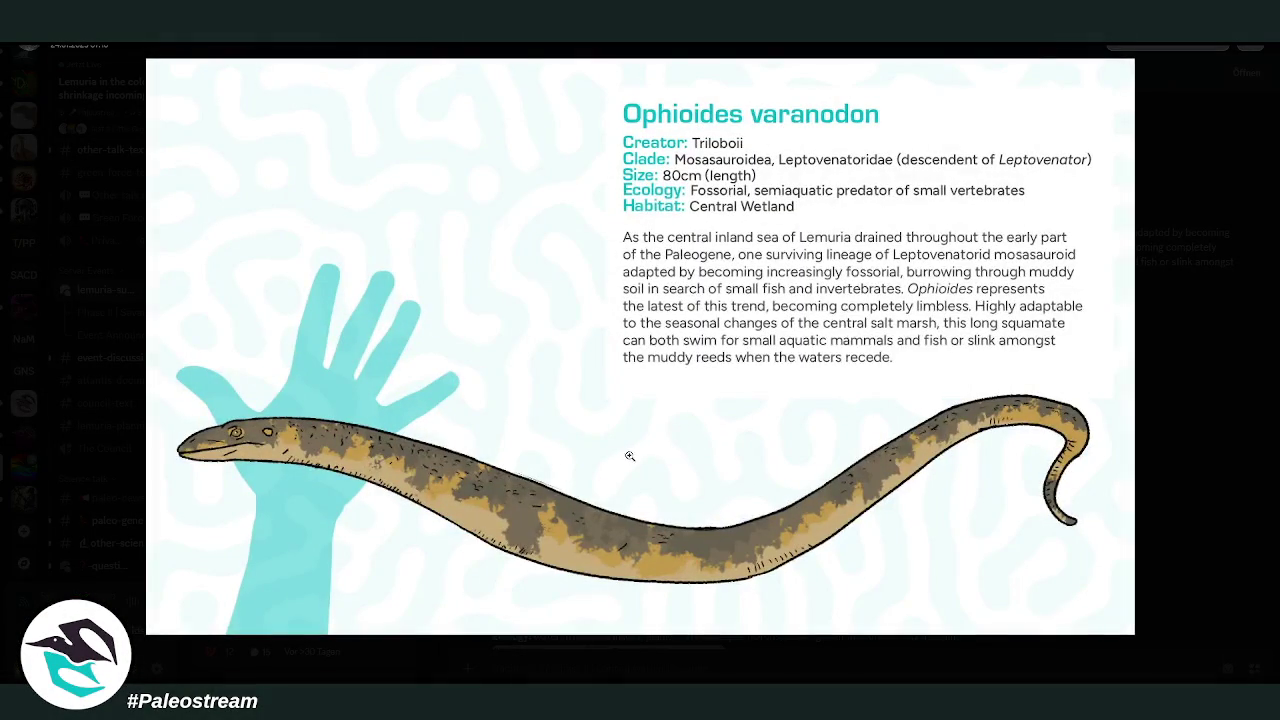
pyautogui.click(1222, 463)
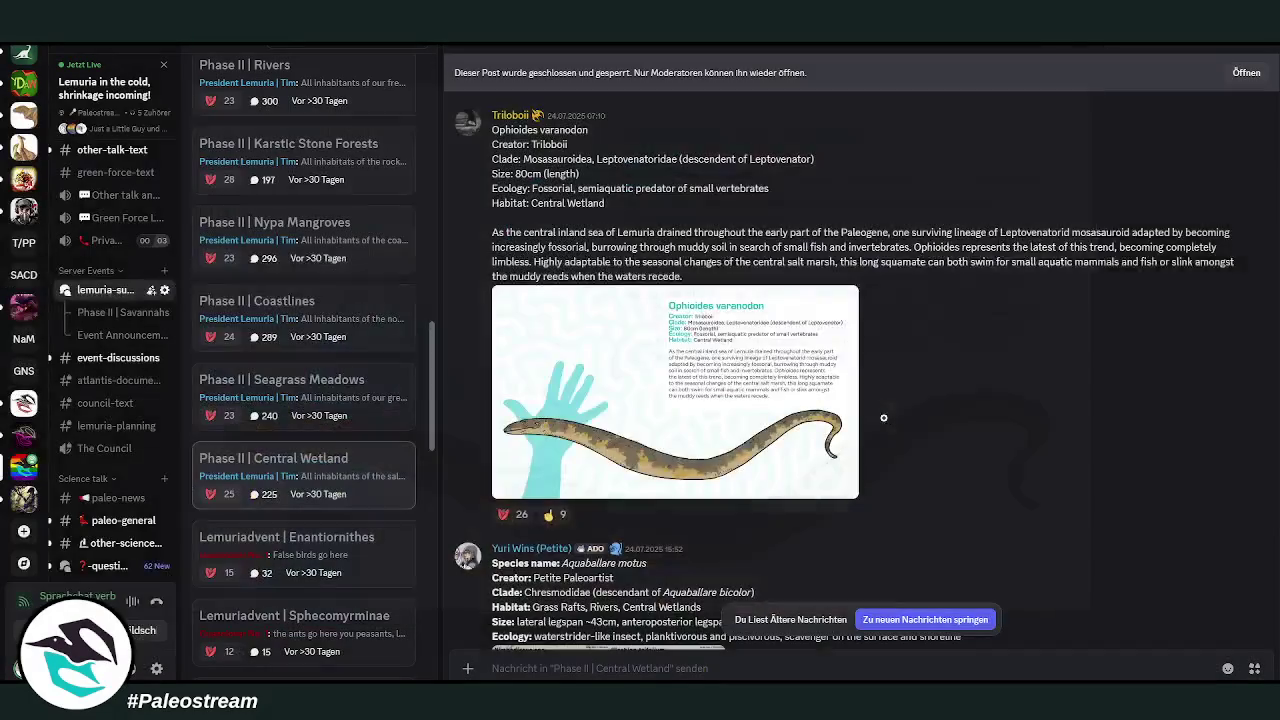
# - Enlarge the Aquaballare motus sheet, magnify its Nimbodiscus coin area, zoom out and close
pyautogui.scroll(-3, 890, 420)
pyautogui.scroll(-1, 894, 420)
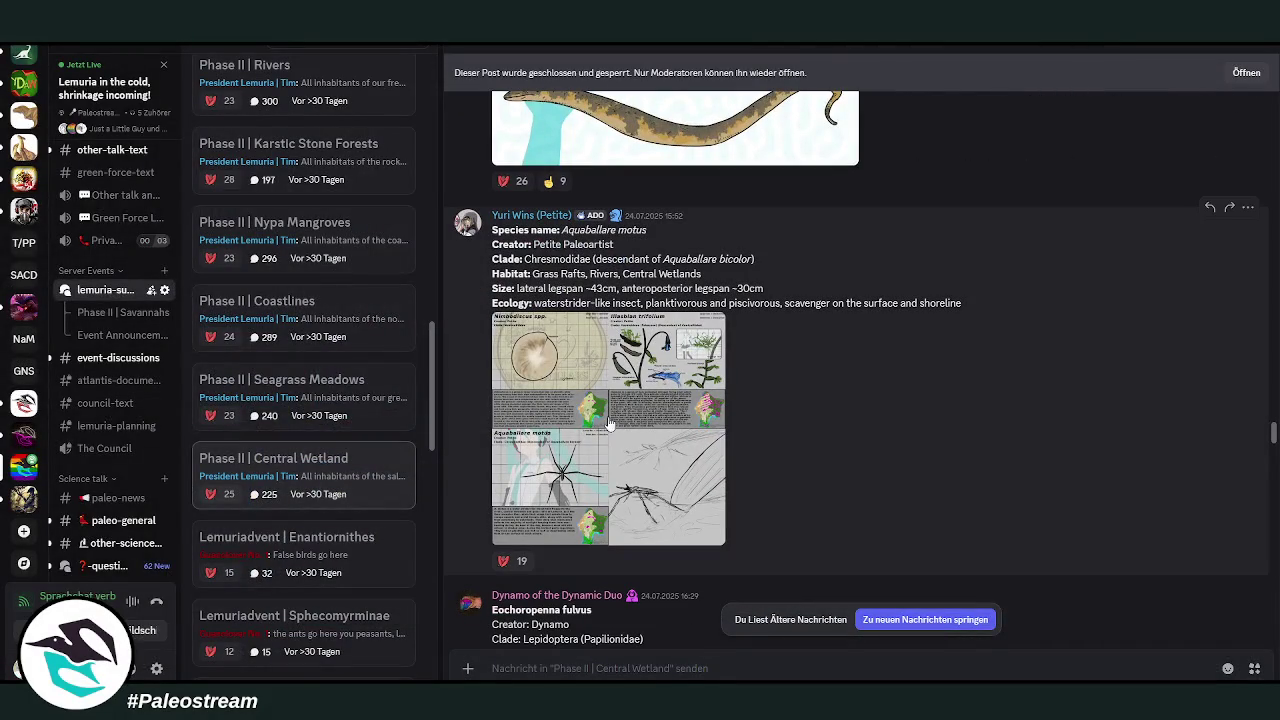
pyautogui.click(567, 420)
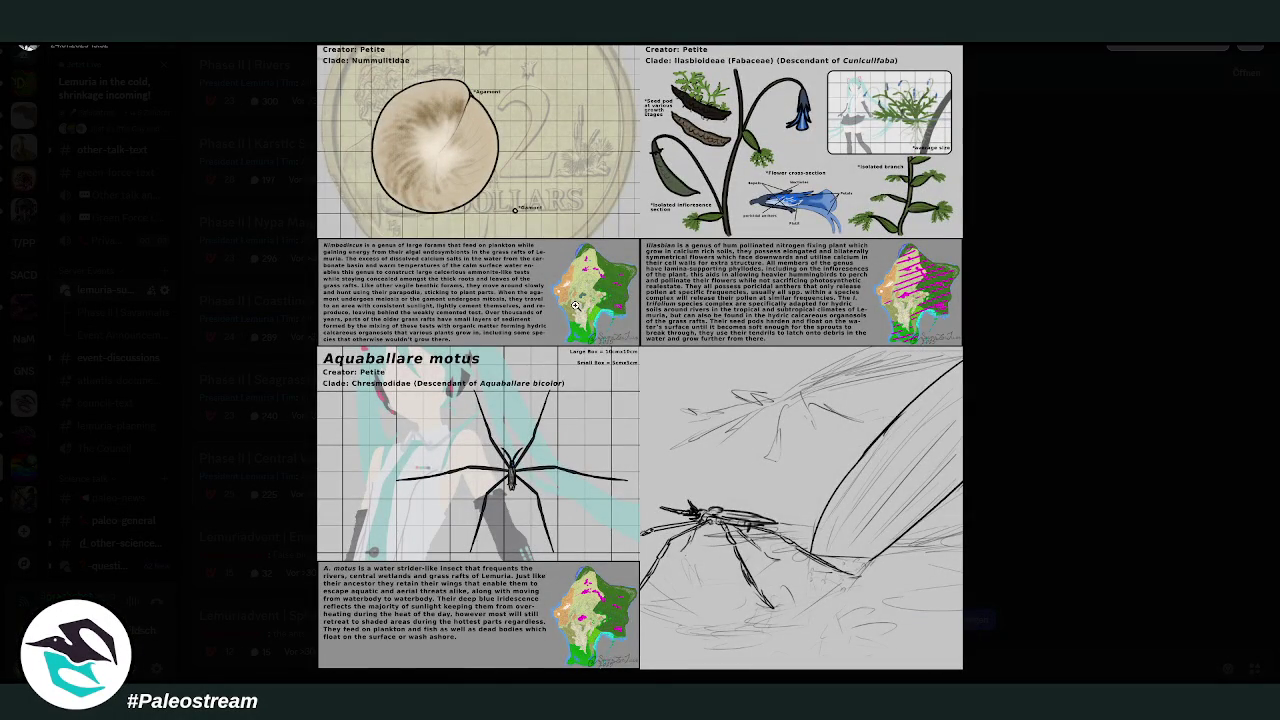
pyautogui.click(534, 203)
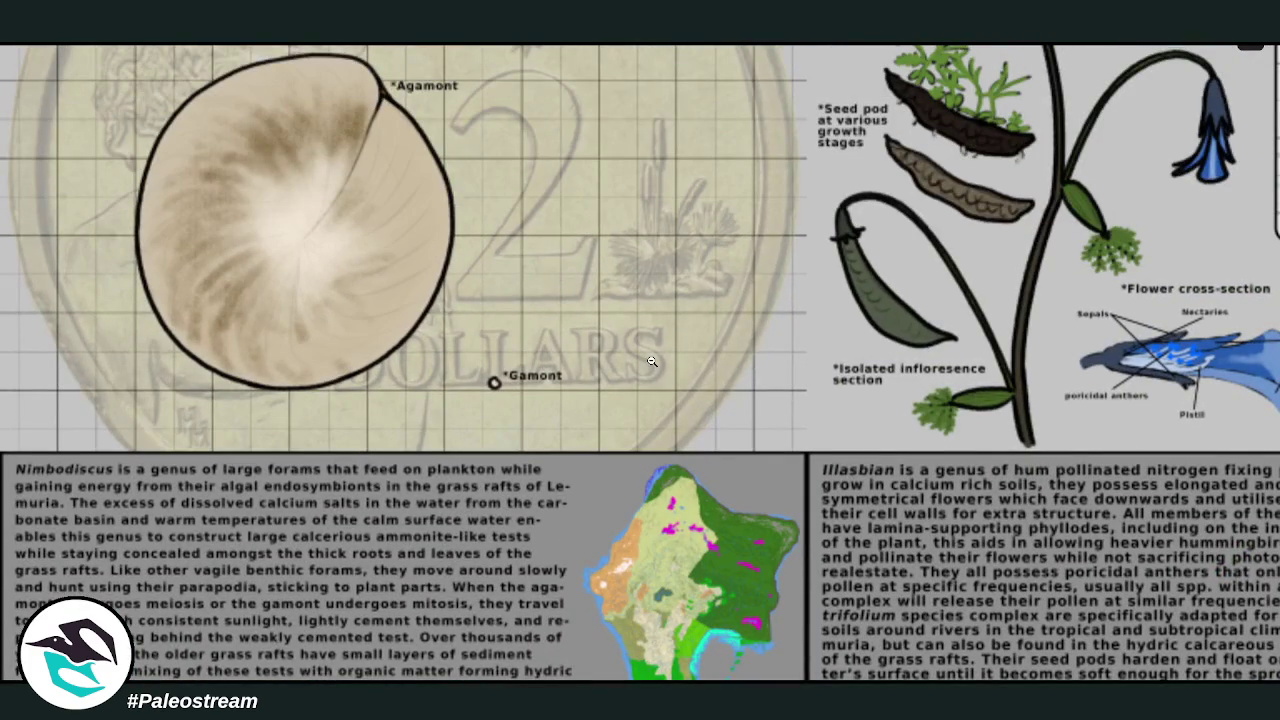
pyautogui.click(604, 330)
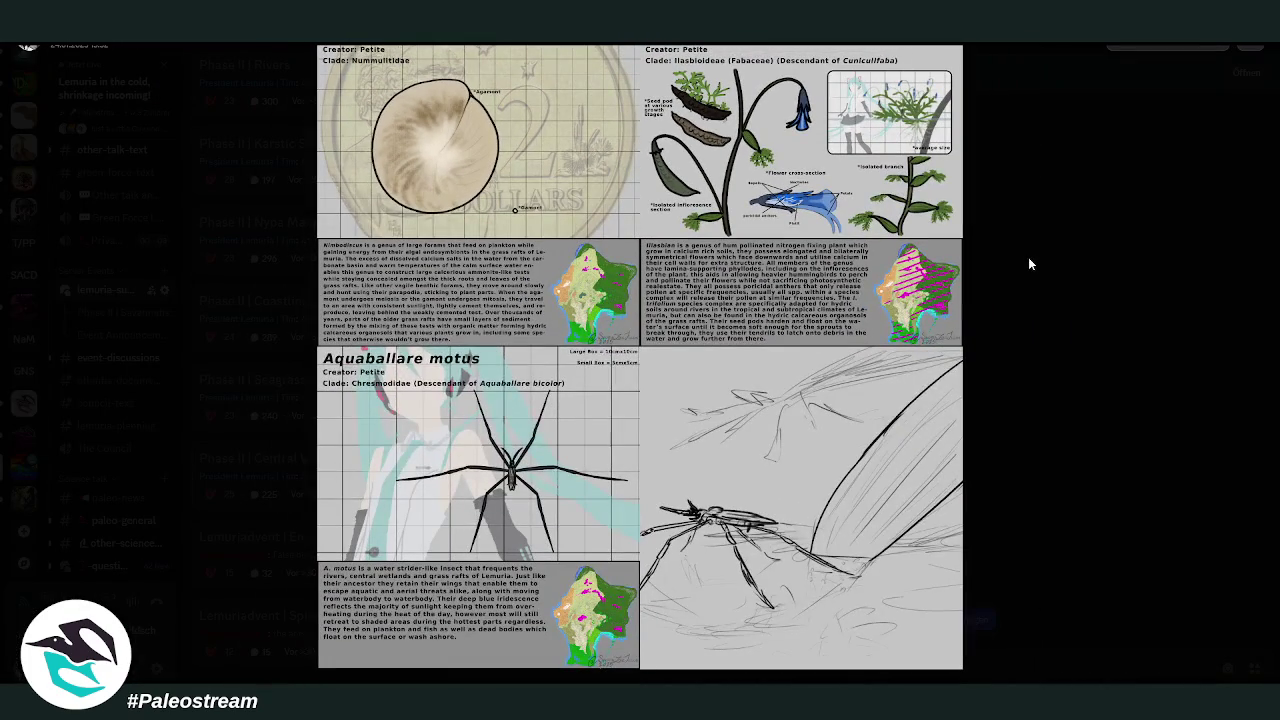
pyautogui.click(1026, 262)
# - Enlarge the fox, plant and butterfly illustration and magnify the plants and fox
pyautogui.scroll(-3, 920, 246)
pyautogui.scroll(-3, 920, 243)
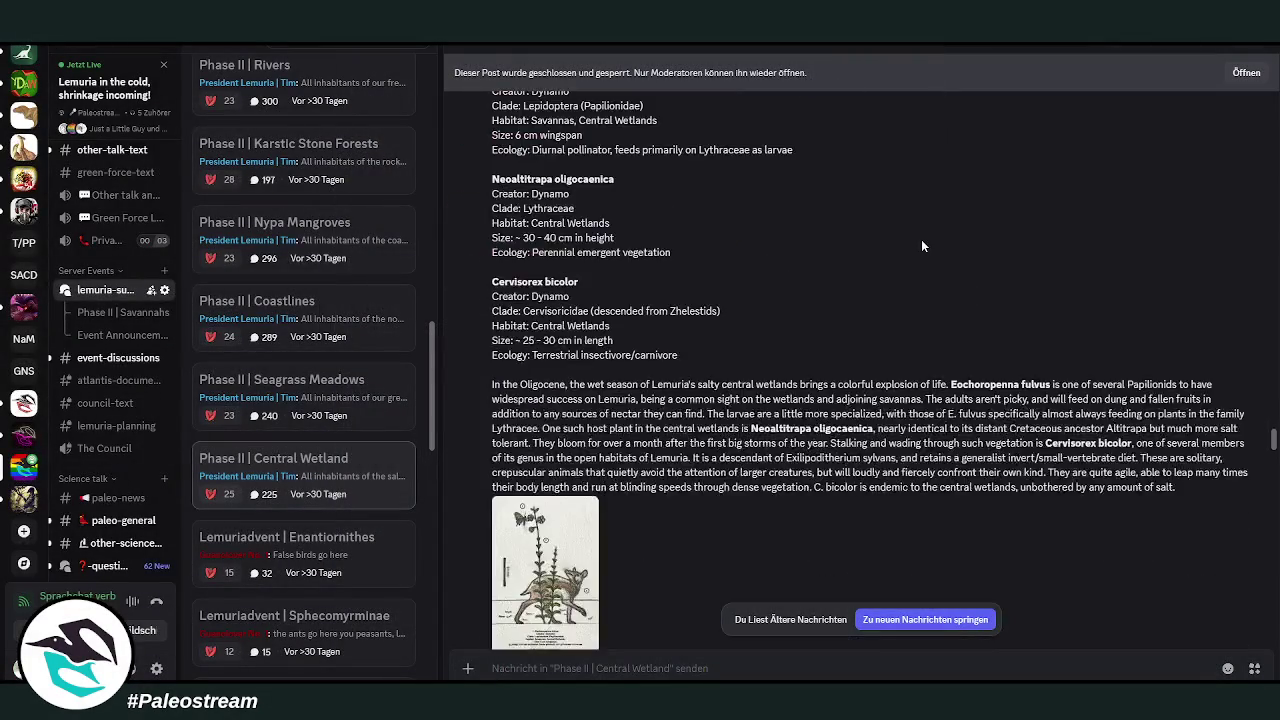
pyautogui.scroll(-3, 880, 260)
pyautogui.scroll(-1, 800, 290)
pyautogui.scroll(3, 796, 292)
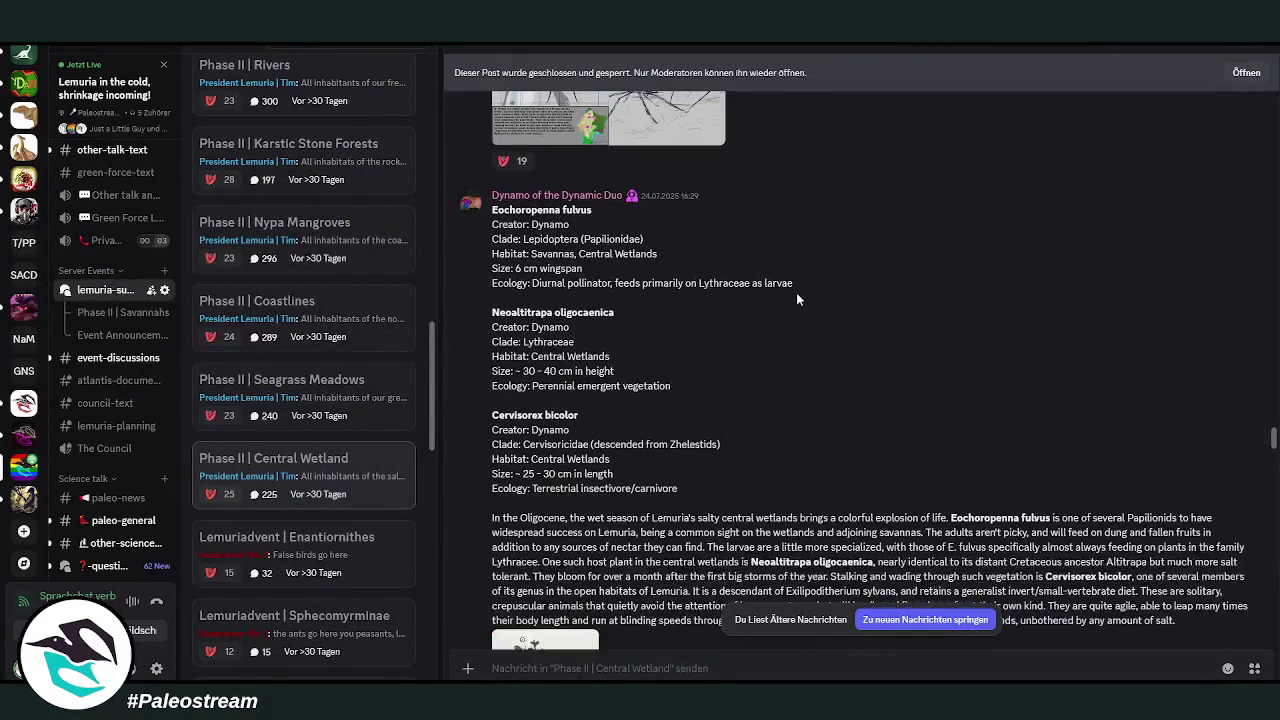
pyautogui.scroll(-4, 796, 292)
pyautogui.scroll(-1, 796, 292)
pyautogui.click(543, 396)
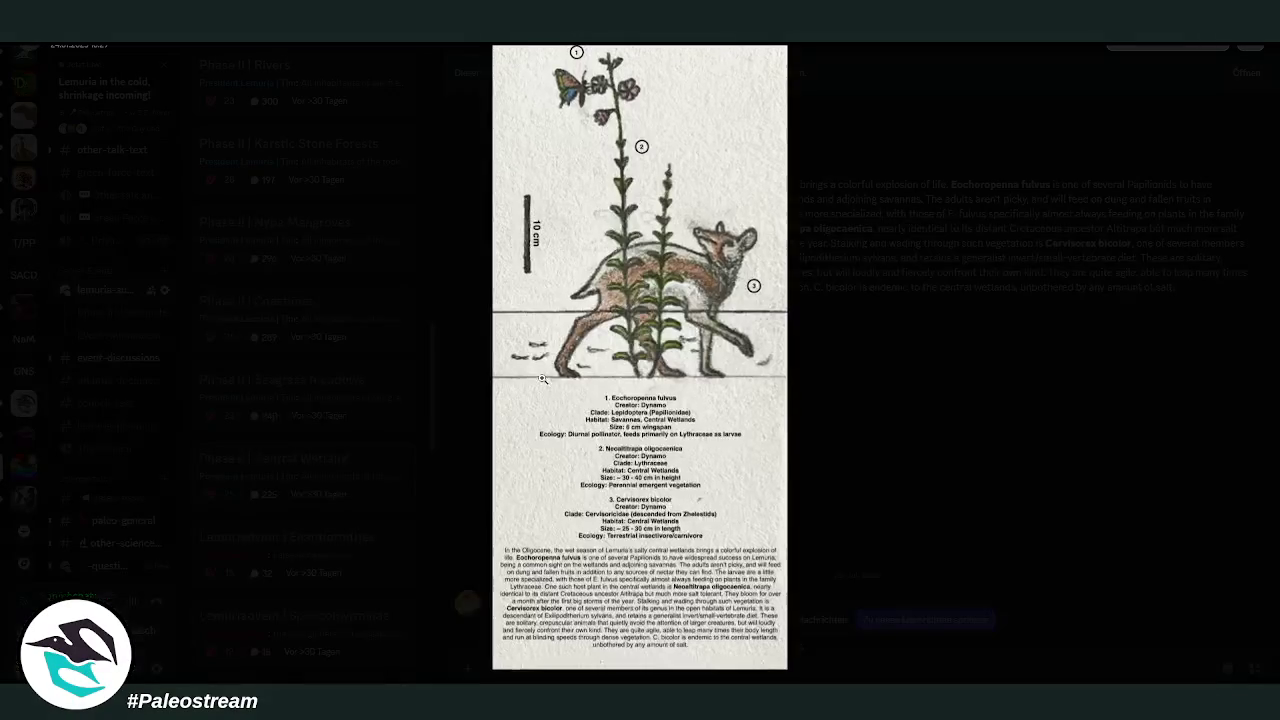
pyautogui.click(635, 244)
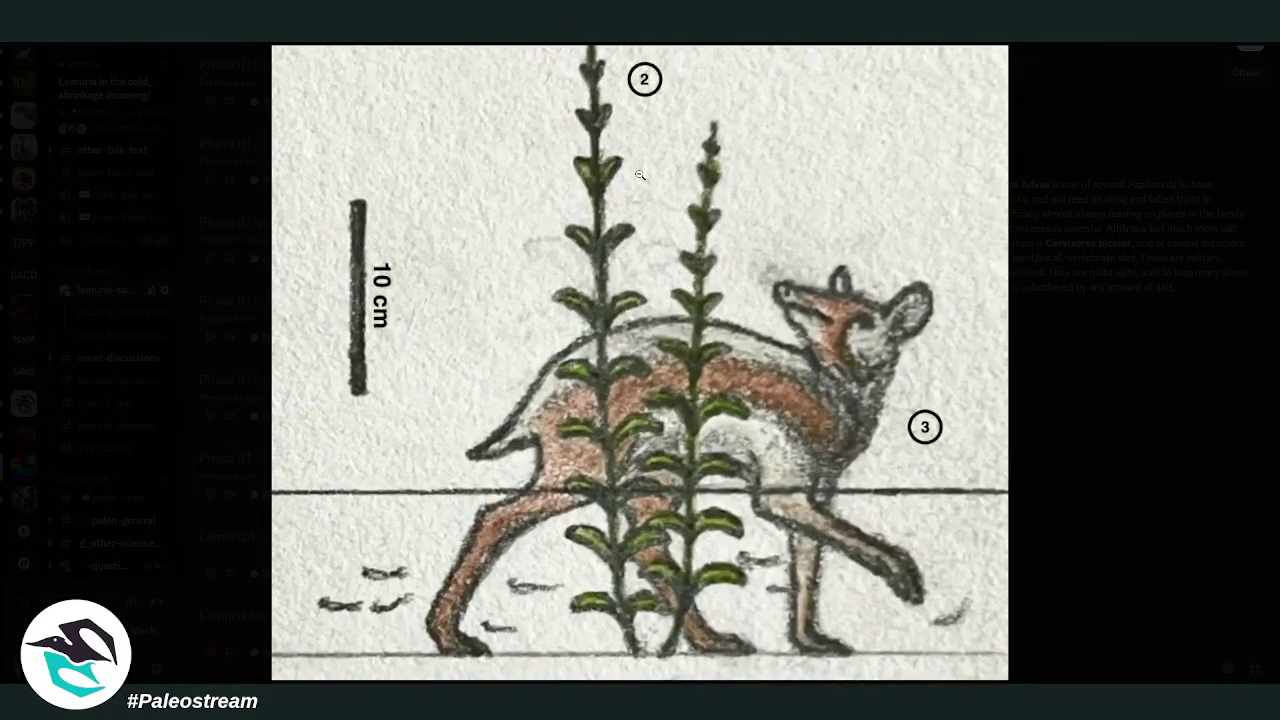
# - Look around the magnified fox illustration, then zoom out and return to the post
pyautogui.scroll(-3, 653, 288)
pyautogui.scroll(-2, 635, 187)
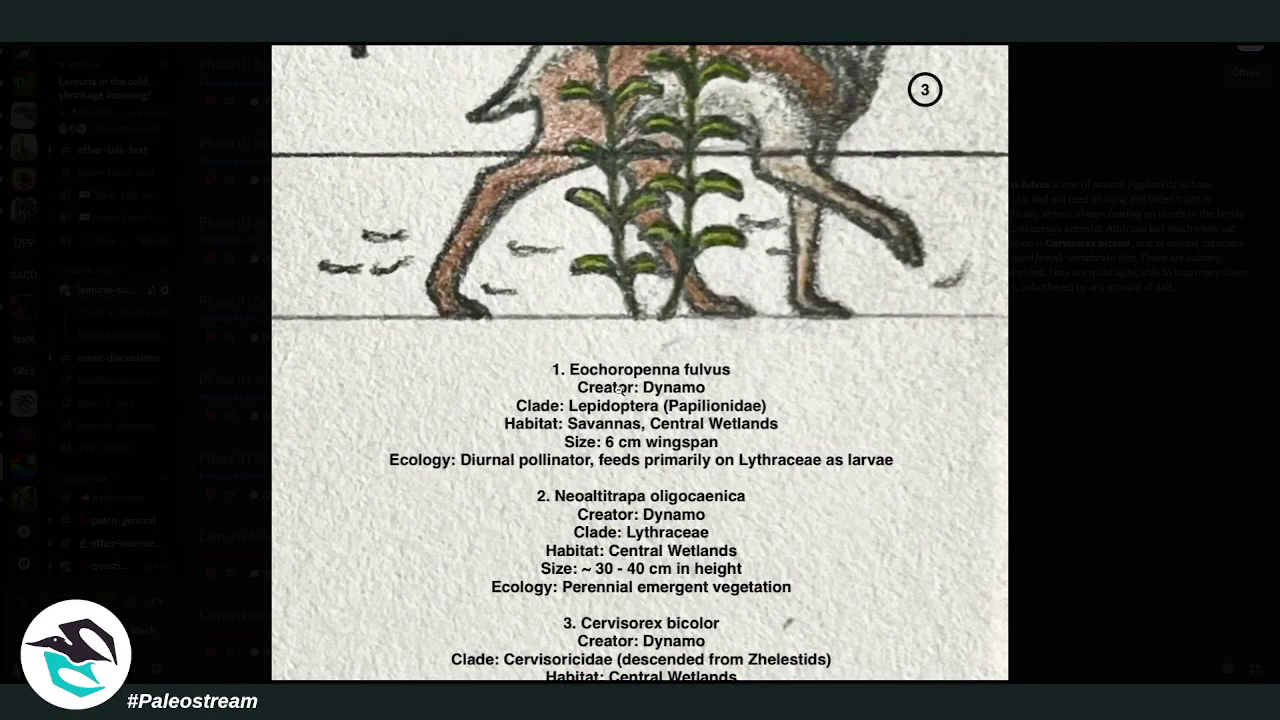
pyautogui.scroll(-2, 621, 389)
pyautogui.scroll(4, 650, 350)
pyautogui.scroll(4, 690, 310)
pyautogui.click(680, 373)
pyautogui.click(1004, 385)
# - Enlarge the Endemic Fauna of Lemuria's Central Wetland illustration further down the thread
pyautogui.scroll(-2, 877, 324)
pyautogui.scroll(-5, 877, 324)
pyautogui.click(669, 470)
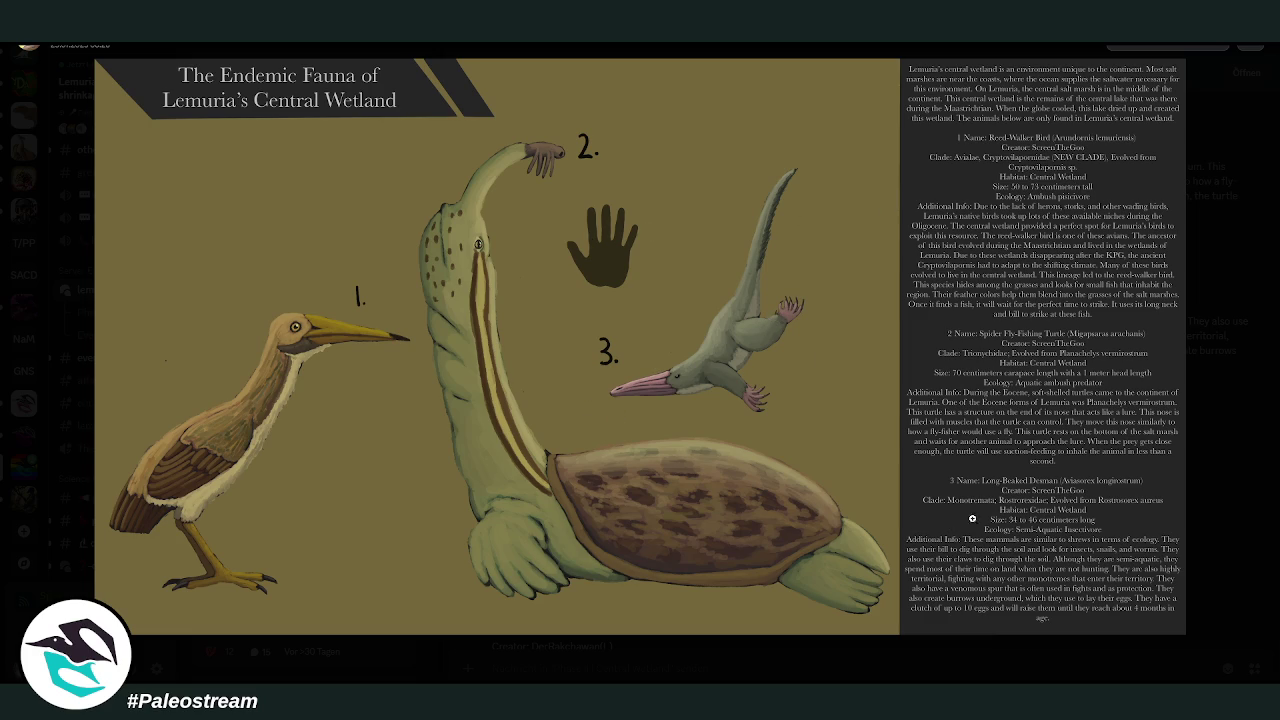
# - Go back to the thread and view the Serpentiarmatus cantrelli and Hamsacygnus images enlarged
pyautogui.click(1257, 503)
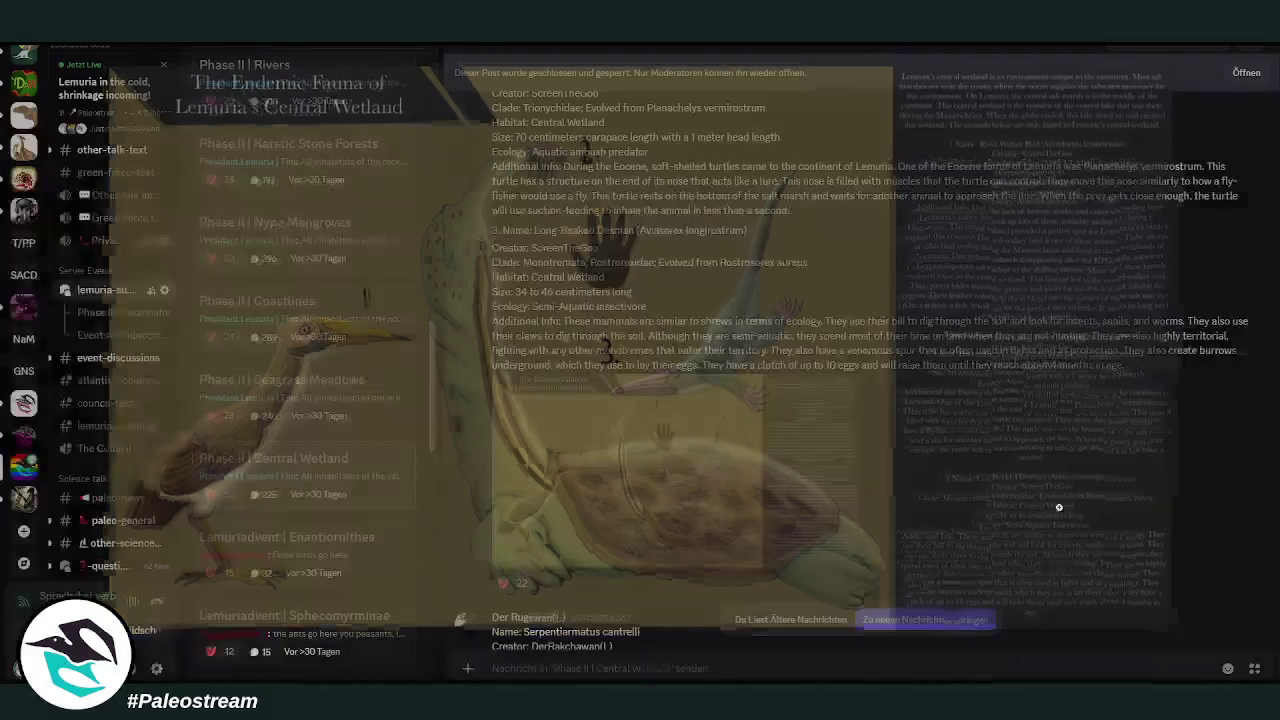
pyautogui.scroll(-5, 883, 454)
pyautogui.click(734, 512)
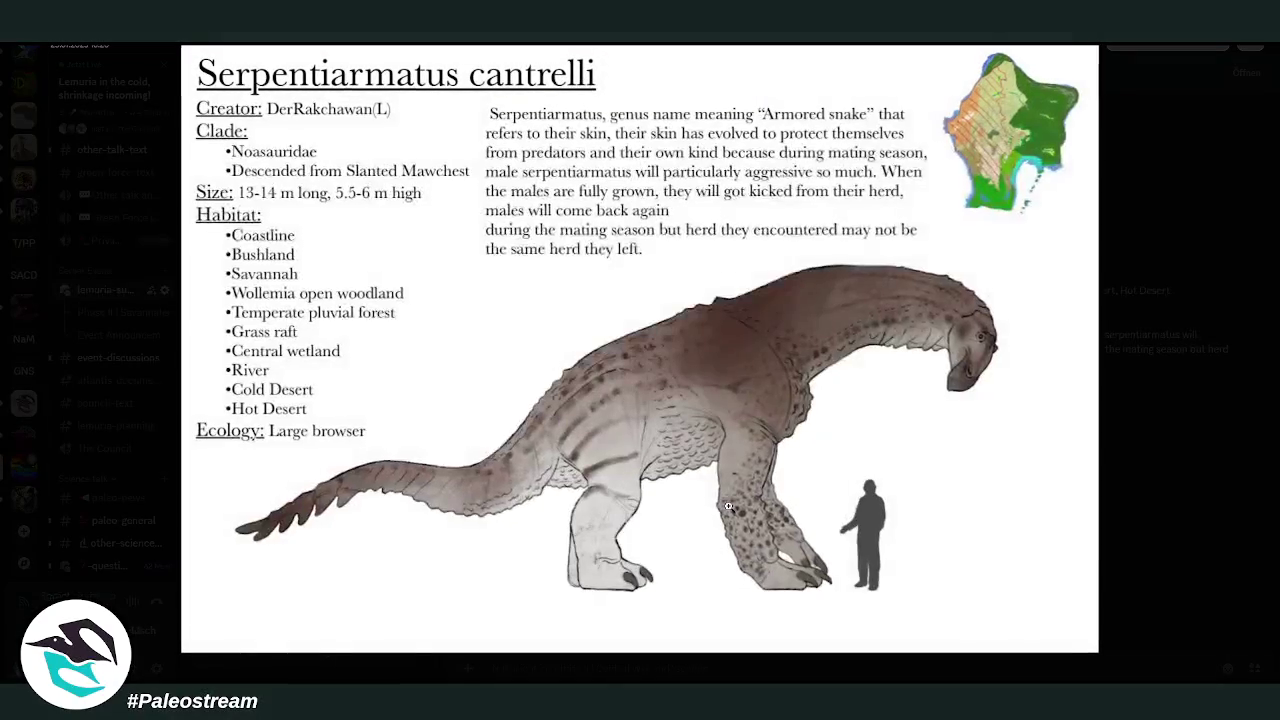
pyautogui.click(1172, 432)
pyautogui.scroll(-5, 944, 403)
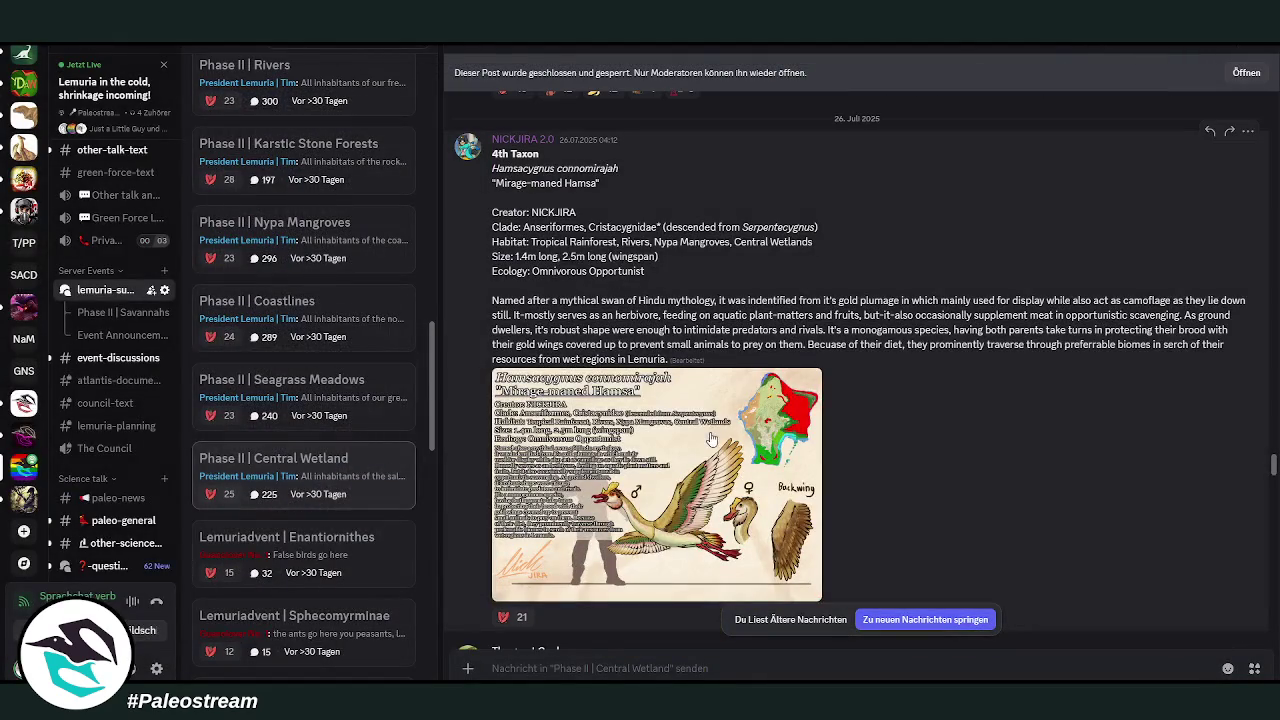
pyautogui.click(712, 438)
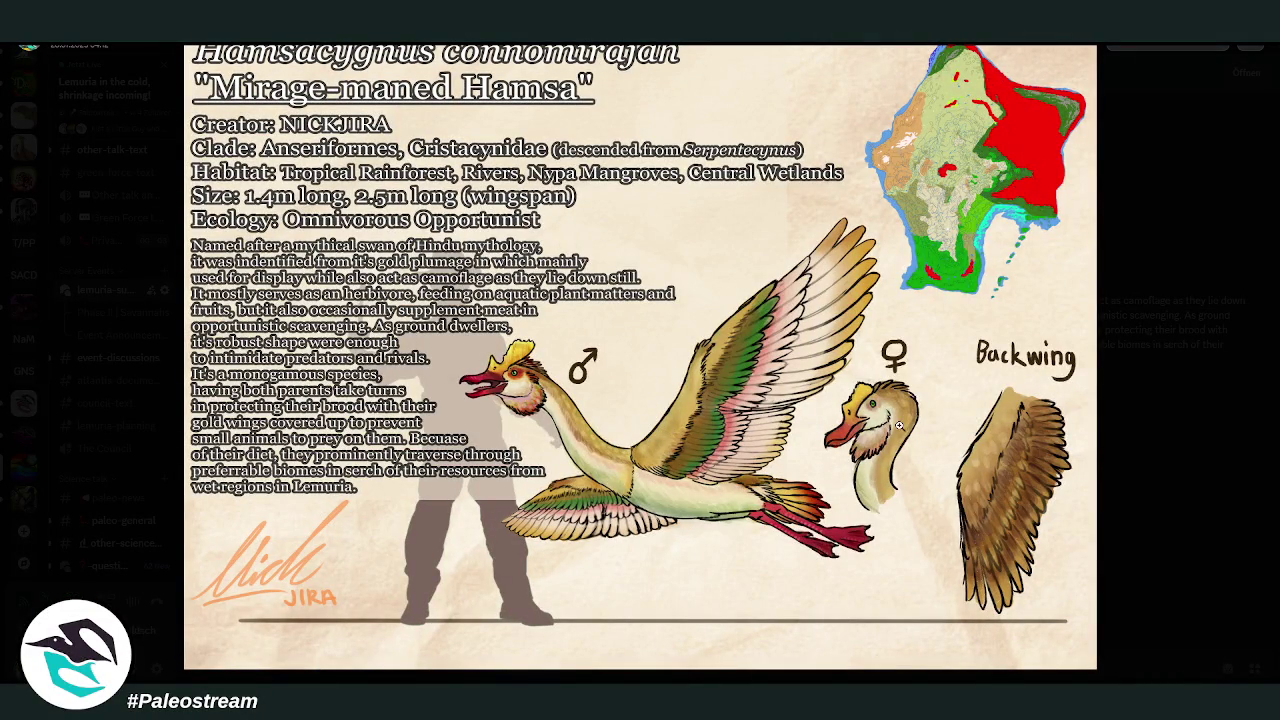
# - Further down, view the Melancholy Dragon Welp and River Snipelet images enlarged
pyautogui.click(1151, 432)
pyautogui.scroll(-5, 860, 392)
pyautogui.scroll(-3, 586, 470)
pyautogui.click(586, 470)
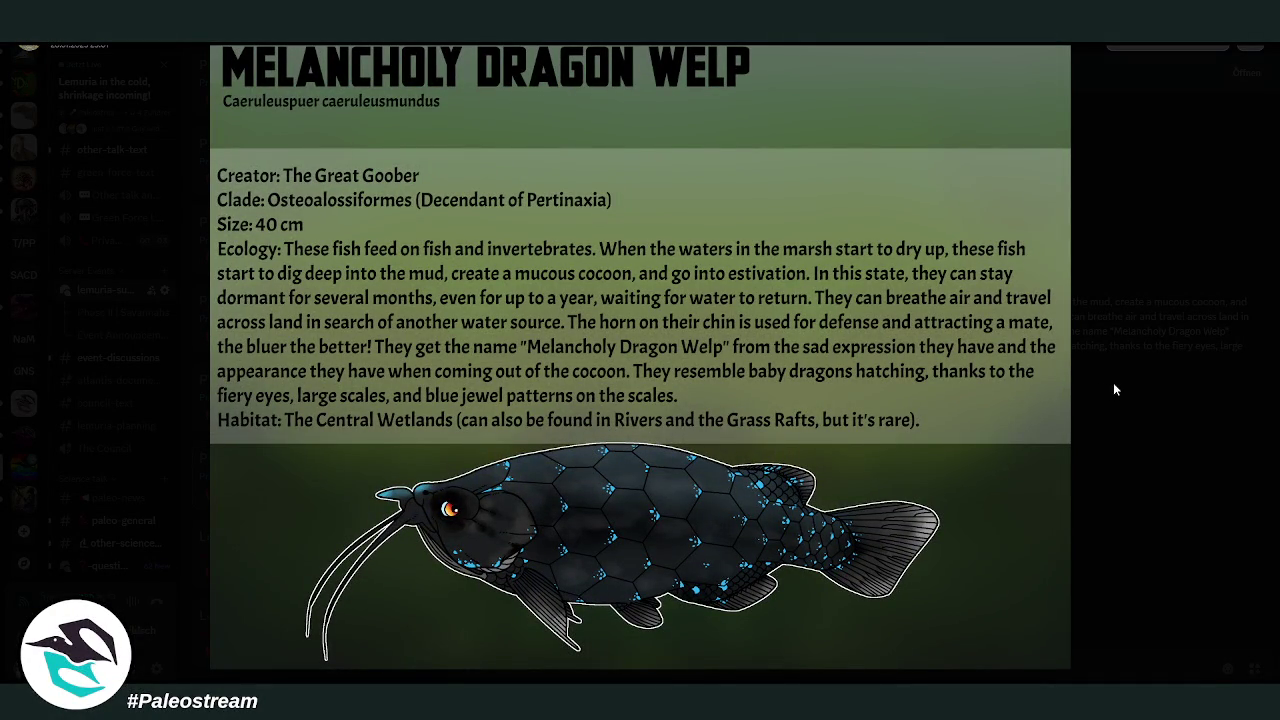
pyautogui.click(1206, 390)
pyautogui.scroll(-3, 934, 371)
pyautogui.scroll(-3, 938, 378)
pyautogui.scroll(-1, 938, 378)
pyautogui.scroll(1, 880, 368)
pyautogui.click(661, 446)
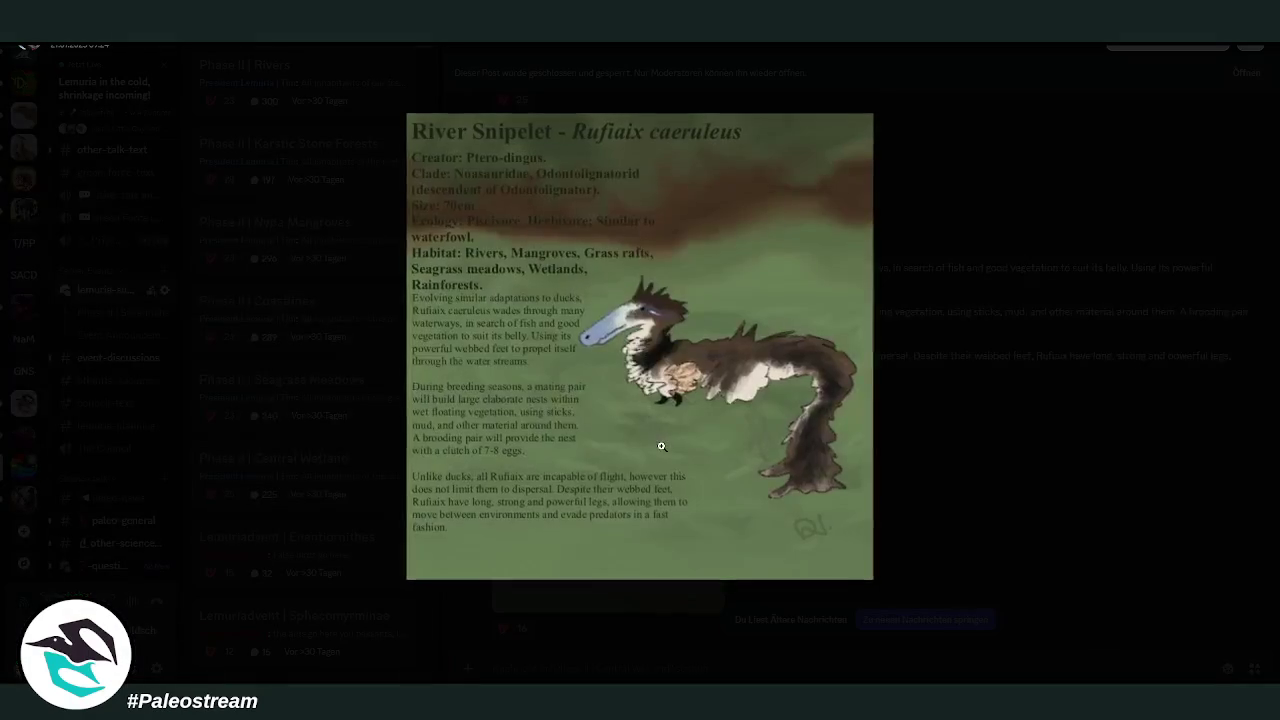
# - View the Athropenna fusca chart and the Xenovacca image enlarged
pyautogui.click(955, 457)
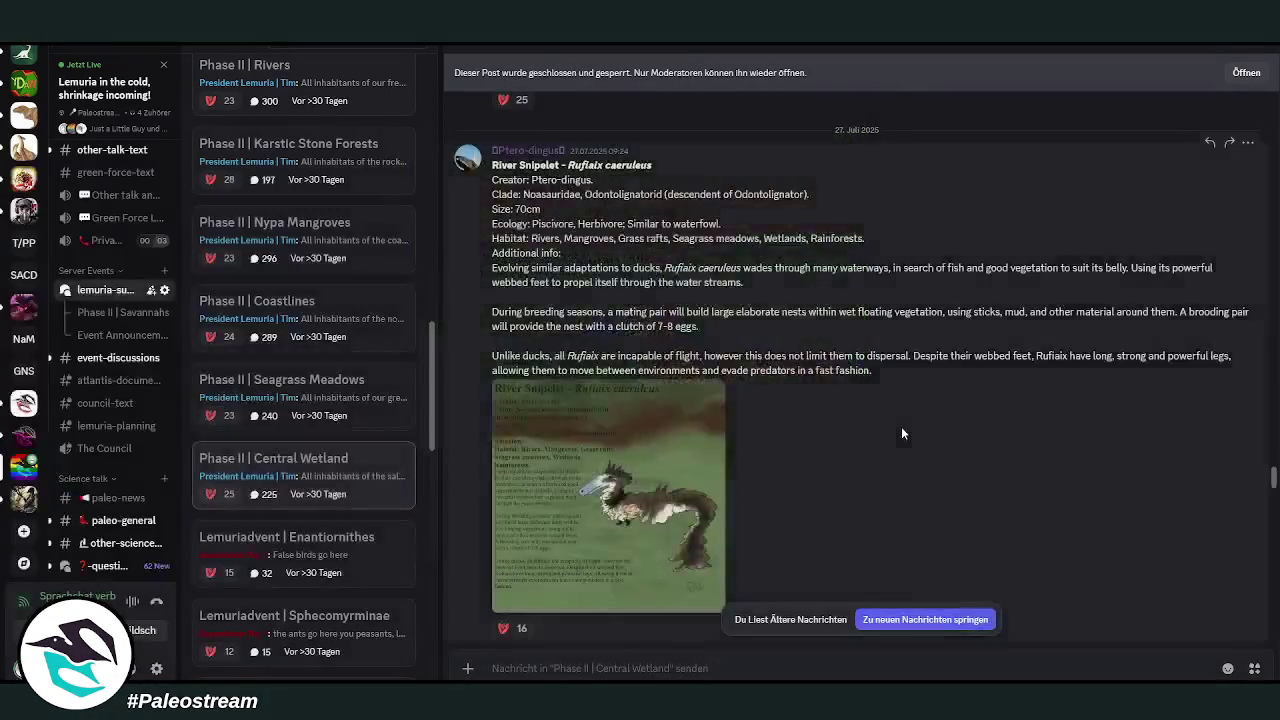
pyautogui.scroll(-3, 900, 426)
pyautogui.scroll(-2, 900, 426)
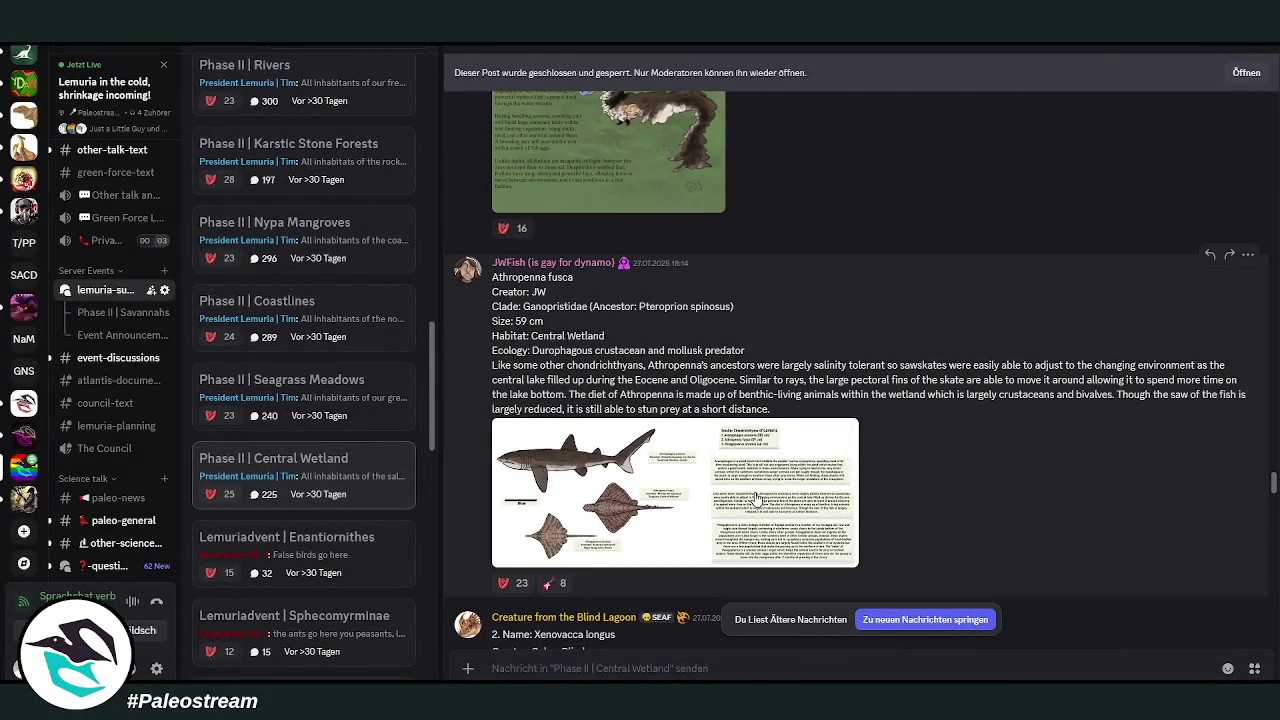
pyautogui.click(757, 500)
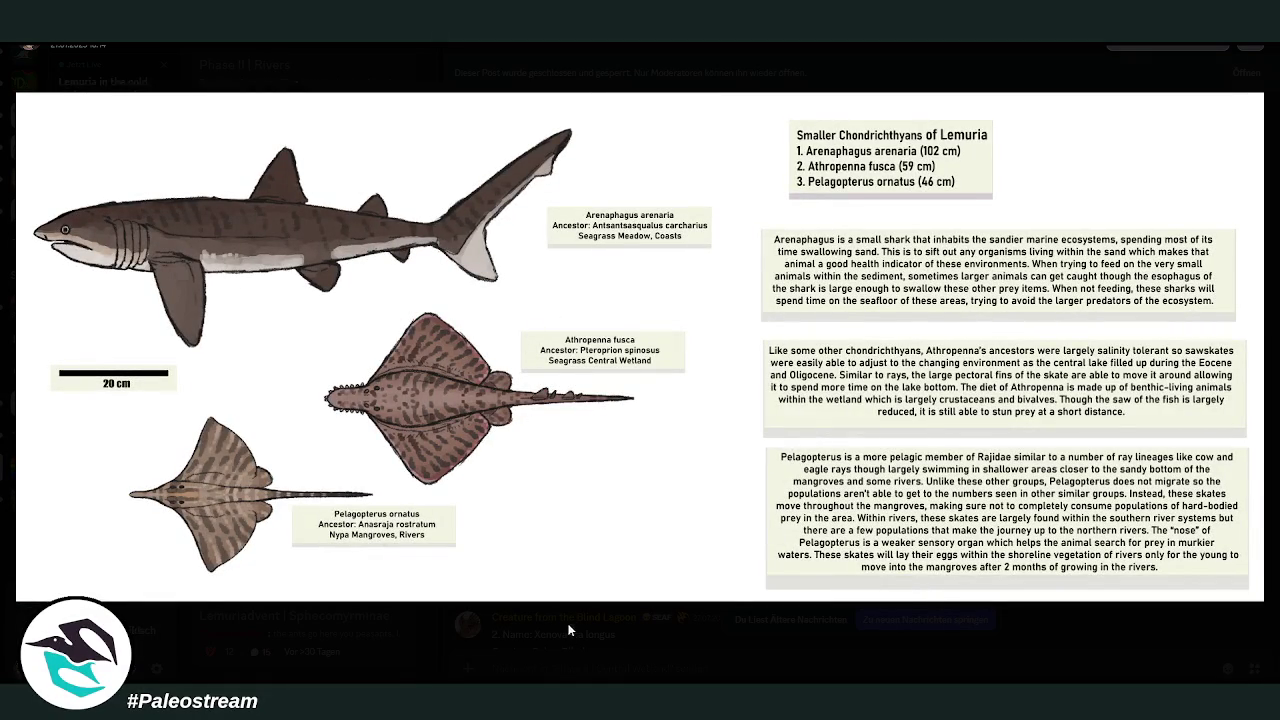
pyautogui.click(599, 645)
pyautogui.scroll(-3, 911, 426)
pyautogui.scroll(-2, 911, 426)
pyautogui.click(639, 462)
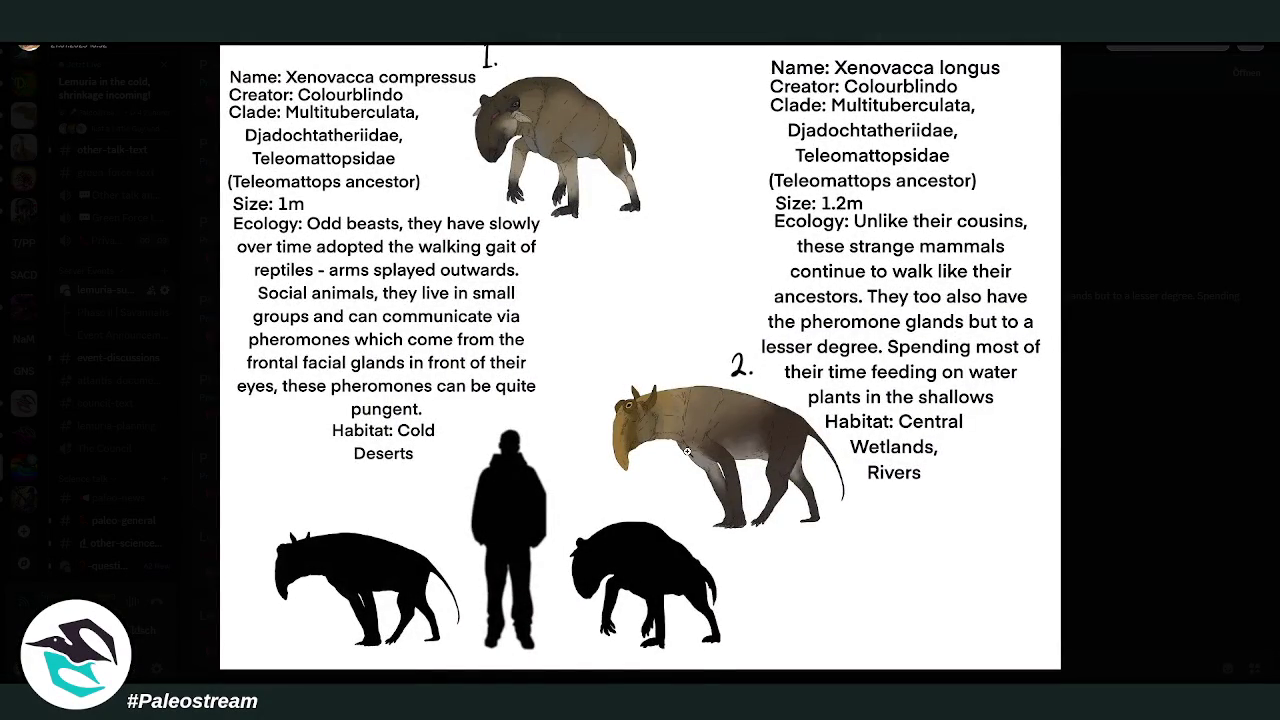
# - Inspect the 'Some crocodiles (and relatives) of Lemuria' image enlarged, then return to the thread
pyautogui.click(1127, 428)
pyautogui.scroll(-2, 887, 408)
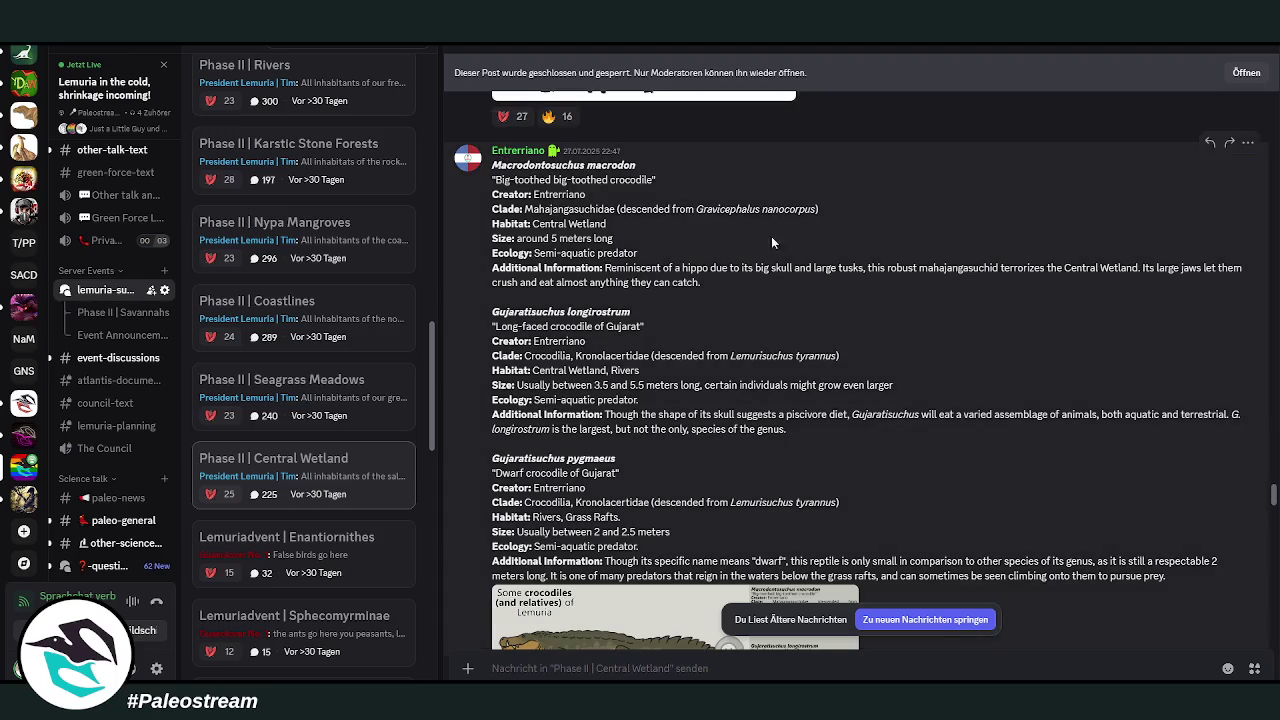
pyautogui.scroll(-3, 888, 408)
pyautogui.click(603, 385)
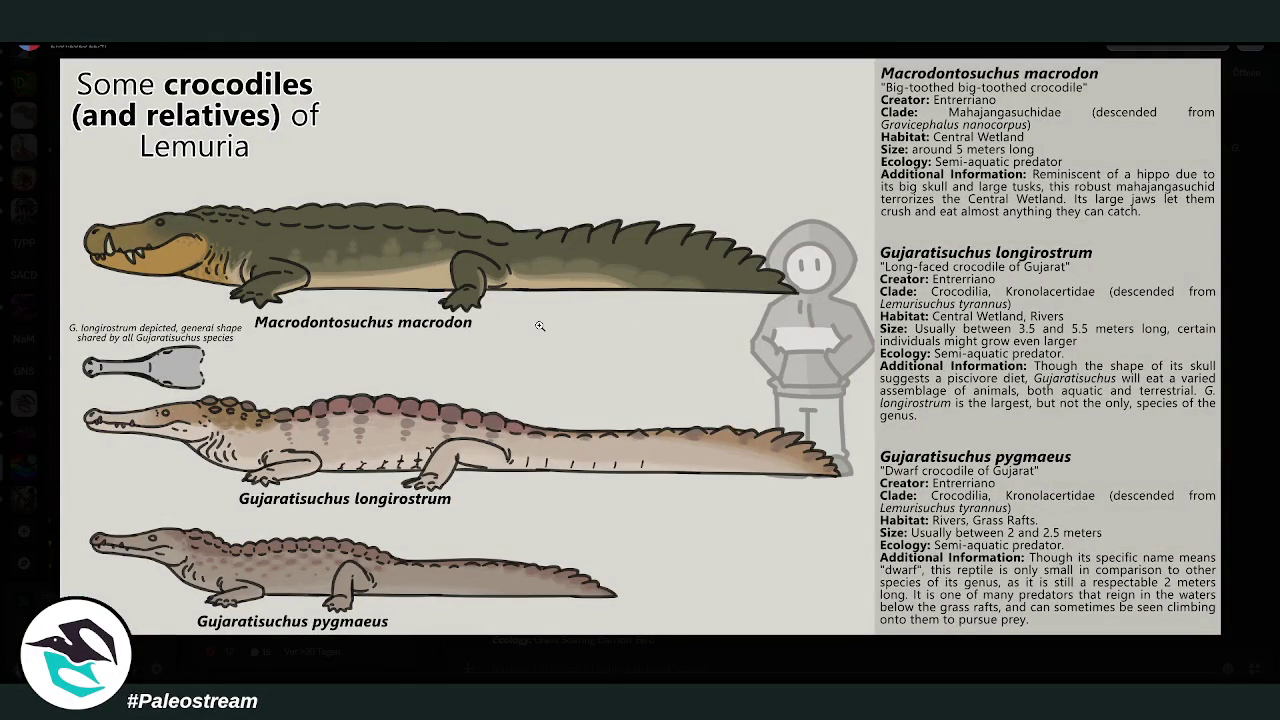
pyautogui.click(697, 661)
# - Scroll to the Thanatophagus volans entry and view its image enlarged twice
pyautogui.scroll(-3, 925, 395)
pyautogui.scroll(-1, 913, 395)
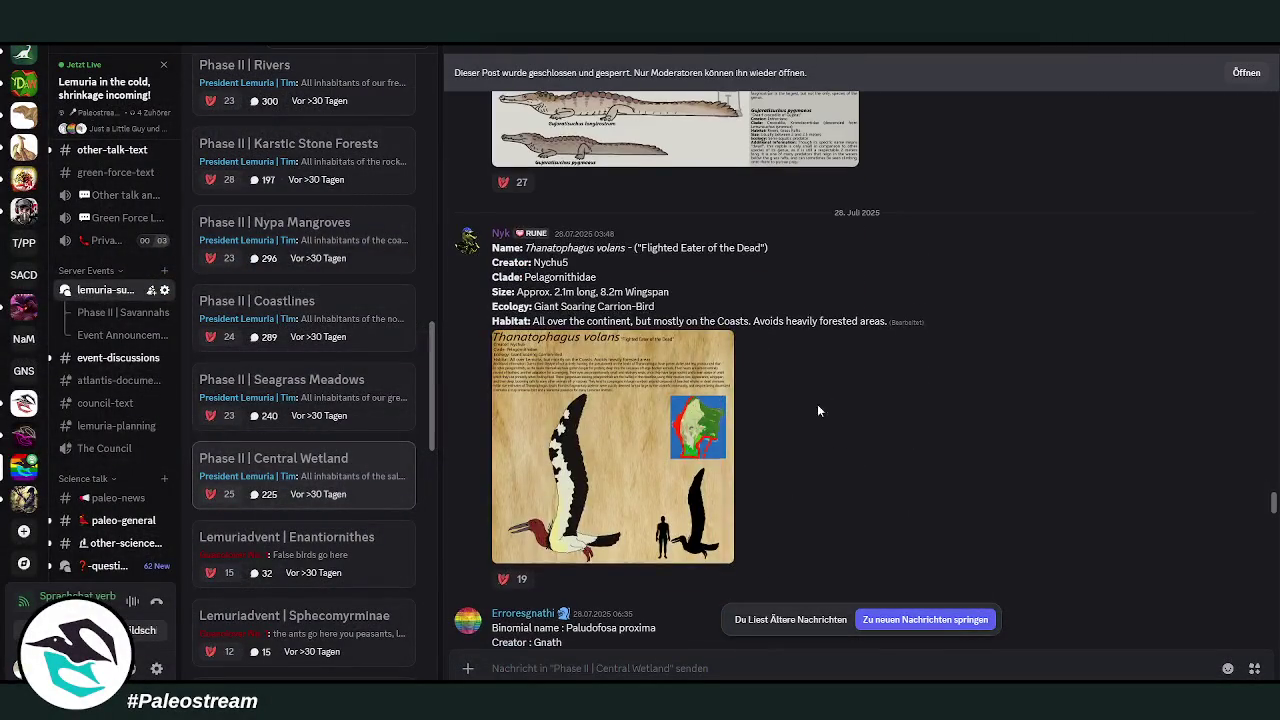
pyautogui.click(701, 437)
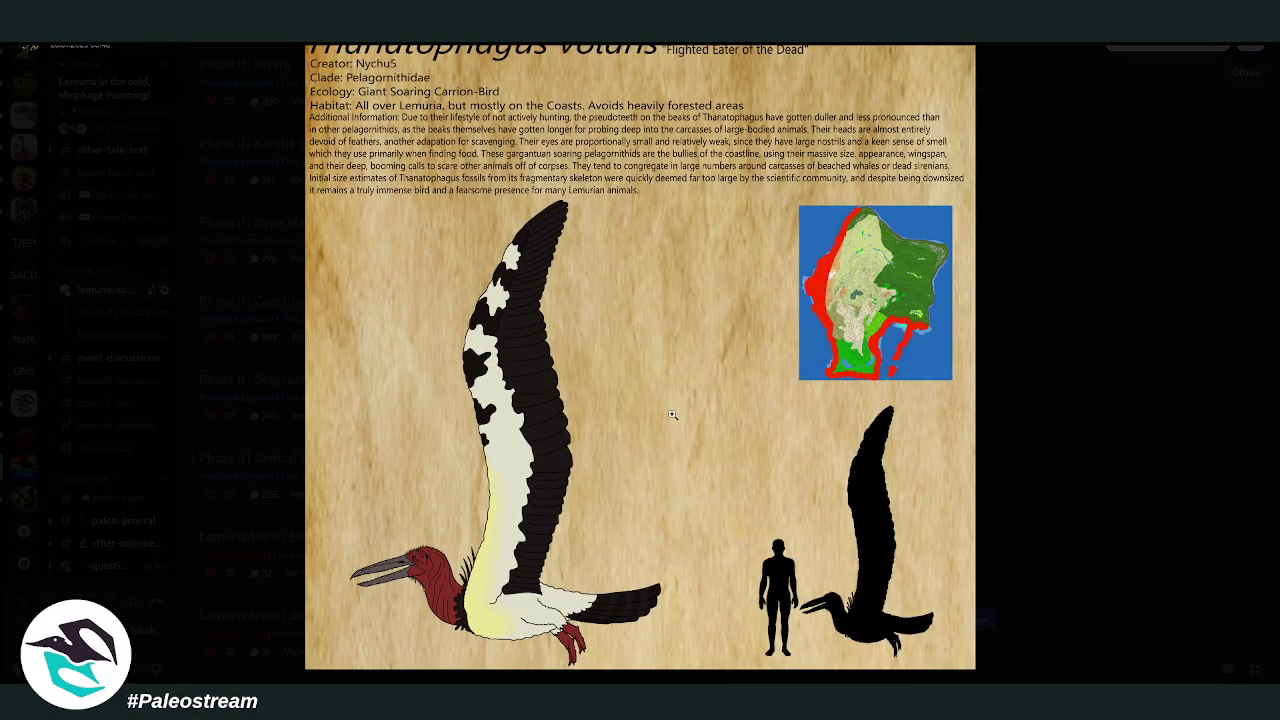
pyautogui.click(1049, 391)
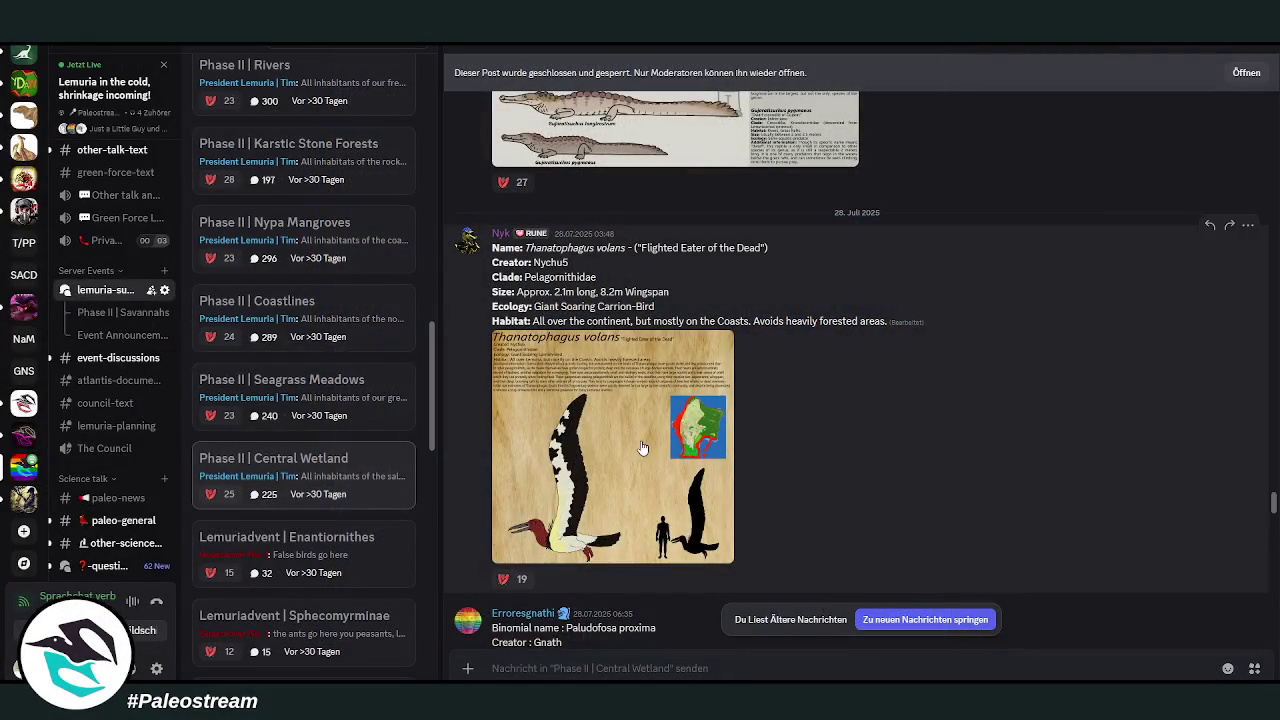
pyautogui.click(643, 447)
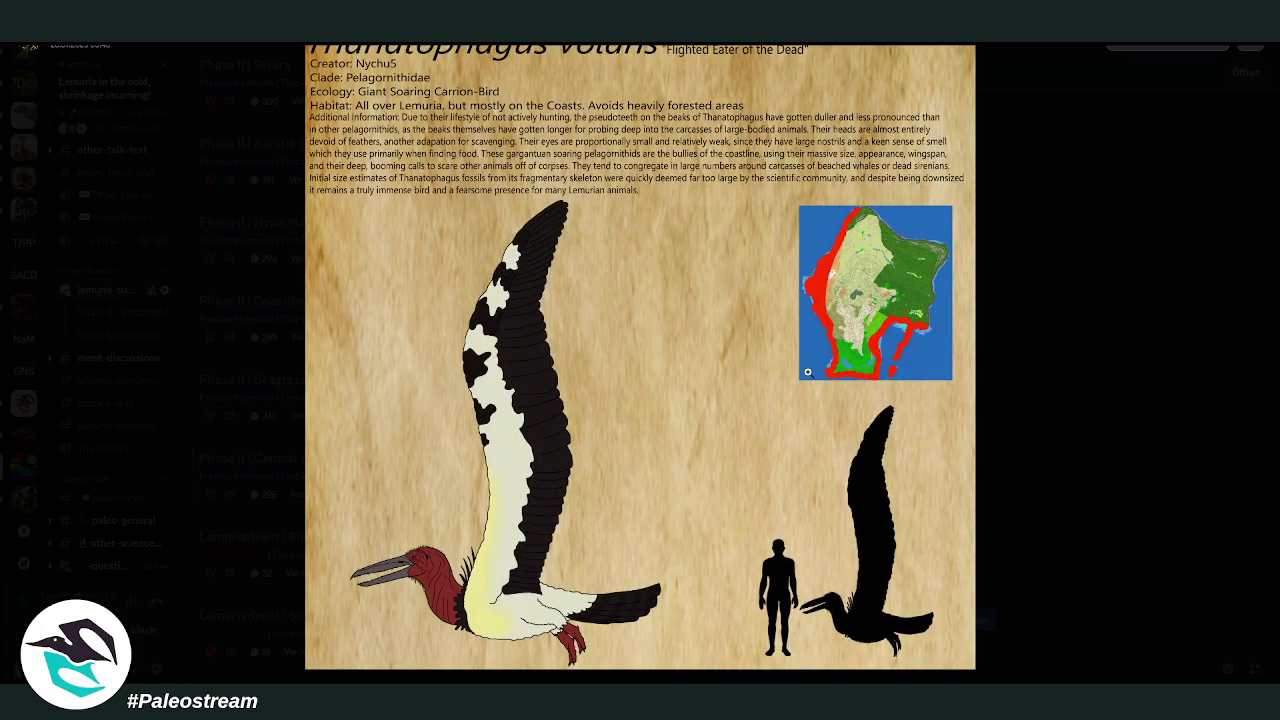
pyautogui.click(1080, 377)
# - Find and inspect the 'Aquatic mammals of the Central Wetlands' image enlarged
pyautogui.scroll(-4, 881, 374)
pyautogui.scroll(-3, 881, 374)
pyautogui.scroll(2, 881, 374)
pyautogui.scroll(2, 881, 374)
pyautogui.scroll(-1, 881, 374)
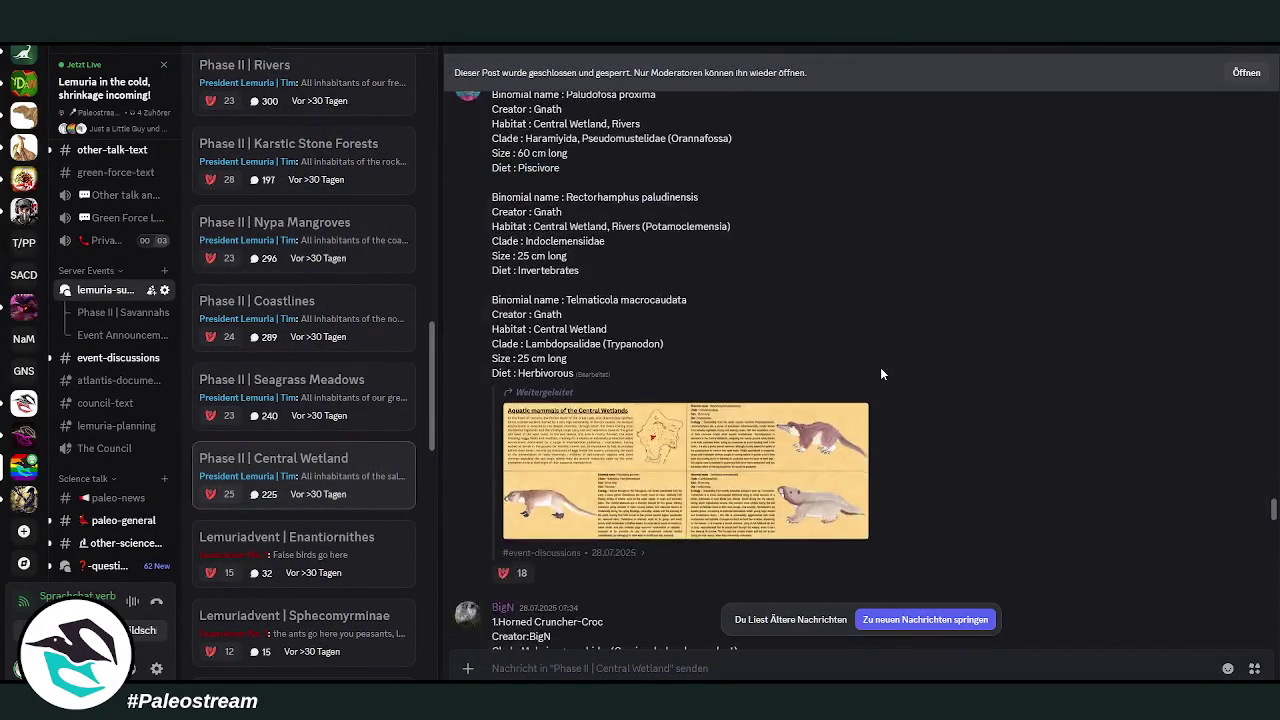
pyautogui.scroll(1, 881, 374)
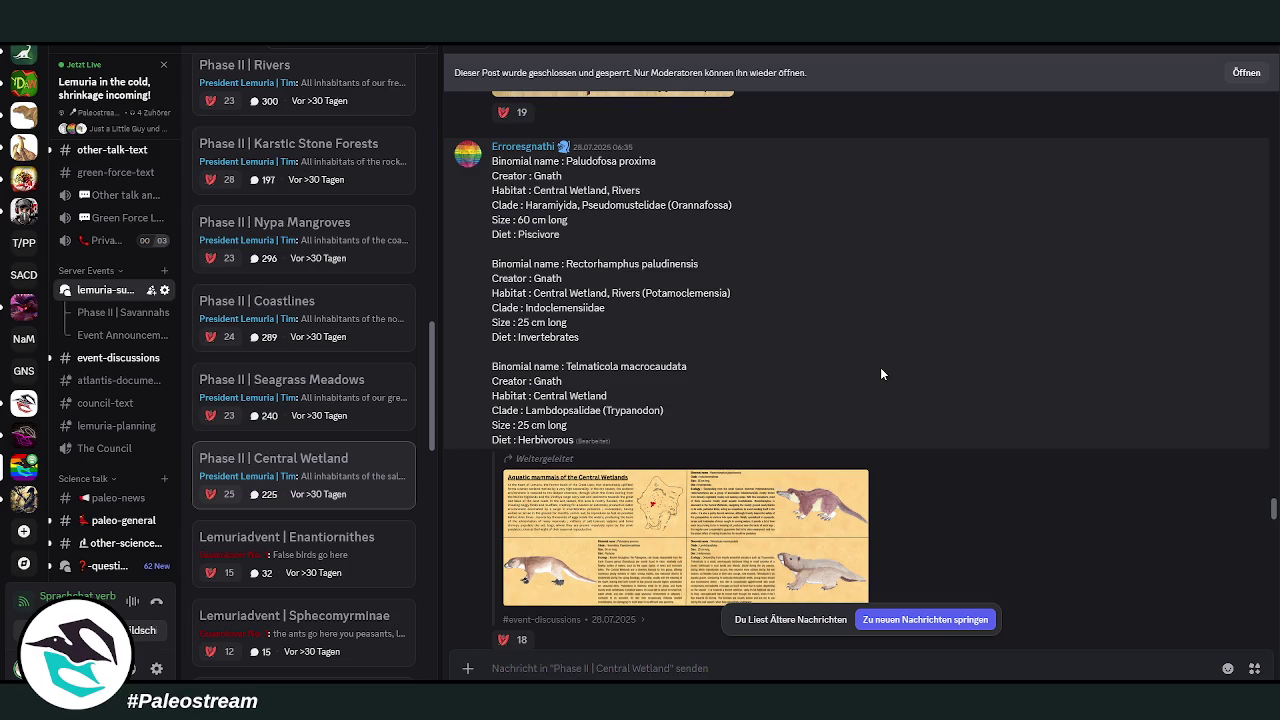
pyautogui.moveTo(716, 300)
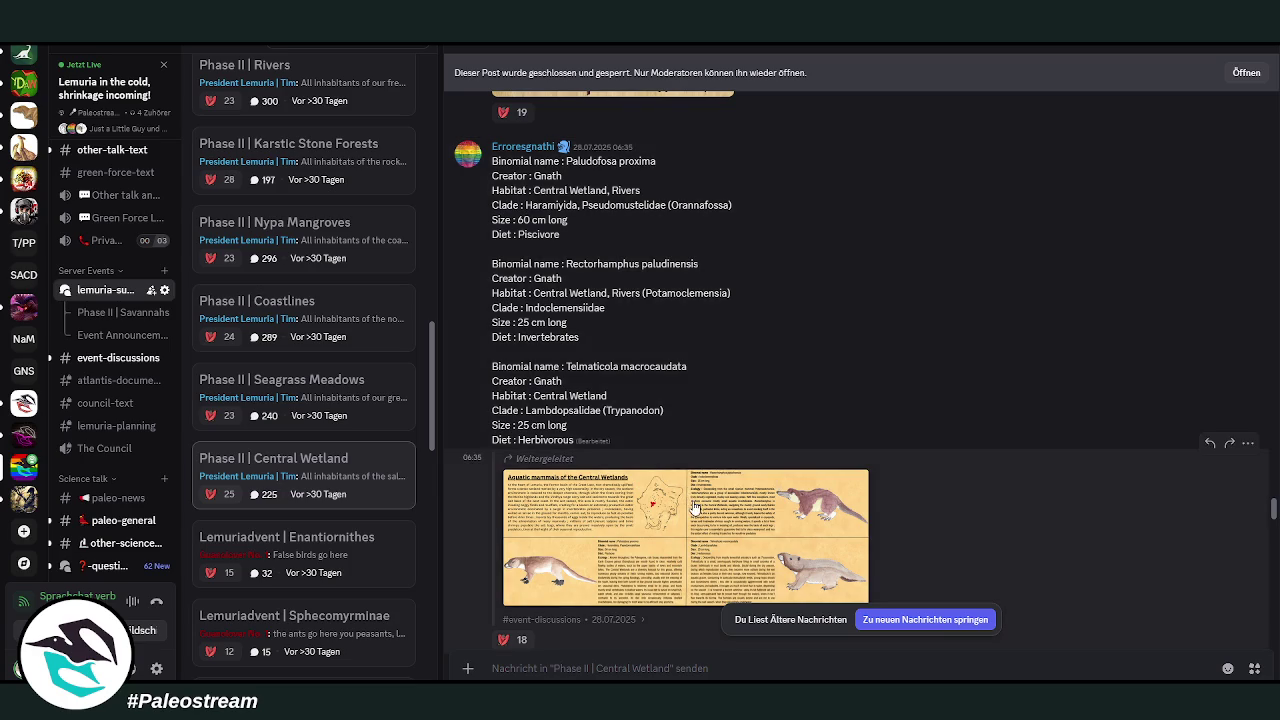
pyautogui.click(692, 500)
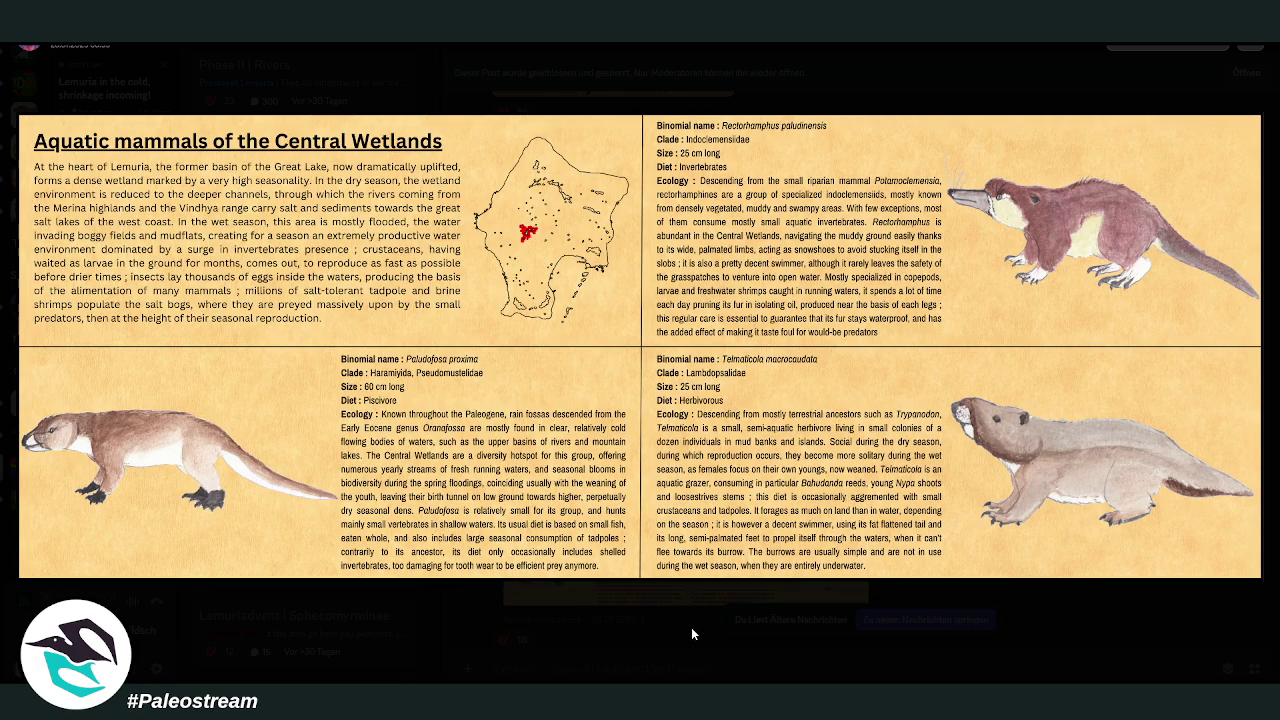
pyautogui.click(690, 633)
# - View the Horned Cruncher-Croc drawing and the Snipelets image enlarged
pyautogui.scroll(-5, 963, 480)
pyautogui.scroll(2, 573, 493)
pyautogui.click(573, 493)
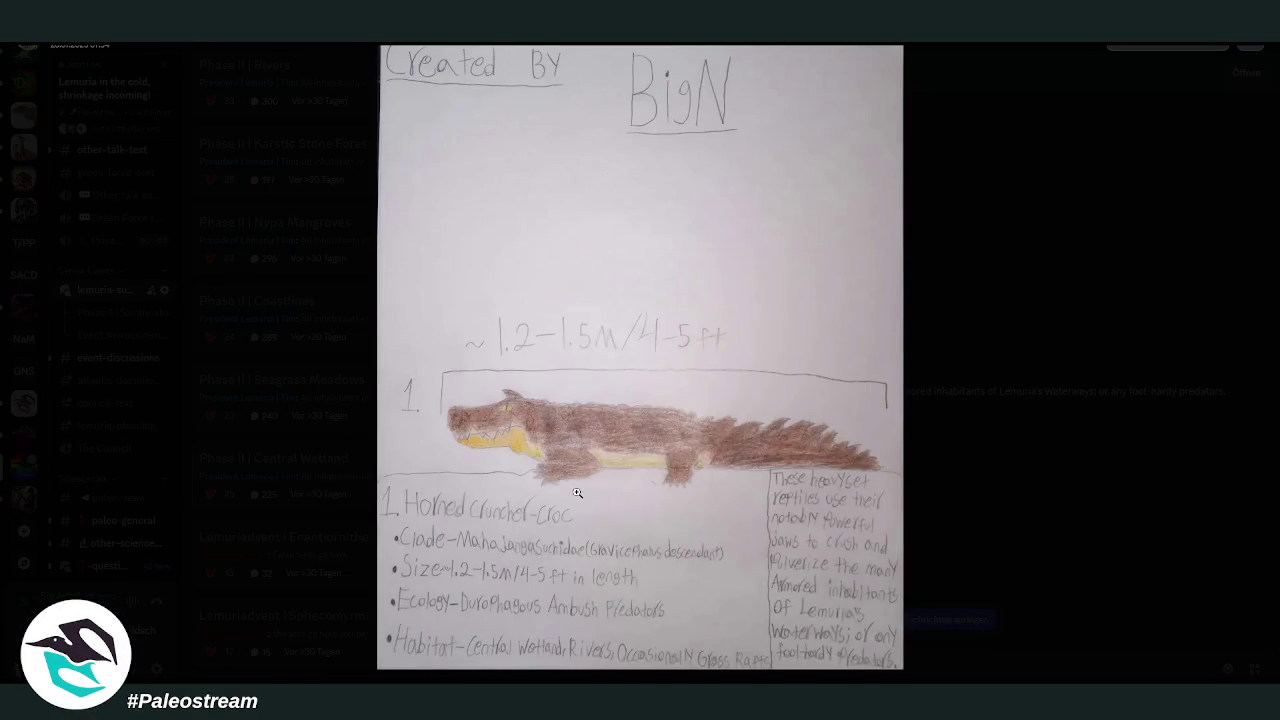
pyautogui.click(956, 453)
pyautogui.scroll(-2, 900, 430)
pyautogui.scroll(-3, 870, 415)
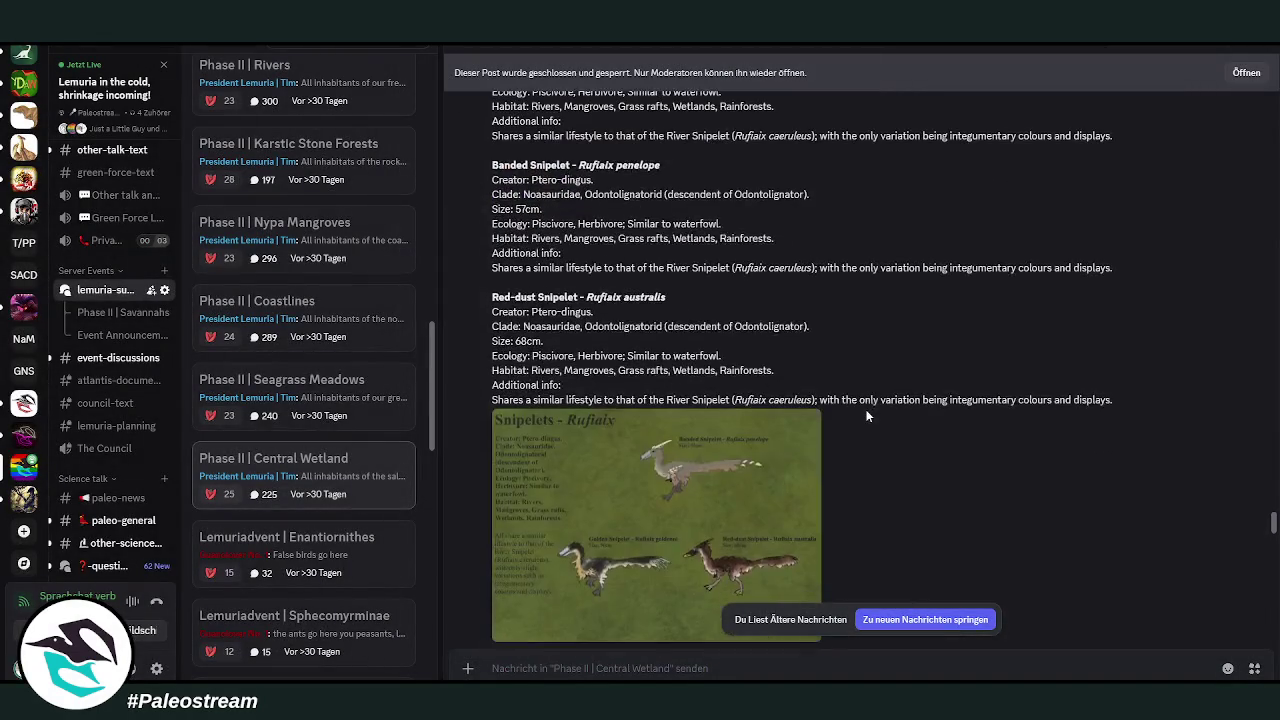
pyautogui.click(651, 446)
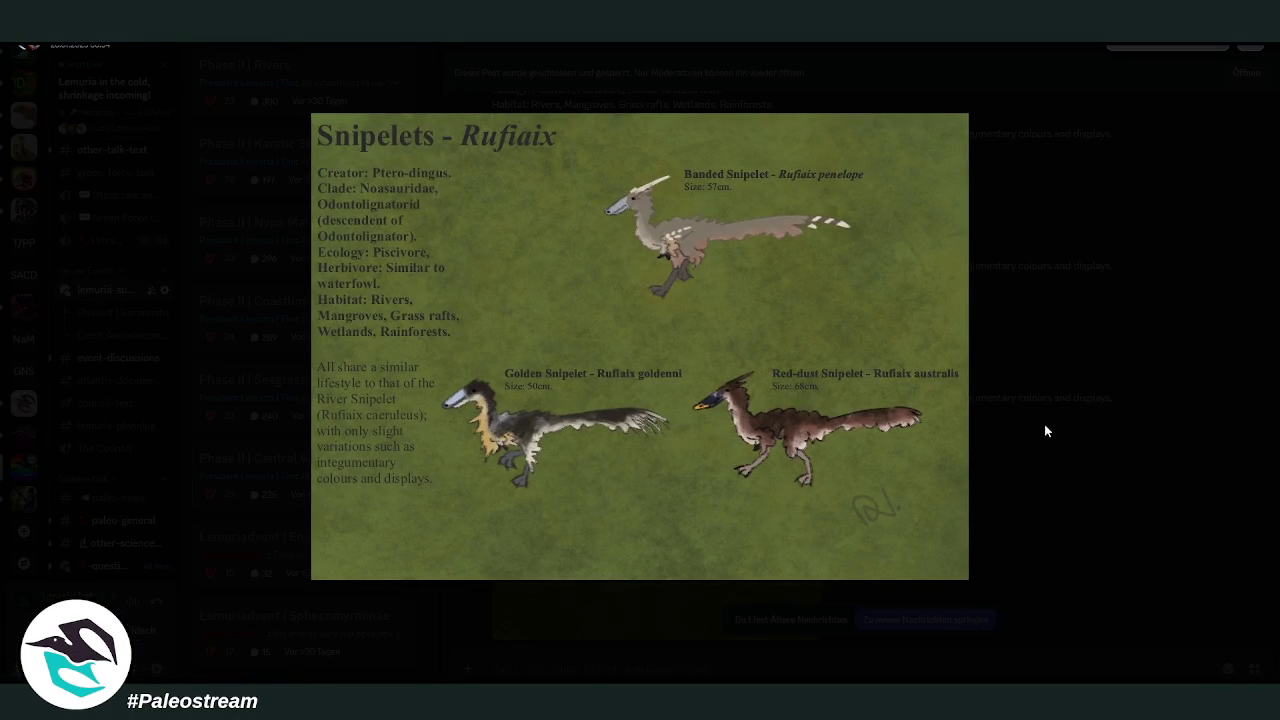
pyautogui.click(1041, 428)
# - View the Distorcyon longirostris and 'Hummingbirds of lemuria' images enlarged
pyautogui.scroll(-3, 927, 386)
pyautogui.scroll(-3, 954, 386)
pyautogui.scroll(-2, 954, 386)
pyautogui.click(619, 417)
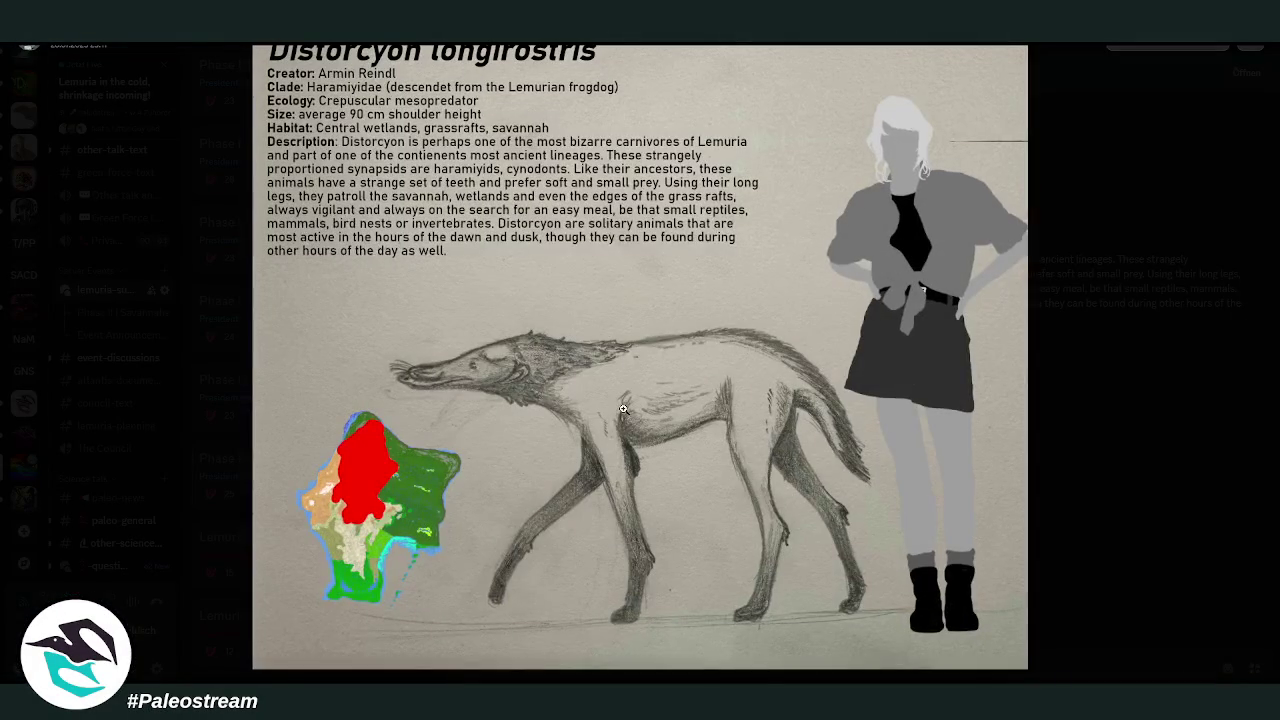
pyautogui.click(1117, 418)
pyautogui.scroll(-3, 975, 382)
pyautogui.scroll(-2, 975, 382)
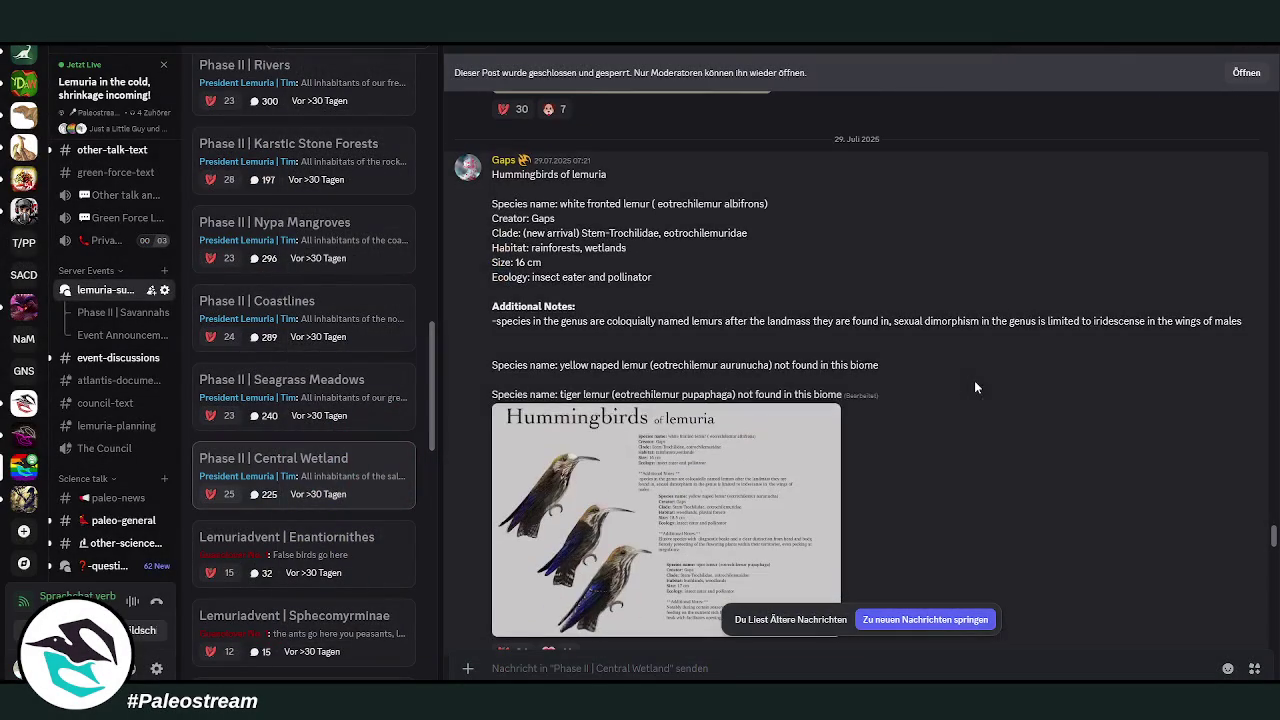
pyautogui.click(683, 485)
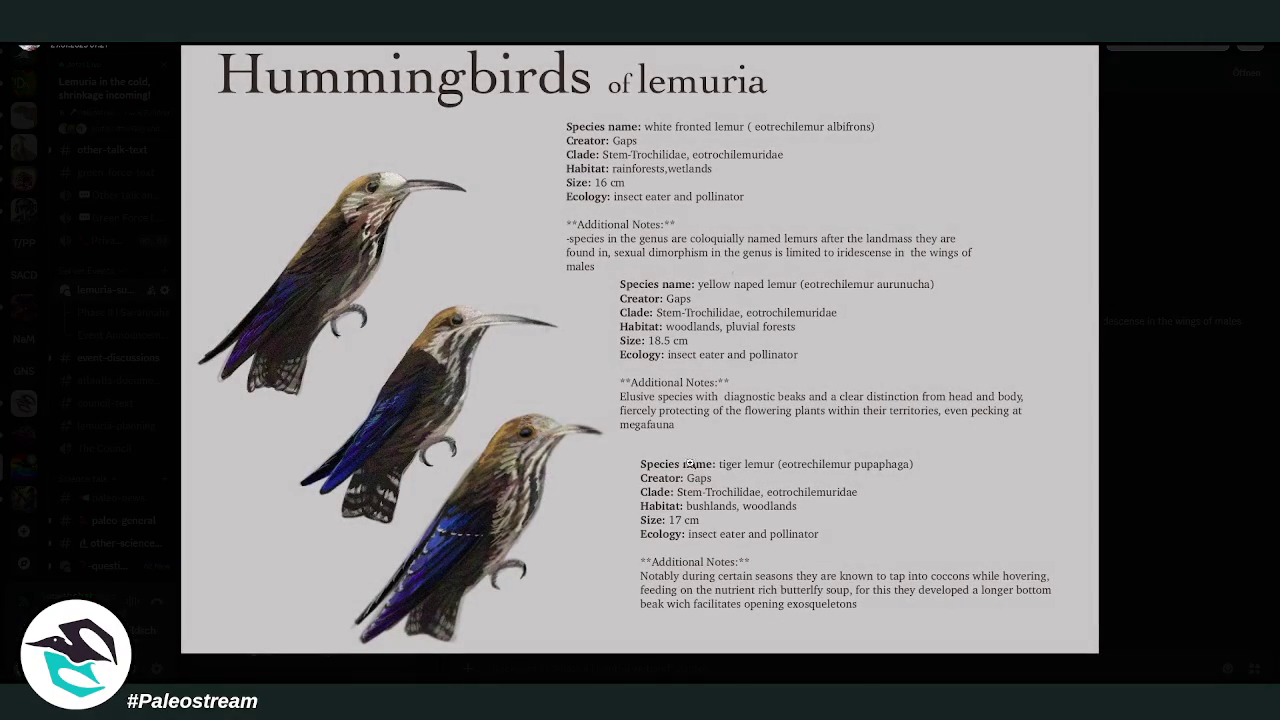
pyautogui.click(1115, 478)
# - Scroll down and inspect the 'Wetland Birds Of Lemuria' sheet enlarged
pyautogui.scroll(-3, 853, 410)
pyautogui.scroll(-3, 853, 410)
pyautogui.scroll(-3, 835, 415)
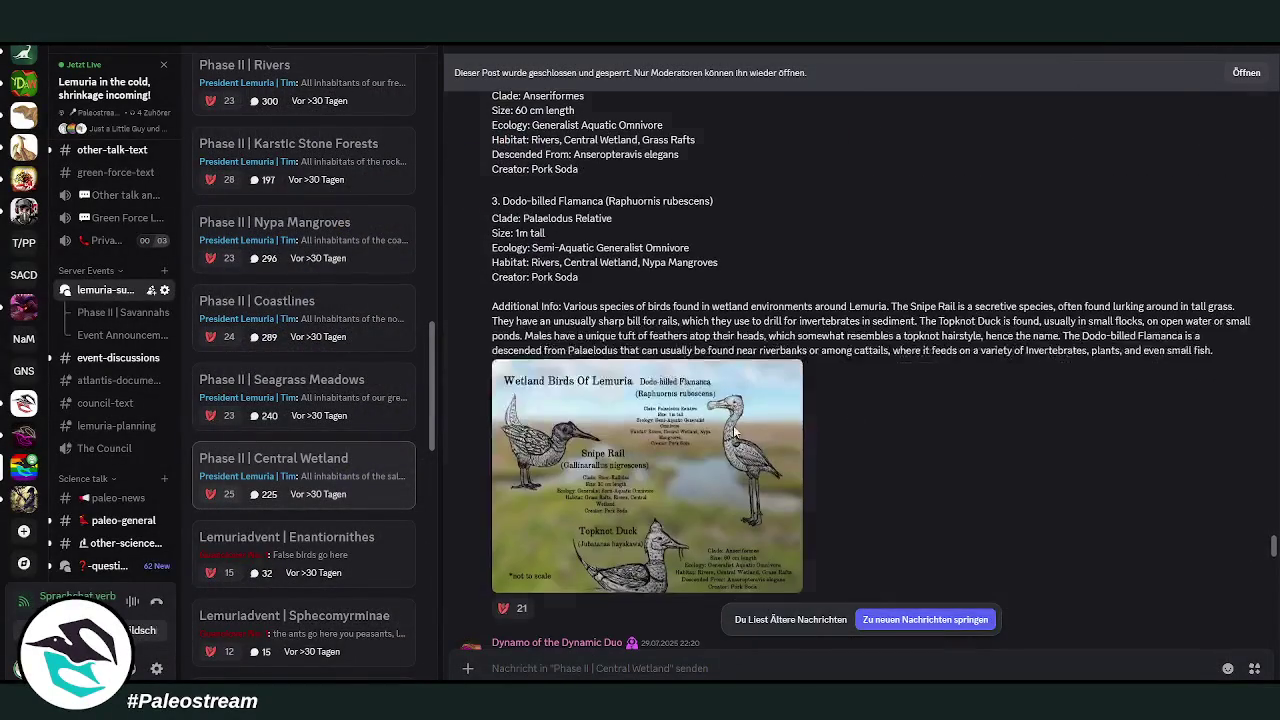
pyautogui.click(790, 424)
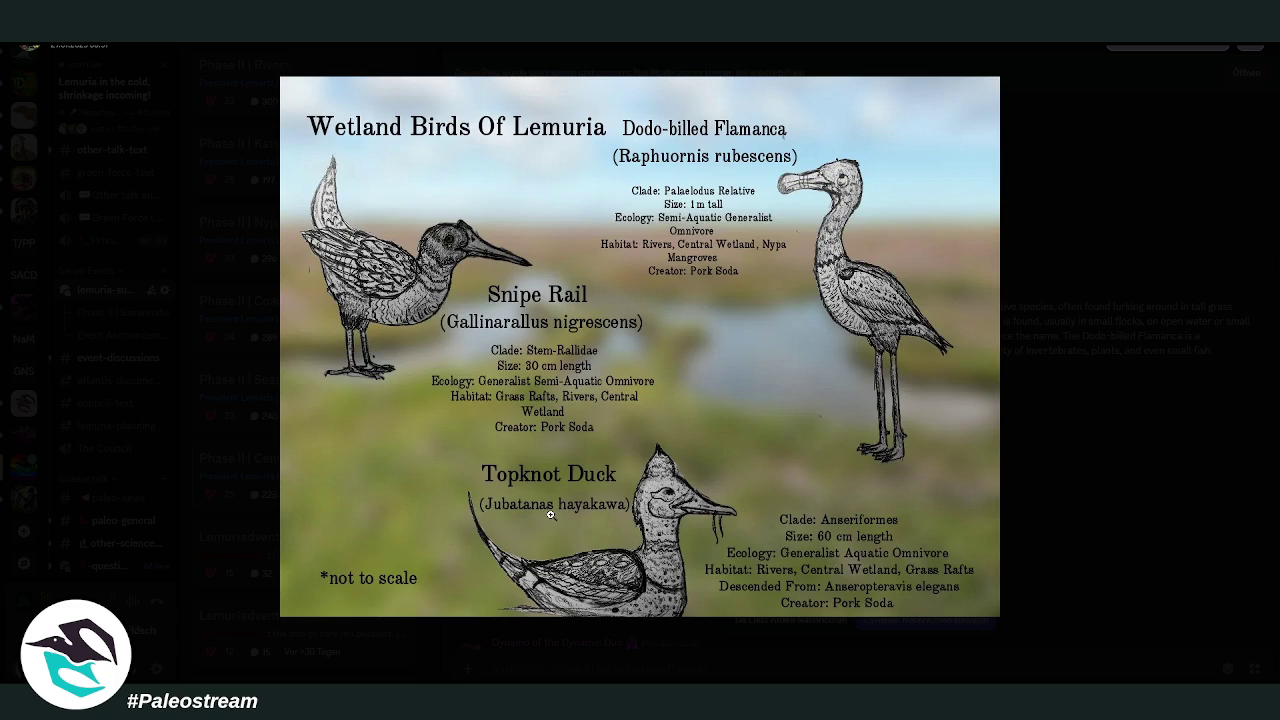
pyautogui.click(1048, 547)
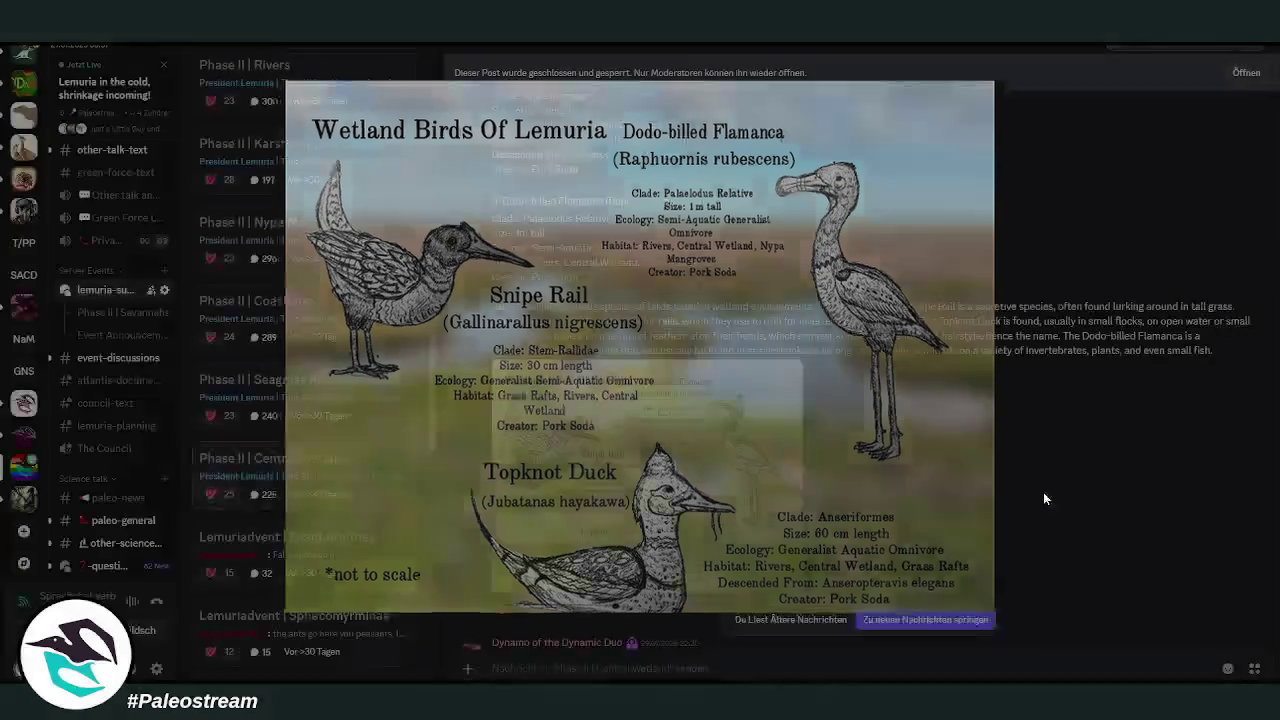
# - View the Trifurca tadpole shrimp and copepod images enlarged
pyautogui.scroll(-4, 925, 337)
pyautogui.scroll(-2, 925, 340)
pyautogui.scroll(2, 925, 340)
pyautogui.scroll(-3, 925, 340)
pyautogui.click(650, 440)
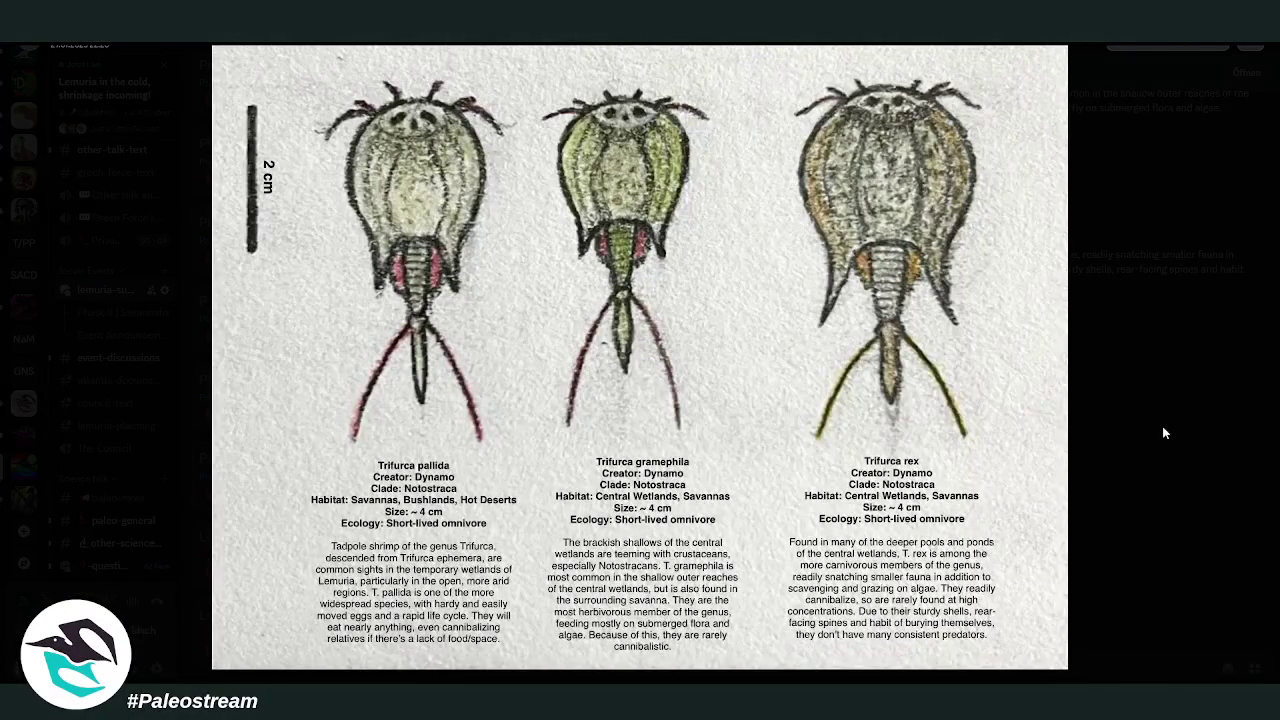
pyautogui.click(1162, 426)
pyautogui.scroll(-3, 927, 400)
pyautogui.scroll(-4, 927, 400)
pyautogui.click(732, 400)
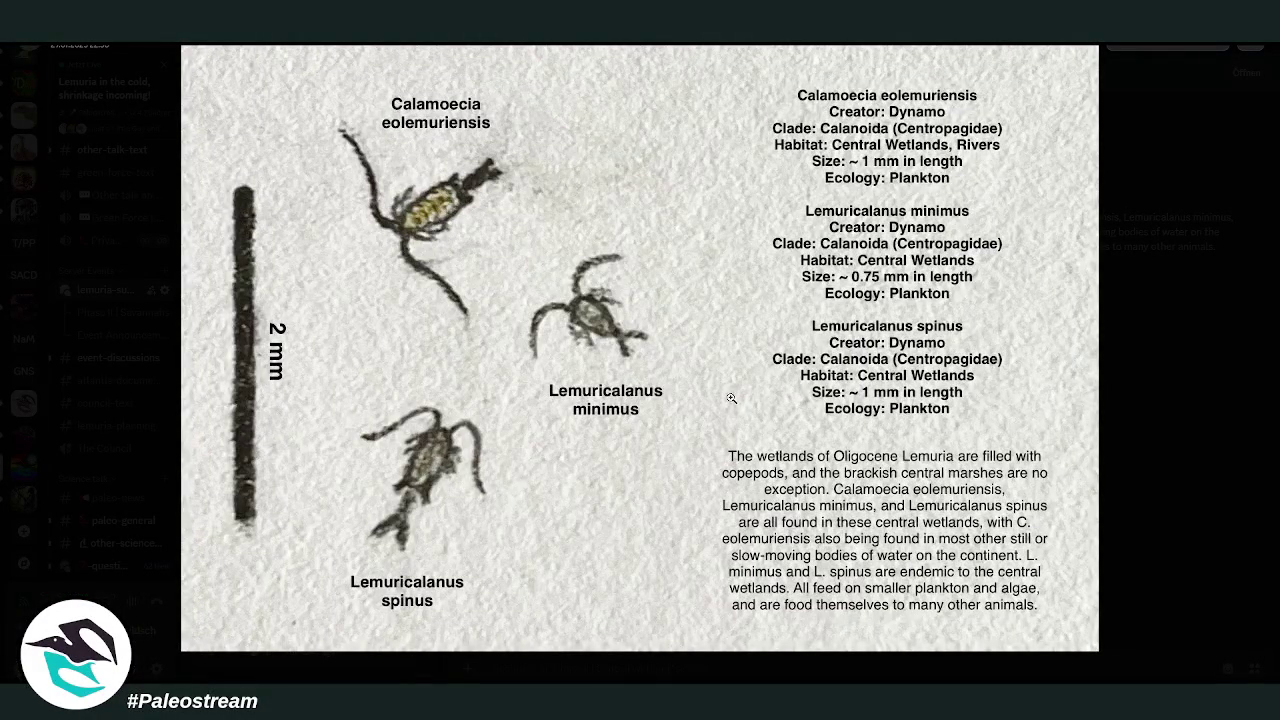
pyautogui.click(1137, 410)
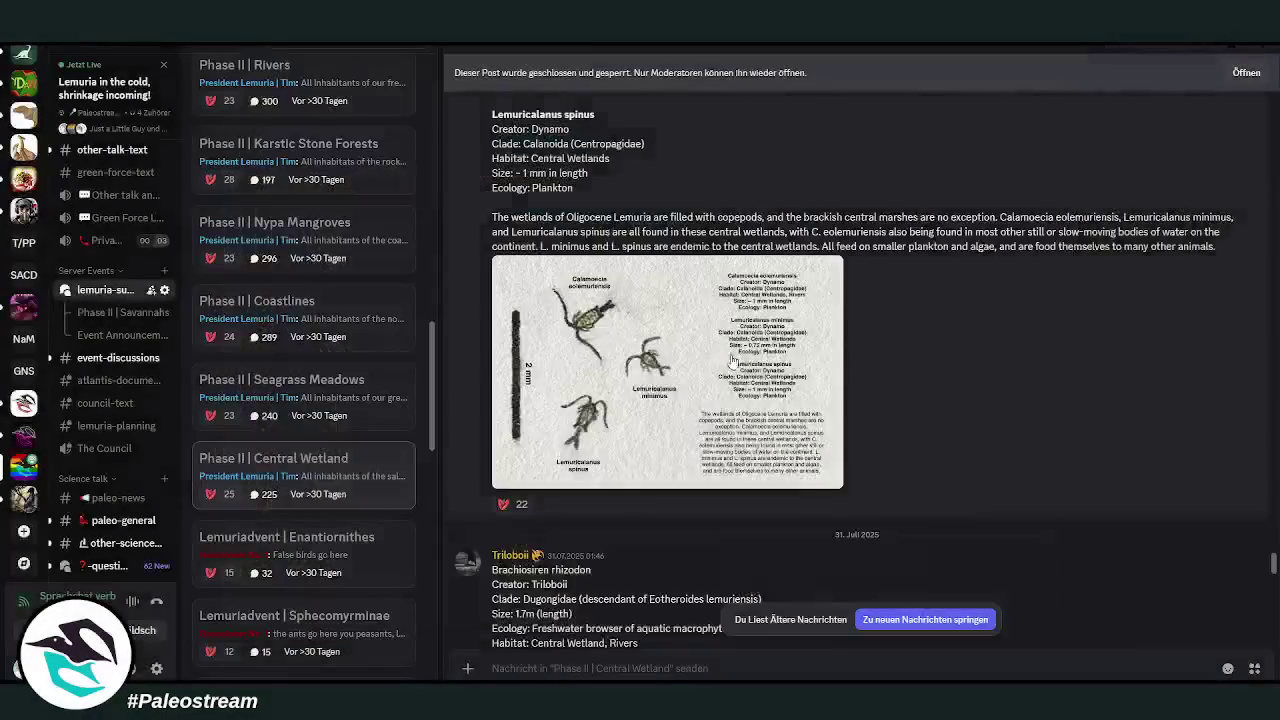
# - View the Brachiosiren rhizodon and Rhacidontocyon ranistes images enlarged
pyautogui.scroll(-5, 811, 363)
pyautogui.scroll(-3, 643, 408)
pyautogui.click(643, 408)
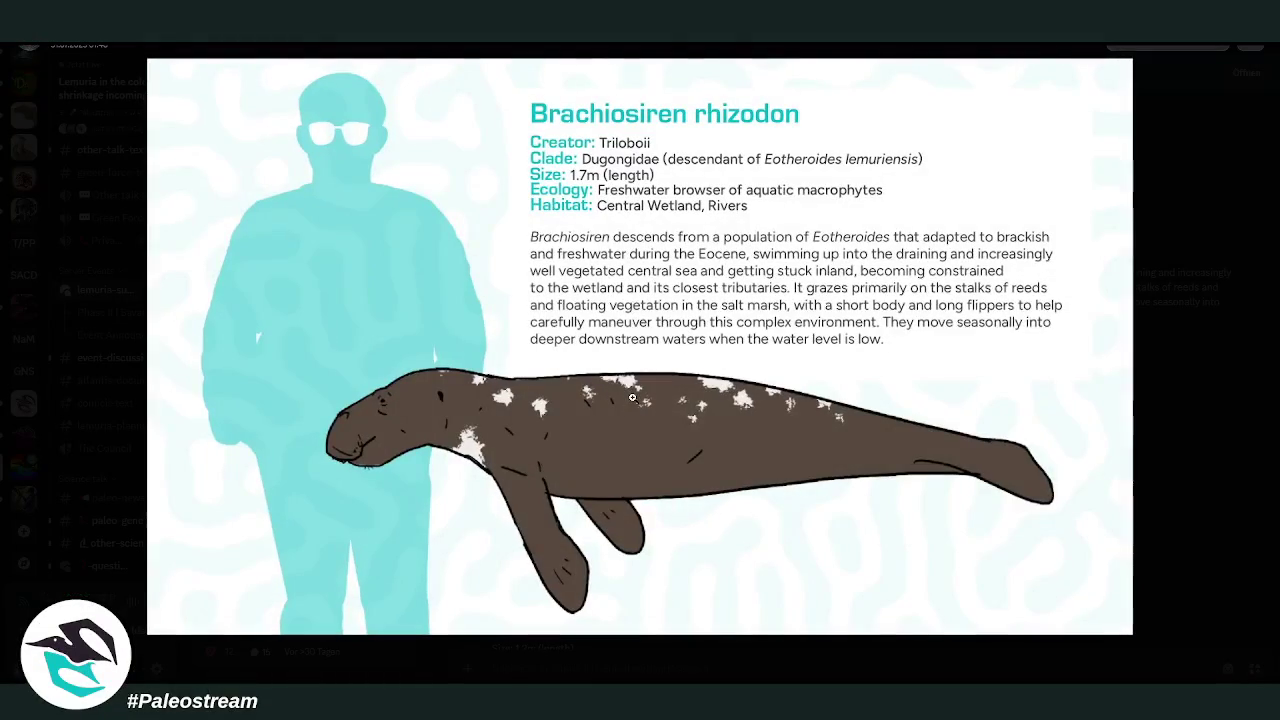
pyautogui.click(1158, 384)
pyautogui.scroll(-3, 912, 346)
pyautogui.scroll(-2, 940, 357)
pyautogui.click(730, 410)
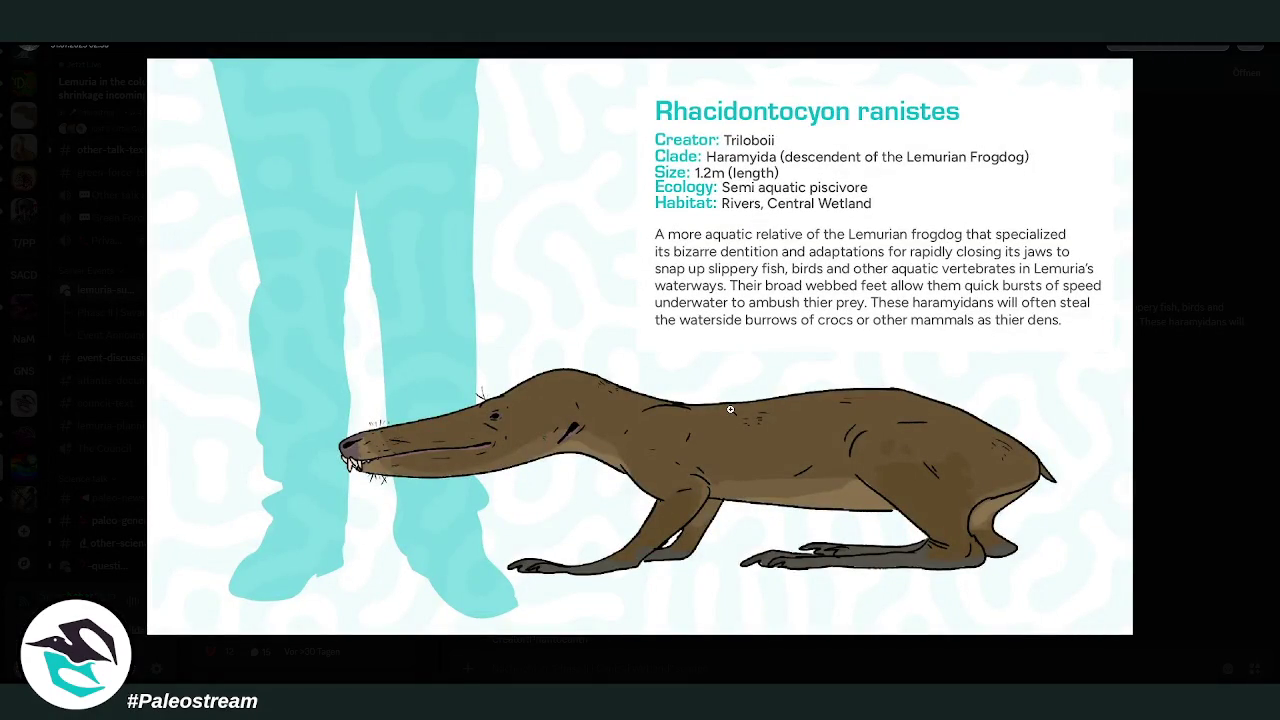
pyautogui.click(1147, 401)
# - View the cow turtle drawing and the avialan illustration enlarged
pyautogui.scroll(-5, 895, 358)
pyautogui.scroll(-3, 716, 434)
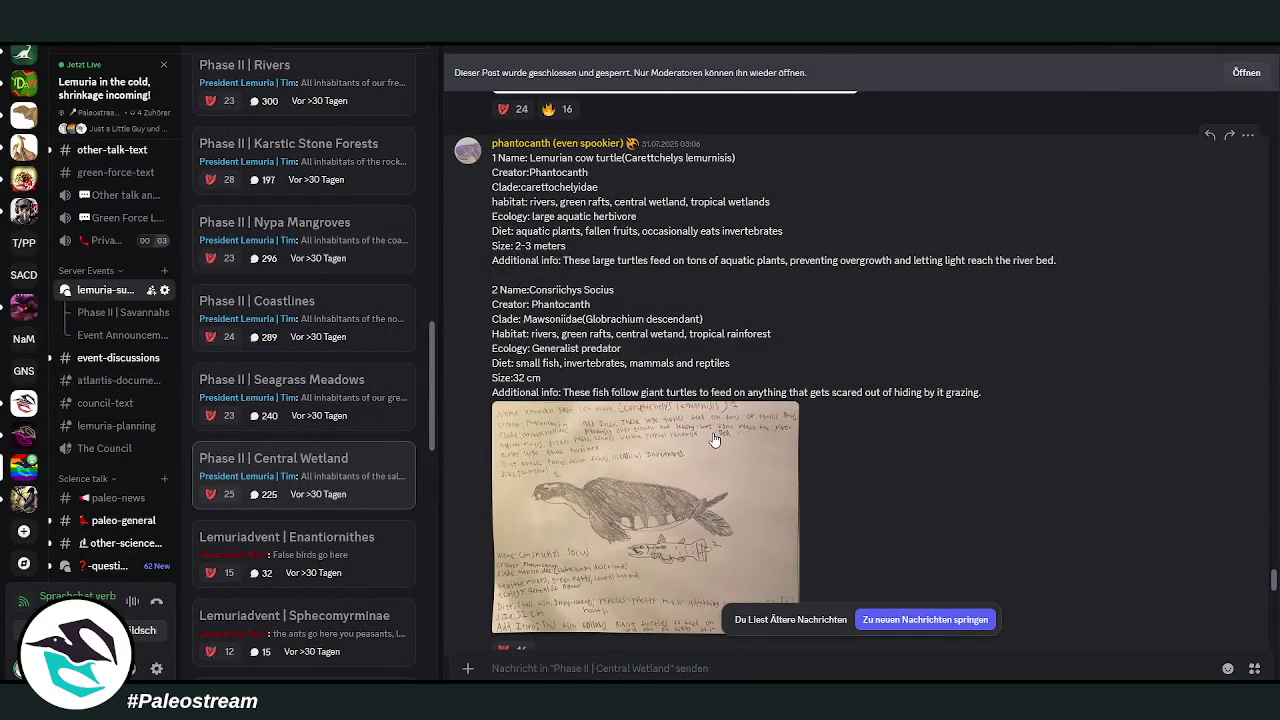
pyautogui.click(720, 442)
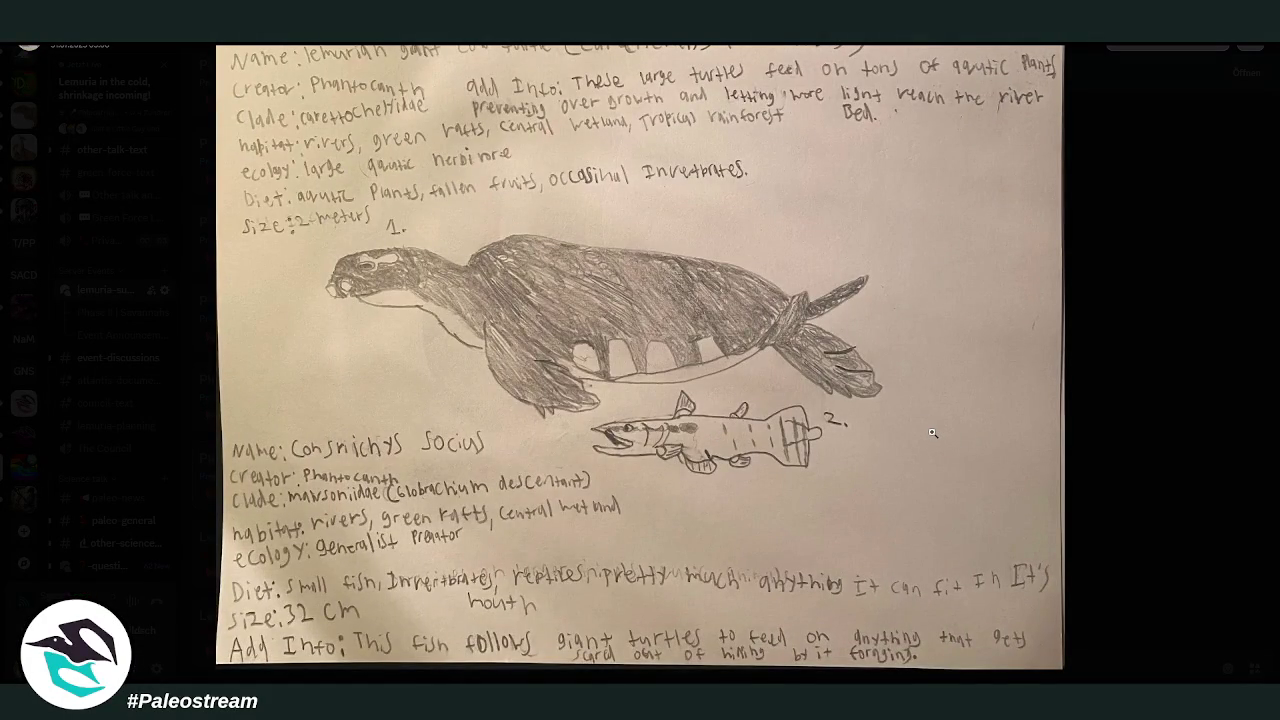
pyautogui.click(1165, 428)
pyautogui.scroll(-3, 918, 378)
pyautogui.click(679, 410)
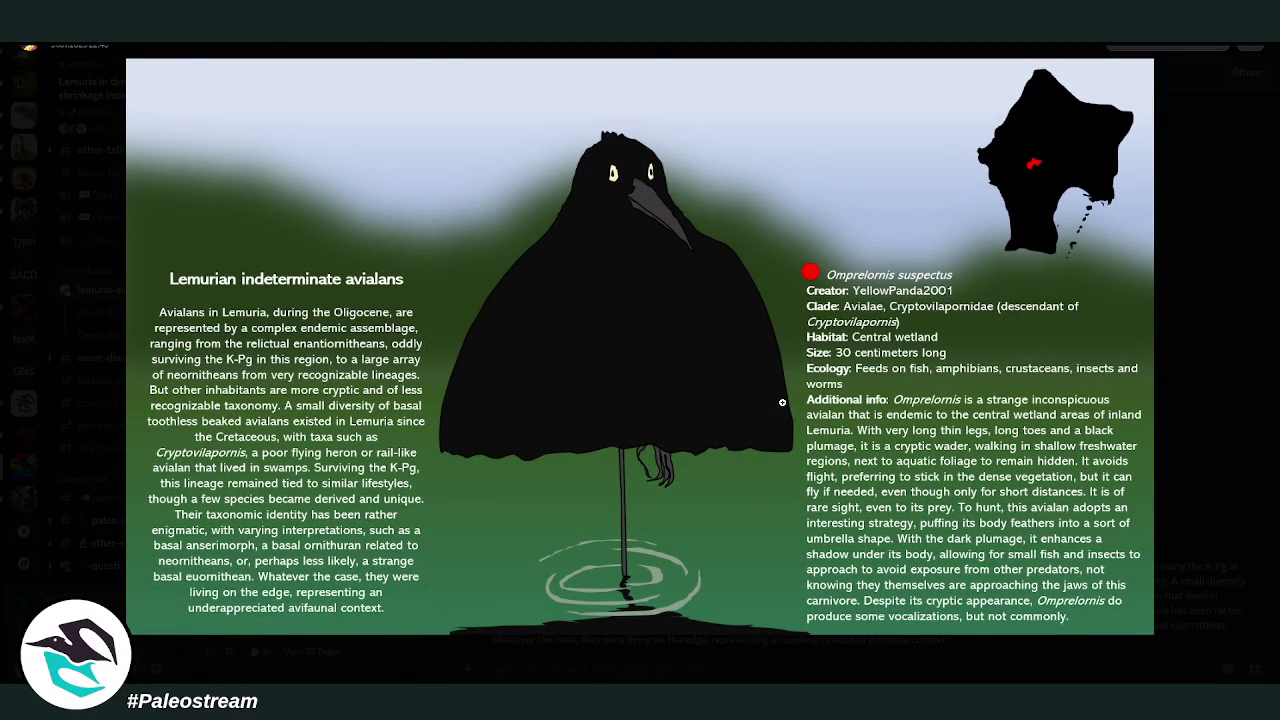
pyautogui.click(1238, 386)
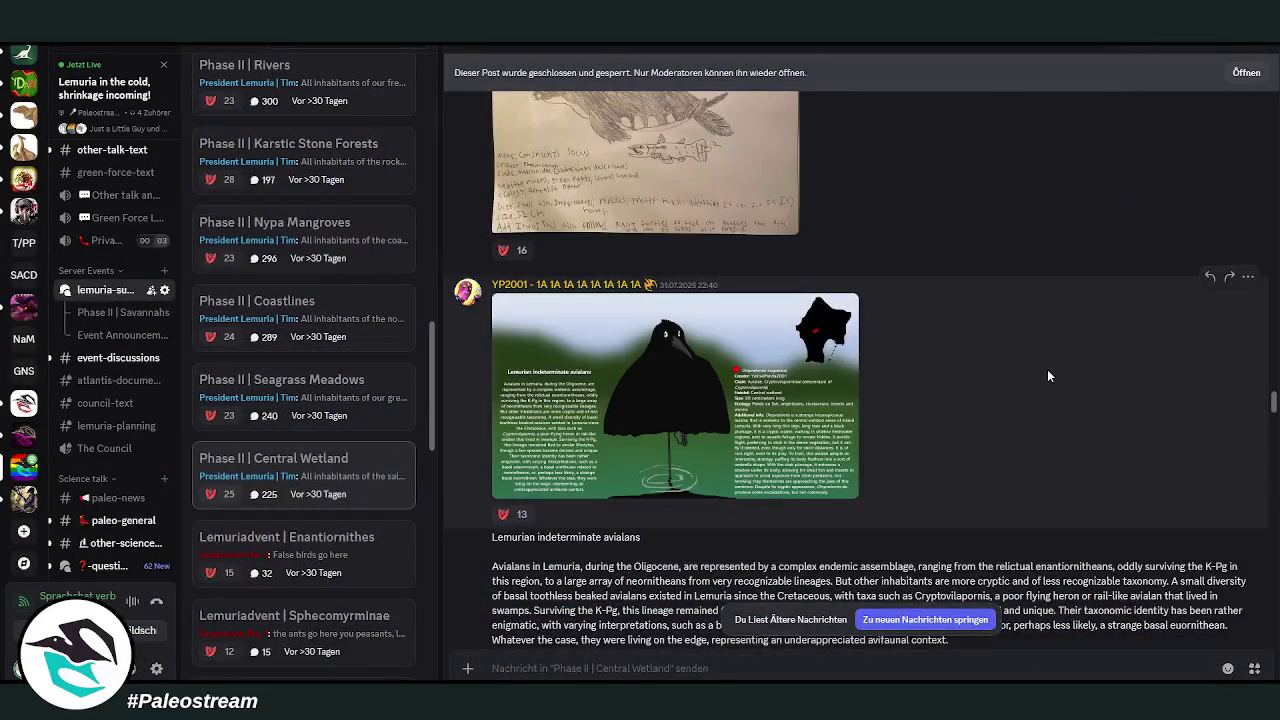
# - Enlarge the Petrarostrum species sheet and zoom into its bird and range map
pyautogui.scroll(-3, 1047, 376)
pyautogui.scroll(-3, 1047, 376)
pyautogui.scroll(-3, 1047, 376)
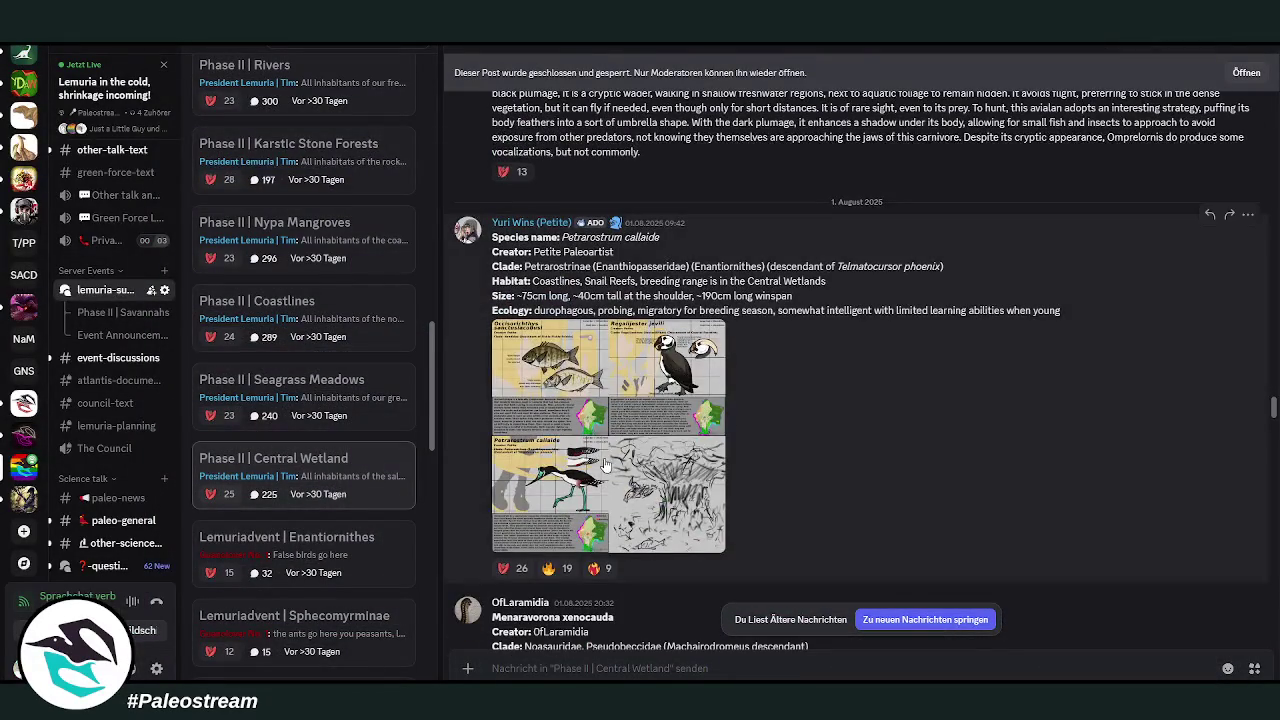
pyautogui.click(605, 465)
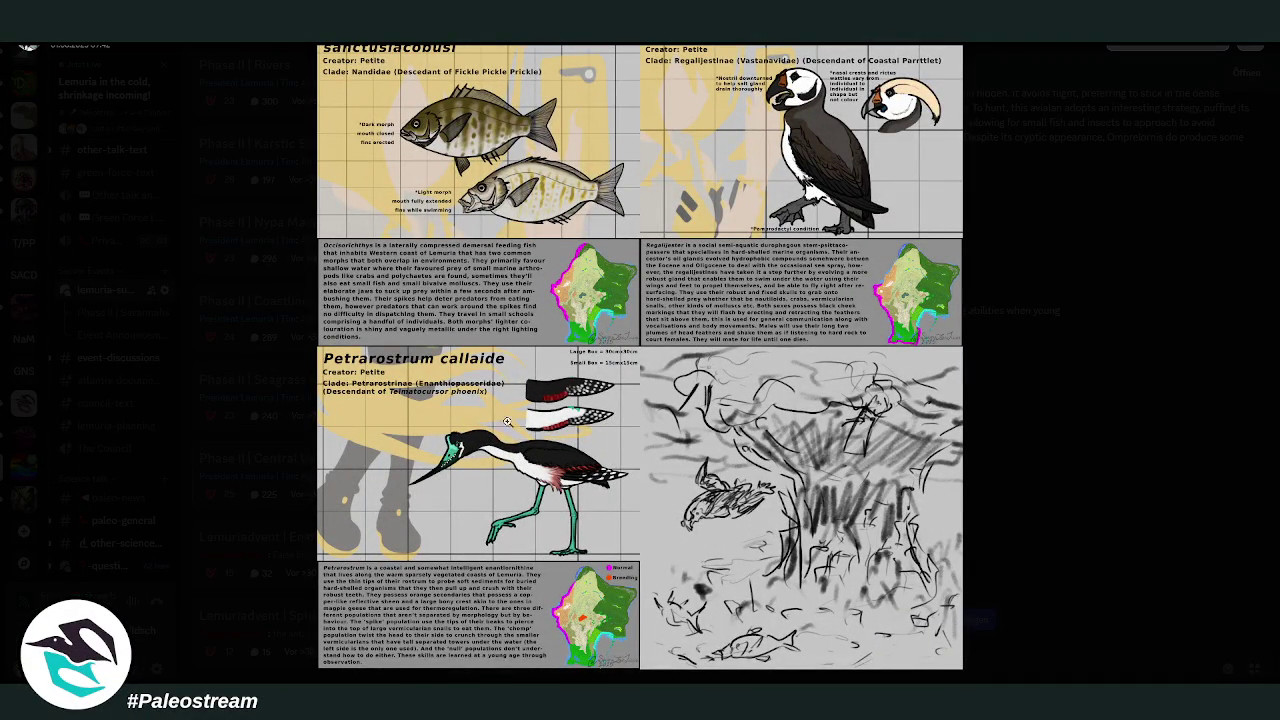
pyautogui.click(599, 617)
pyautogui.moveTo(580, 615); pyautogui.dragTo(625, 567)
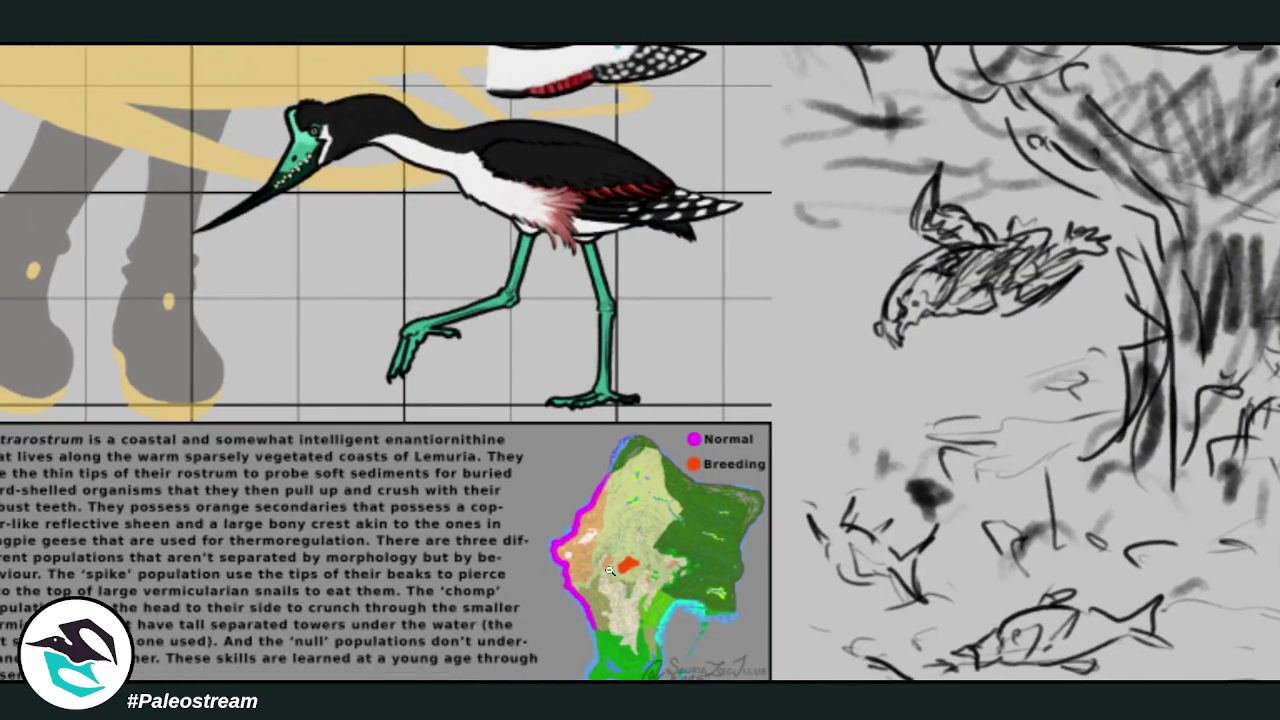
pyautogui.click(625, 567)
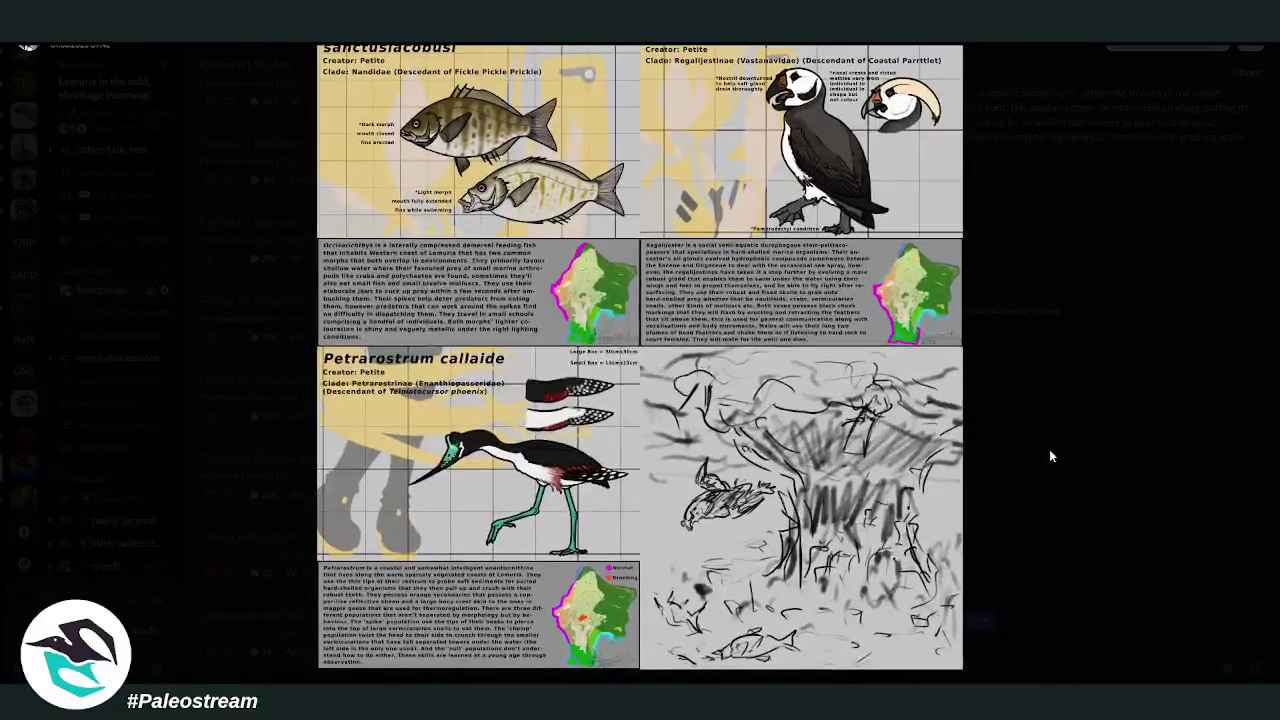
pyautogui.click(1049, 449)
# - Reopen the Petrarostrum callaide sheet and look it over at full view
pyautogui.scroll(2, 867, 383)
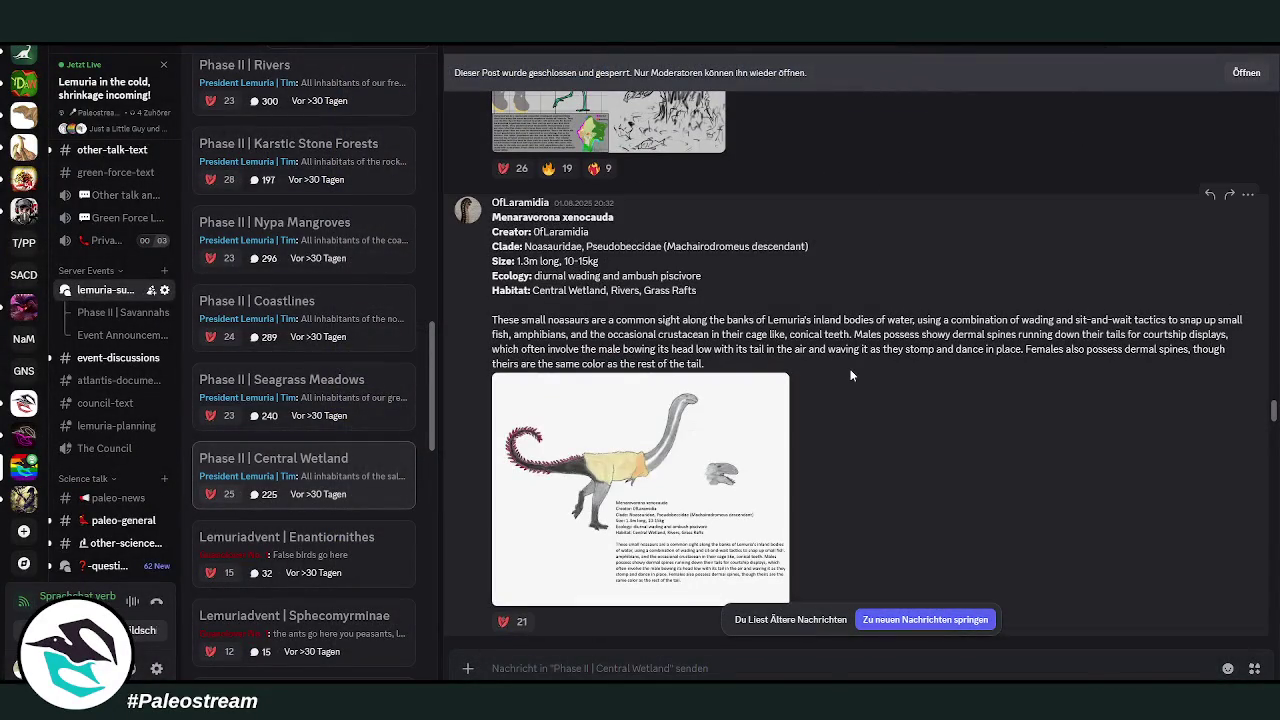
pyautogui.scroll(5, 691, 372)
pyautogui.click(692, 373)
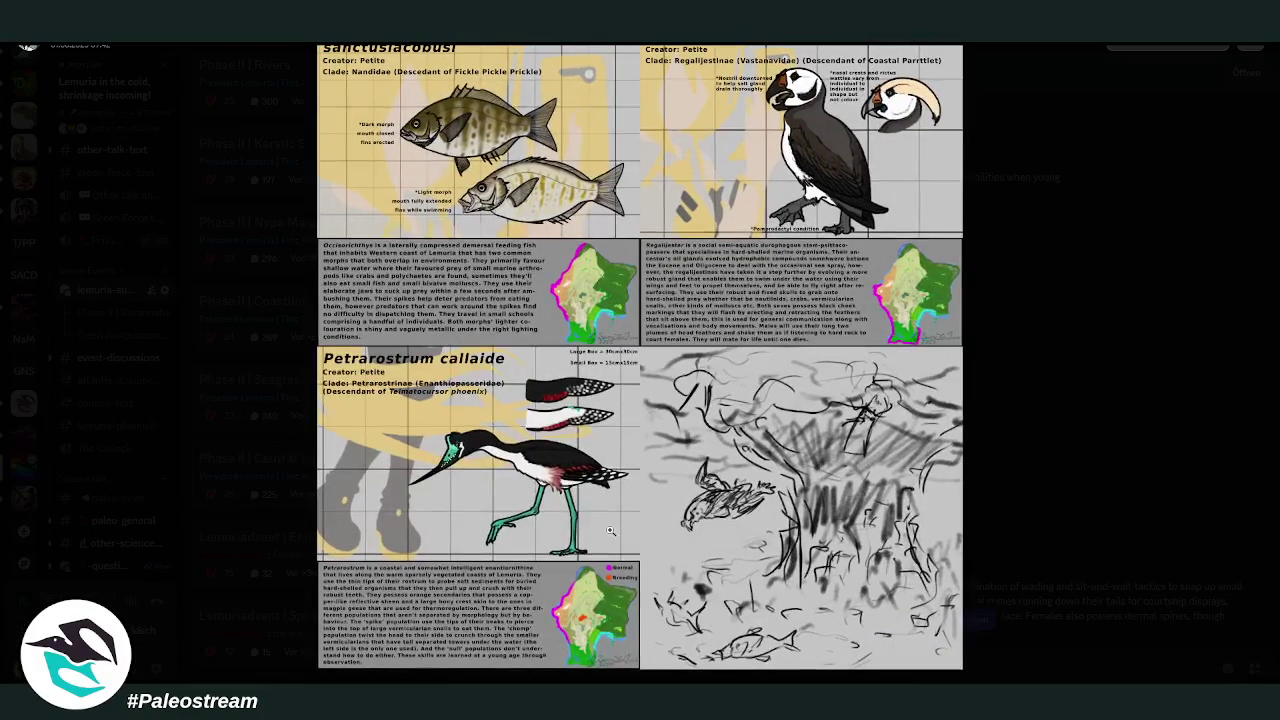
pyautogui.scroll(1, 578, 632)
pyautogui.scroll(1, 578, 630)
pyautogui.scroll(1, 574, 625)
pyautogui.scroll(1, 568, 616)
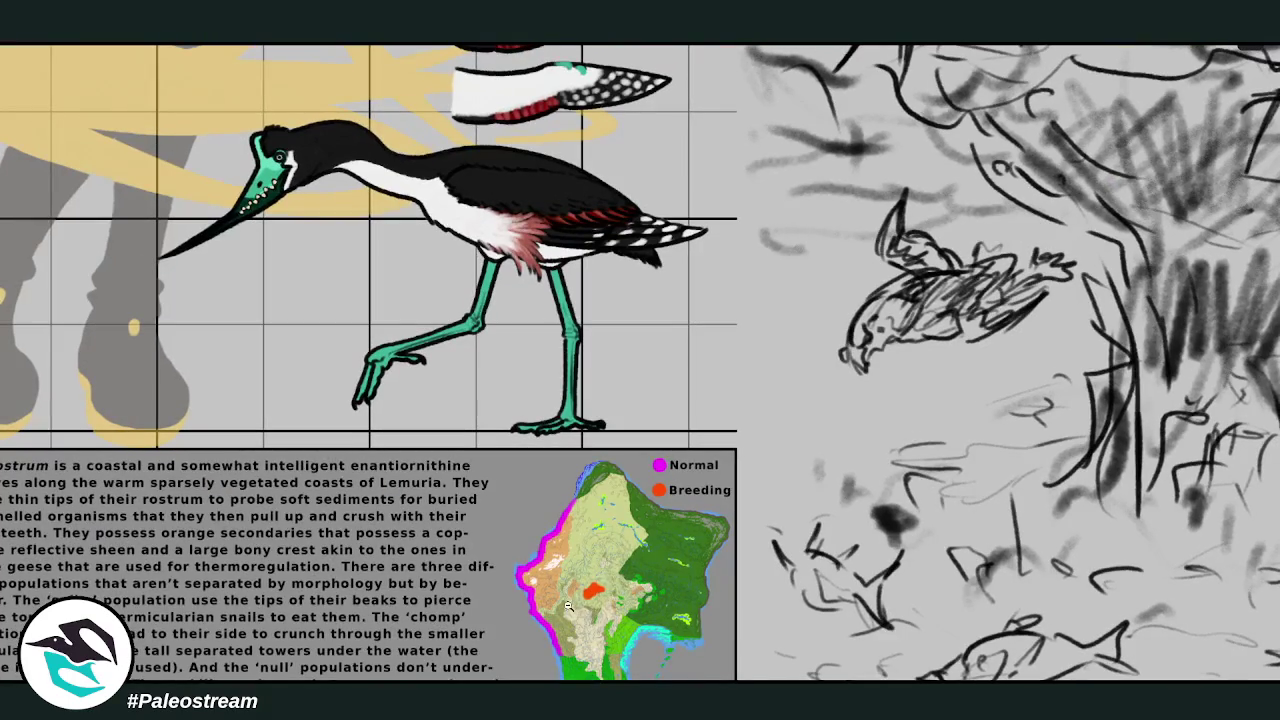
pyautogui.click(631, 563)
pyautogui.click(1090, 510)
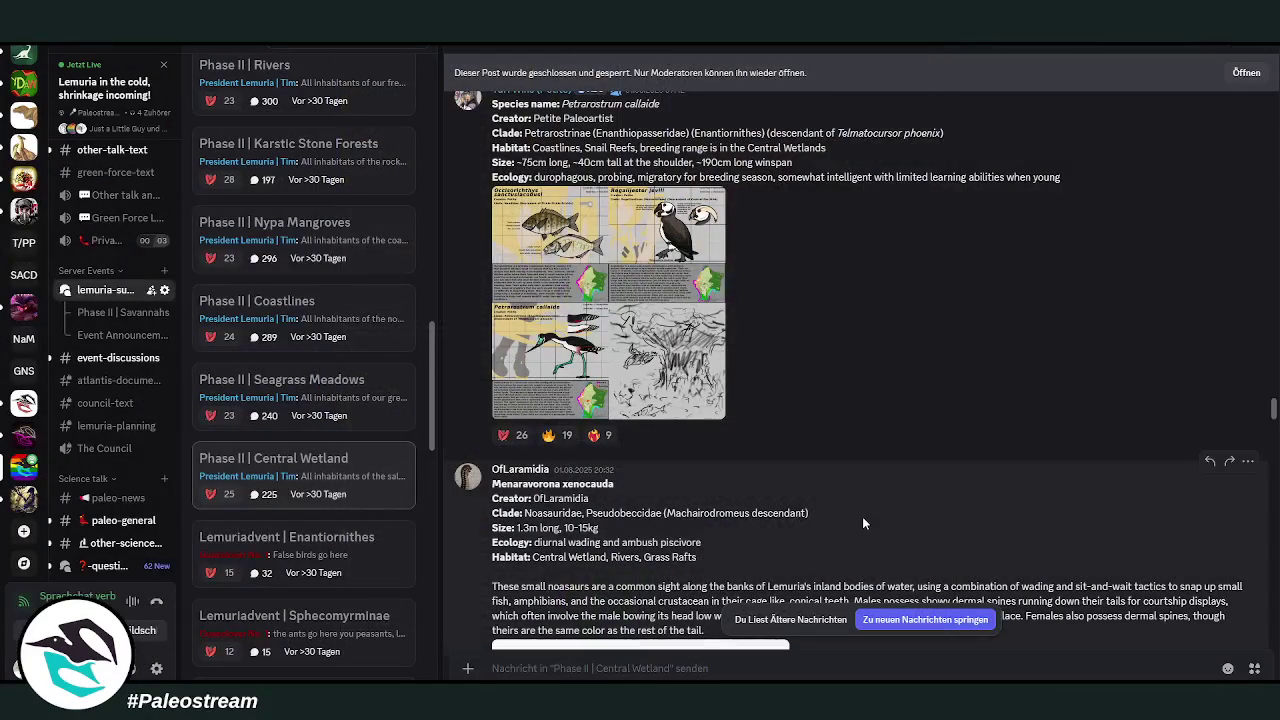
# - View the Menaravorona xenocauda and Lystraspis helus images enlarged
pyautogui.moveTo(805, 394)
pyautogui.scroll(-1, 901, 510)
pyautogui.scroll(-2, 900, 510)
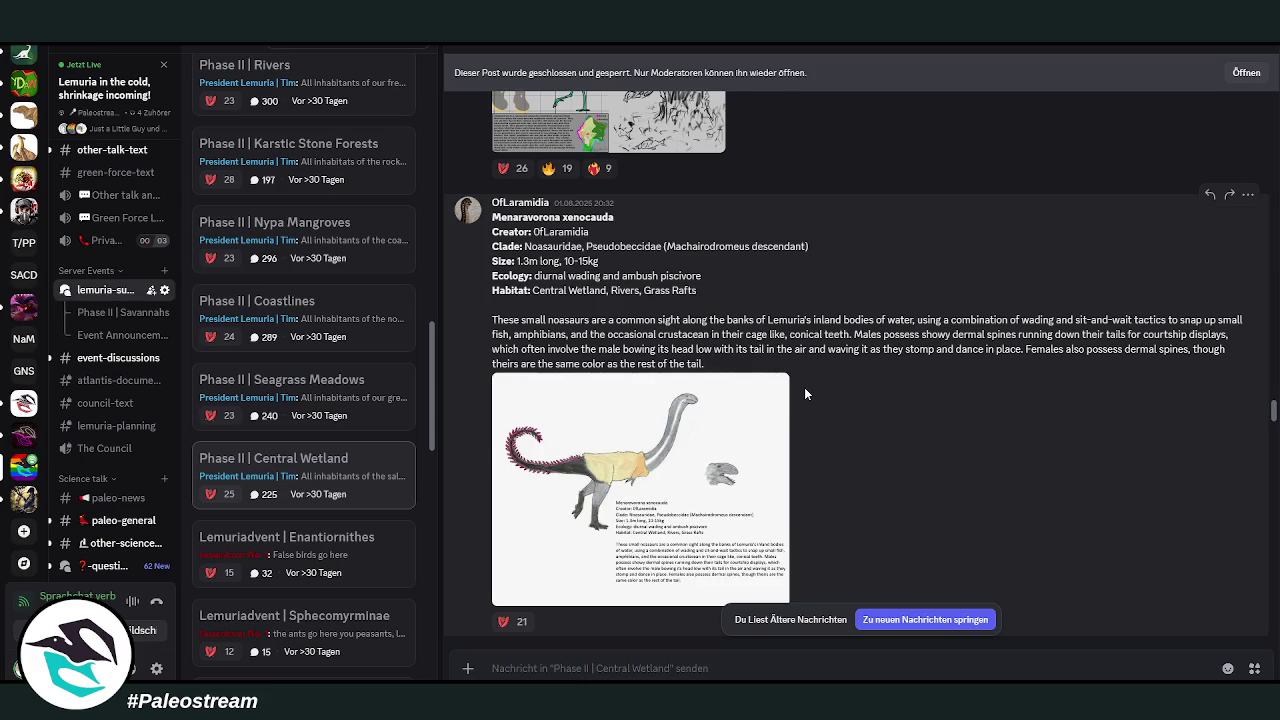
pyautogui.click(590, 460)
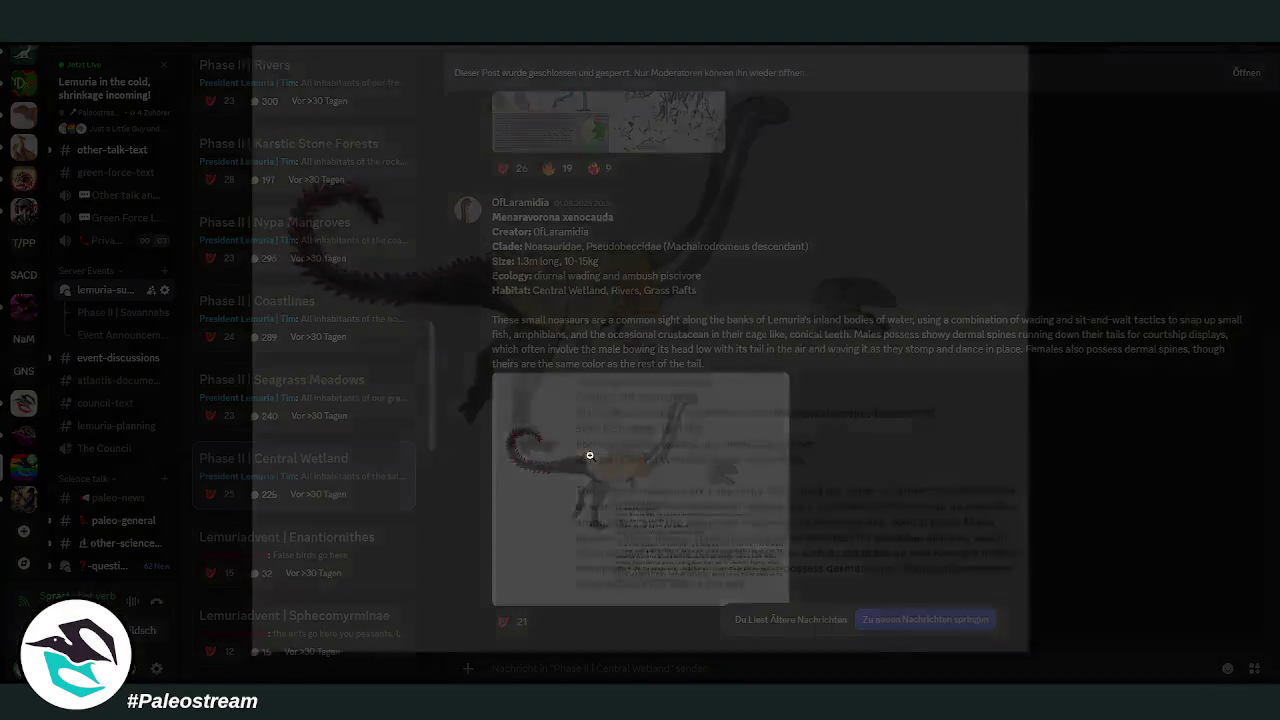
pyautogui.click(1138, 451)
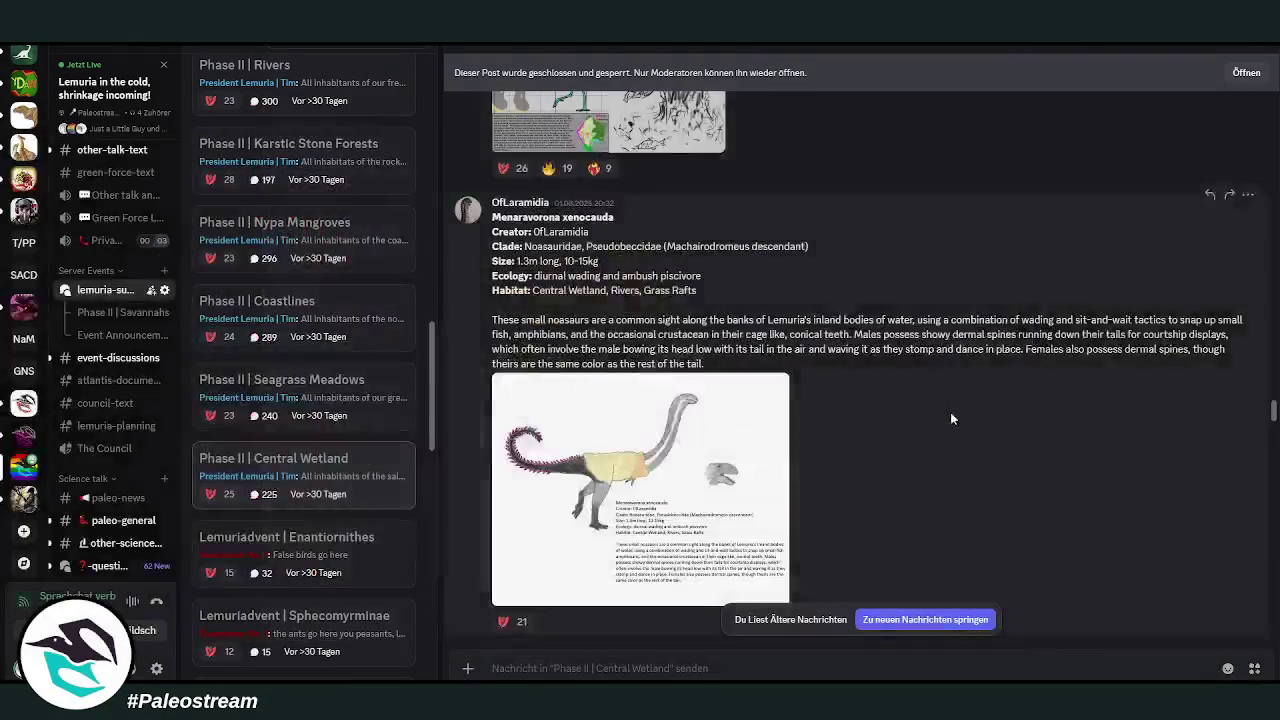
pyautogui.scroll(-2, 963, 415)
pyautogui.scroll(-2, 963, 415)
pyautogui.scroll(-1, 963, 415)
pyautogui.click(668, 457)
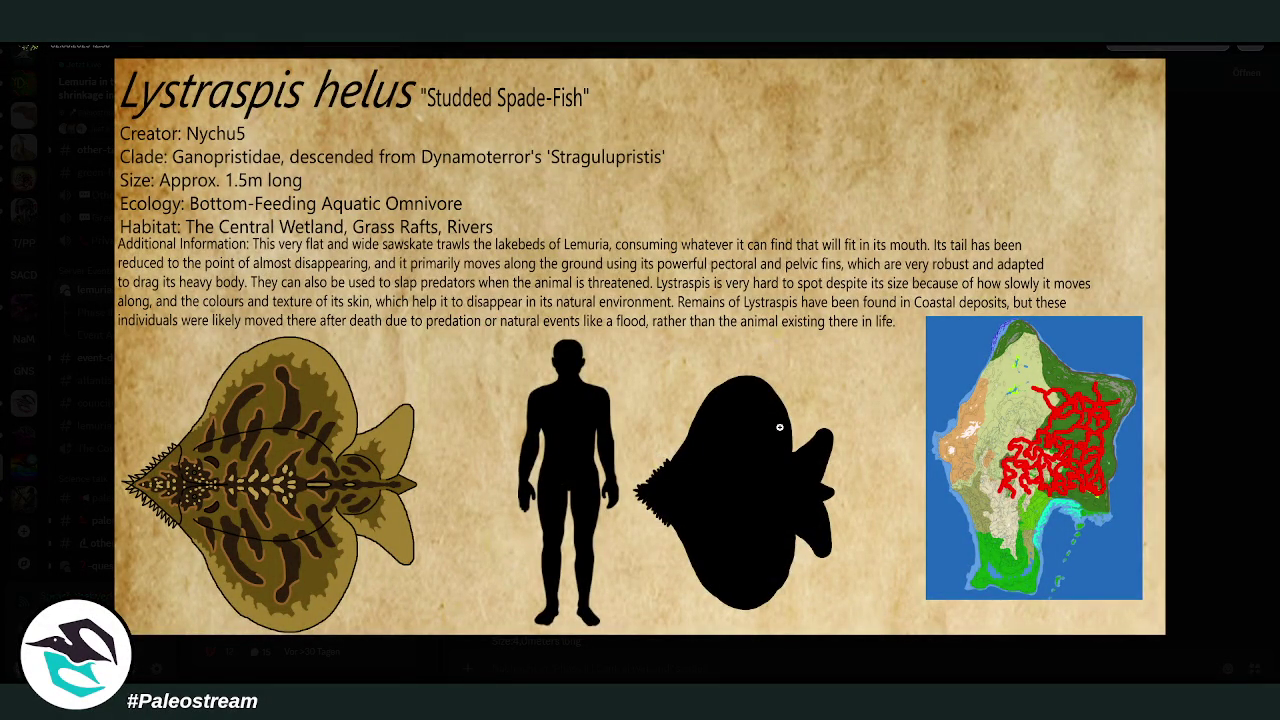
pyautogui.click(1224, 424)
# - Inspect the Imperatorsuchus and Arquisuchus crocodilian image enlarged
pyautogui.scroll(-3, 971, 391)
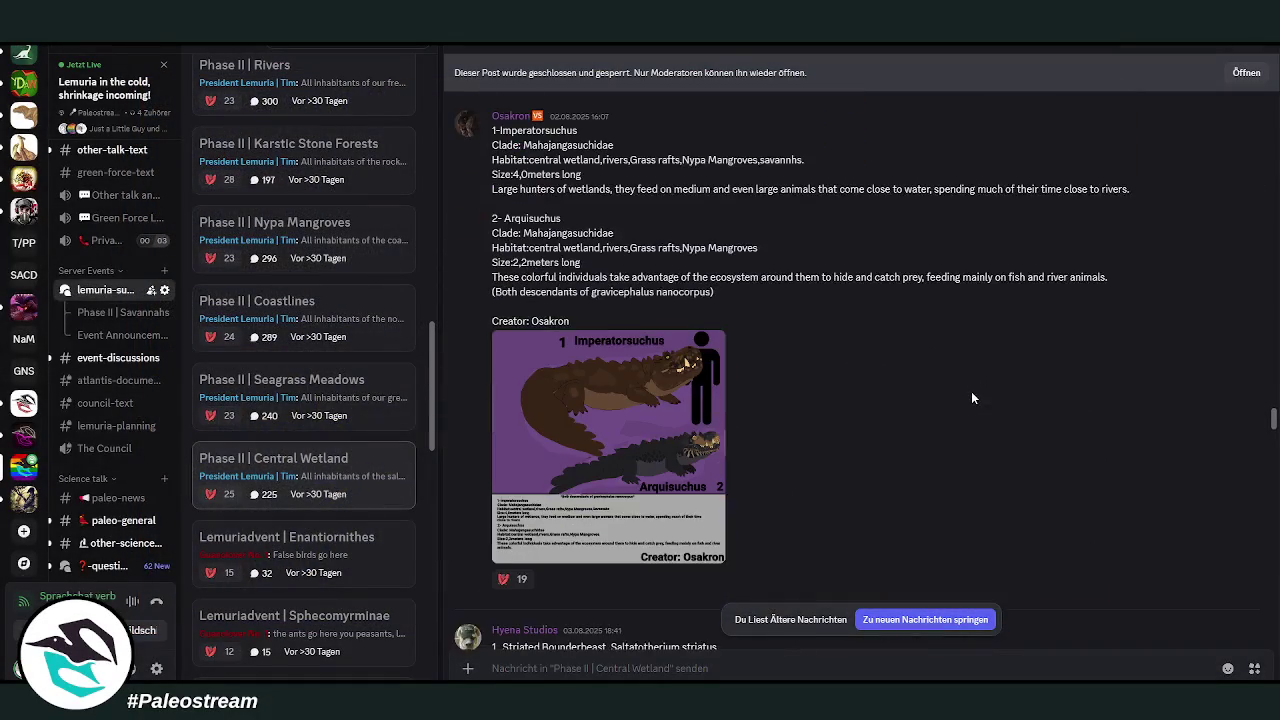
pyautogui.scroll(1, 737, 439)
pyautogui.moveTo(609, 446)
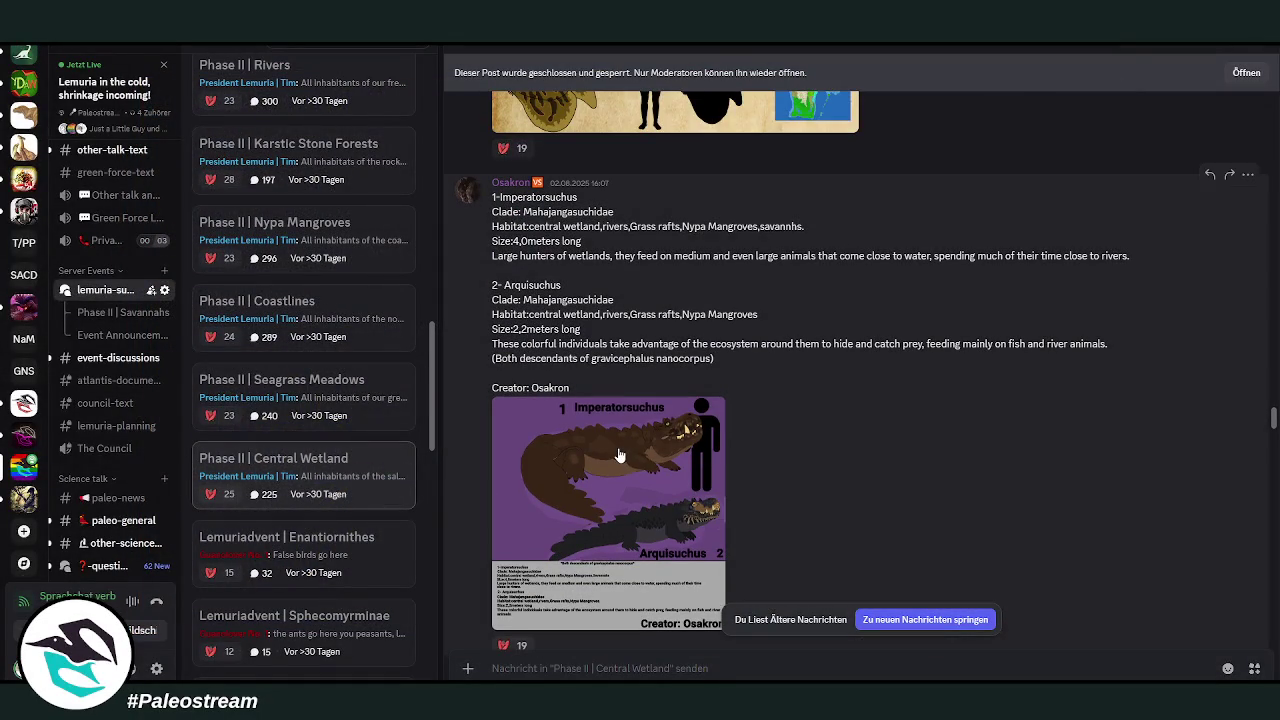
pyautogui.click(619, 455)
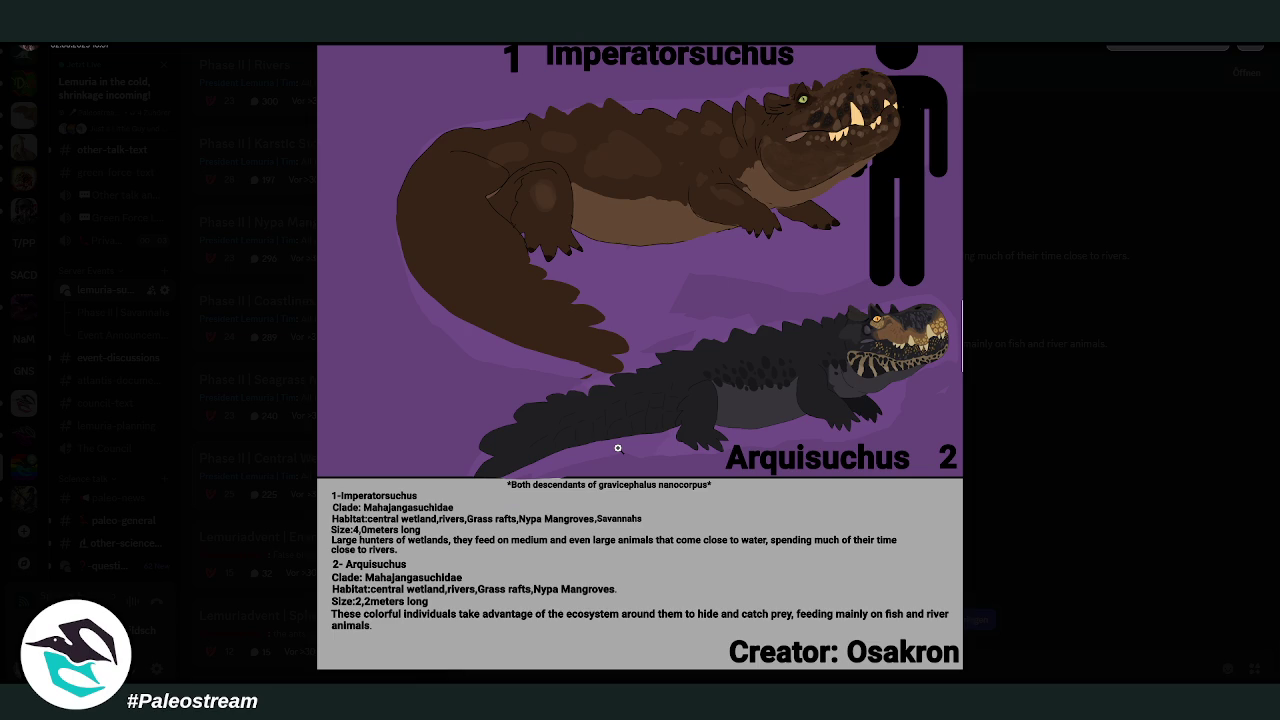
pyautogui.click(1080, 465)
# - Scroll down and open the Forest Mammaliaformes sheet by Hyena Studios enlarged
pyautogui.scroll(-5, 866, 429)
pyautogui.scroll(-3, 876, 433)
pyautogui.scroll(4, 876, 433)
pyautogui.scroll(-3, 876, 433)
pyautogui.click(703, 497)
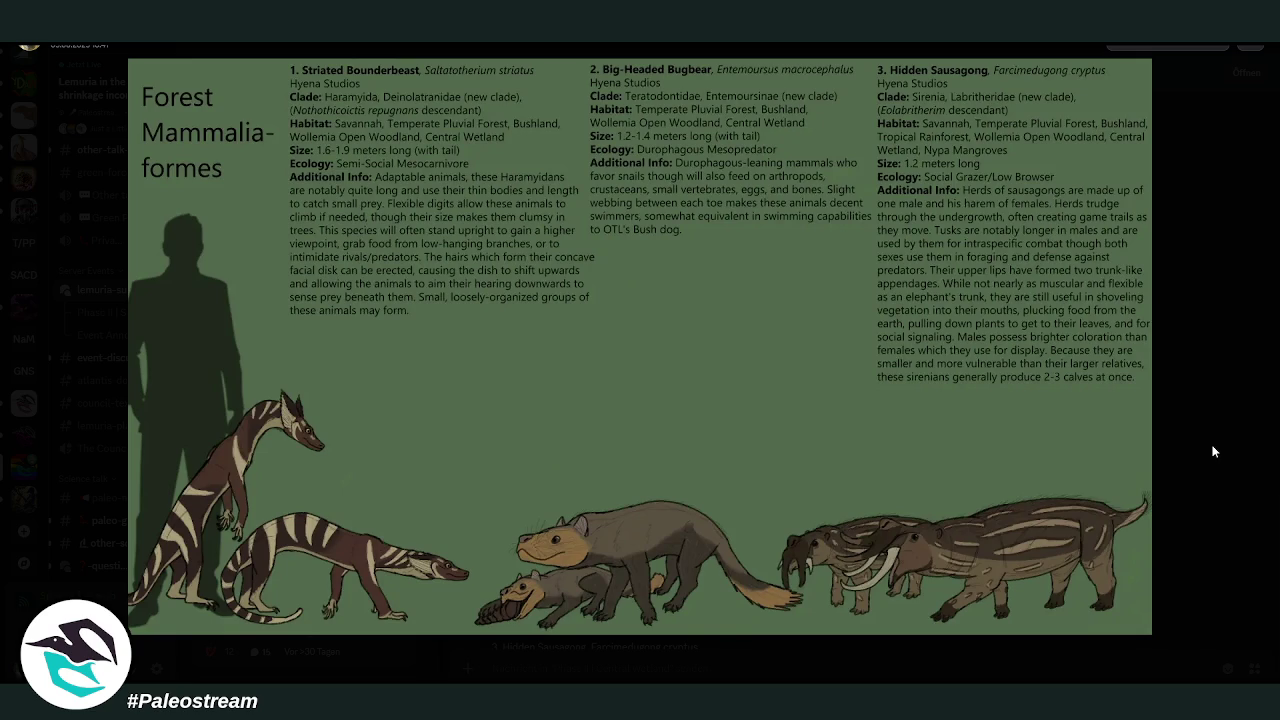
# - Close the Forest Mammaliaformes sheet, then view the sea goose image enlarged and close it
pyautogui.click(1213, 452)
pyautogui.scroll(-5, 944, 460)
pyautogui.scroll(-3, 944, 460)
pyautogui.scroll(-3, 944, 460)
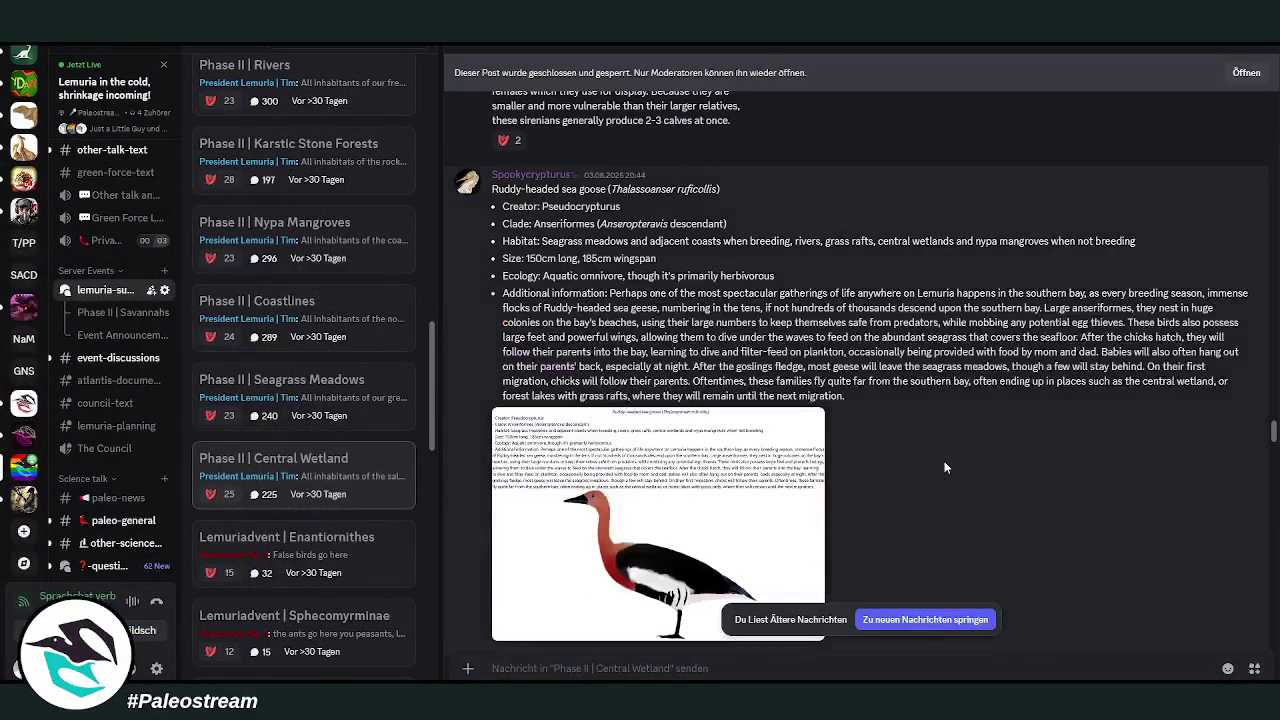
pyautogui.scroll(-1, 944, 467)
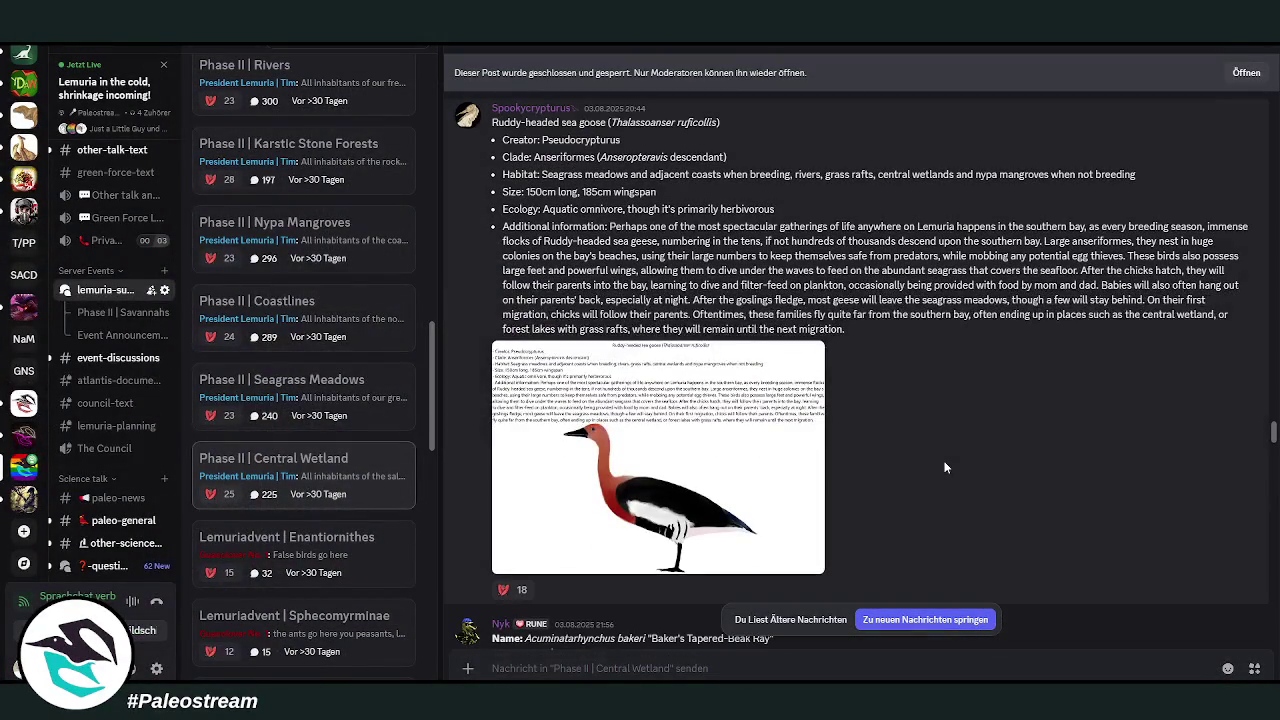
pyautogui.click(643, 467)
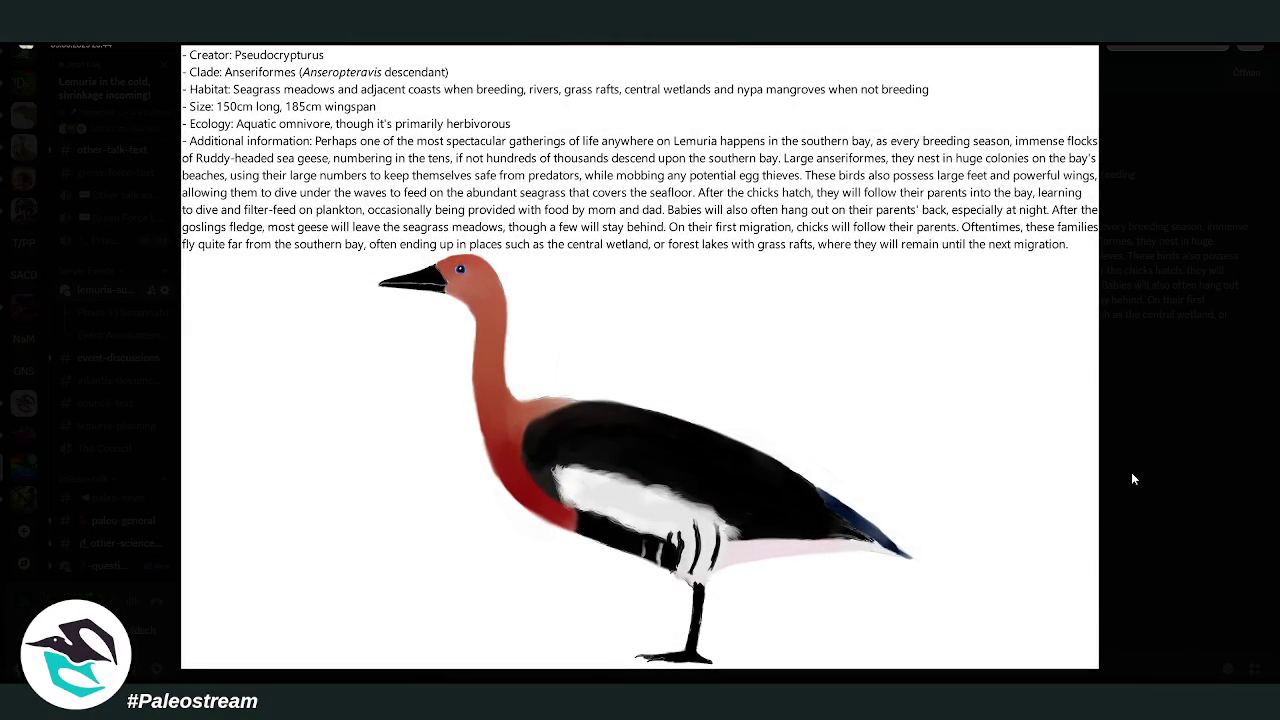
pyautogui.click(1163, 484)
# - Inspect the ray chart and the Grasswalker shrimp image enlarged, closing each
pyautogui.scroll(-5, 966, 463)
pyautogui.scroll(-3, 966, 463)
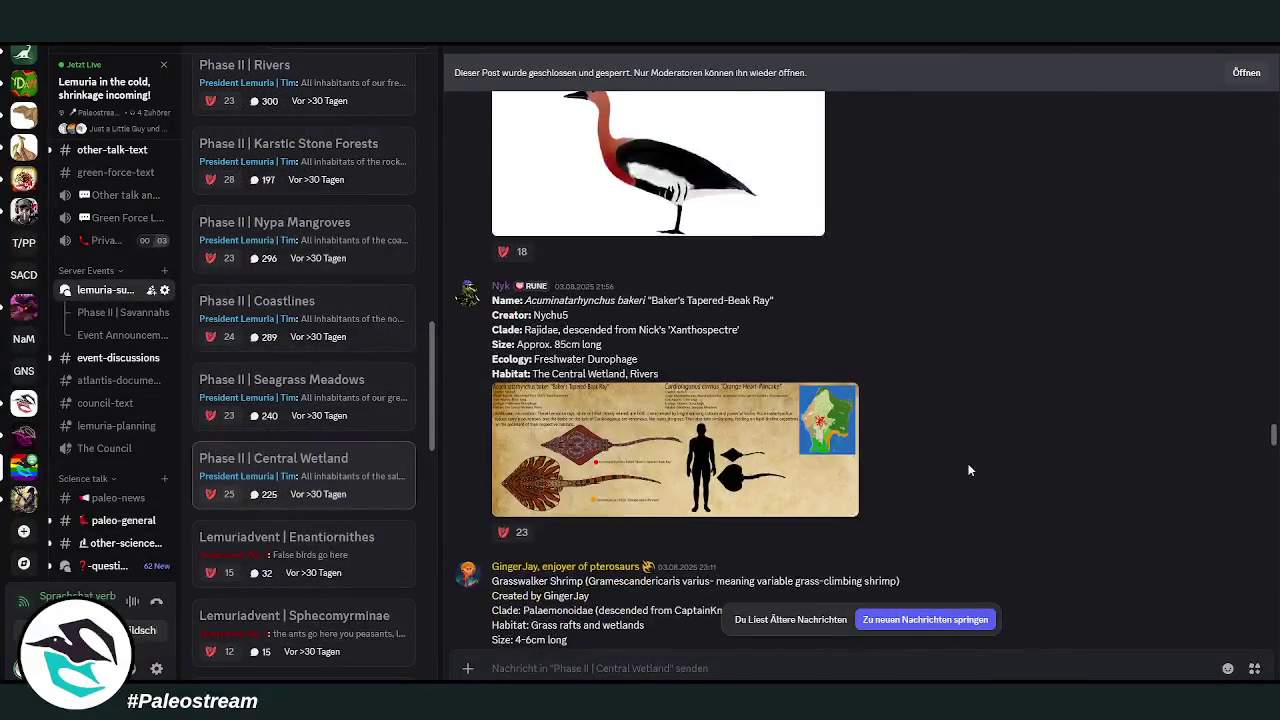
pyautogui.click(575, 492)
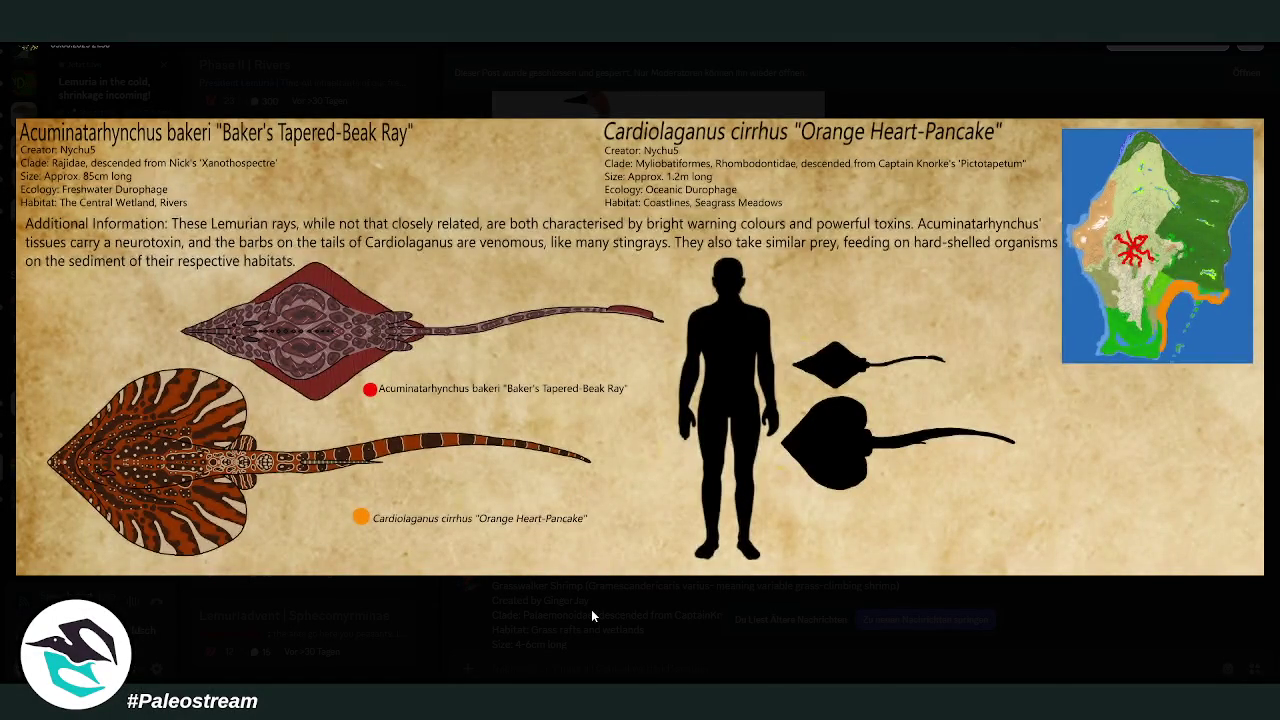
pyautogui.click(591, 609)
pyautogui.scroll(1, 945, 440)
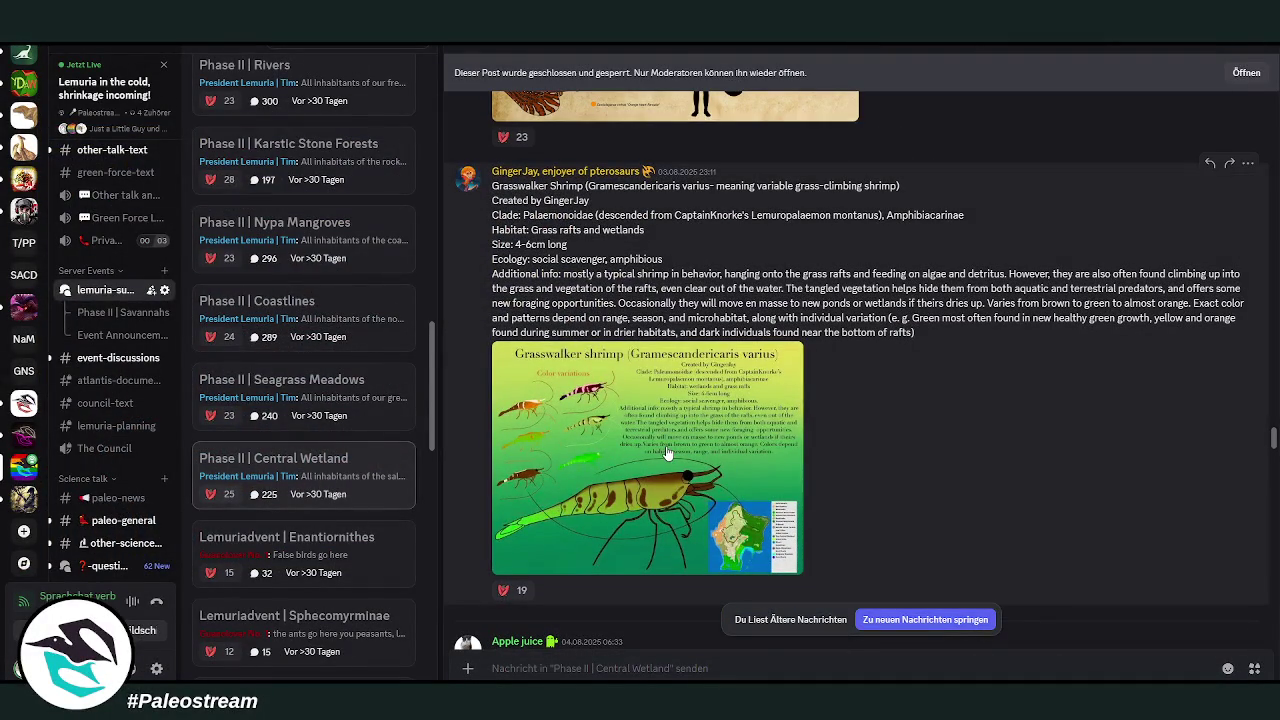
pyautogui.click(667, 461)
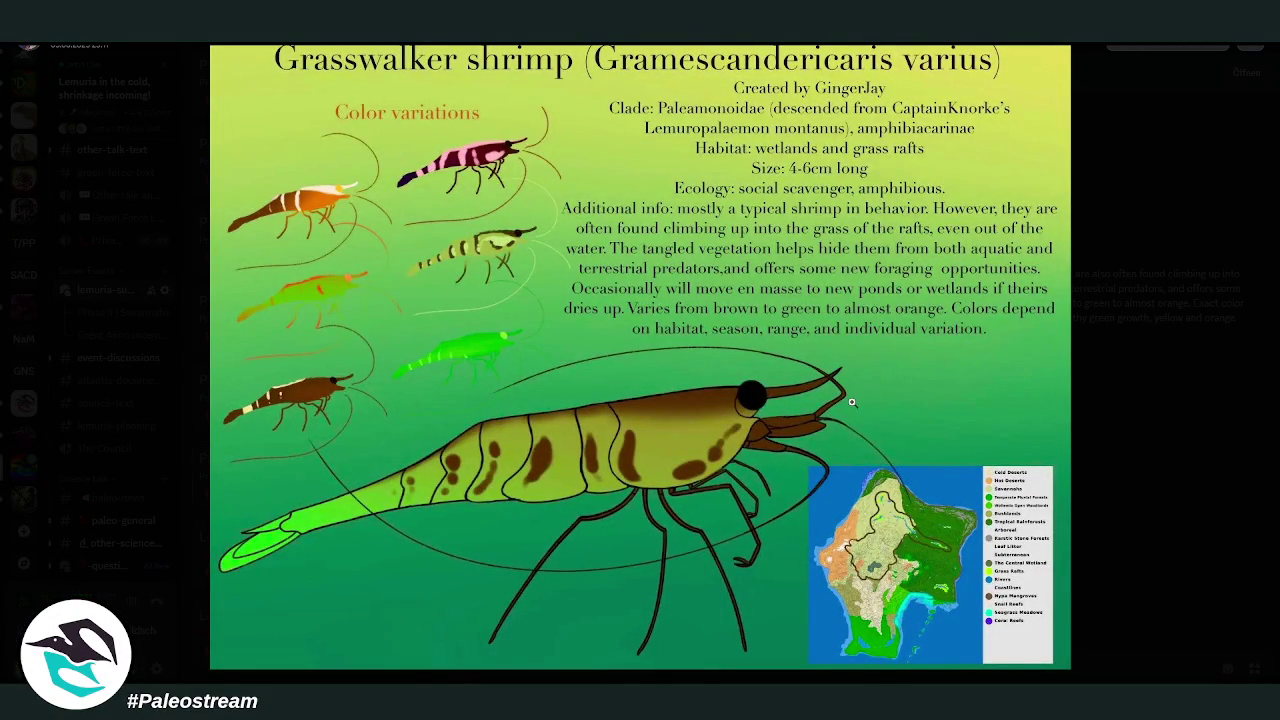
pyautogui.click(1180, 407)
# - View the mangrove organisms image enlarged, then close it
pyautogui.scroll(-5, 940, 390)
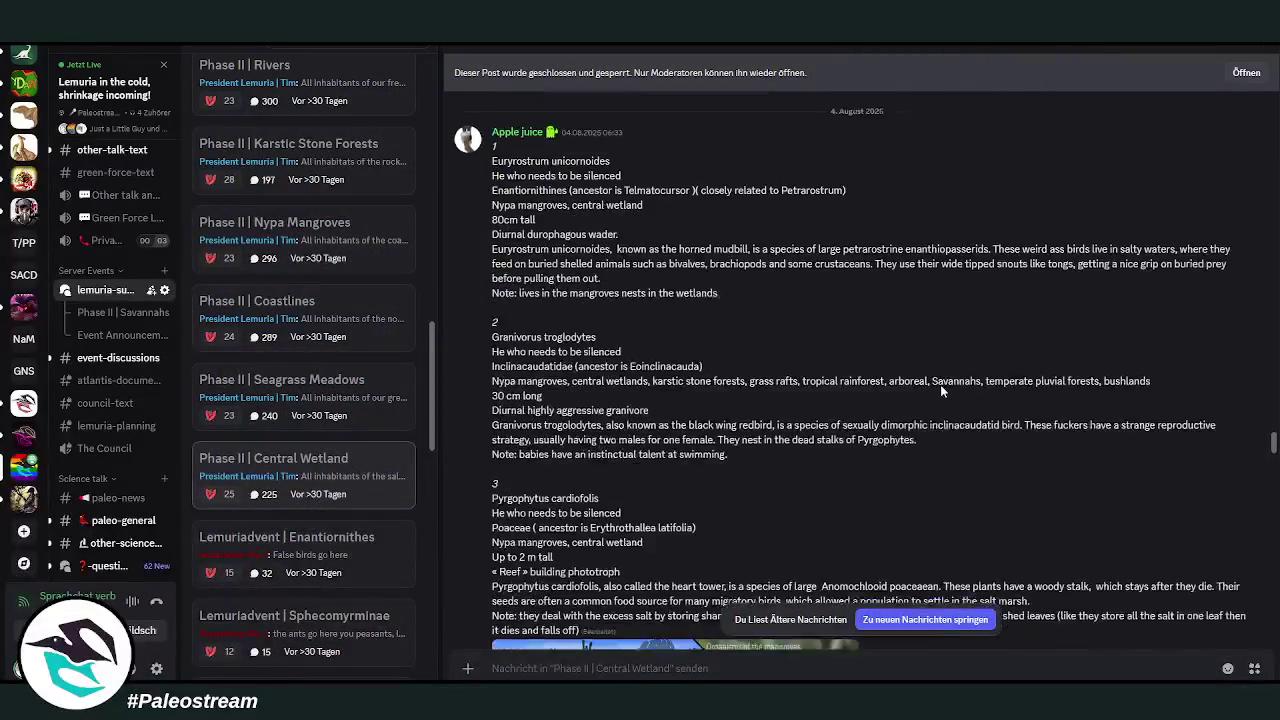
pyautogui.scroll(-3, 940, 392)
pyautogui.click(644, 393)
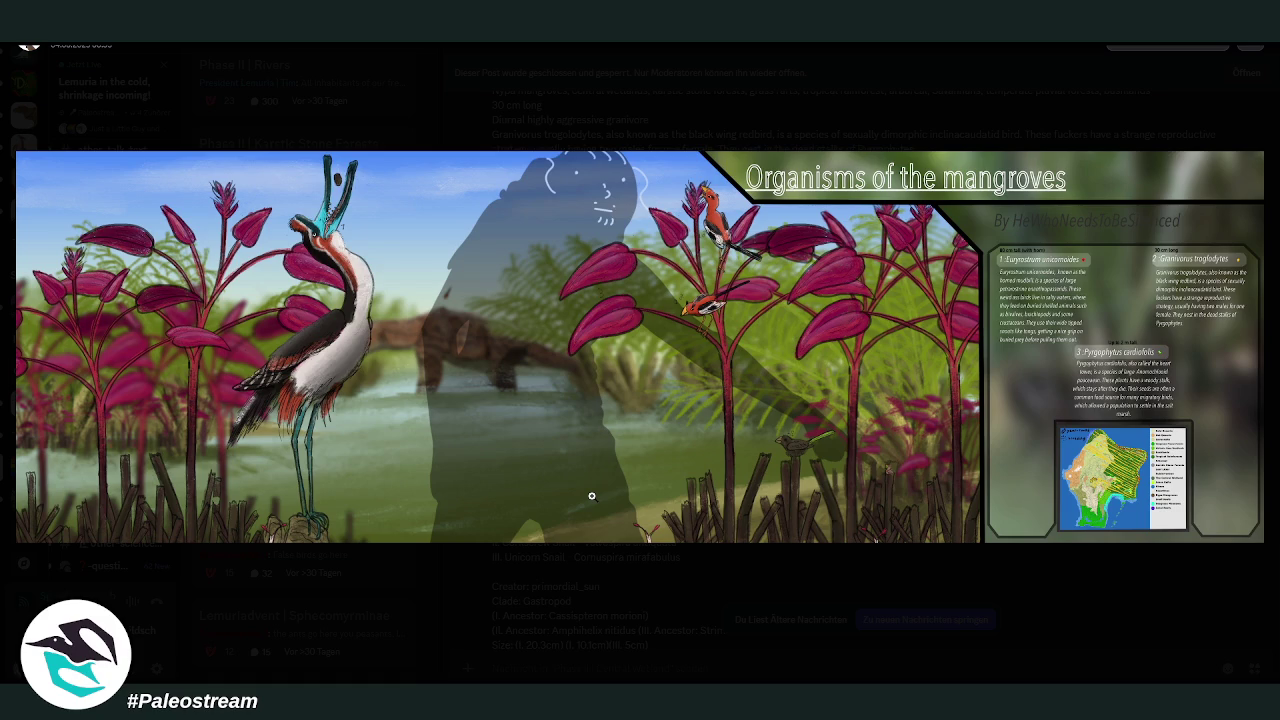
pyautogui.click(566, 608)
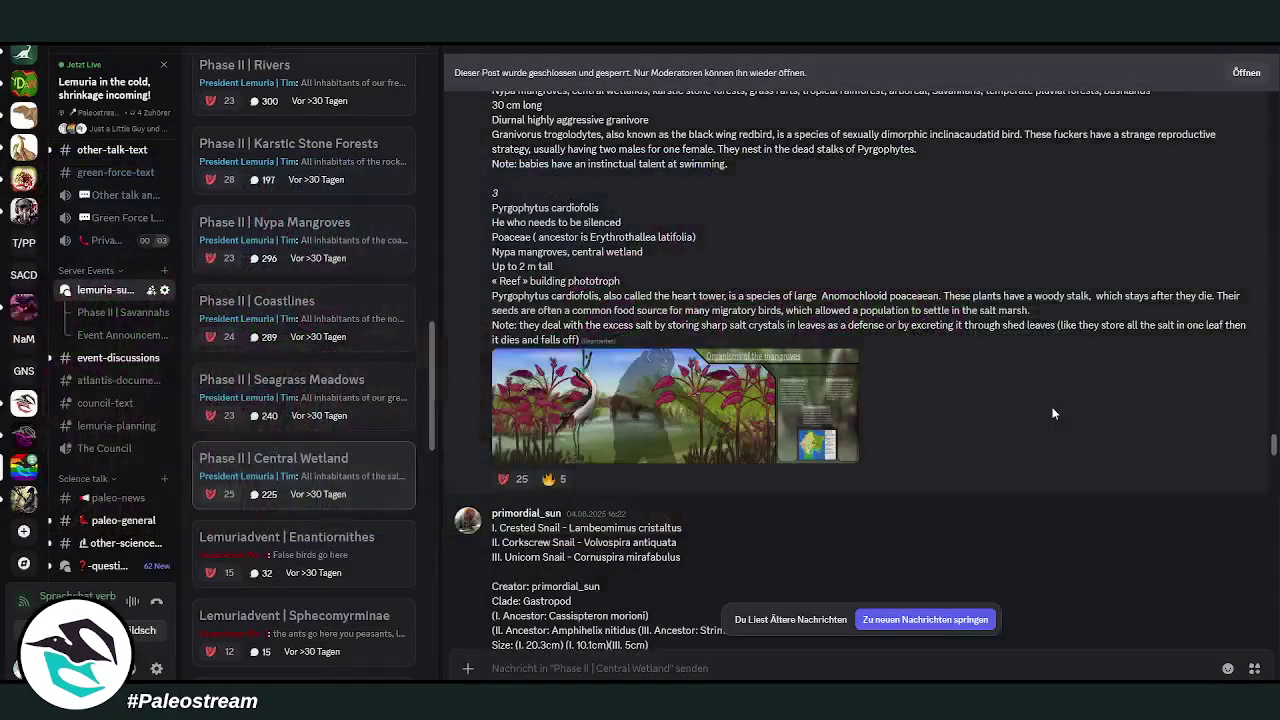
# - View the three-snail image enlarged twice, closing it each time
pyautogui.scroll(-5, 992, 403)
pyautogui.scroll(-1, 991, 402)
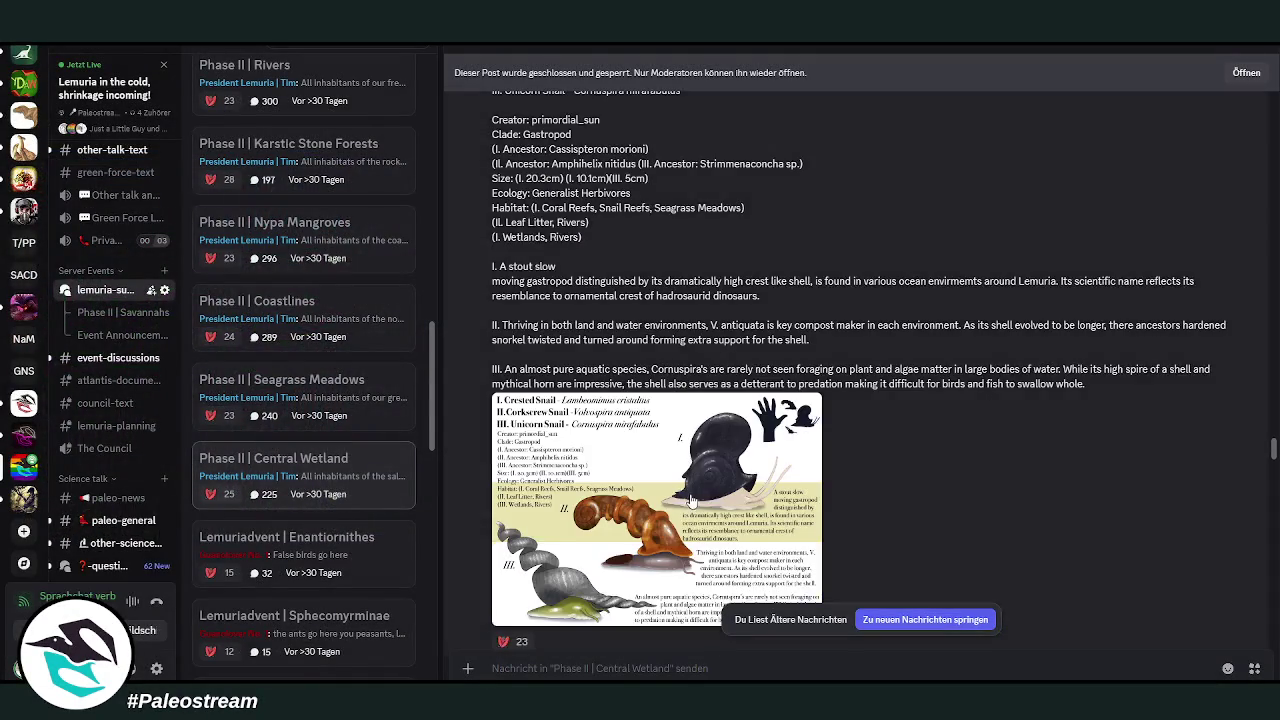
pyautogui.click(685, 489)
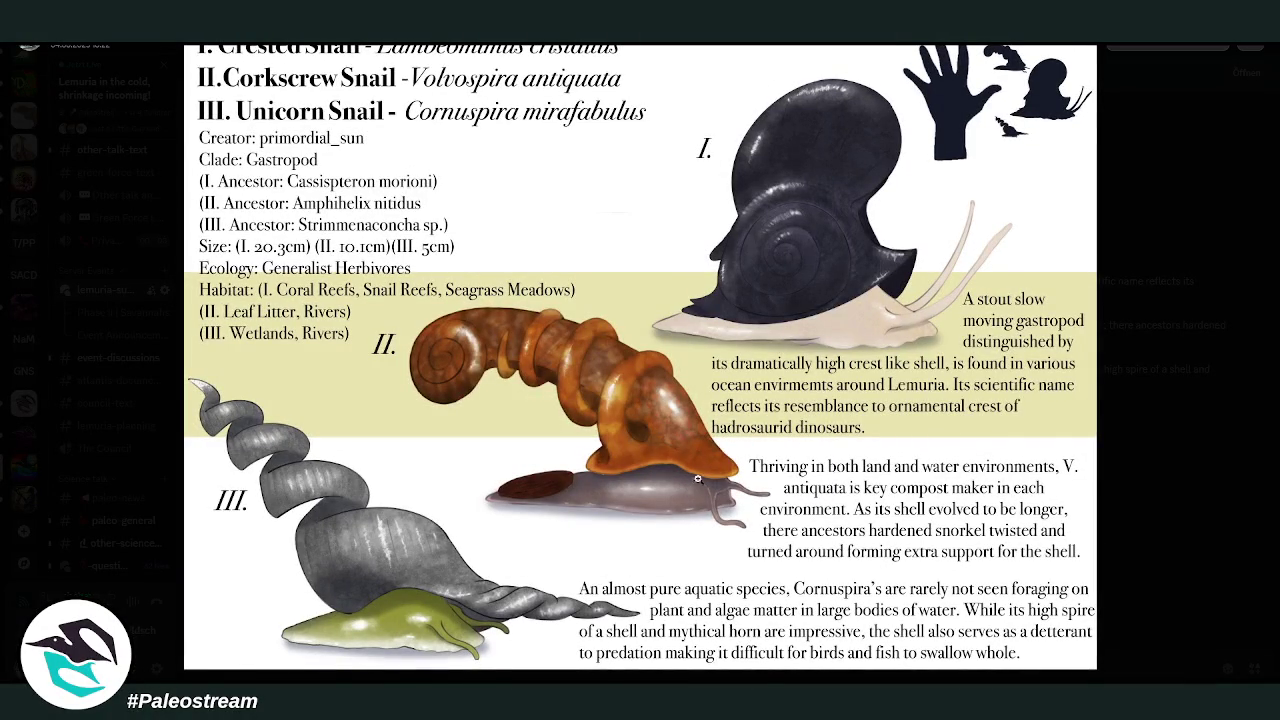
pyautogui.click(1177, 468)
pyautogui.scroll(-5, 1032, 417)
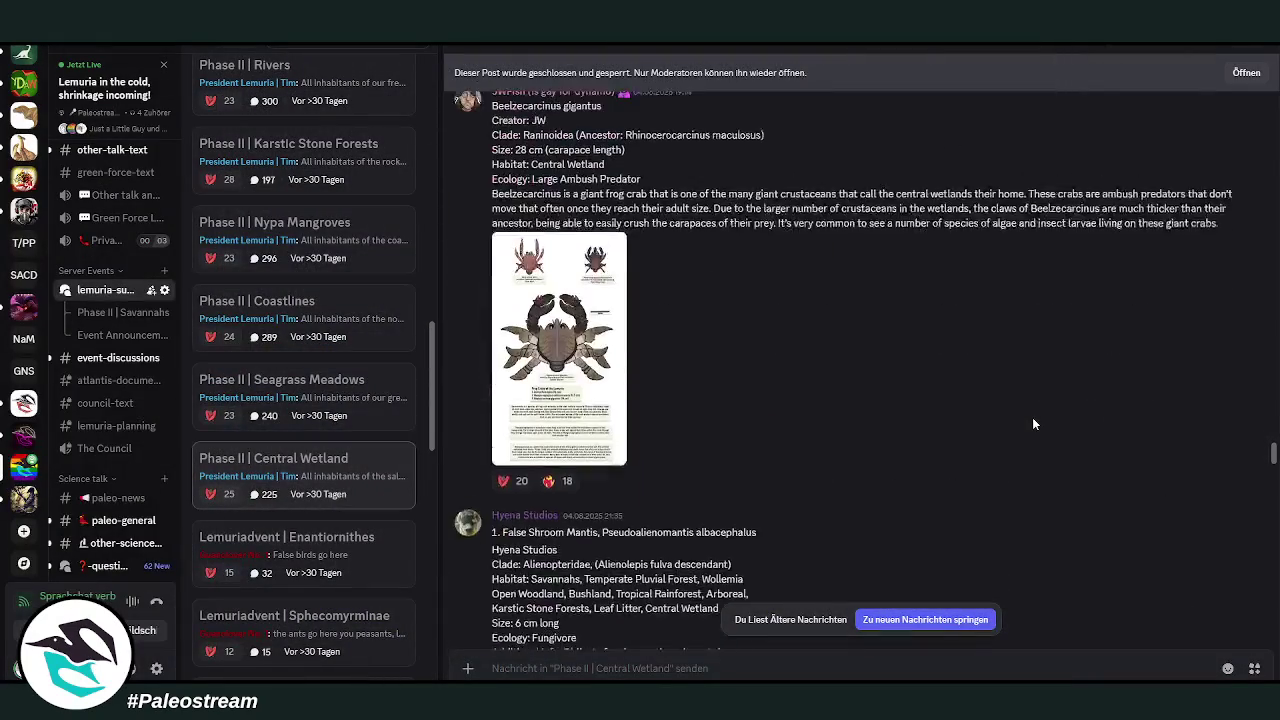
pyautogui.moveTo(688, 442)
pyautogui.scroll(3, 753, 438)
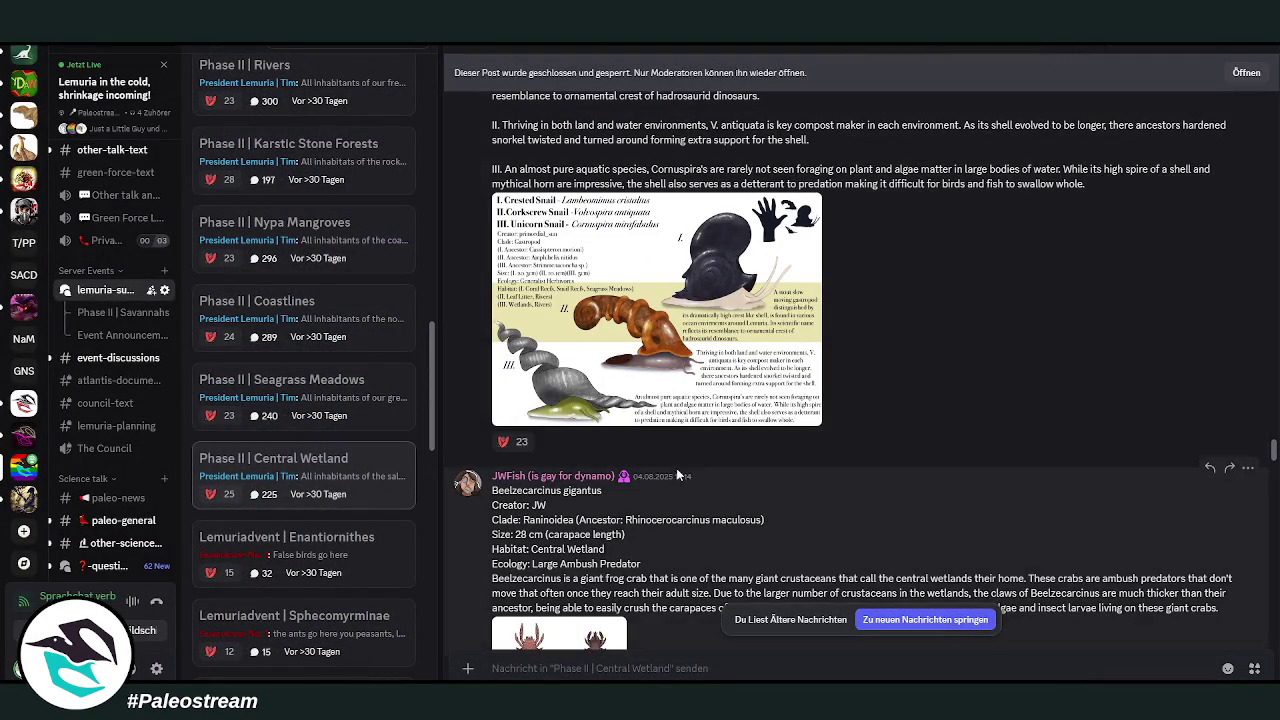
pyautogui.click(562, 404)
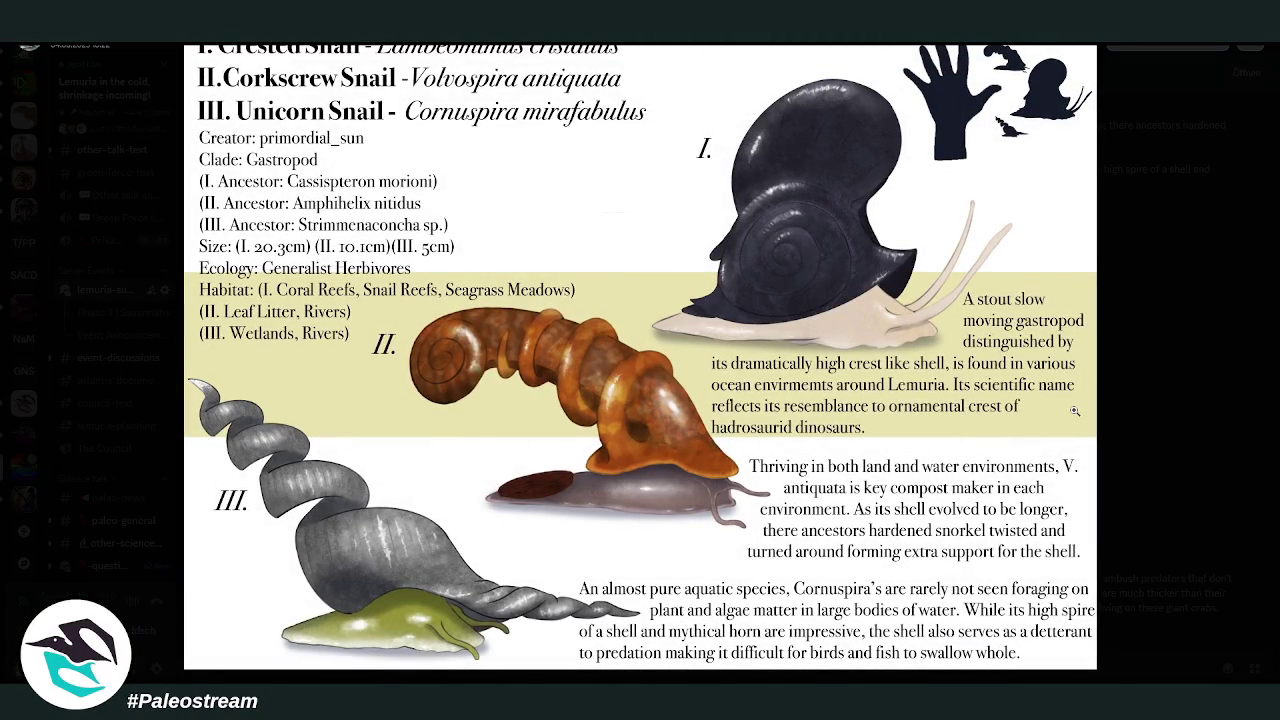
pyautogui.click(1151, 424)
# - Inspect the frog crab and Quadrupedal Insects images enlarged, closing each
pyautogui.scroll(-1, 760, 391)
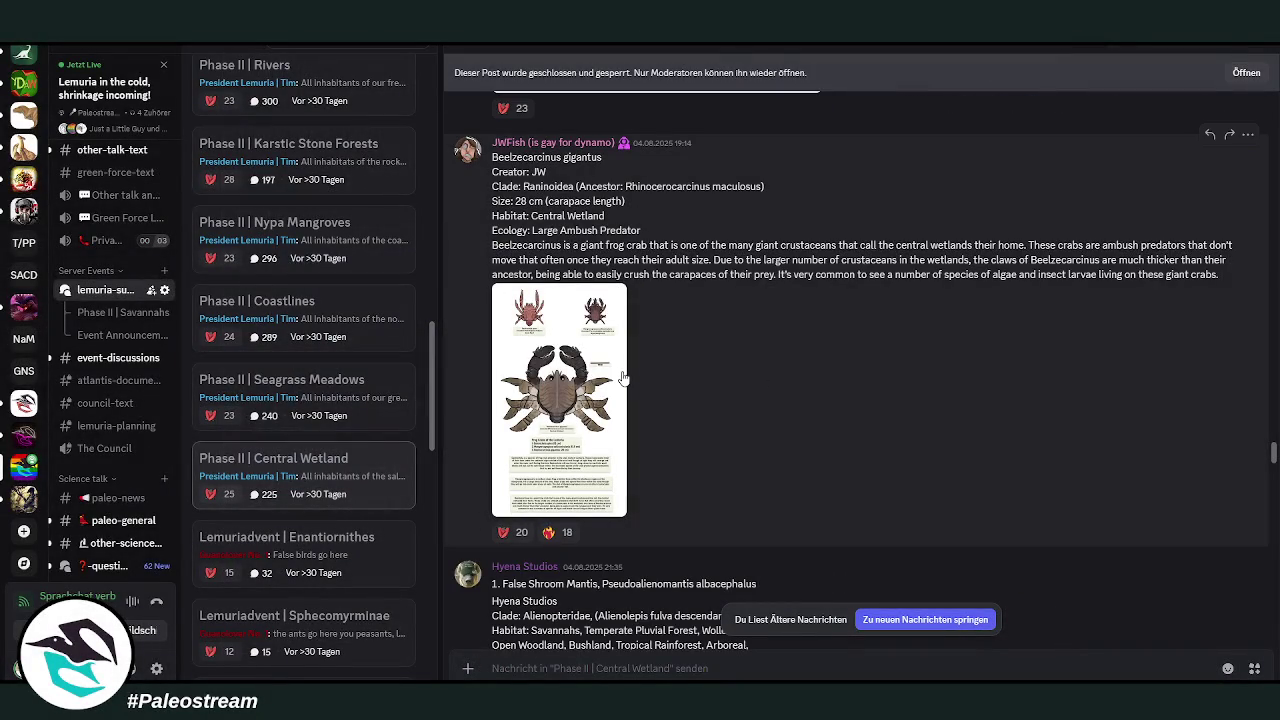
pyautogui.click(545, 378)
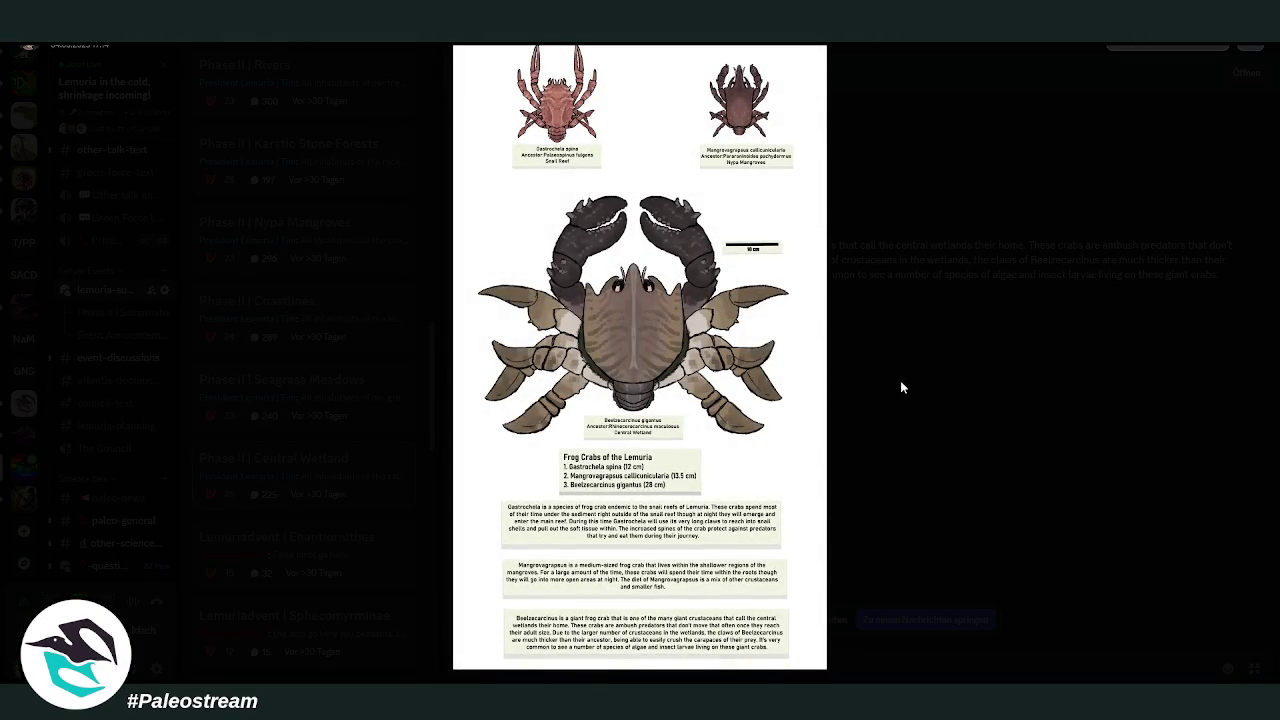
pyautogui.click(915, 374)
pyautogui.scroll(-3, 875, 364)
pyautogui.scroll(-2, 875, 364)
pyautogui.scroll(3, 875, 364)
pyautogui.click(674, 456)
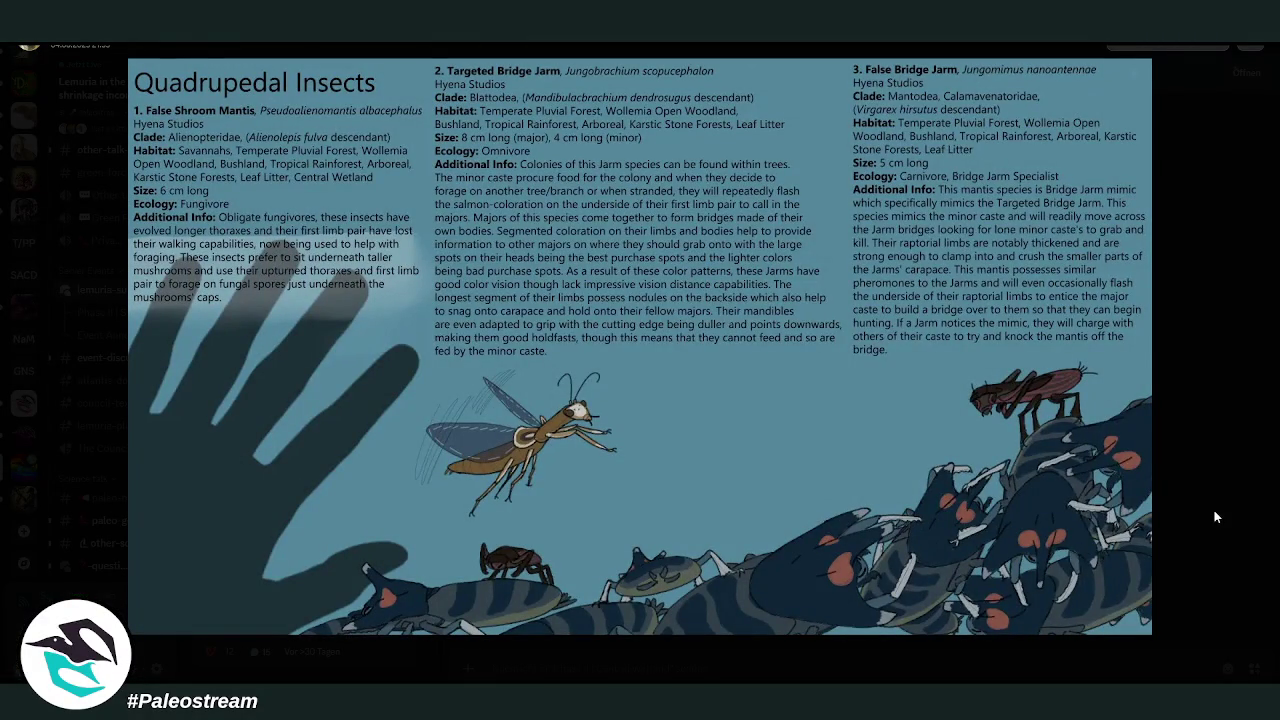
pyautogui.press('Escape')
# - View the Scaly bush palm image enlarged, then open the softshell turtle sheet enlarged
pyautogui.scroll(-2, 900, 459)
pyautogui.scroll(-4, 900, 459)
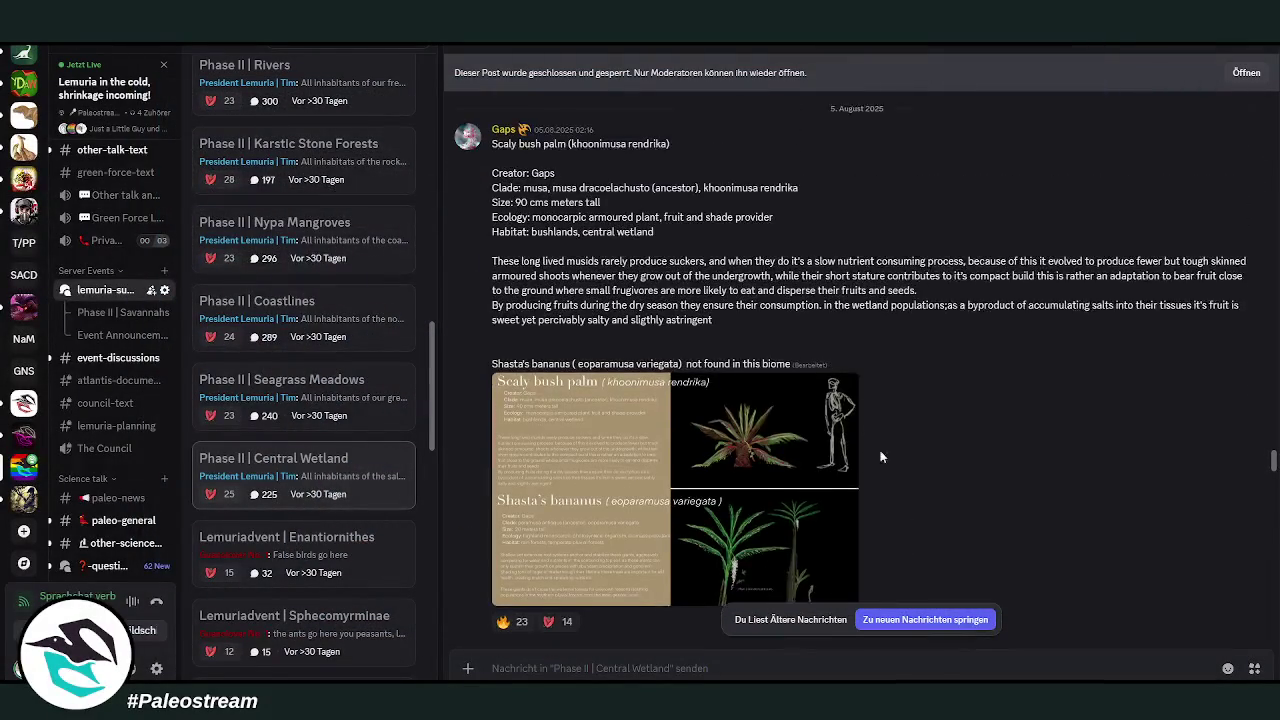
pyautogui.click(650, 454)
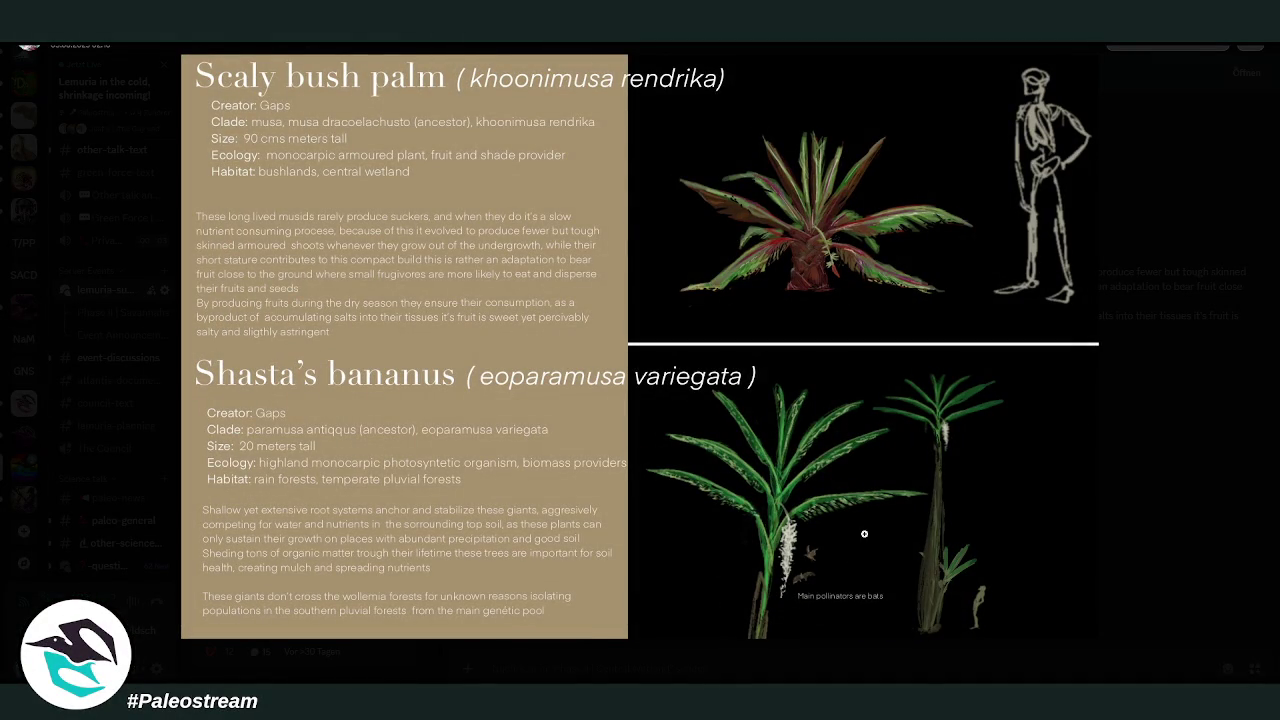
pyautogui.click(1217, 431)
pyautogui.scroll(-3, 1100, 431)
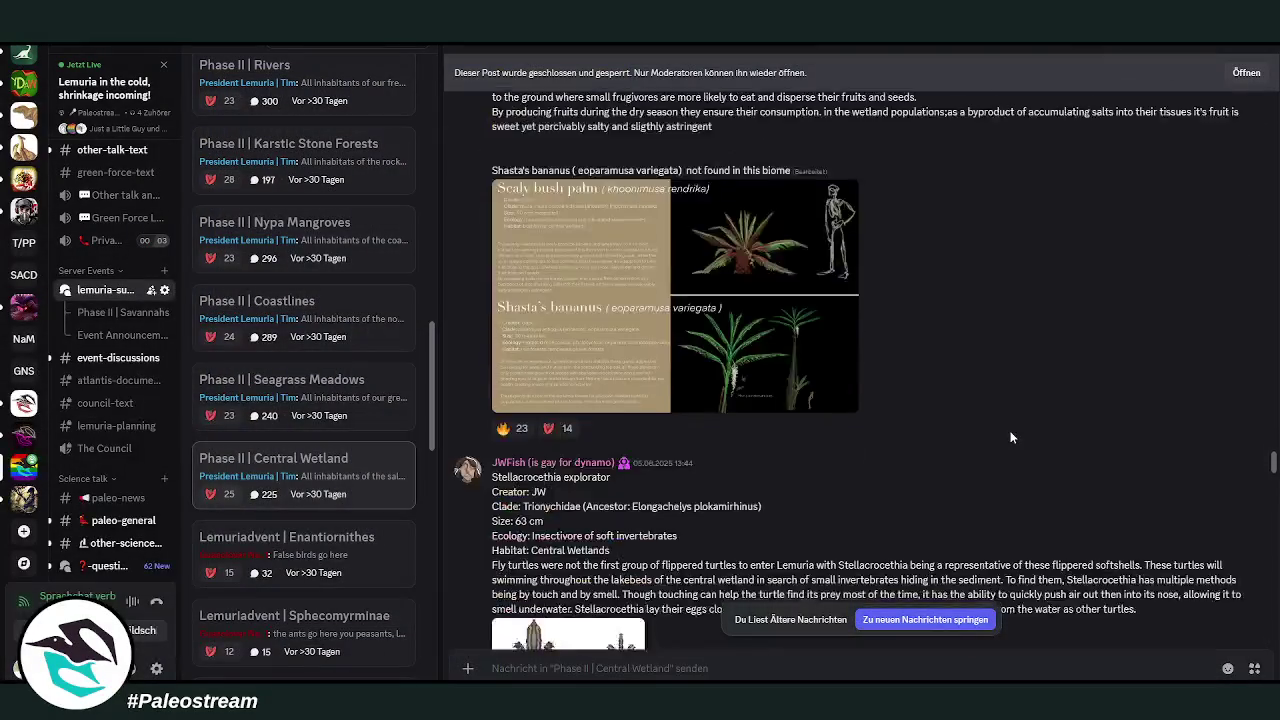
pyautogui.scroll(-3, 1006, 434)
pyautogui.click(624, 498)
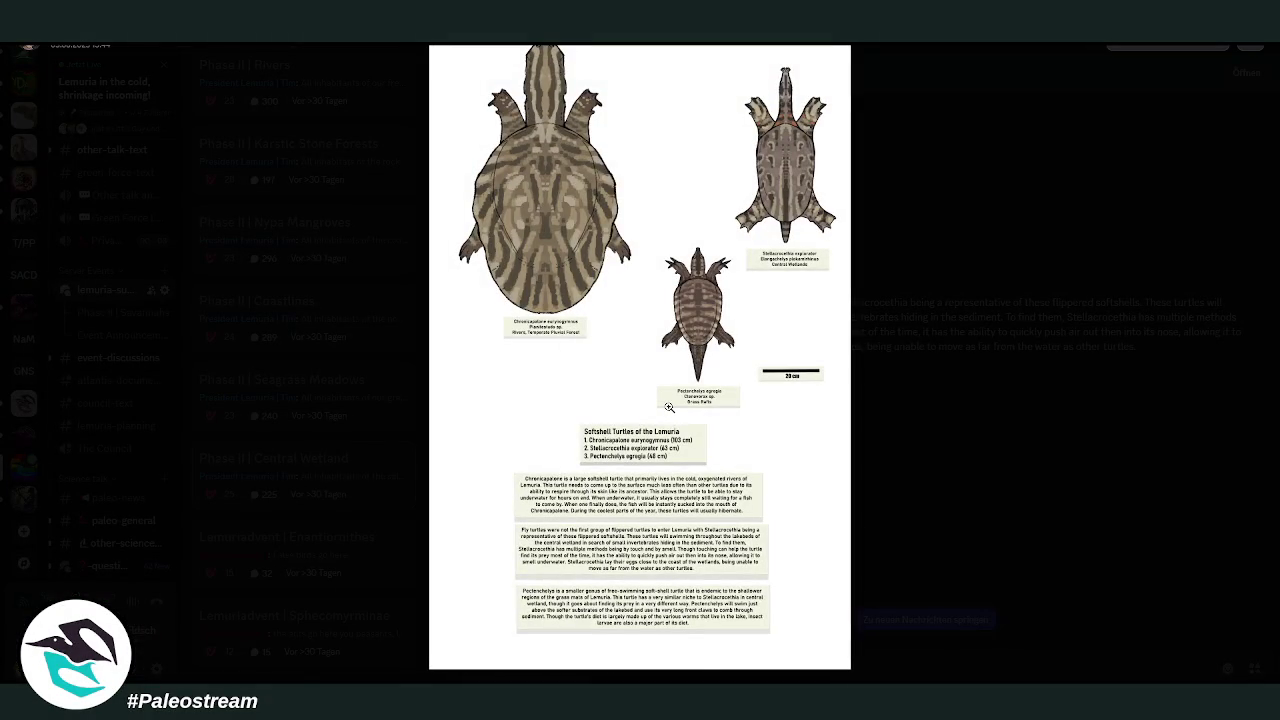
# - Close the turtle sheet, then view the whirligig beetle image enlarged and close it
pyautogui.click(946, 406)
pyautogui.scroll(-5, 932, 402)
pyautogui.scroll(-2, 708, 404)
pyautogui.click(632, 405)
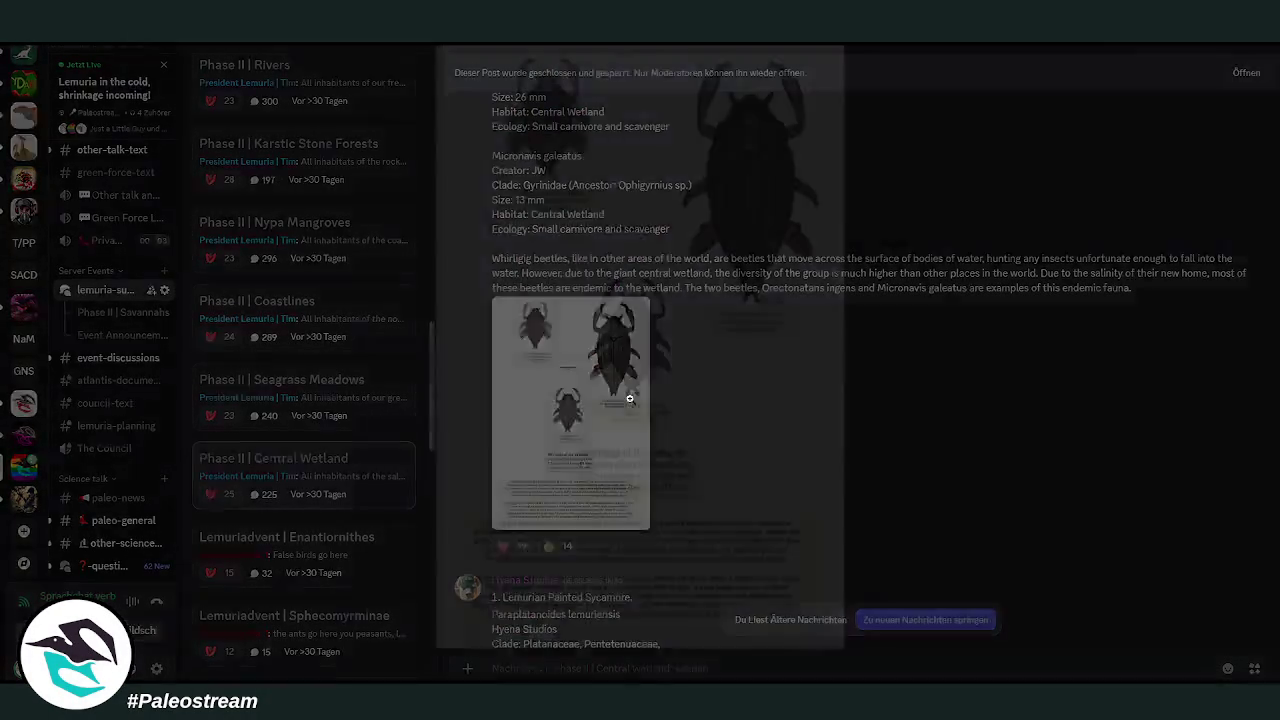
pyautogui.click(942, 402)
# - Inspect the Forest Life plant and Garudafregata images enlarged, closing each
pyautogui.scroll(-3, 846, 398)
pyautogui.scroll(-2, 846, 398)
pyautogui.scroll(-2, 846, 398)
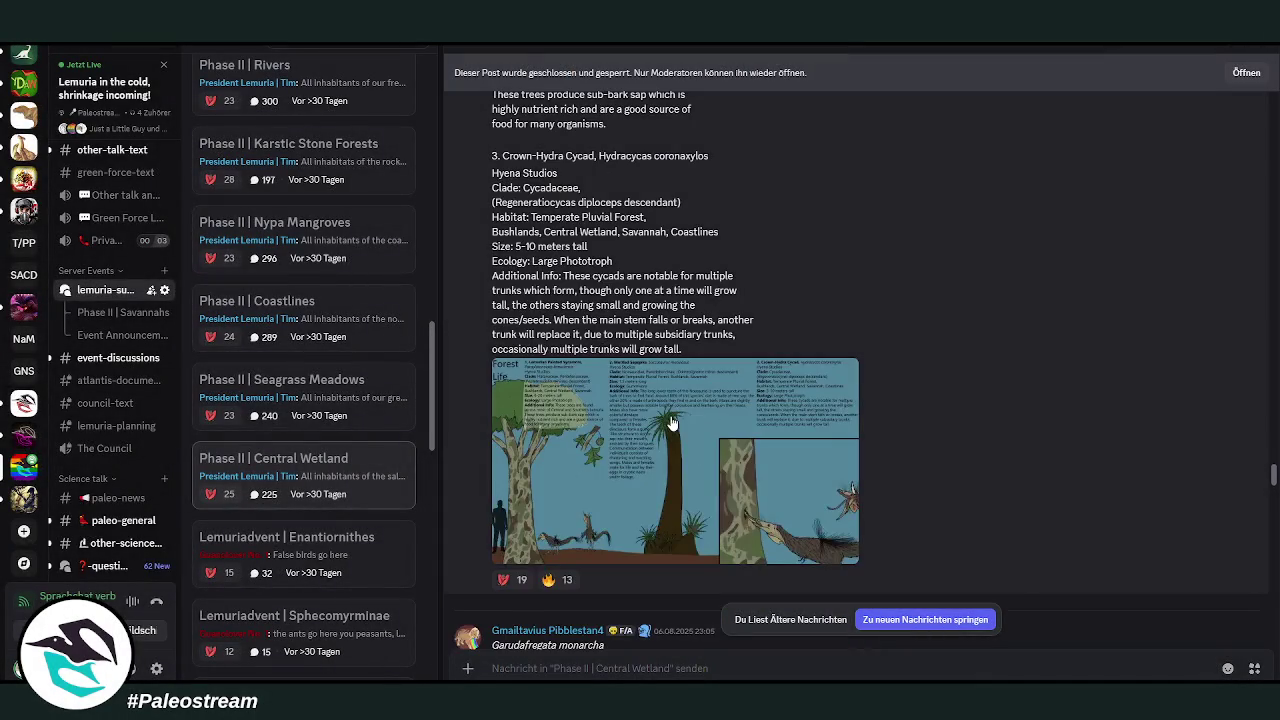
pyautogui.click(670, 425)
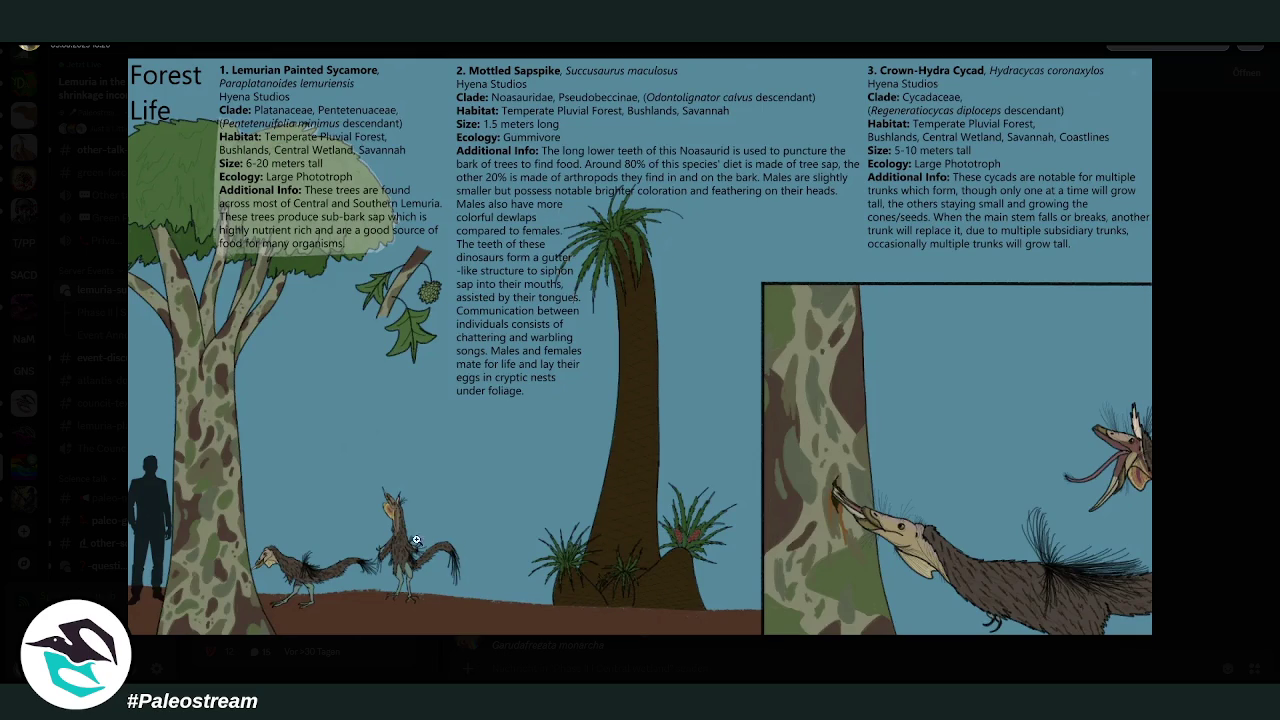
pyautogui.click(1209, 469)
pyautogui.scroll(-3, 894, 404)
pyautogui.click(641, 461)
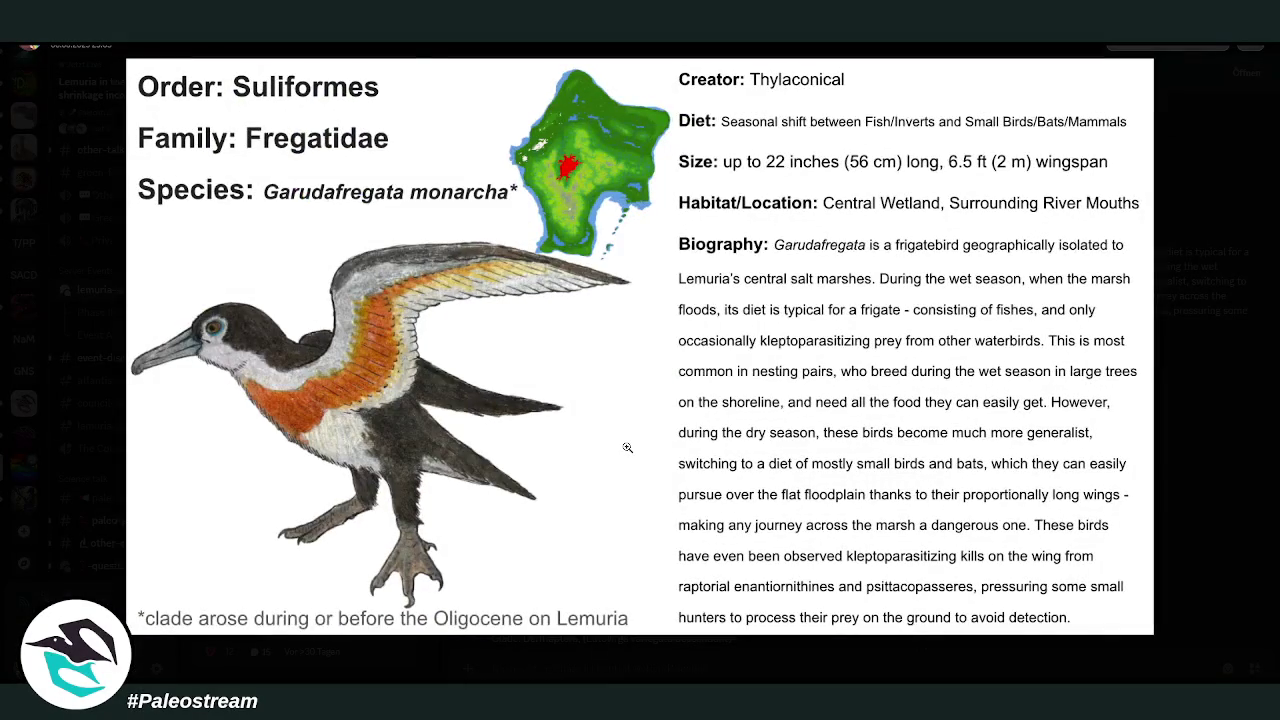
pyautogui.click(1193, 425)
# - View the On the Backs of Noasaurs image and Fluviosaurus allognathosaurid chart enlarged
pyautogui.scroll(-5, 943, 426)
pyautogui.scroll(-2, 898, 442)
pyautogui.click(680, 495)
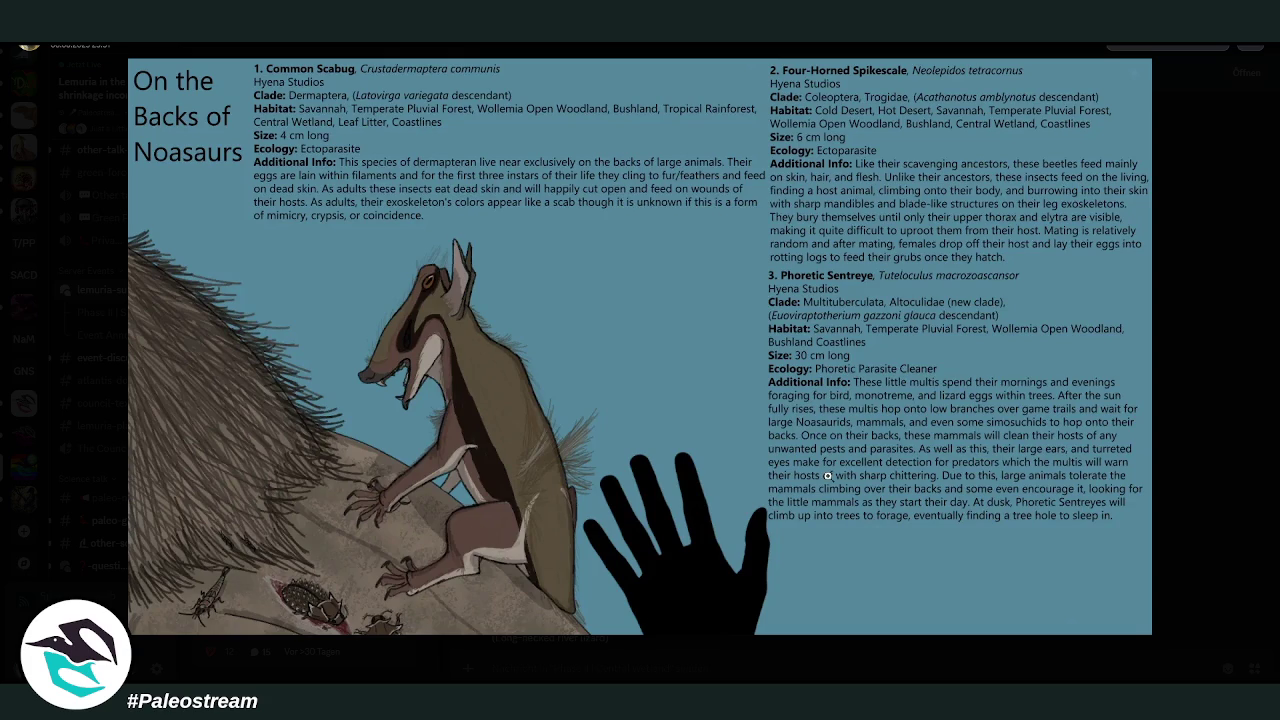
pyautogui.click(1210, 474)
pyautogui.scroll(-5, 846, 458)
pyautogui.scroll(-3, 846, 458)
pyautogui.click(667, 511)
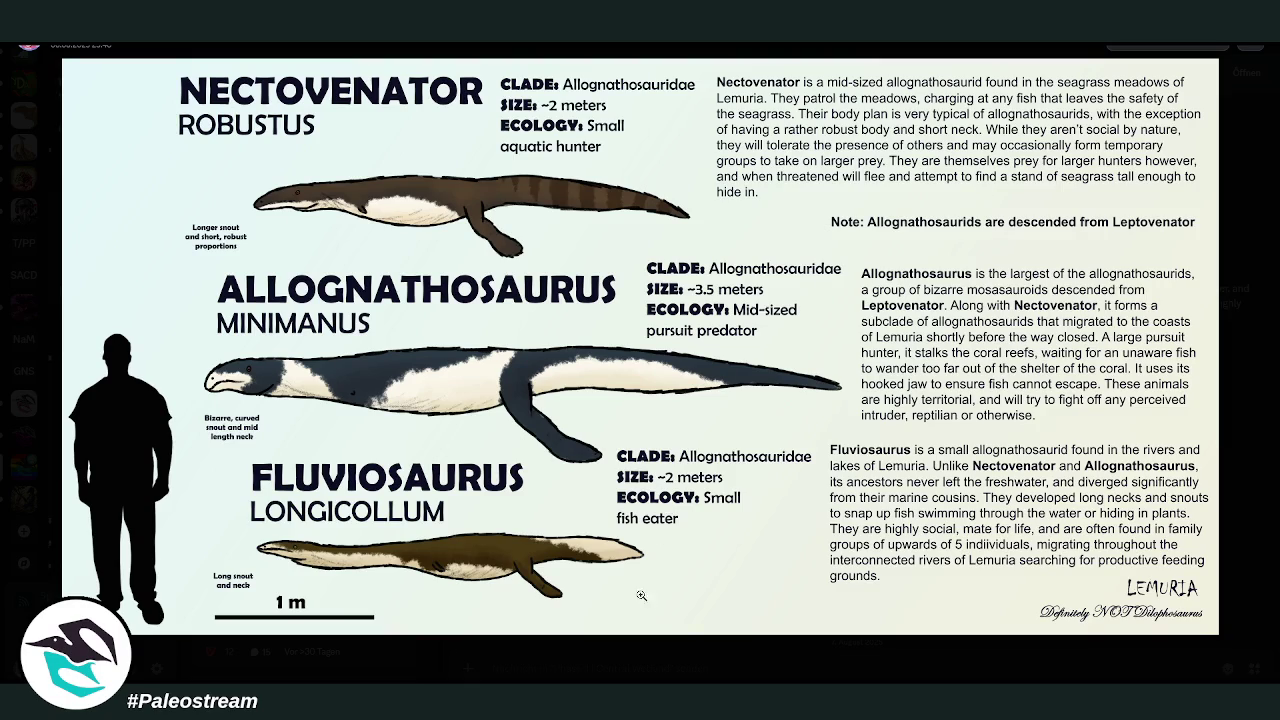
pyautogui.click(698, 667)
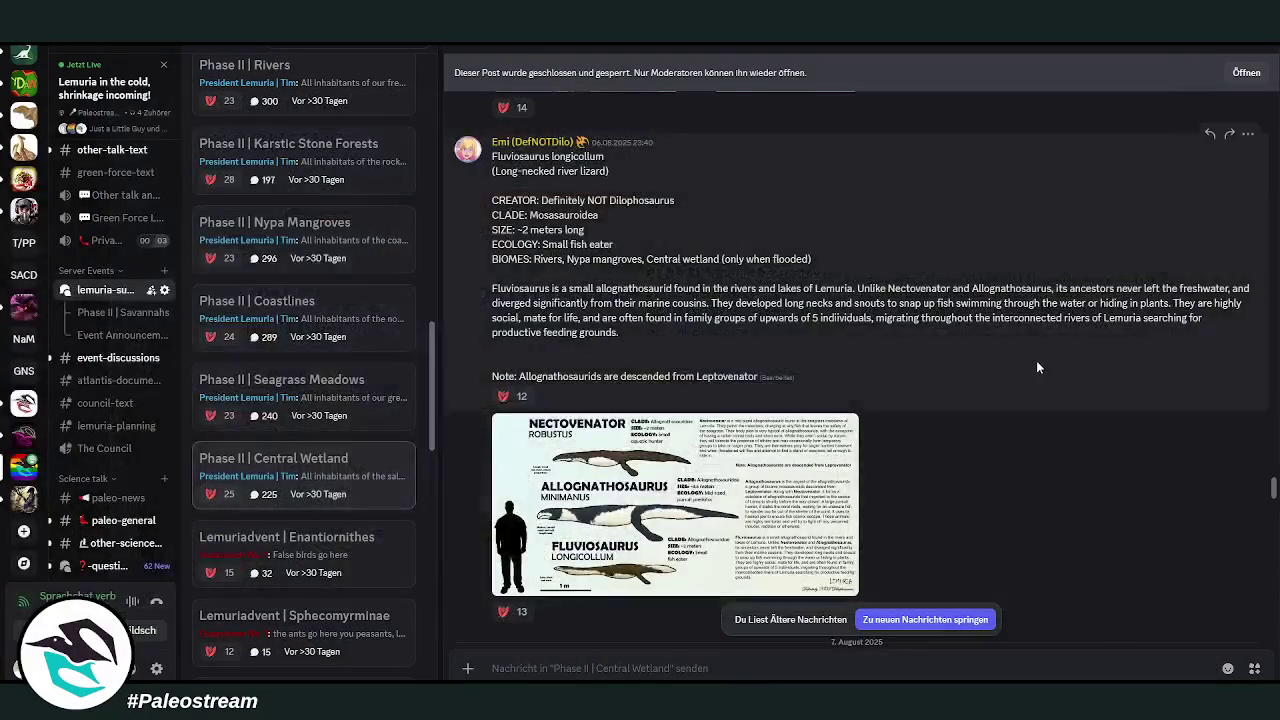
# - View the salt-marsh arthropods image enlarged, then close it
pyautogui.scroll(-3, 1036, 367)
pyautogui.scroll(-3, 1036, 367)
pyautogui.scroll(-3, 1036, 367)
pyautogui.scroll(3, 1036, 367)
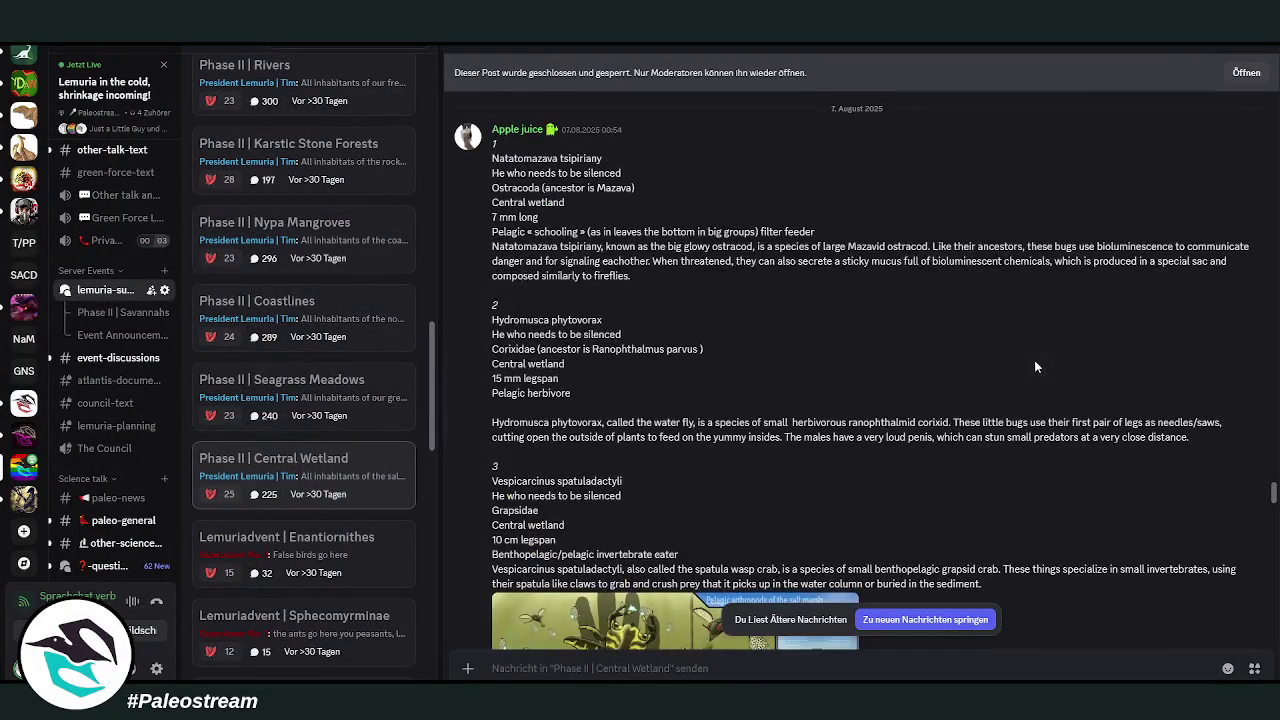
pyautogui.scroll(-2, 1034, 367)
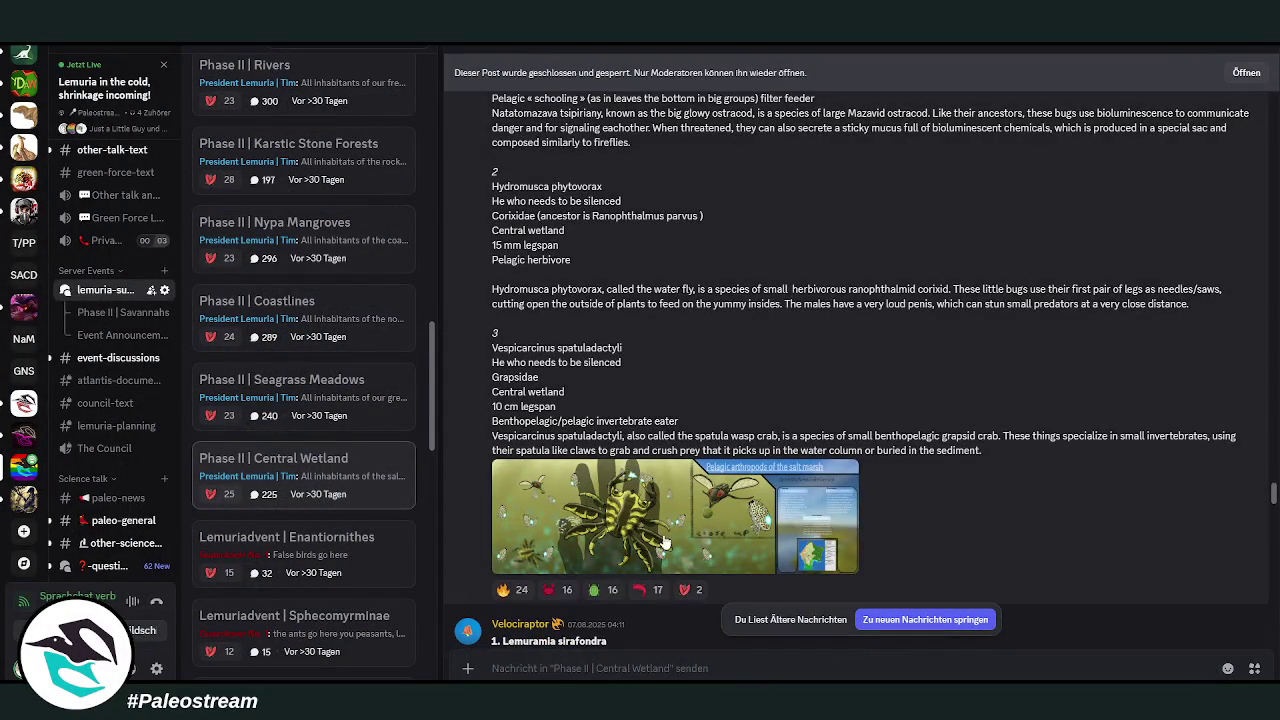
pyautogui.click(659, 532)
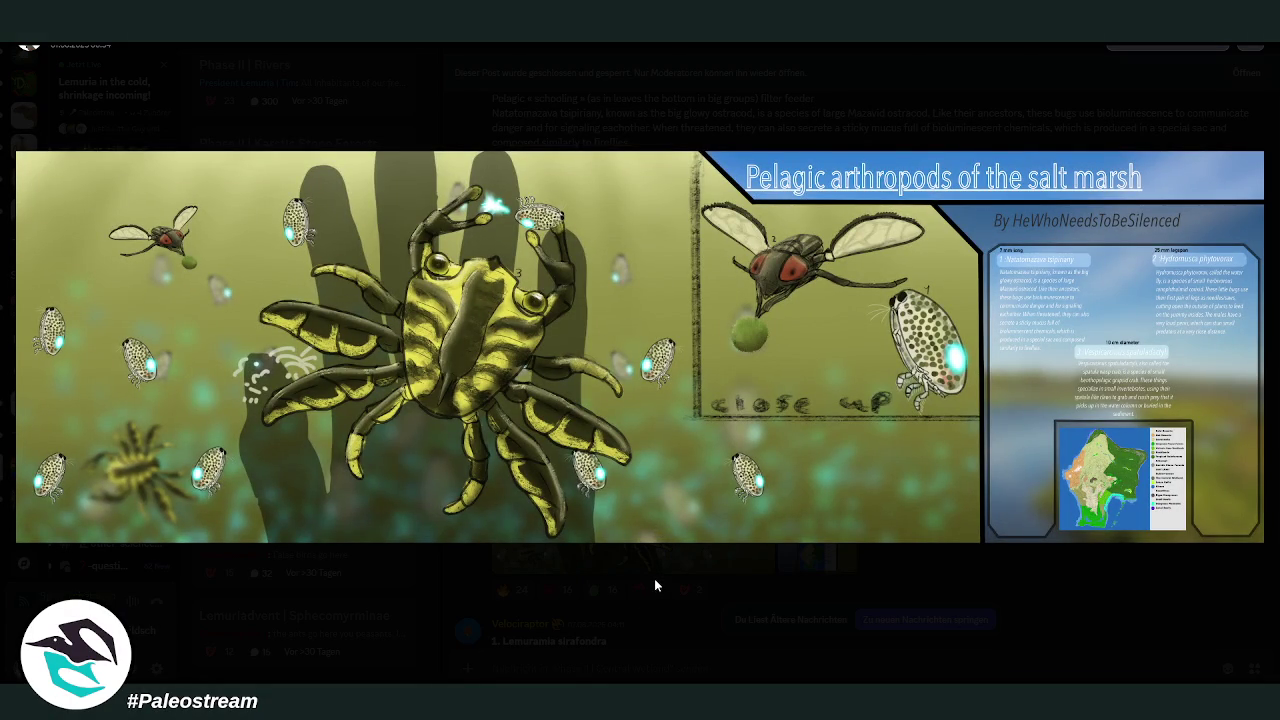
pyautogui.click(655, 582)
# - Inspect the Lemuramia species and The Waterfowl of Lemuria images enlarged, closing each
pyautogui.scroll(-3, 892, 411)
pyautogui.scroll(-3, 892, 411)
pyautogui.scroll(-3, 893, 418)
pyautogui.scroll(-3, 893, 418)
pyautogui.click(677, 461)
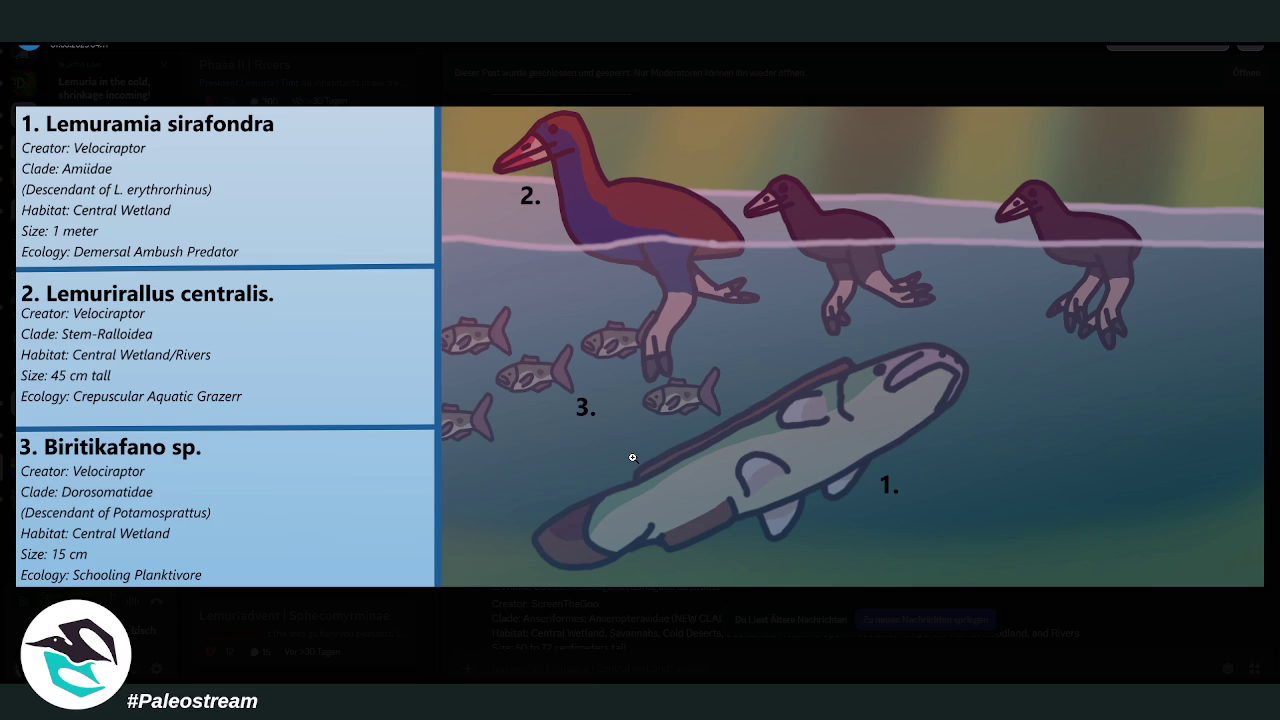
pyautogui.click(656, 616)
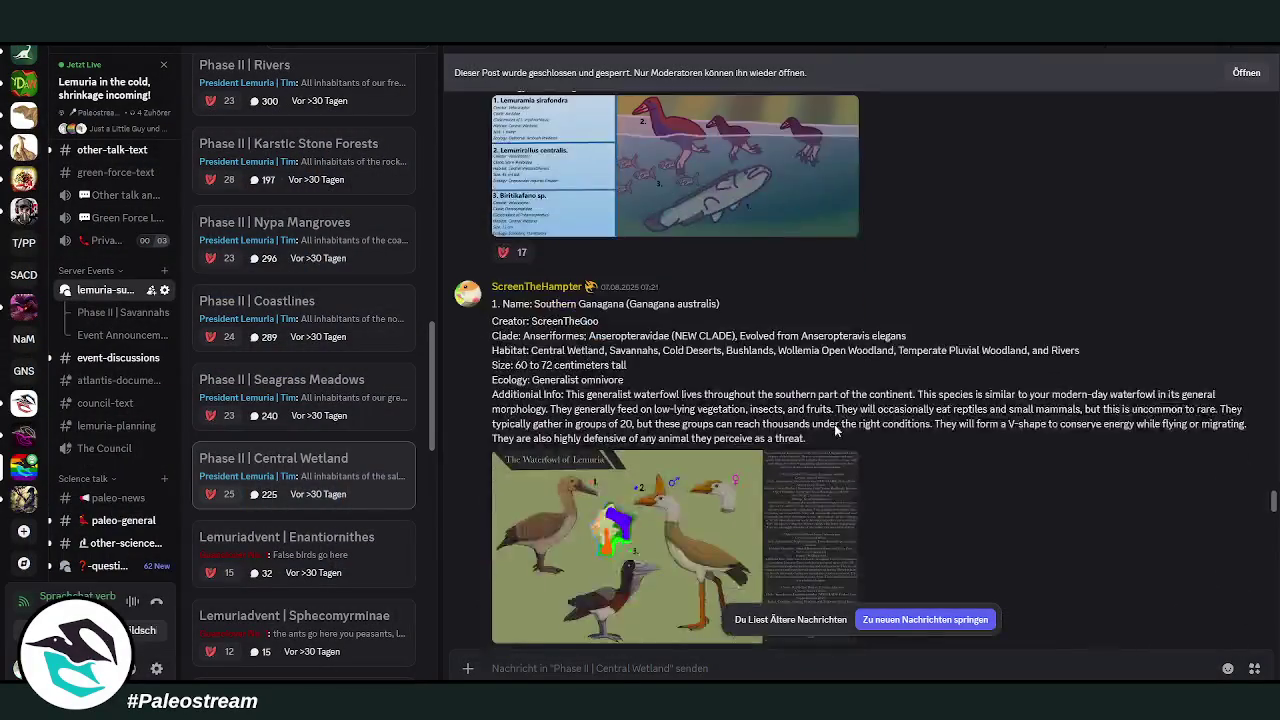
pyautogui.click(634, 498)
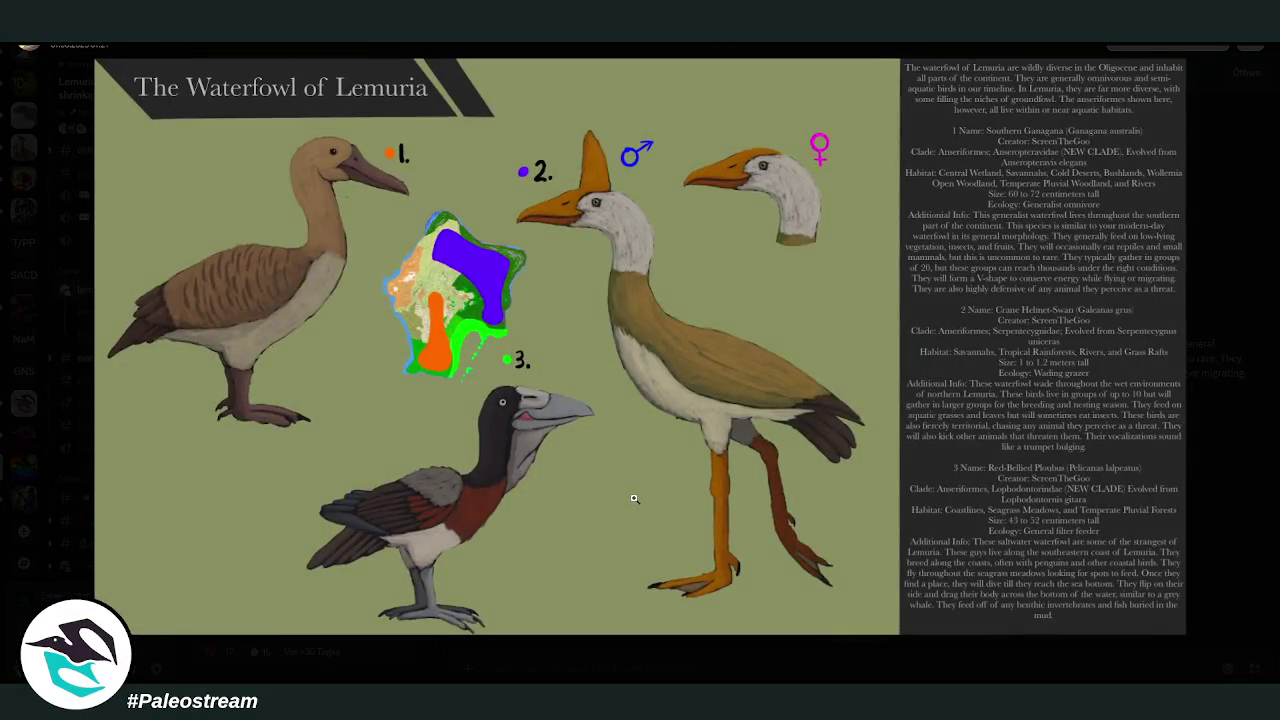
pyautogui.click(1204, 567)
# - View The Snakes of Lemuria image enlarged, then close it
pyautogui.scroll(-3, 892, 473)
pyautogui.scroll(3, 893, 479)
pyautogui.scroll(-4, 893, 479)
pyautogui.scroll(4, 893, 479)
pyautogui.scroll(-4, 893, 479)
pyautogui.scroll(1, 893, 479)
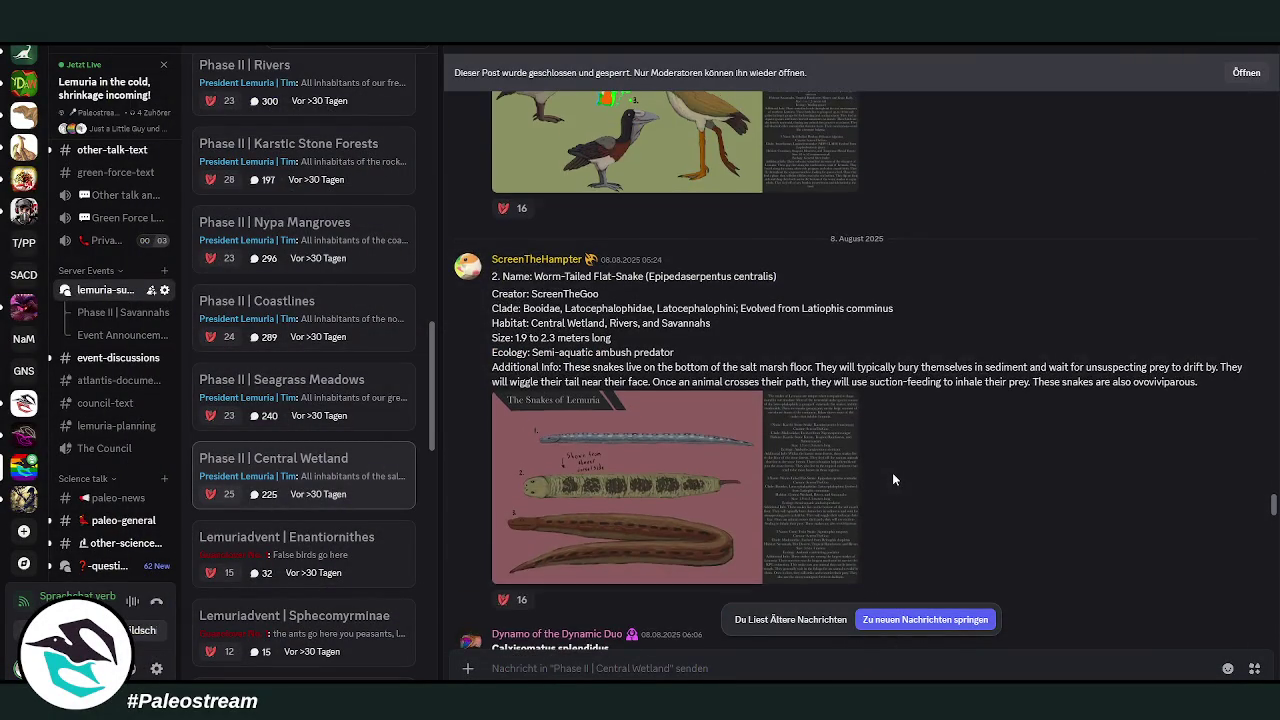
pyautogui.click(697, 493)
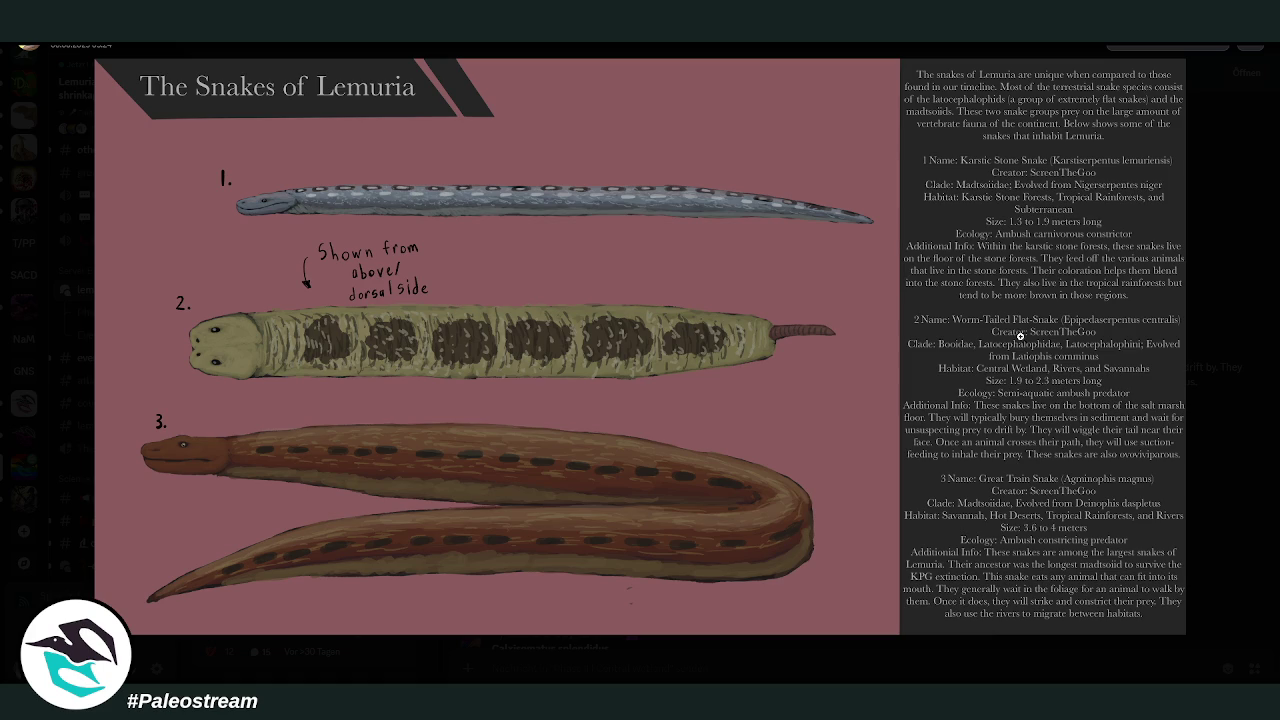
pyautogui.click(1238, 416)
# - Inspect the crab illustration and the Matromoniornis kathleeni flamingo image enlarged
pyautogui.scroll(-3, 911, 393)
pyautogui.scroll(-3, 913, 398)
pyautogui.click(648, 450)
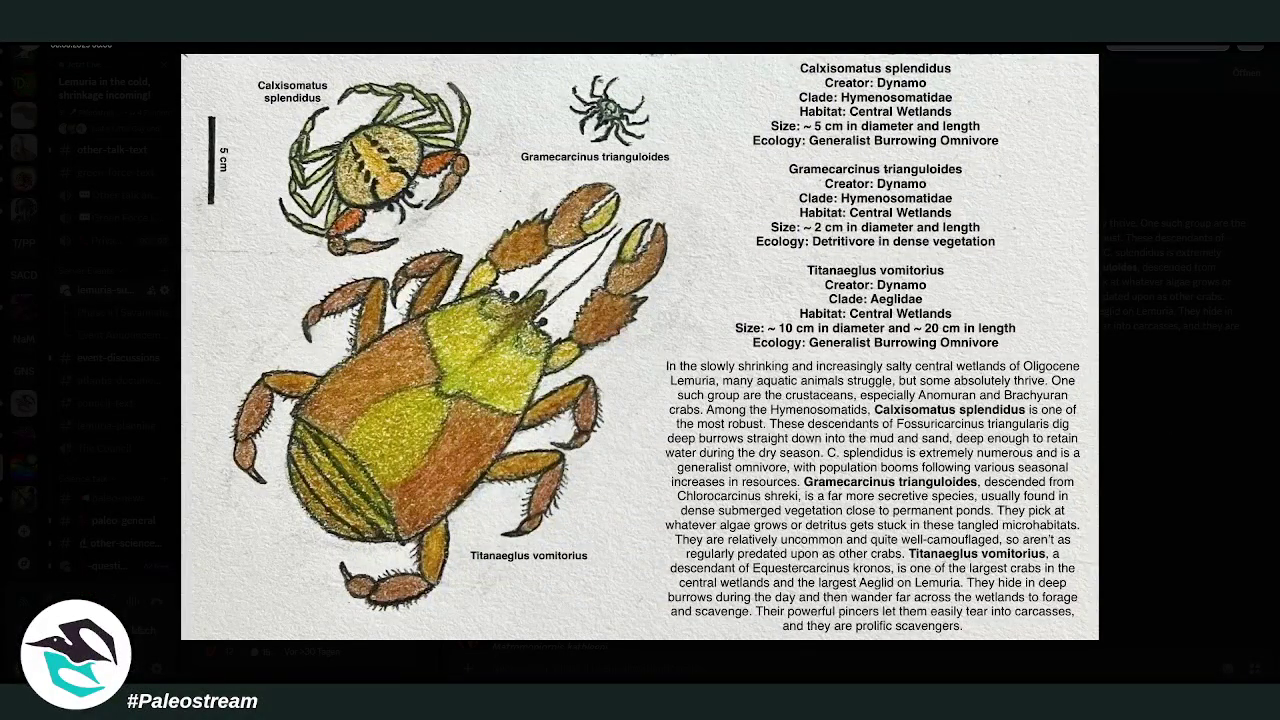
pyautogui.click(1221, 424)
pyautogui.scroll(-5, 1052, 390)
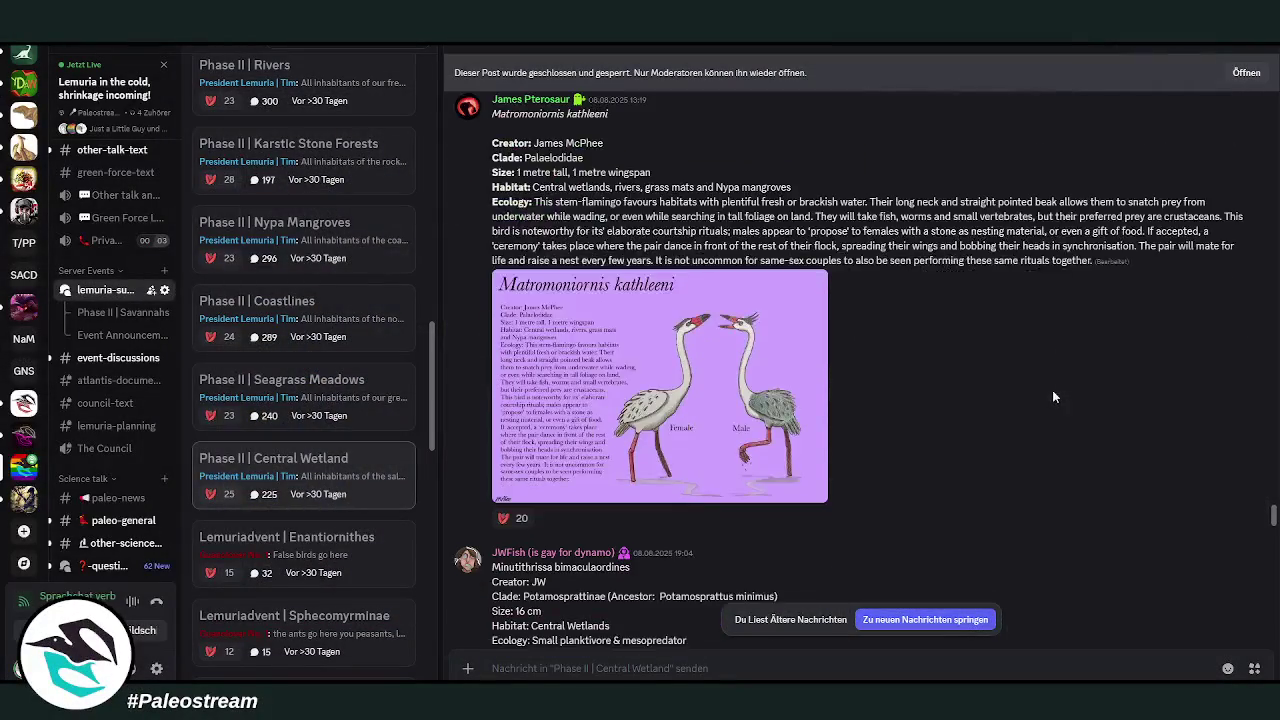
pyautogui.click(657, 470)
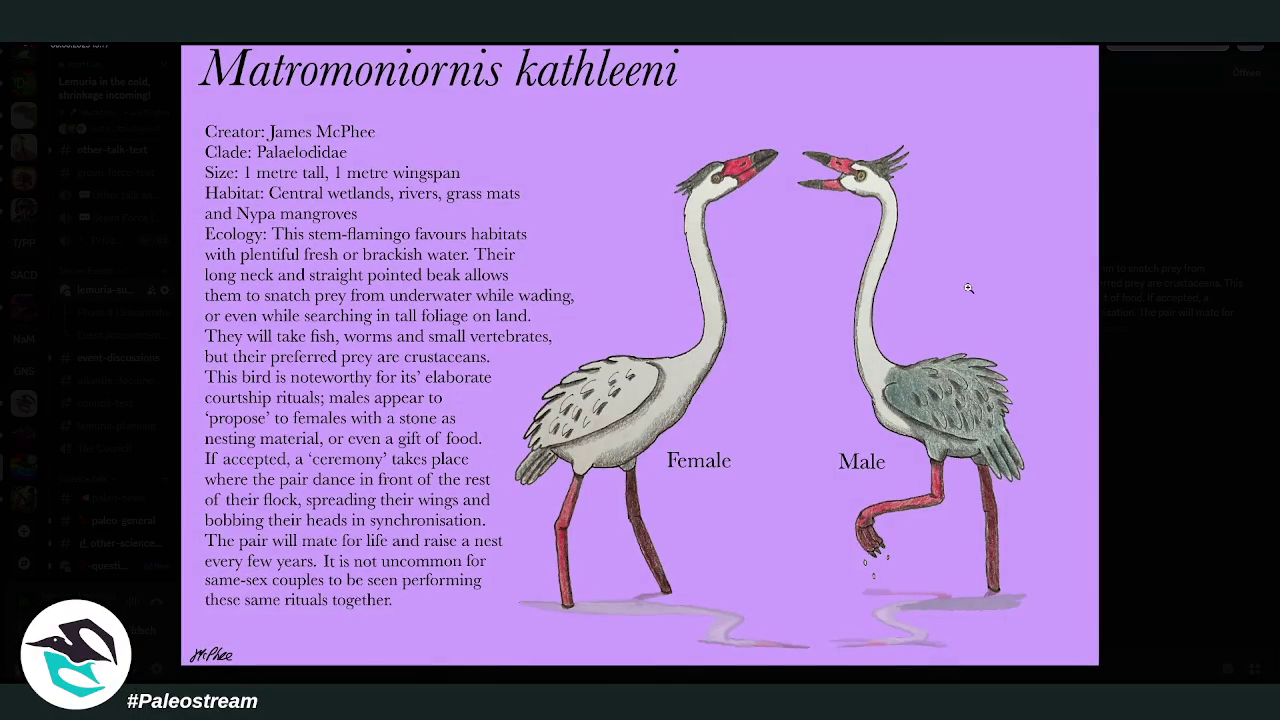
pyautogui.click(1150, 399)
# - View the long-jawed shads and Mantis Seed Shimp images enlarged, reaching the mollusc post
pyautogui.scroll(-3, 1013, 382)
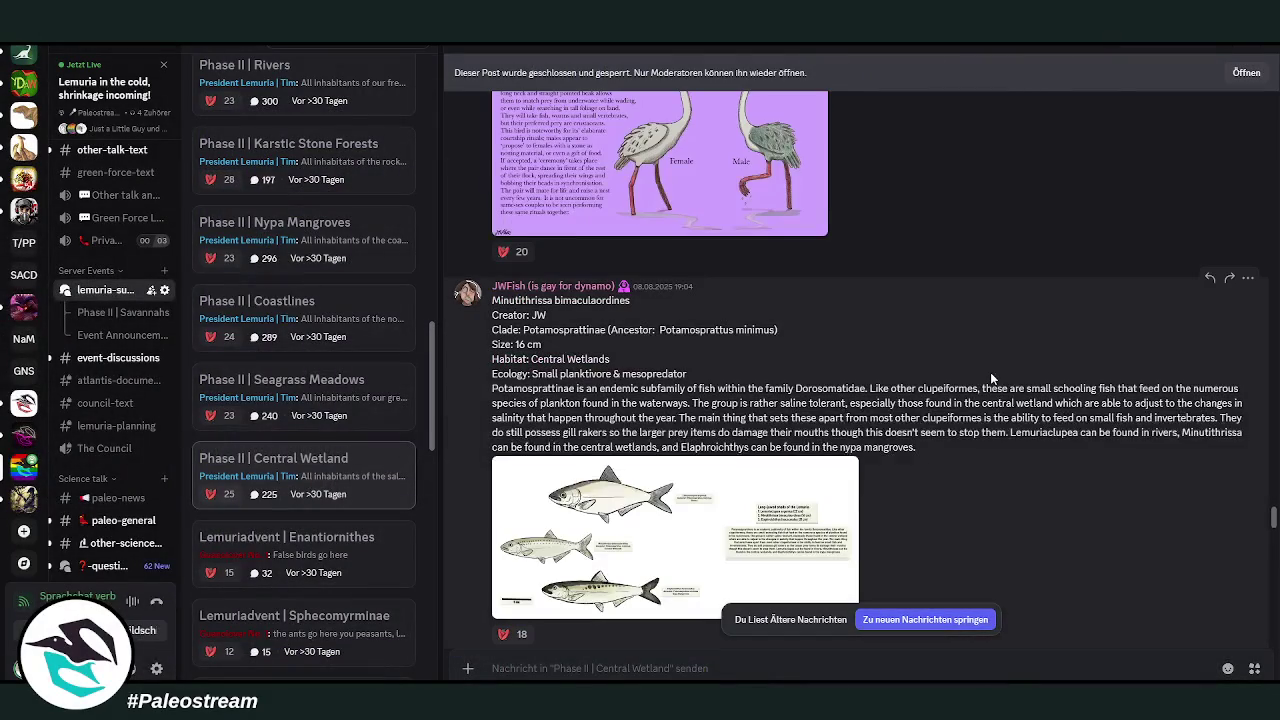
pyautogui.scroll(-2, 987, 371)
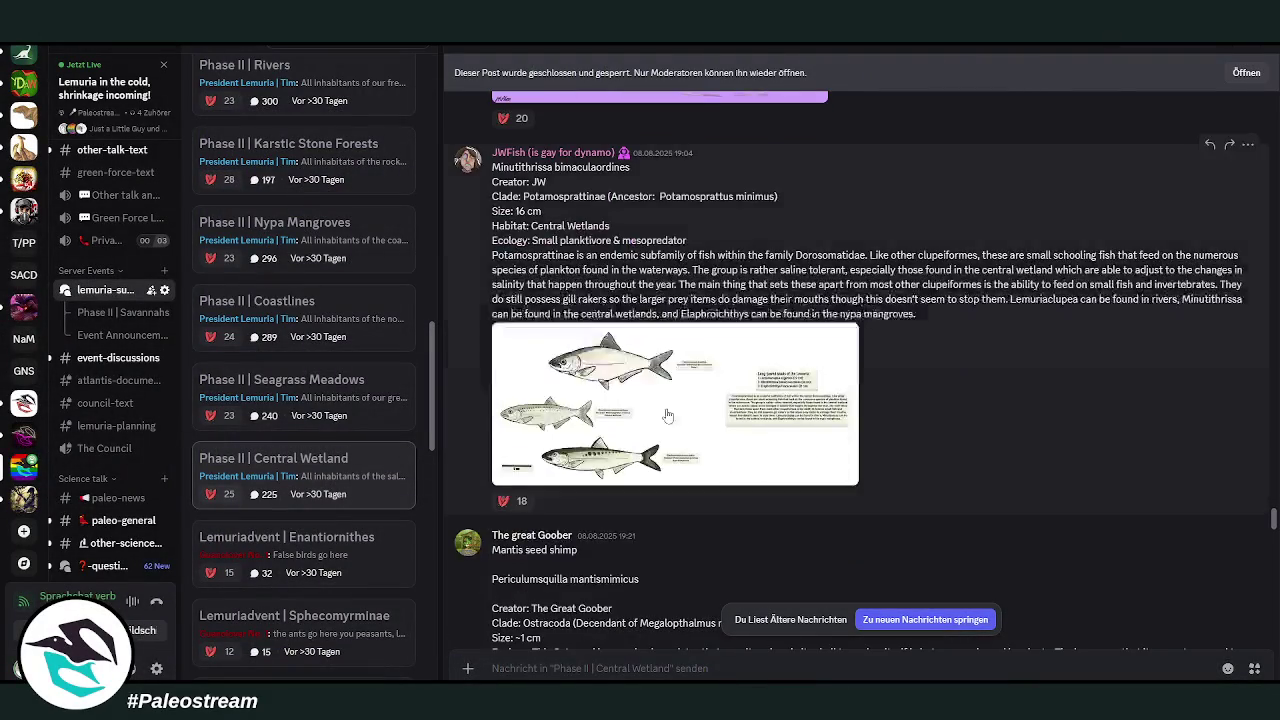
pyautogui.click(672, 480)
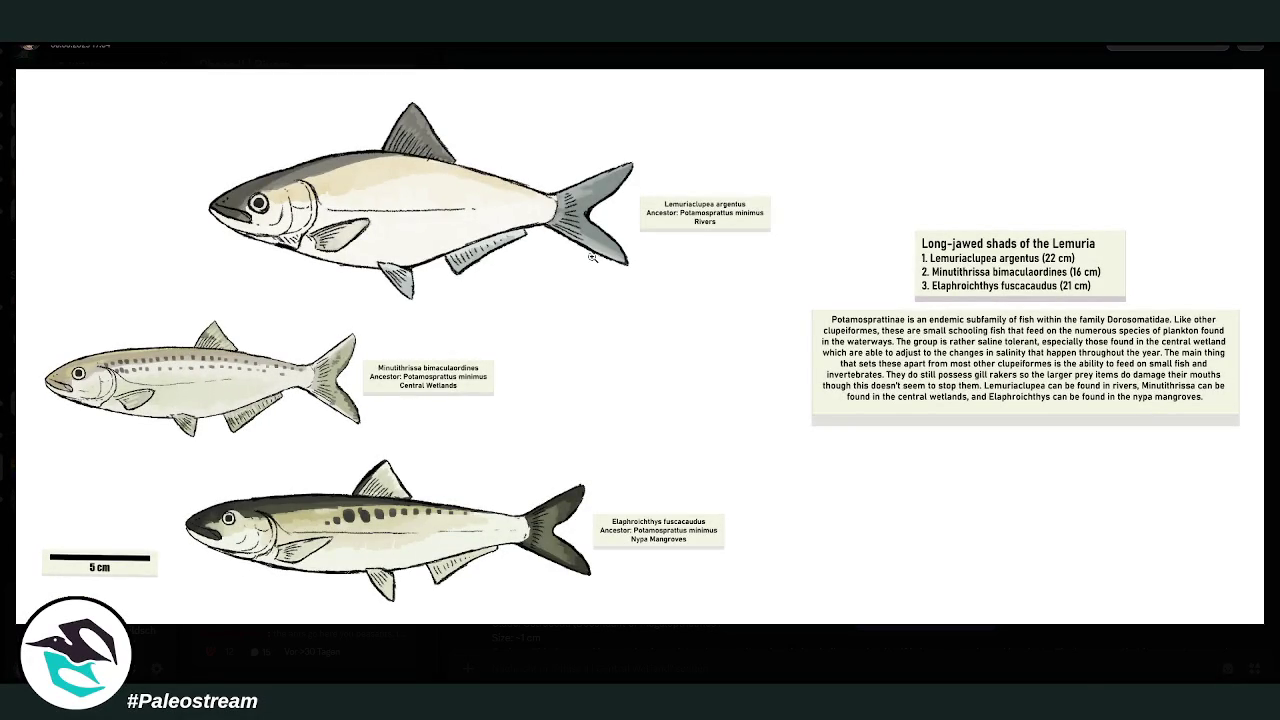
pyautogui.click(716, 655)
pyautogui.scroll(-5, 935, 439)
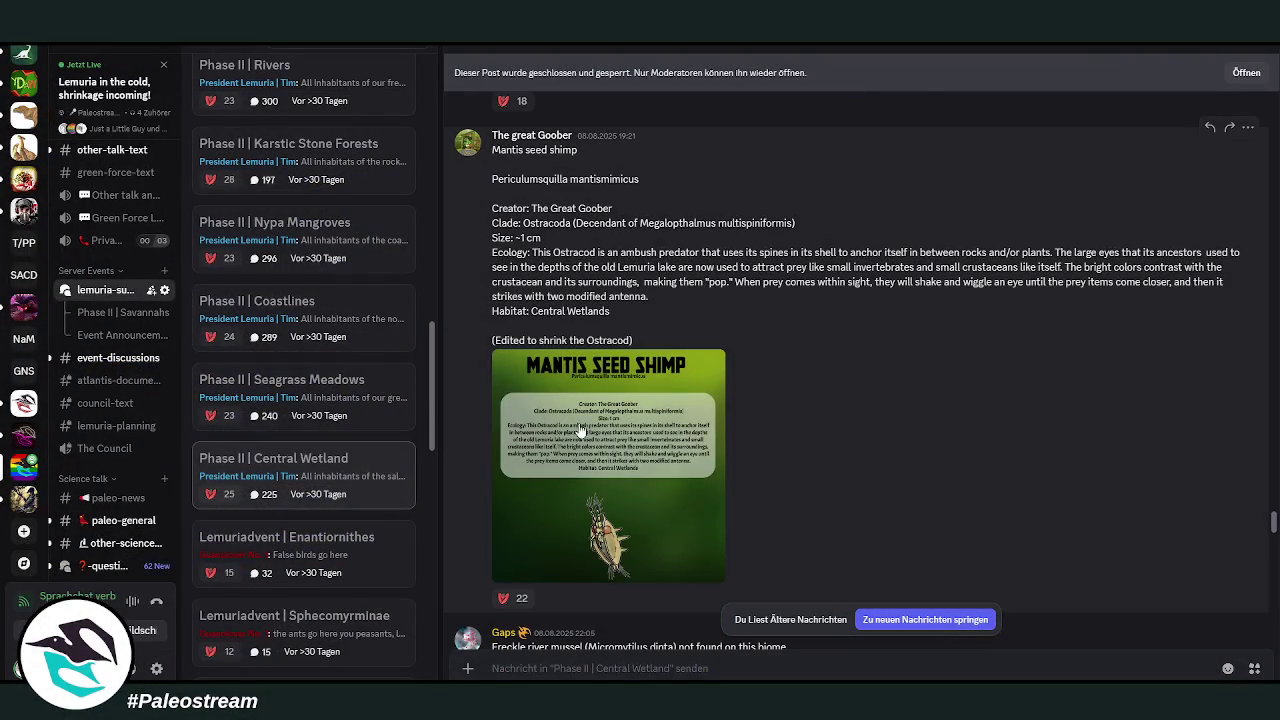
pyautogui.click(551, 425)
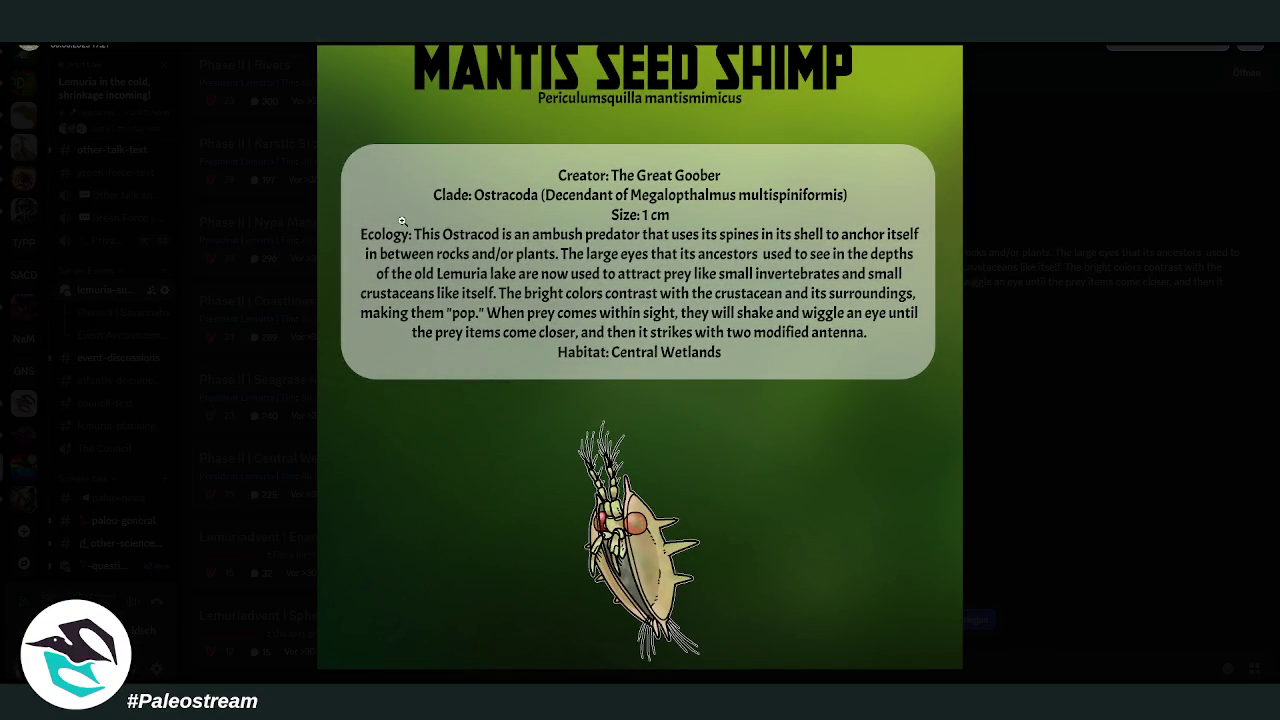
pyautogui.click(1008, 382)
pyautogui.scroll(-3, 966, 366)
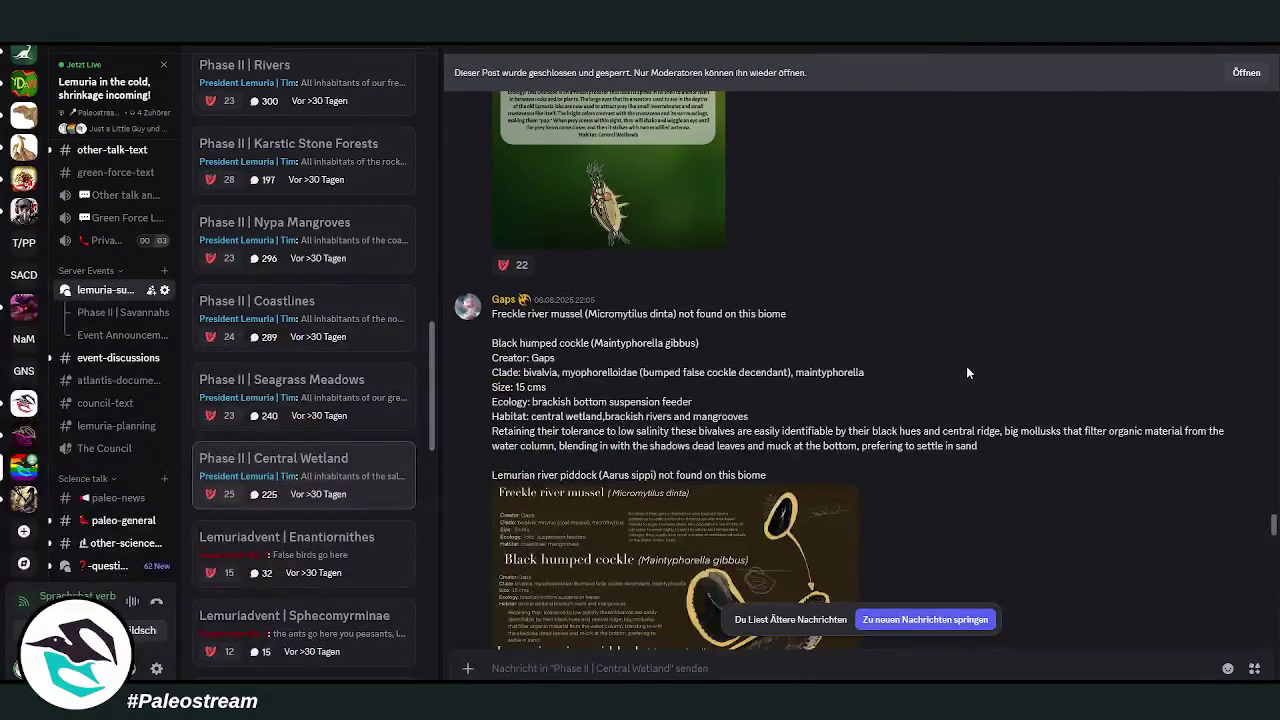
# - Inspect the mollusc species chart and the wetland succulent image enlarged, closing each
pyautogui.scroll(-3, 966, 372)
pyautogui.scroll(2, 799, 437)
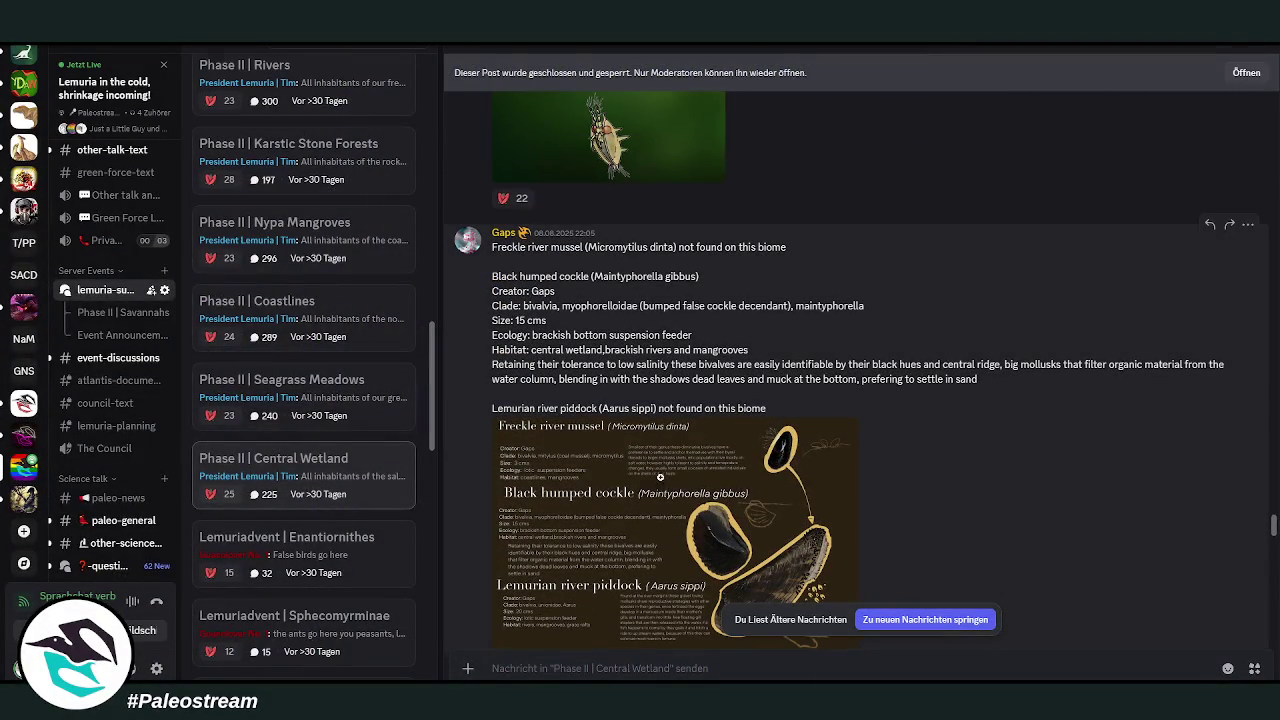
pyautogui.click(670, 479)
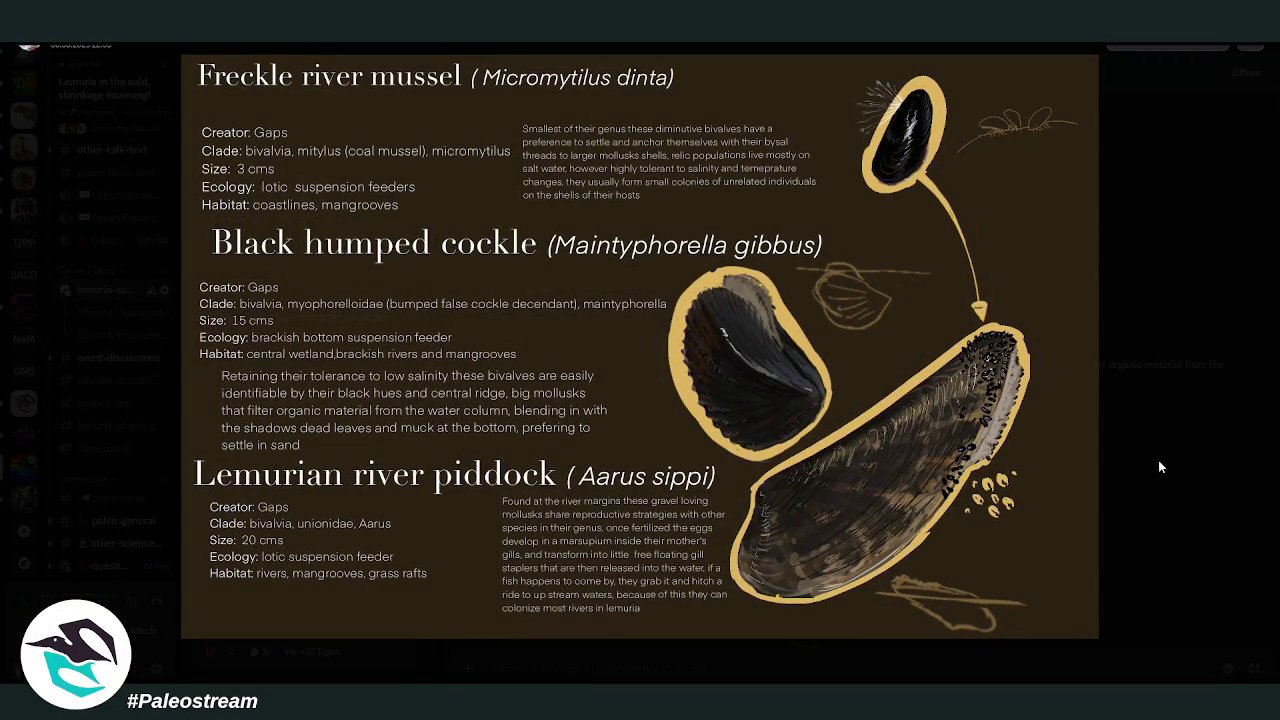
pyautogui.click(1156, 367)
pyautogui.scroll(-4, 950, 406)
pyautogui.scroll(-3, 950, 412)
pyautogui.scroll(-1, 900, 380)
pyautogui.scroll(1, 870, 340)
pyautogui.scroll(-1, 838, 447)
pyautogui.click(640, 480)
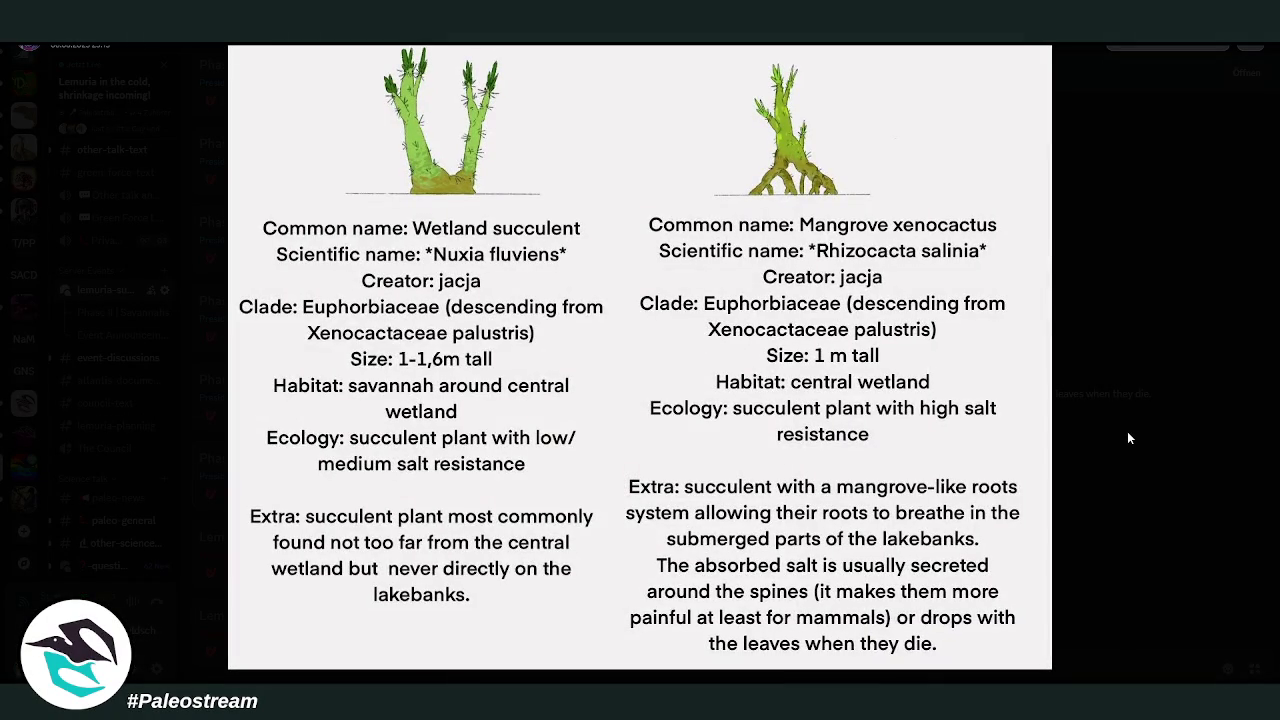
pyautogui.click(1127, 438)
# - View the Rajasuchus slide enlarged, zooming in on crocodile 1 and the map and back out
pyautogui.scroll(-2, 635, 435)
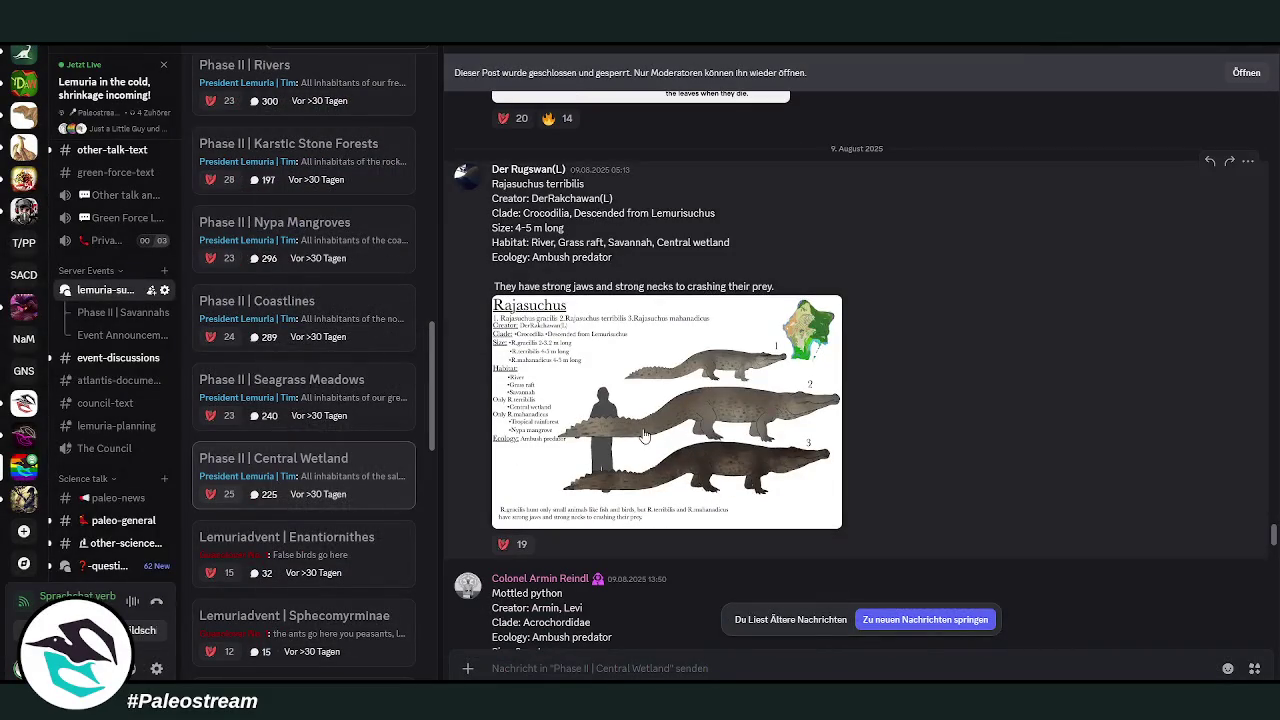
pyautogui.click(635, 435)
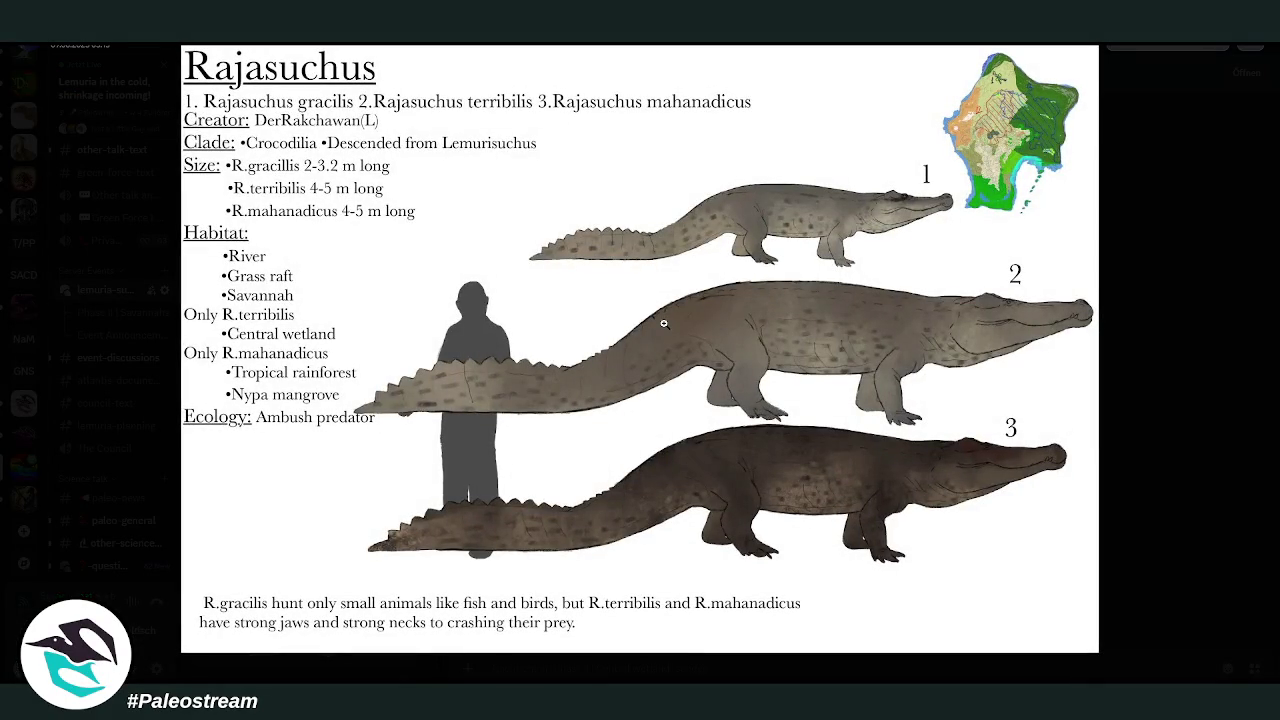
pyautogui.click(953, 180)
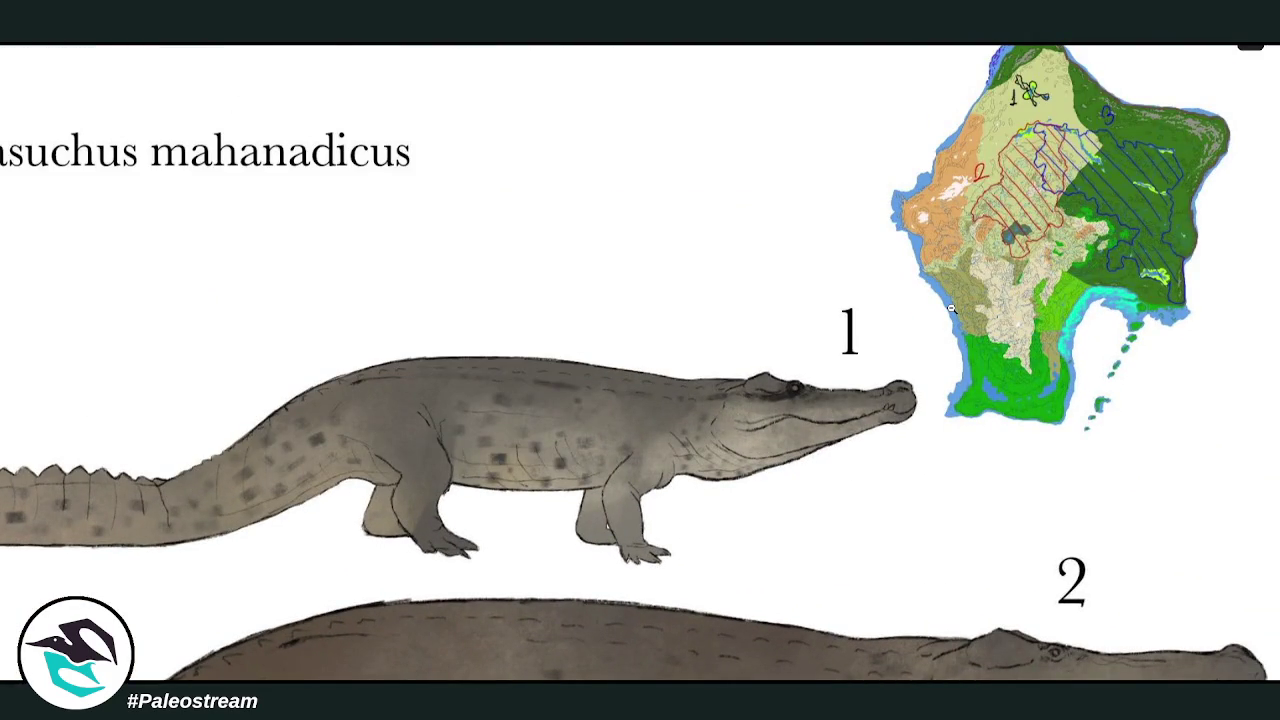
pyautogui.click(902, 296)
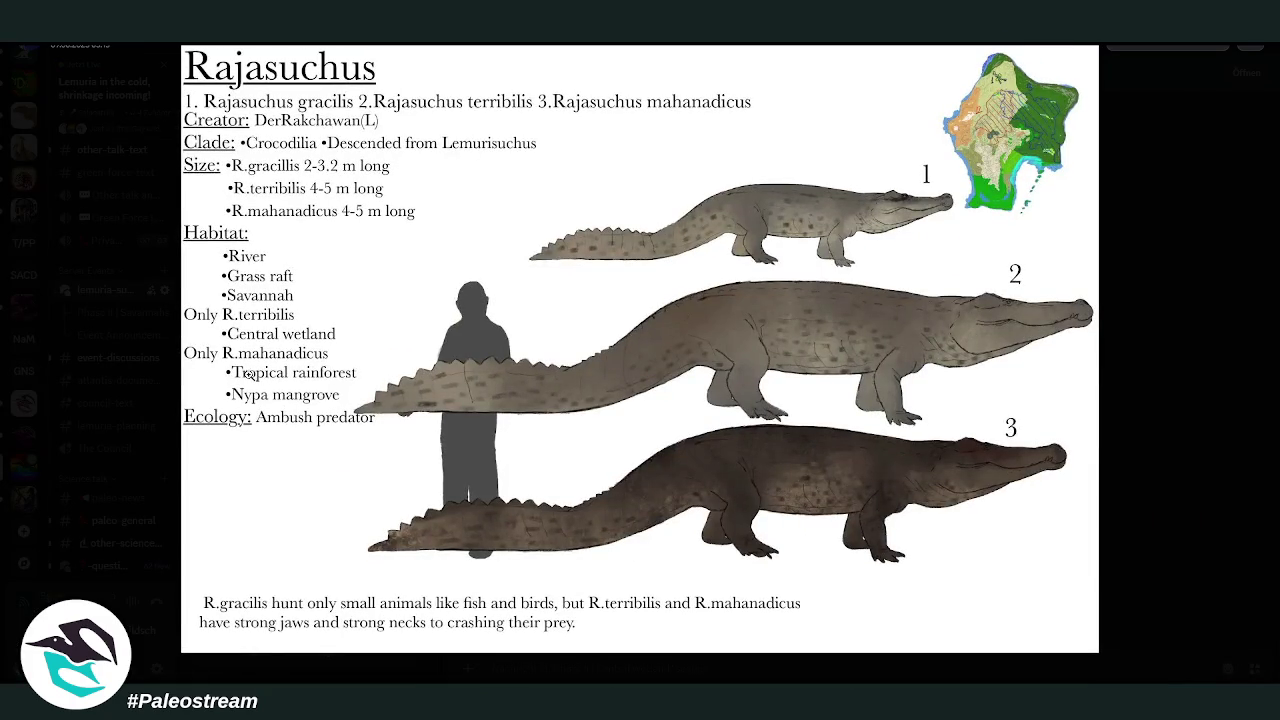
pyautogui.click(1163, 401)
# - Inspect the python and Holy rail image with a zoom in and out, then scroll to Jacanaltus
pyautogui.scroll(-5, 945, 352)
pyautogui.scroll(-2, 945, 352)
pyautogui.scroll(-3, 945, 352)
pyautogui.scroll(3, 945, 358)
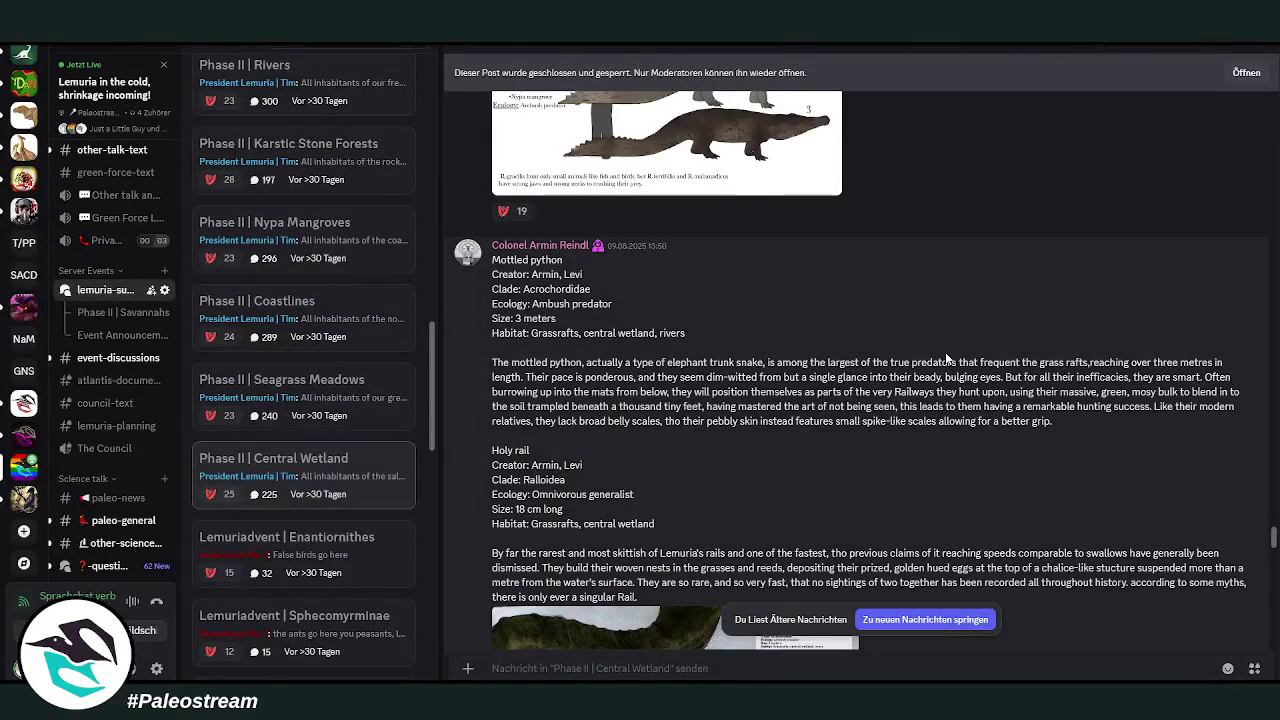
pyautogui.scroll(-3, 947, 358)
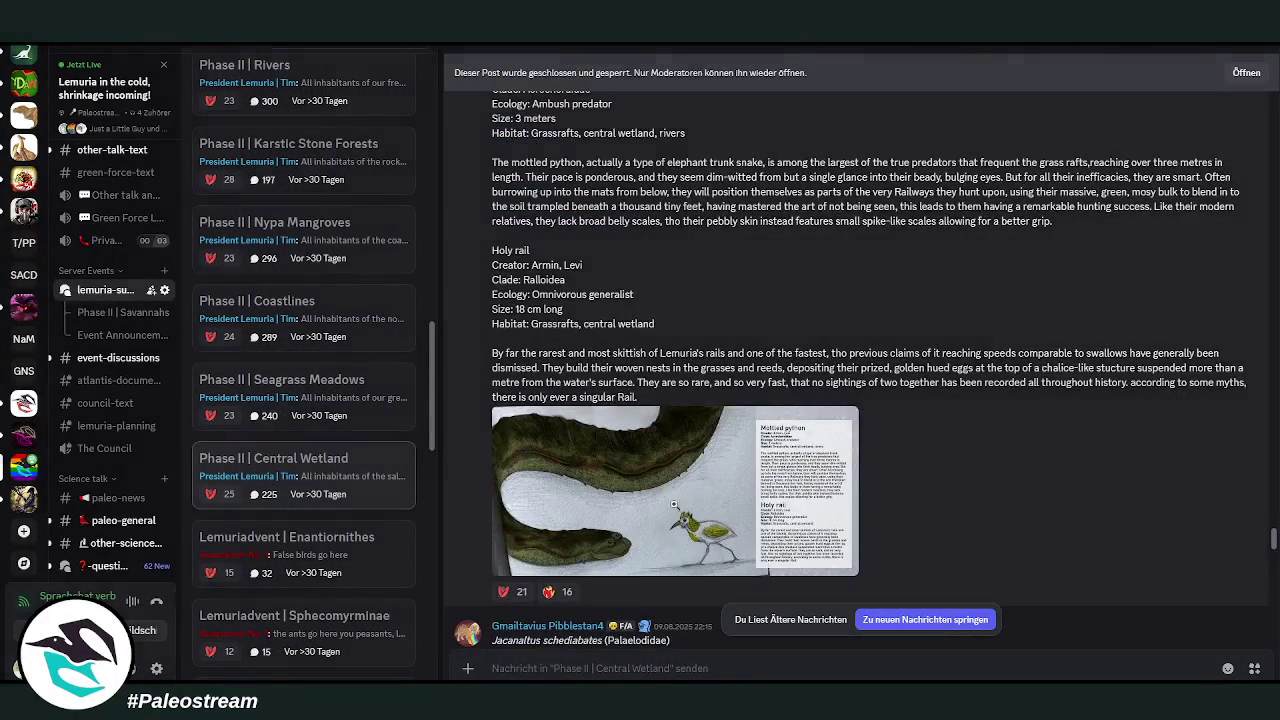
pyautogui.click(686, 493)
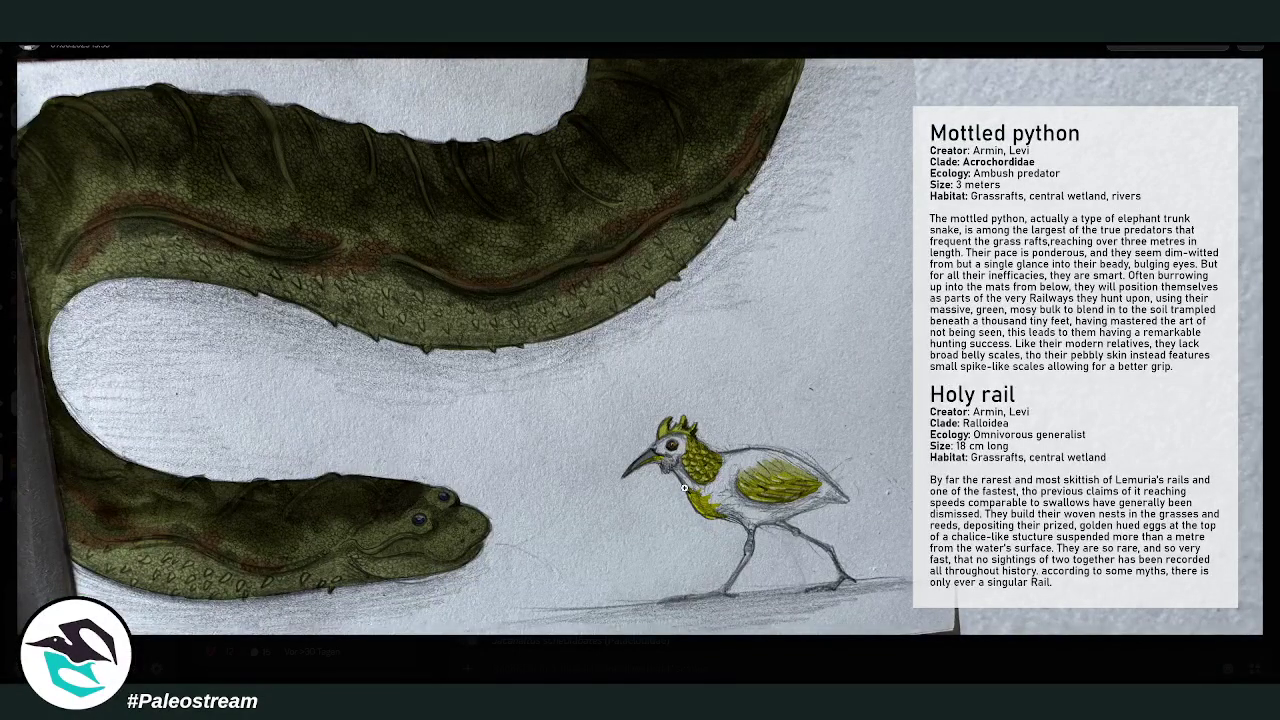
pyautogui.click(683, 321)
pyautogui.click(683, 321)
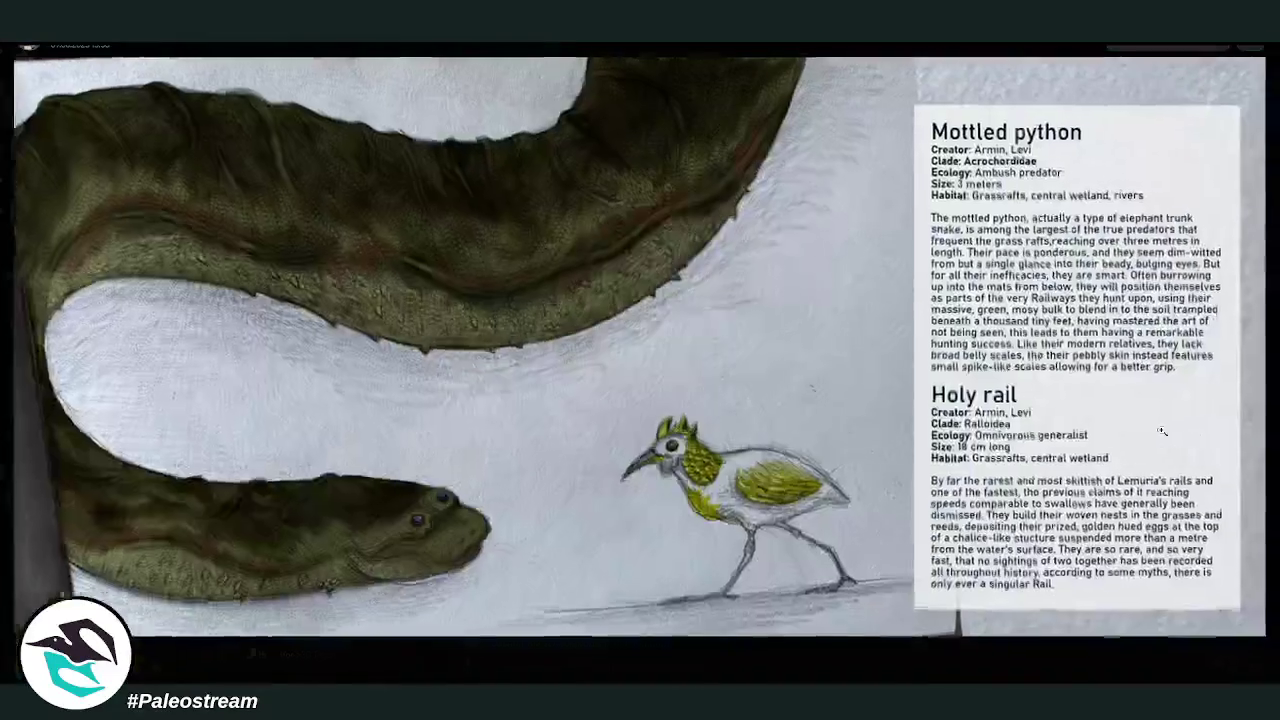
pyautogui.click(693, 665)
pyautogui.scroll(-5, 924, 438)
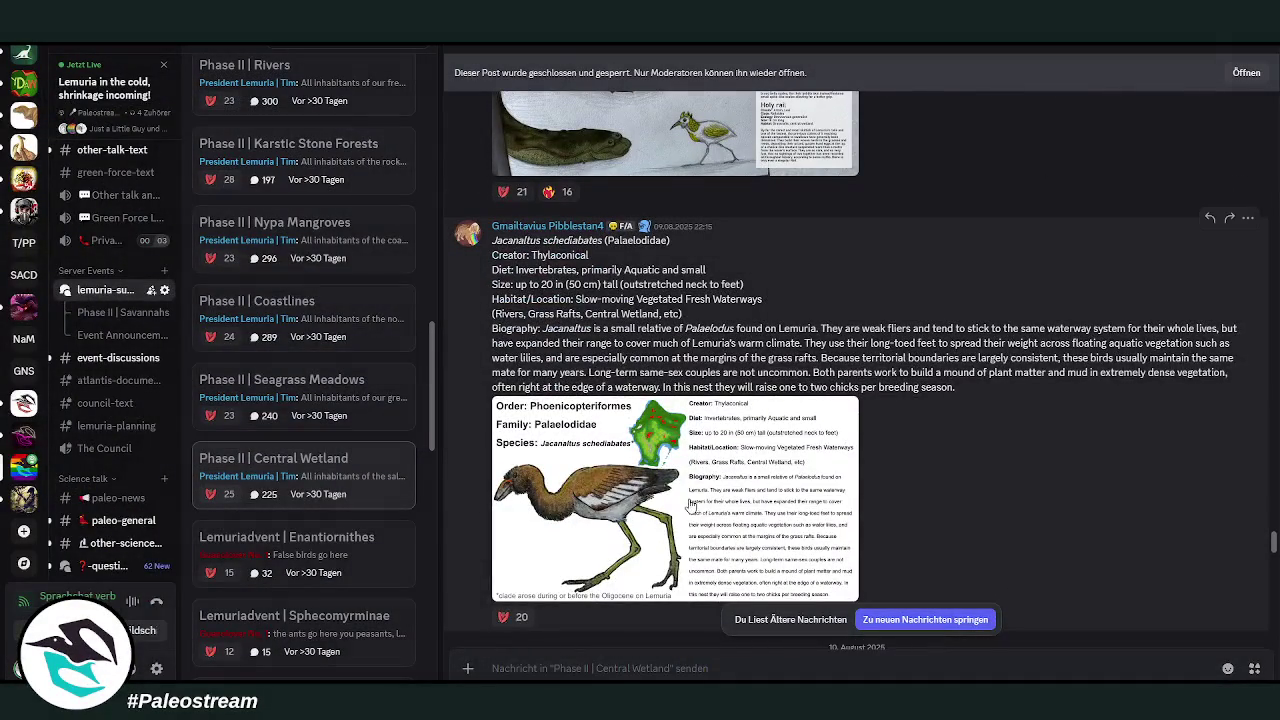
# - View the Jacanaltus and Eusocial Jarms images enlarged, closing each viewer afterward
pyautogui.click(688, 490)
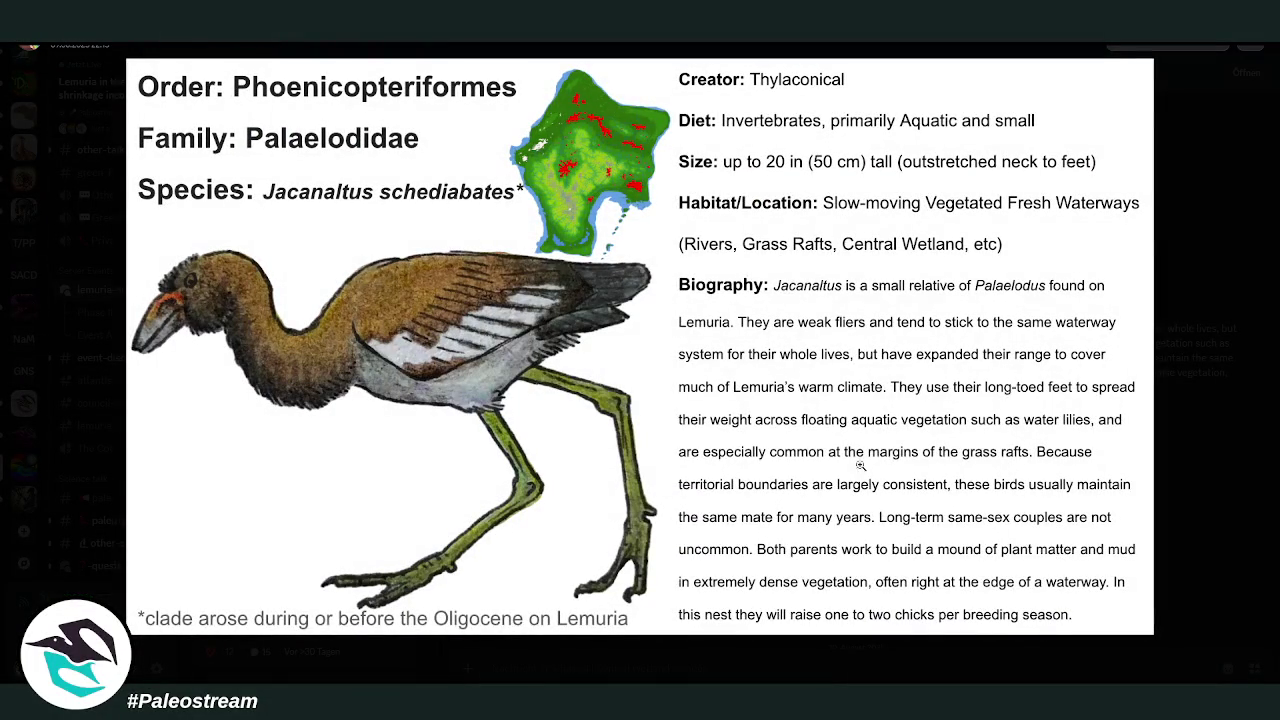
pyautogui.click(1216, 462)
pyautogui.scroll(-3, 954, 427)
pyautogui.scroll(-3, 954, 428)
pyautogui.scroll(3, 954, 428)
pyautogui.scroll(-3, 954, 428)
pyautogui.scroll(1, 737, 384)
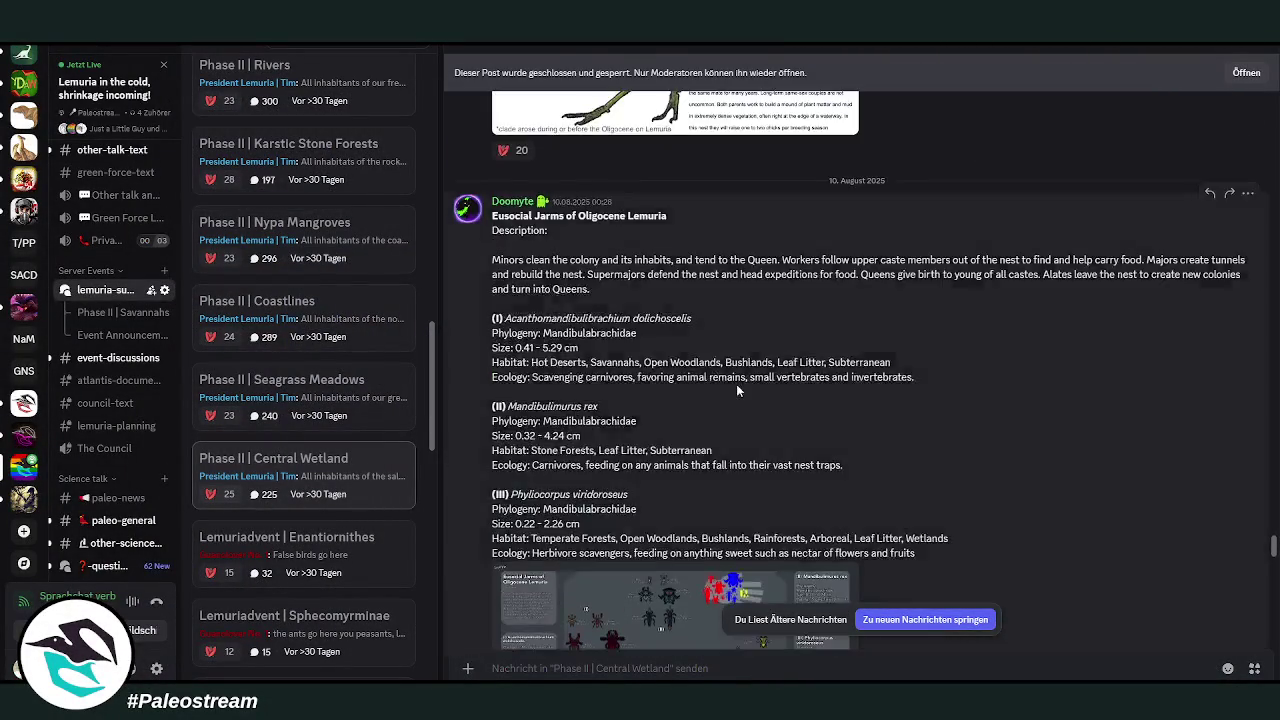
pyautogui.scroll(-2, 700, 410)
pyautogui.click(659, 437)
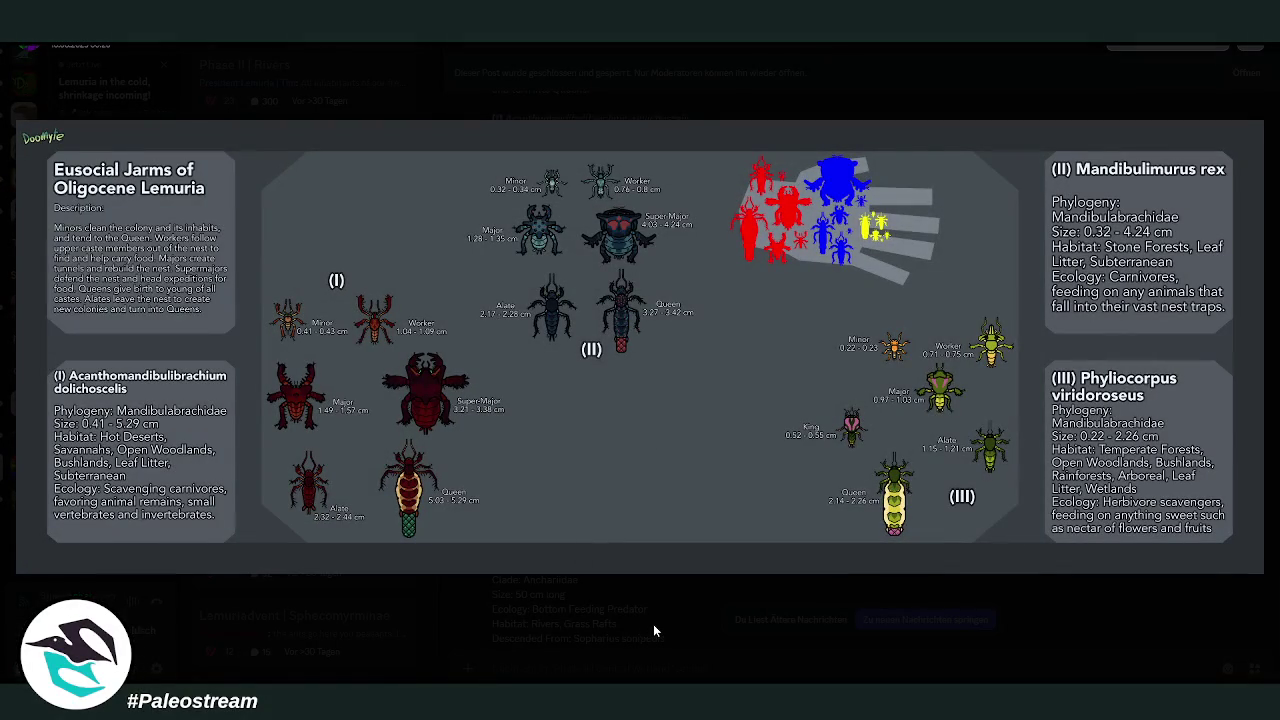
pyautogui.click(655, 629)
# - Inspect the Freshwater Fish Of Lemuria and Salcornutherium images enlarged, closing each afterward
pyautogui.scroll(-3, 898, 395)
pyautogui.scroll(-3, 898, 395)
pyautogui.scroll(-3, 898, 395)
pyautogui.click(651, 434)
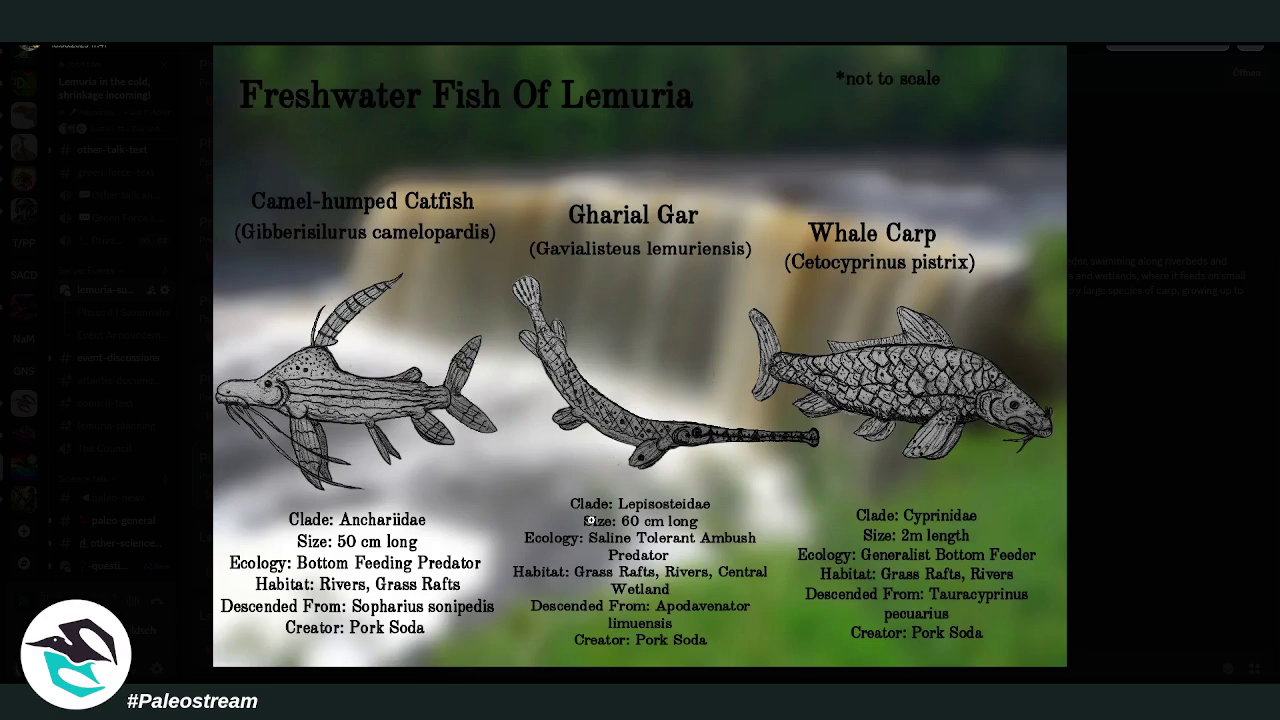
pyautogui.click(1132, 437)
pyautogui.scroll(-5, 955, 397)
pyautogui.scroll(2, 955, 397)
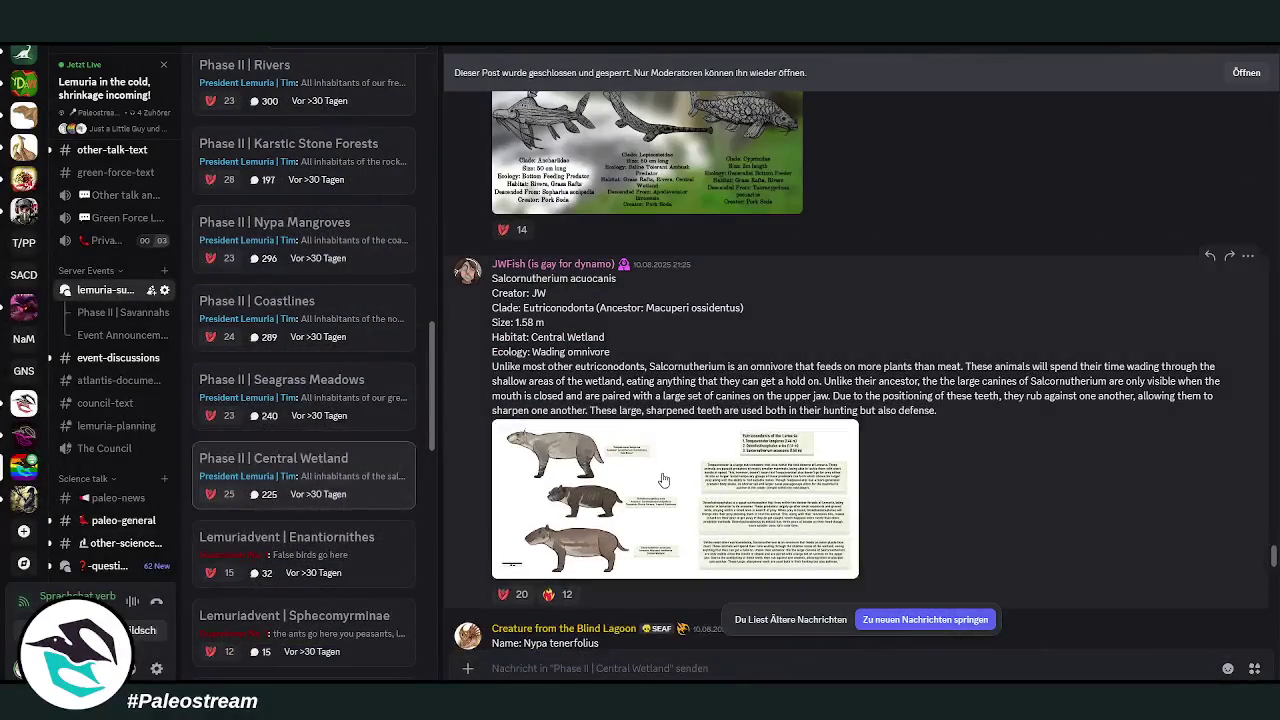
pyautogui.click(591, 447)
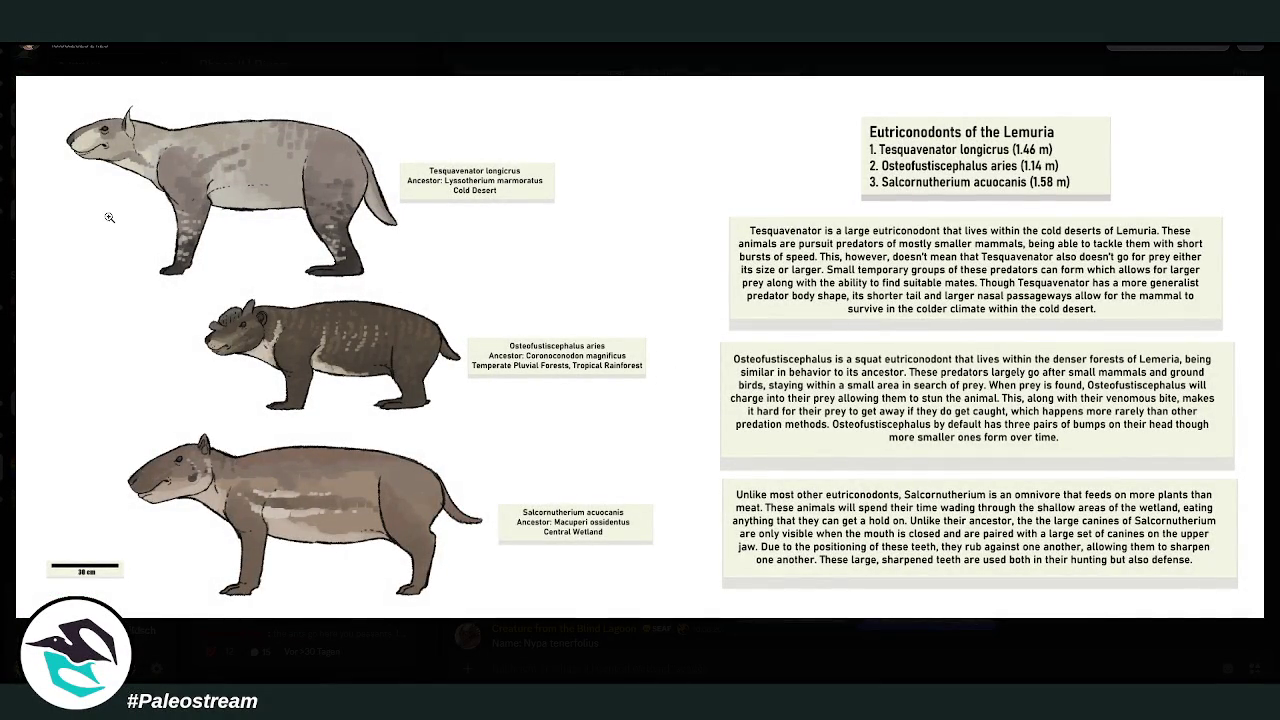
pyautogui.click(662, 652)
# - View the Nypa tenerfolius plant and Palustrisuchus horribilis crocodile images enlarged, then close them
pyautogui.scroll(-3, 935, 430)
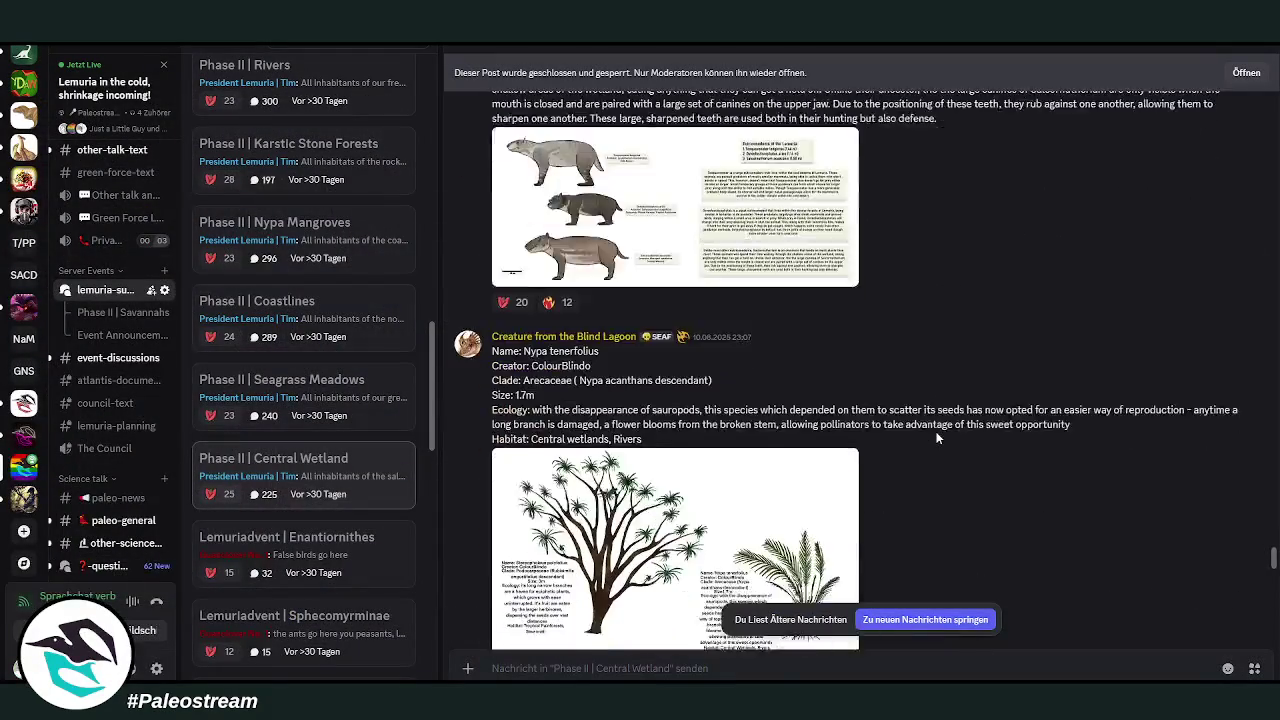
pyautogui.scroll(-2, 937, 438)
pyautogui.scroll(1, 937, 438)
pyautogui.click(657, 420)
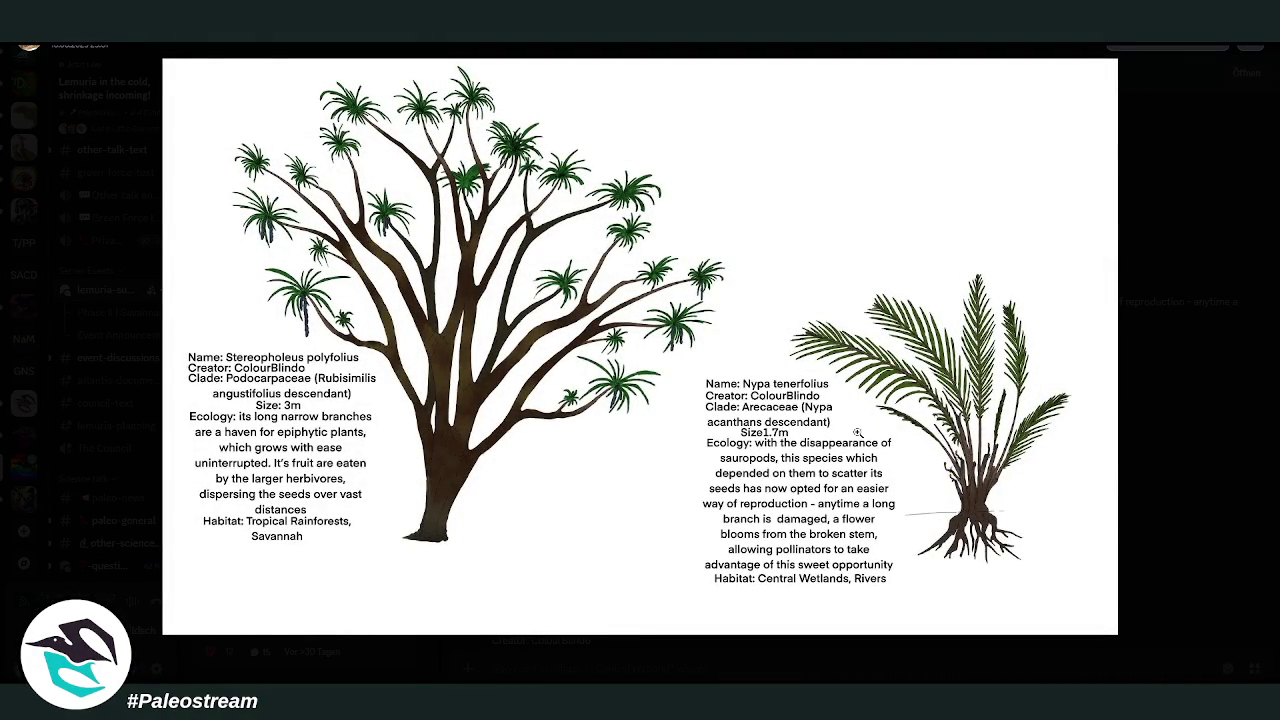
pyautogui.press('Escape')
pyautogui.scroll(-5, 993, 404)
pyautogui.scroll(-3, 993, 404)
pyautogui.click(730, 451)
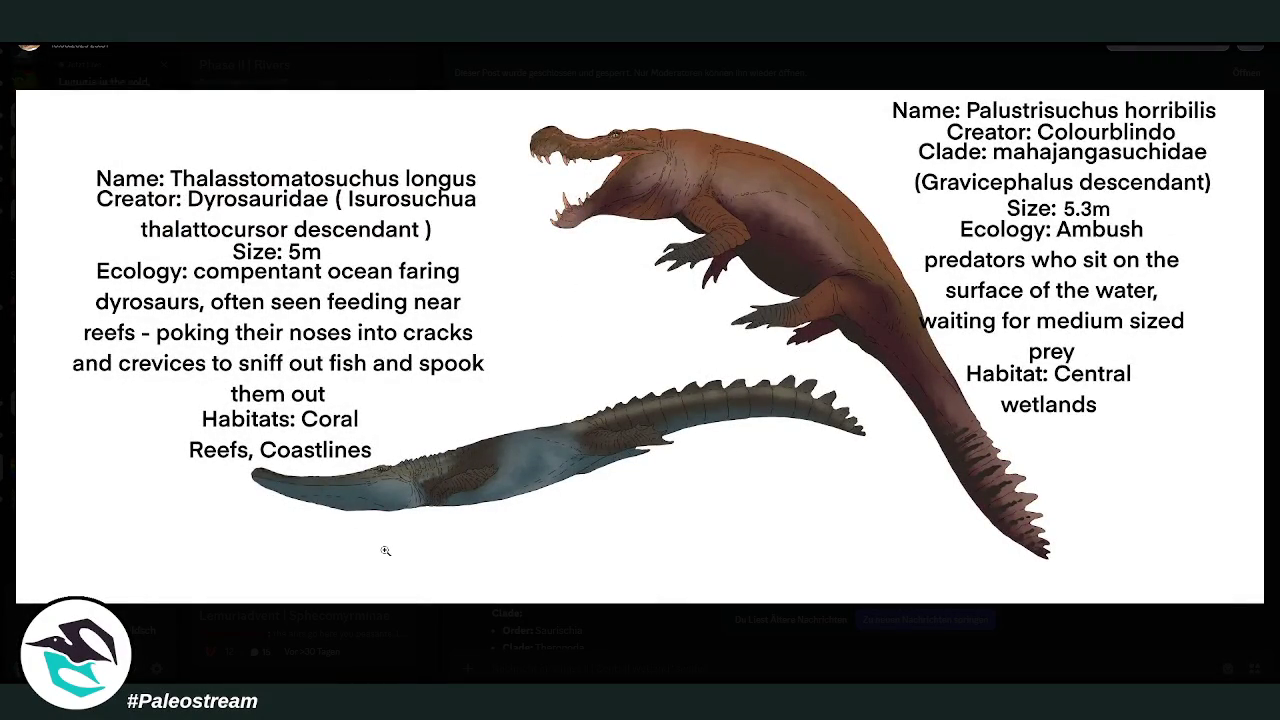
pyautogui.click(624, 644)
# - Inspect the Humpback Scythe Fist and Striped marsh clam images enlarged, closing each afterward
pyautogui.scroll(-5, 914, 377)
pyautogui.scroll(-4, 944, 382)
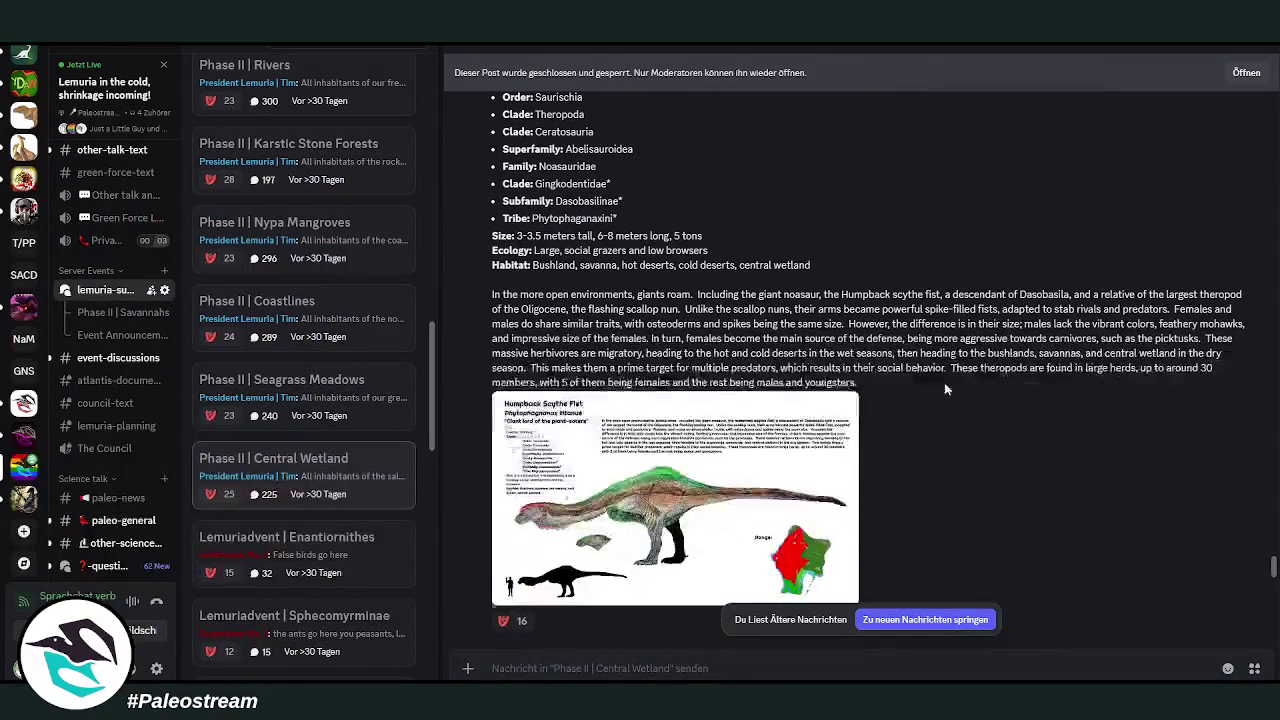
pyautogui.click(690, 520)
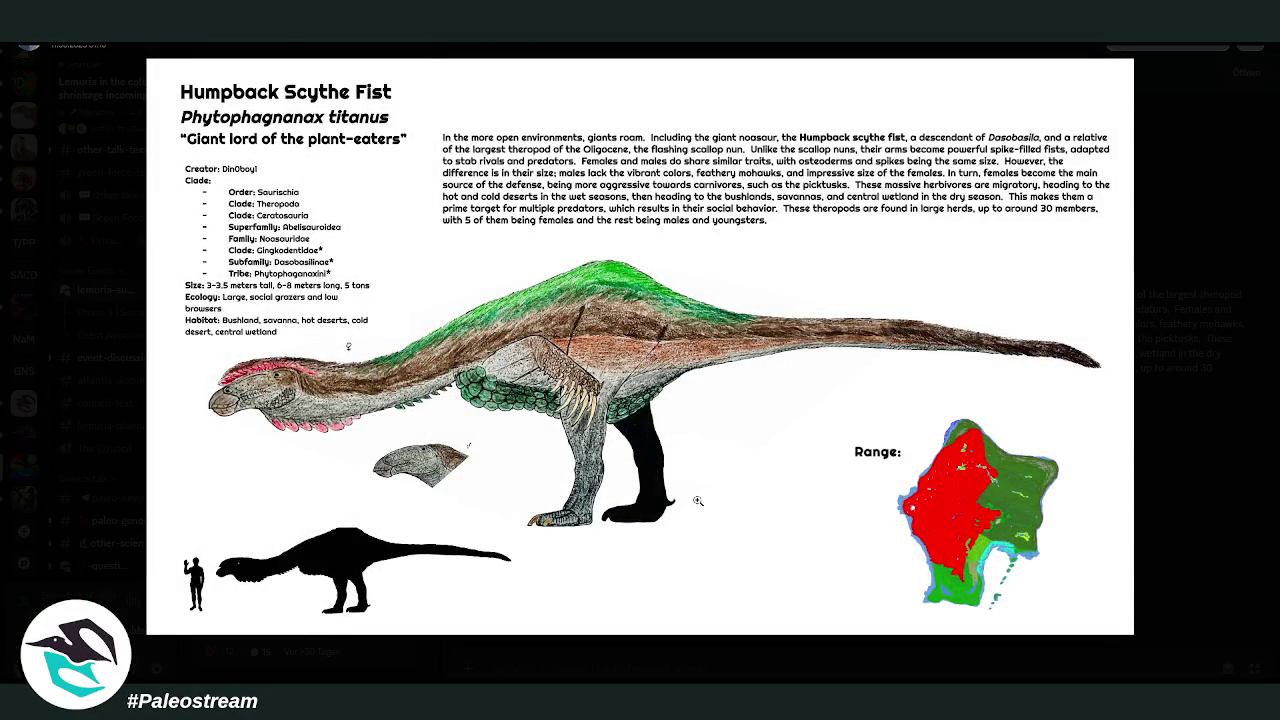
pyautogui.click(1167, 454)
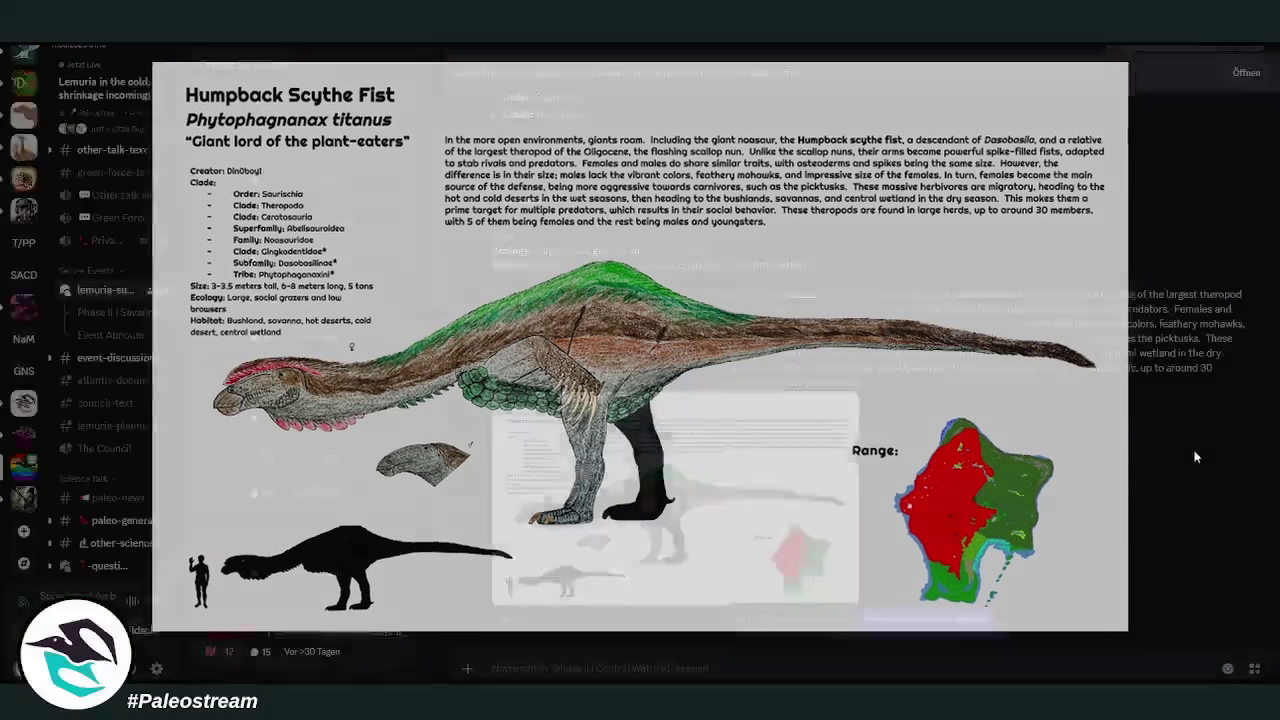
pyautogui.scroll(-3, 970, 406)
pyautogui.click(727, 462)
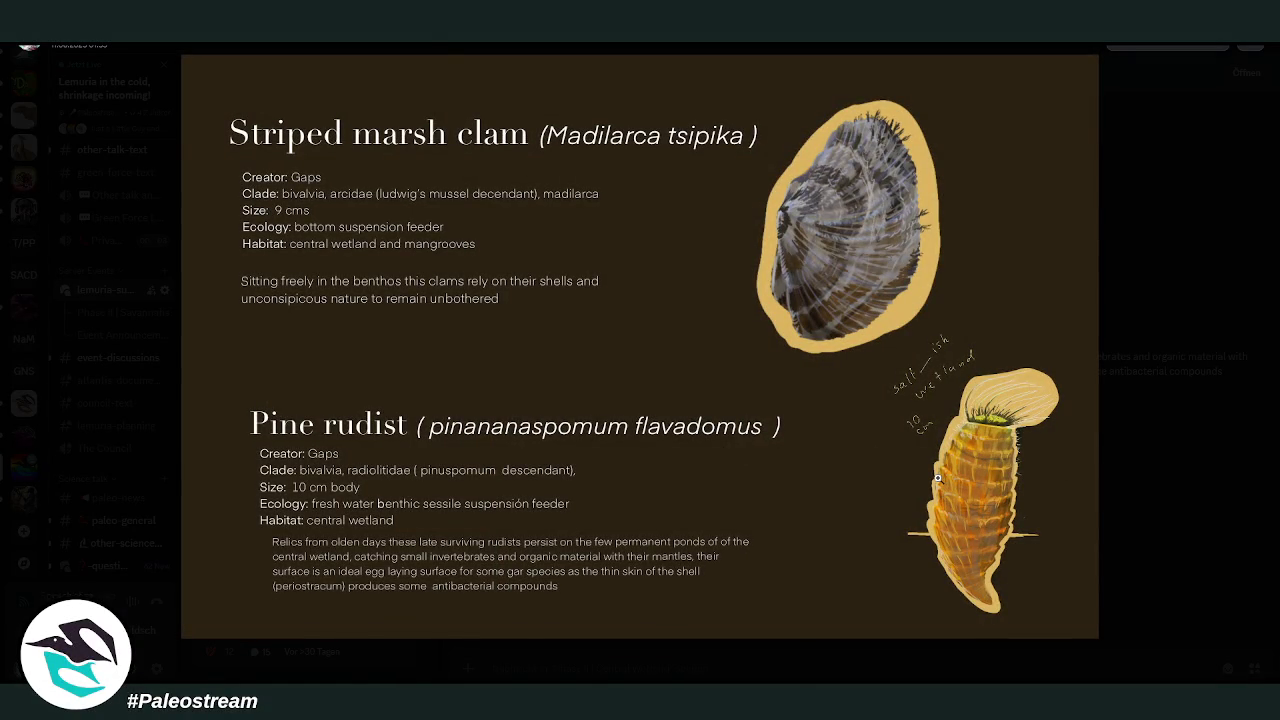
pyautogui.click(1203, 442)
# - View the Noasaurs of Oligocene Lemuria and Lipstached River Cow images enlarged, then close them
pyautogui.scroll(-3, 955, 436)
pyautogui.scroll(-3, 956, 436)
pyautogui.scroll(4, 956, 436)
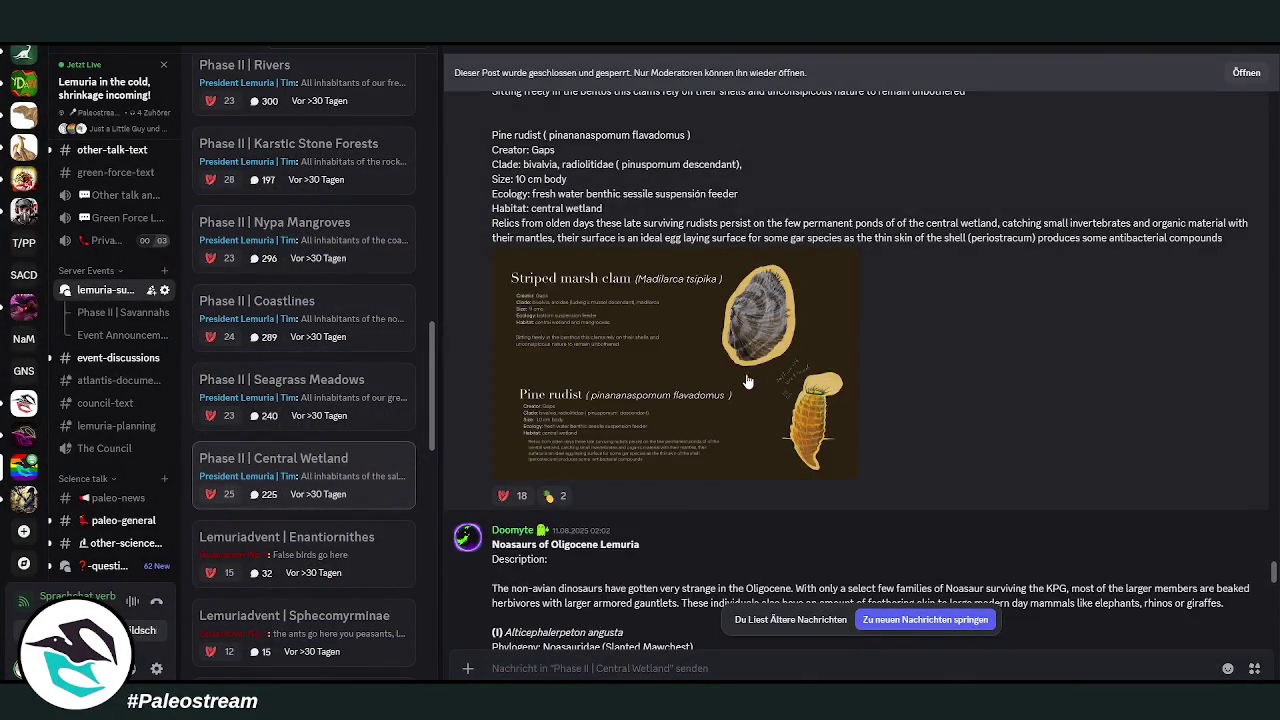
pyautogui.scroll(-5, 763, 379)
pyautogui.scroll(2, 763, 379)
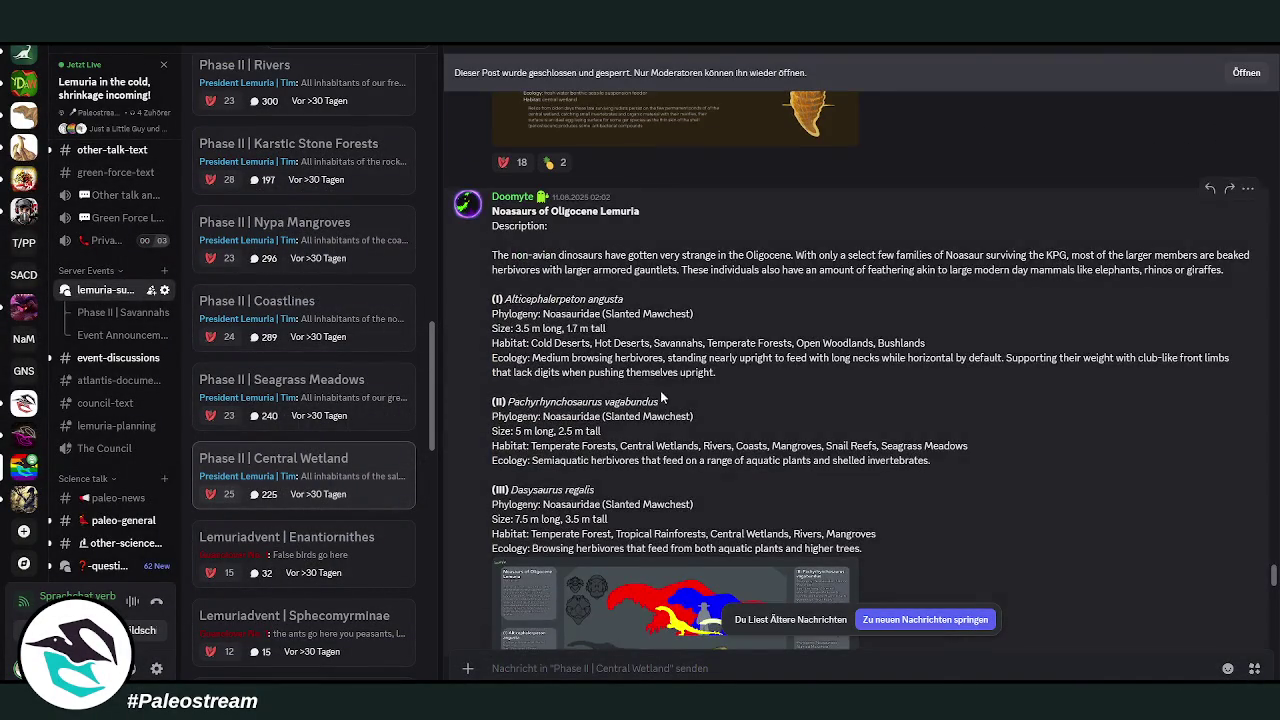
pyautogui.scroll(-3, 700, 400)
pyautogui.click(620, 420)
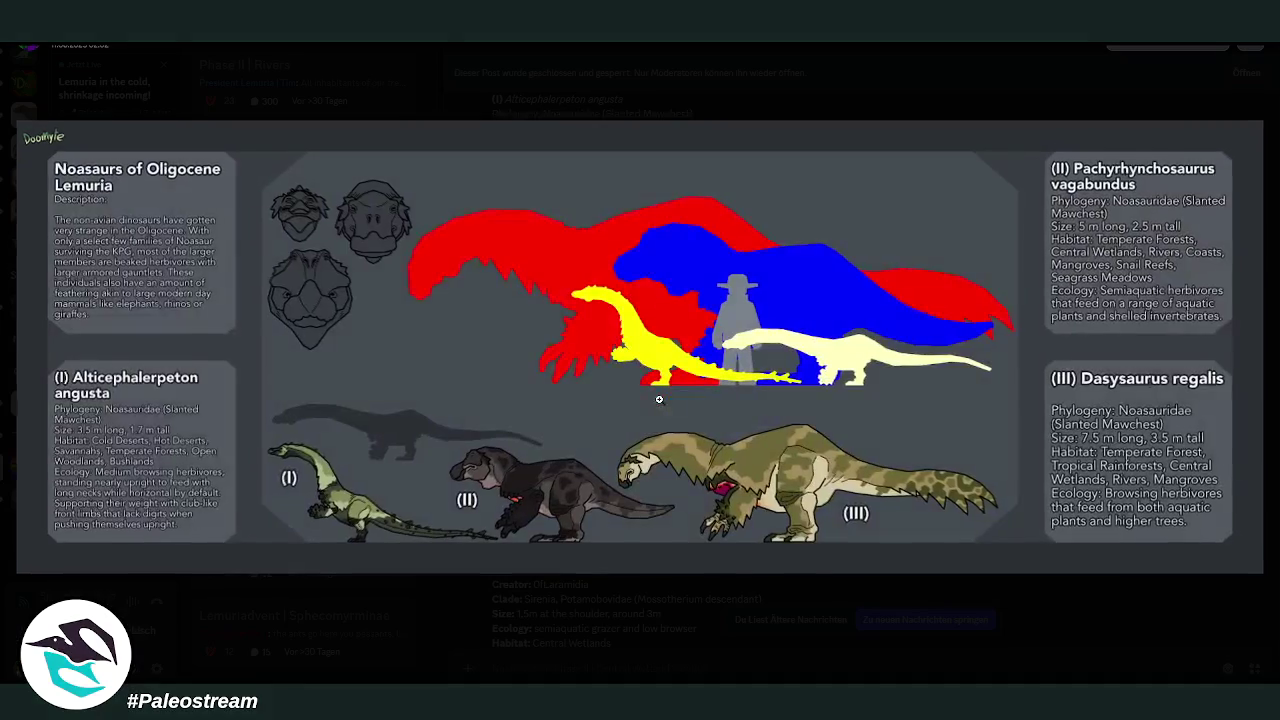
pyautogui.click(766, 596)
pyautogui.scroll(-5, 870, 478)
pyautogui.scroll(2, 870, 478)
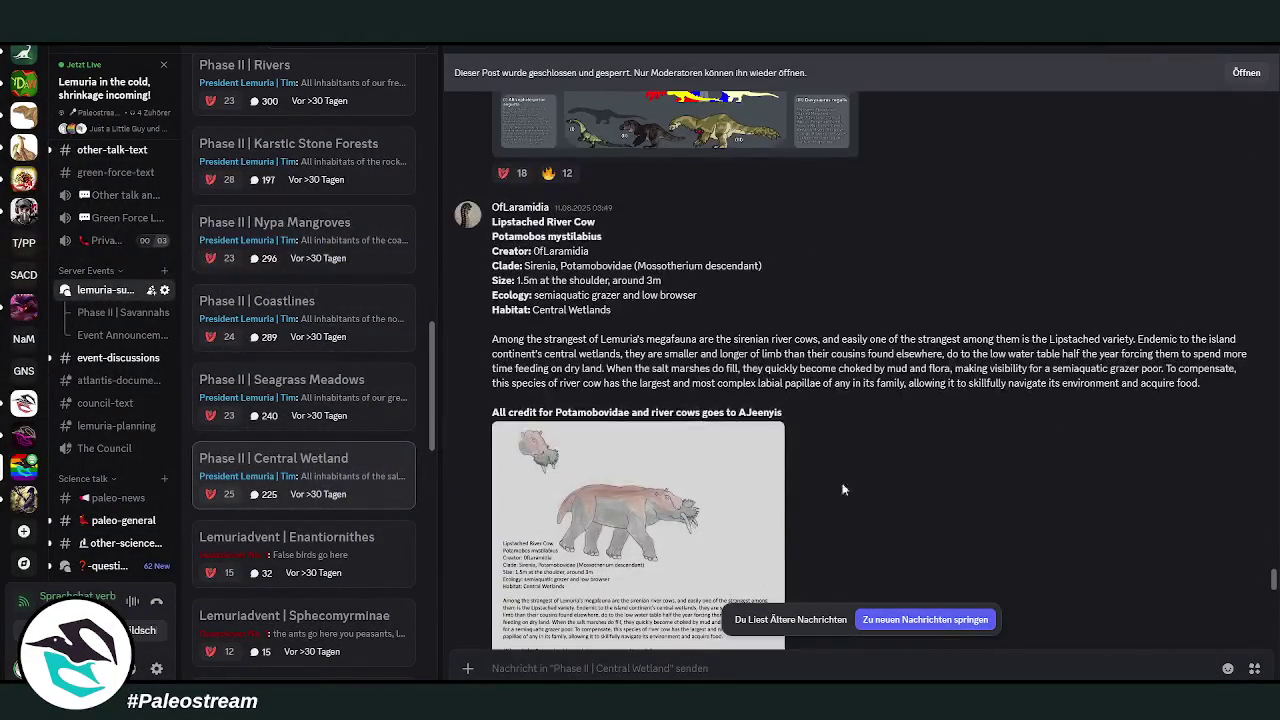
pyautogui.click(710, 516)
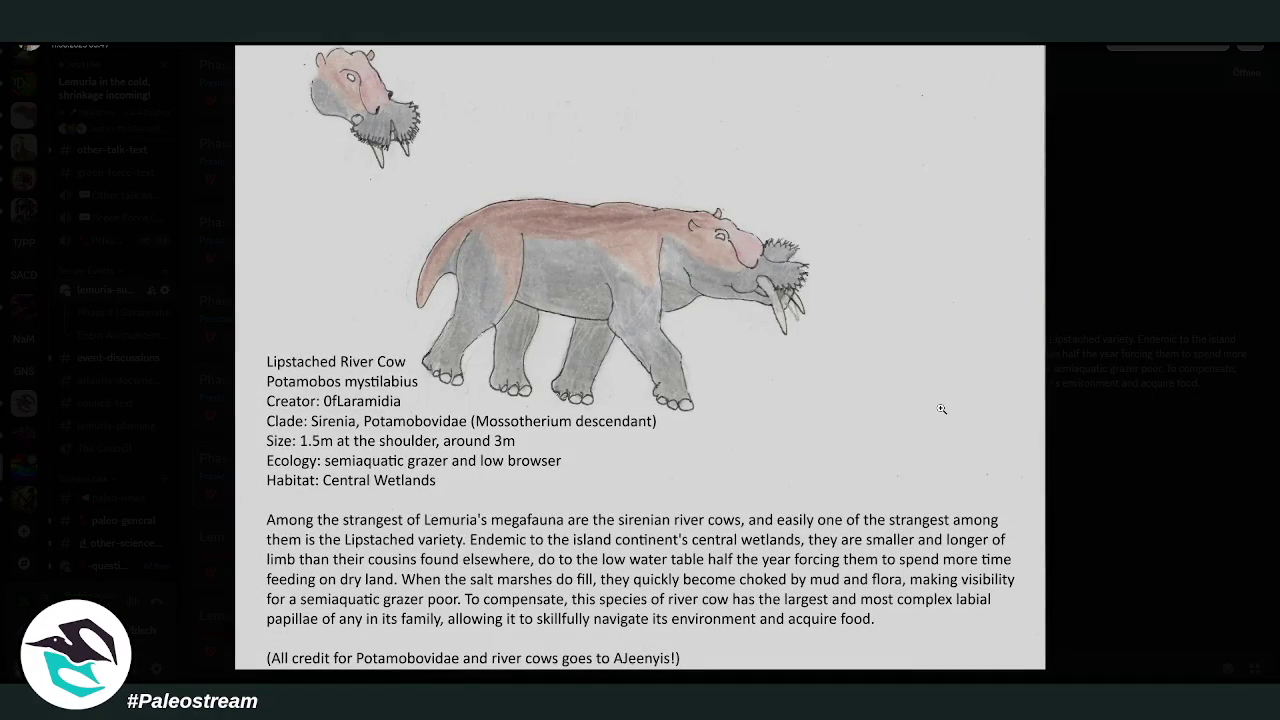
pyautogui.click(1161, 357)
# - Inspect the Rustbacked Wingenet image, then open the Wetland Invertebrates sheet enlarged
pyautogui.scroll(-5, 866, 357)
pyautogui.scroll(-3, 866, 357)
pyautogui.click(845, 370)
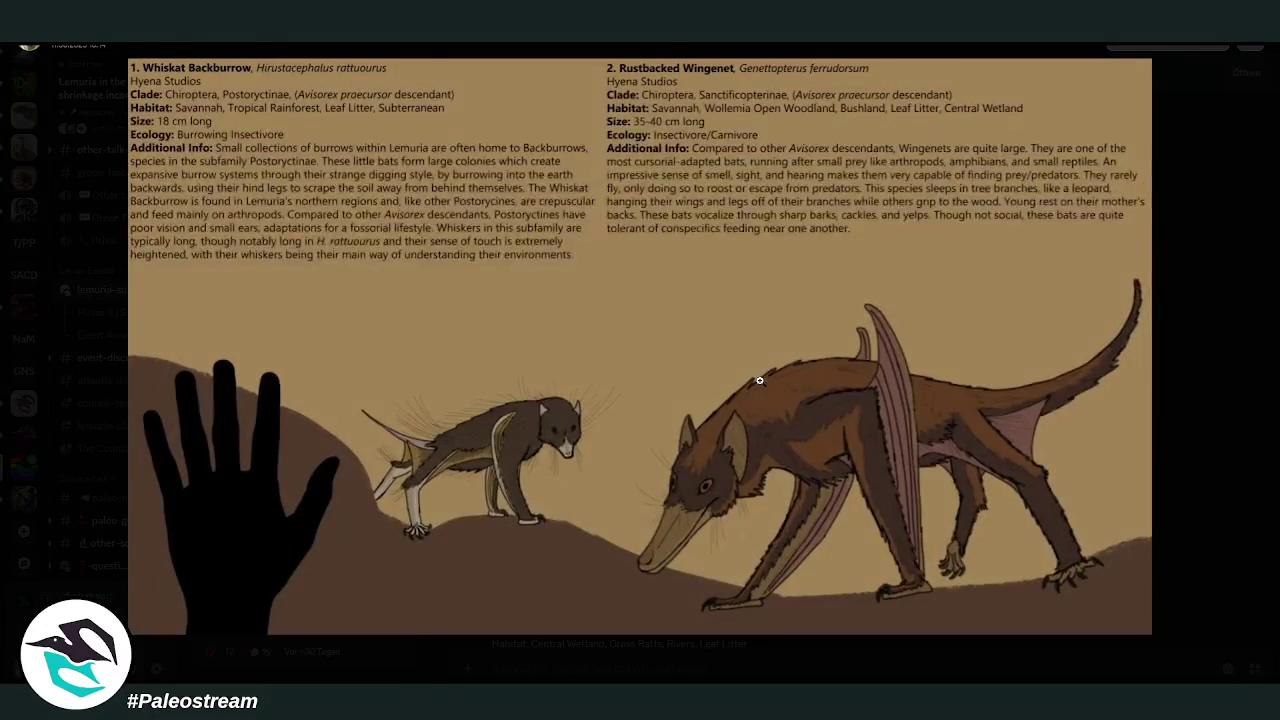
pyautogui.click(1206, 400)
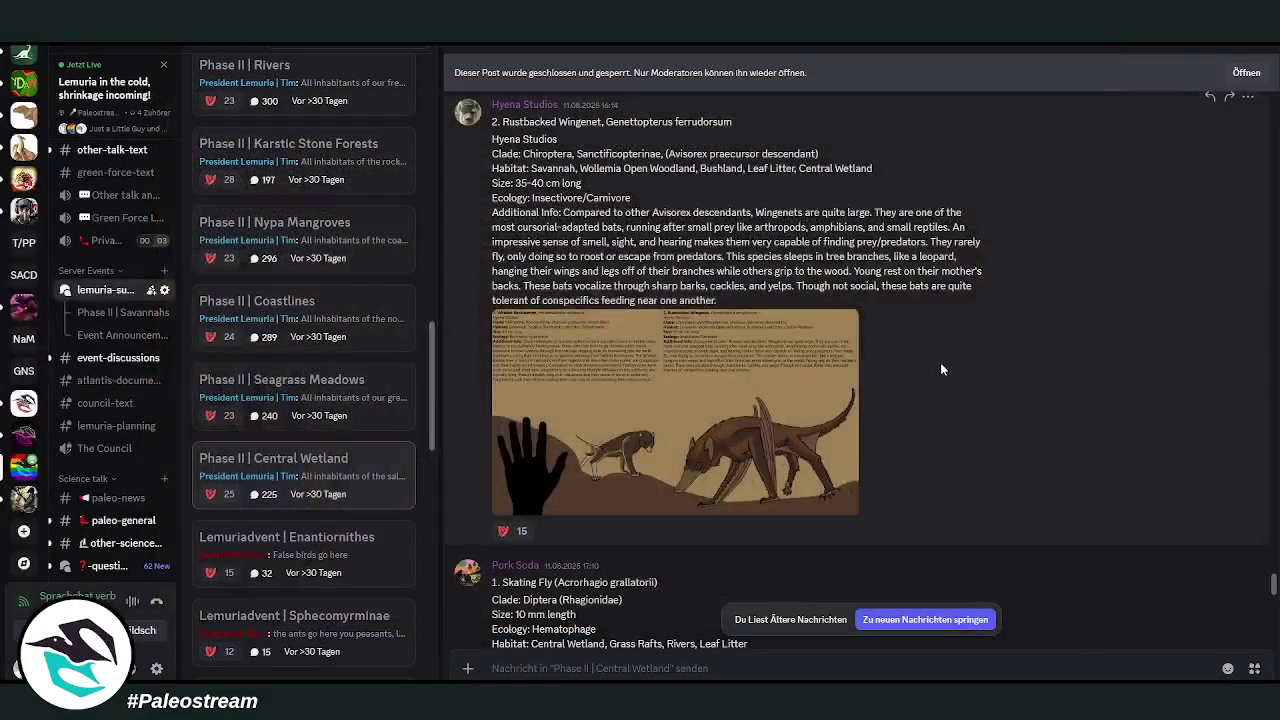
pyautogui.scroll(-5, 940, 362)
pyautogui.scroll(-3, 940, 362)
pyautogui.click(708, 458)
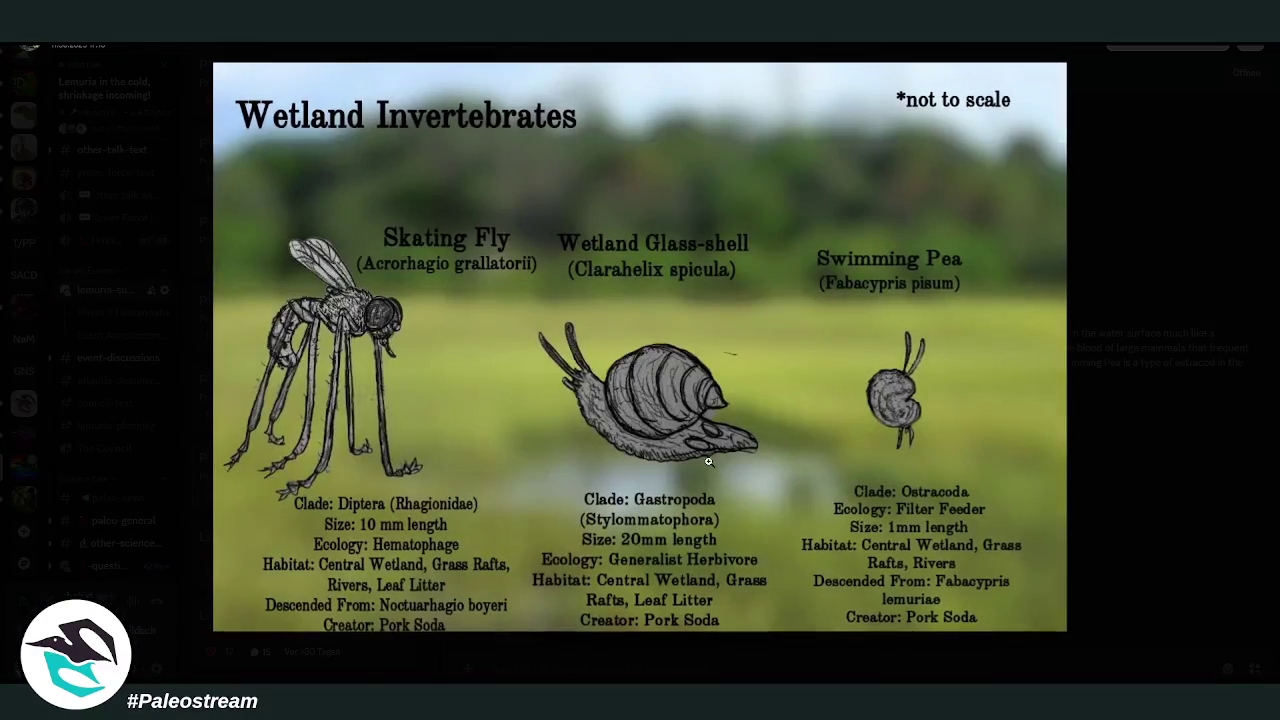